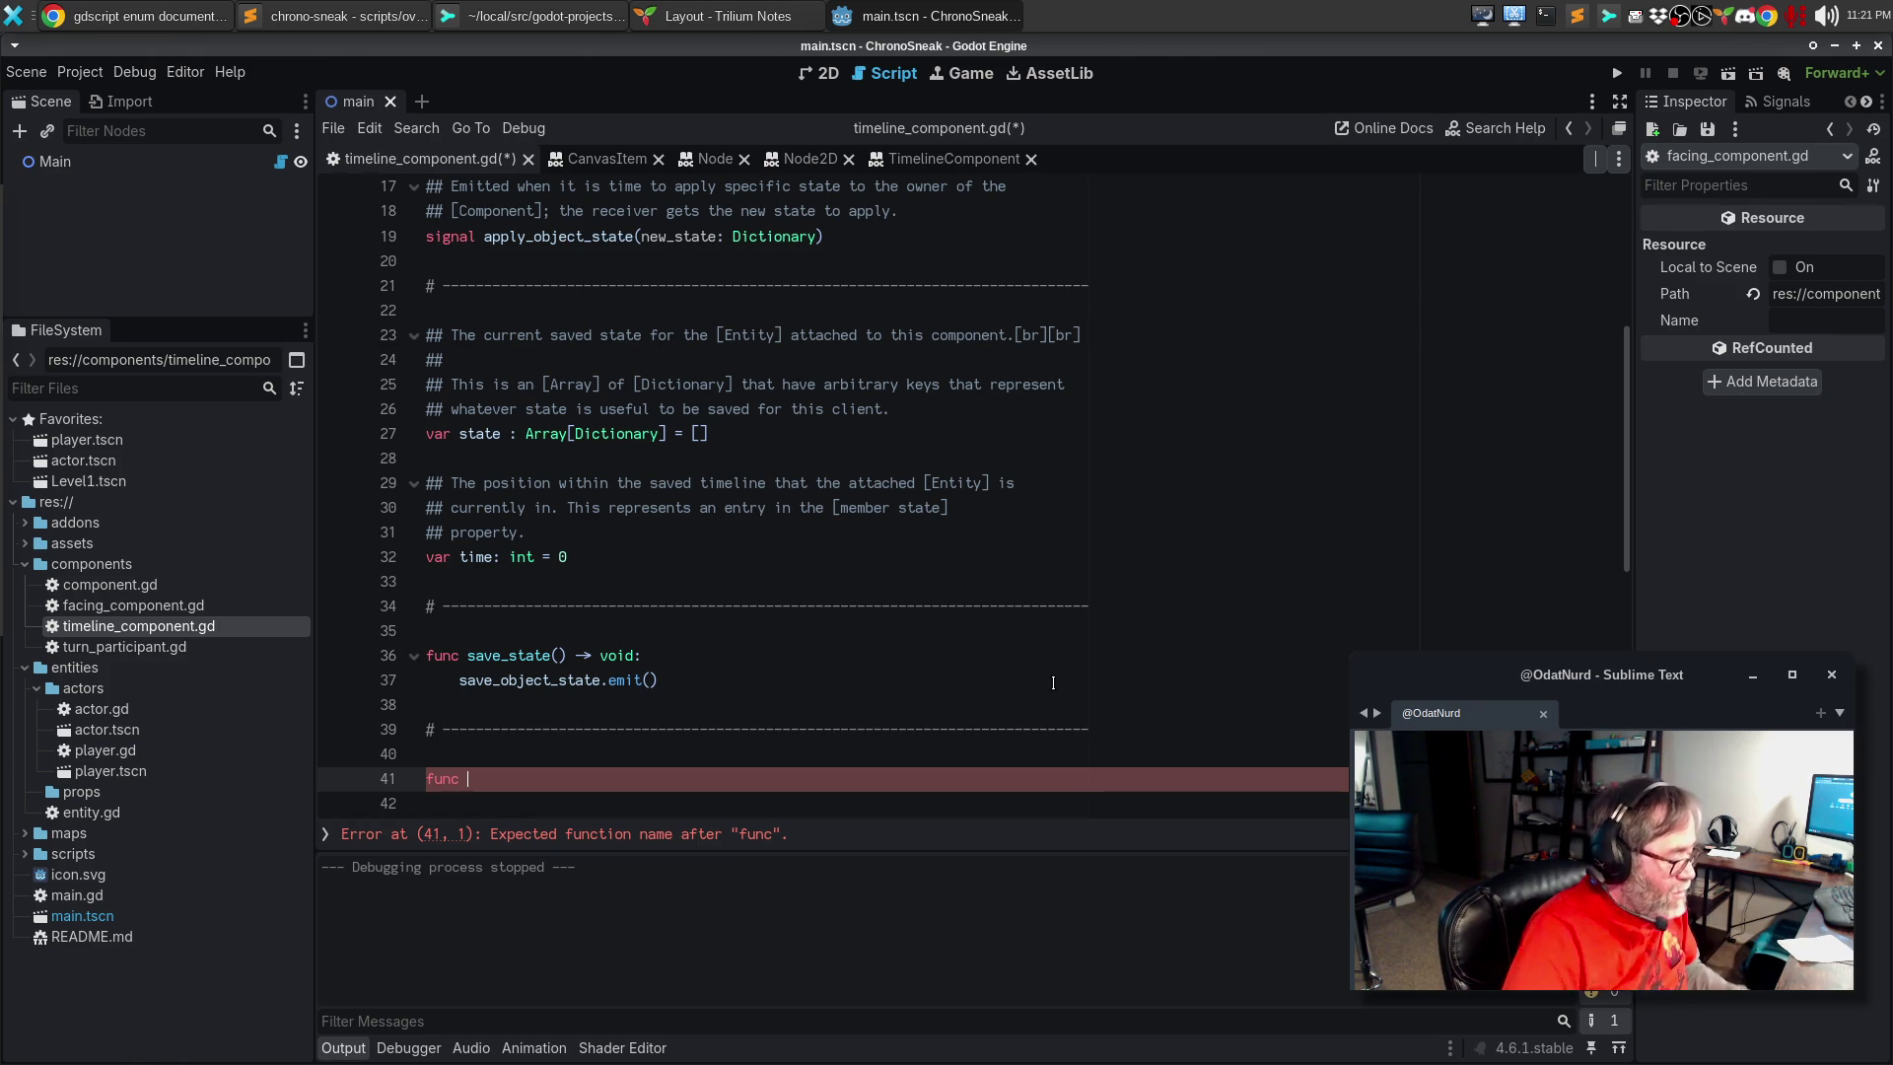
Step: Write the function header 'apply_state() -> void:' on line 41
{"action": "type", "text": "apply_state() -> void"}
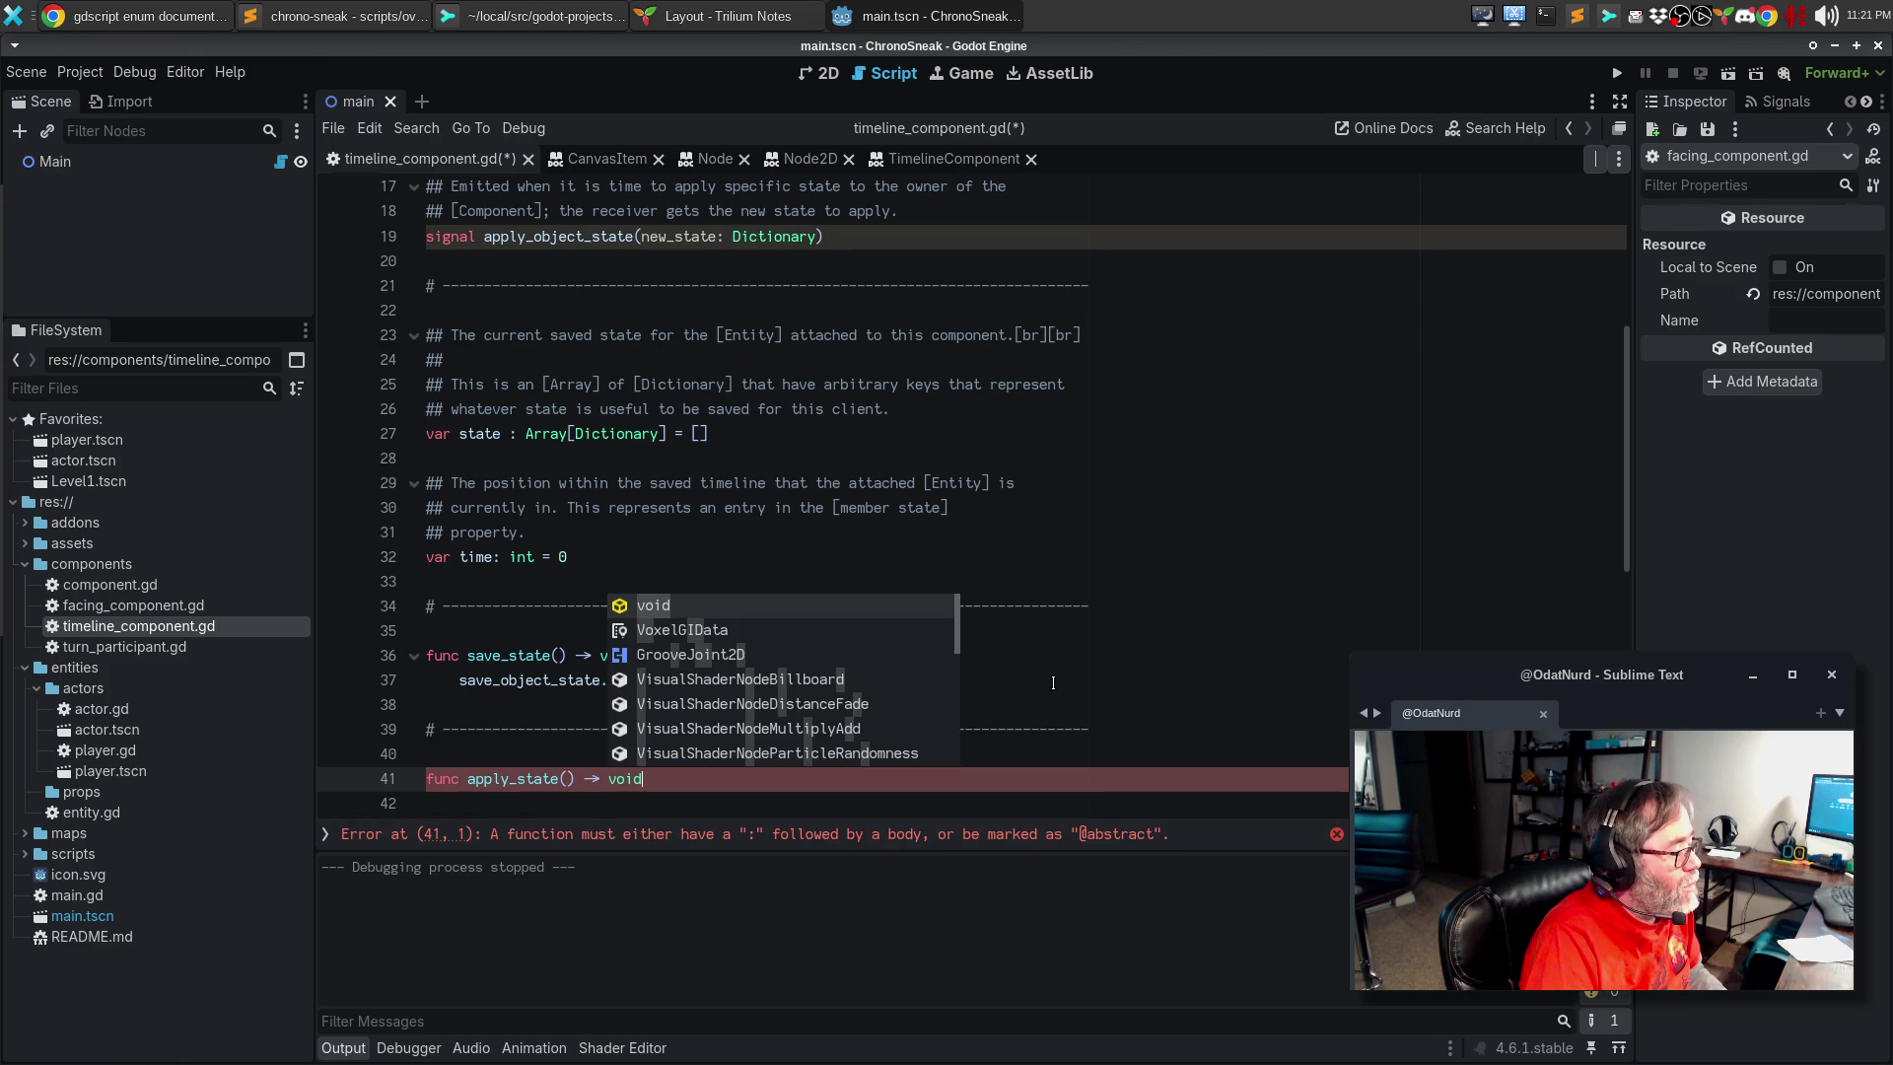
{"action": "type", "text": ":"}
Step: Make apply_state()'s body a single apply_object_state.emit() call on line 42
{"action": "key", "text": "Return"}
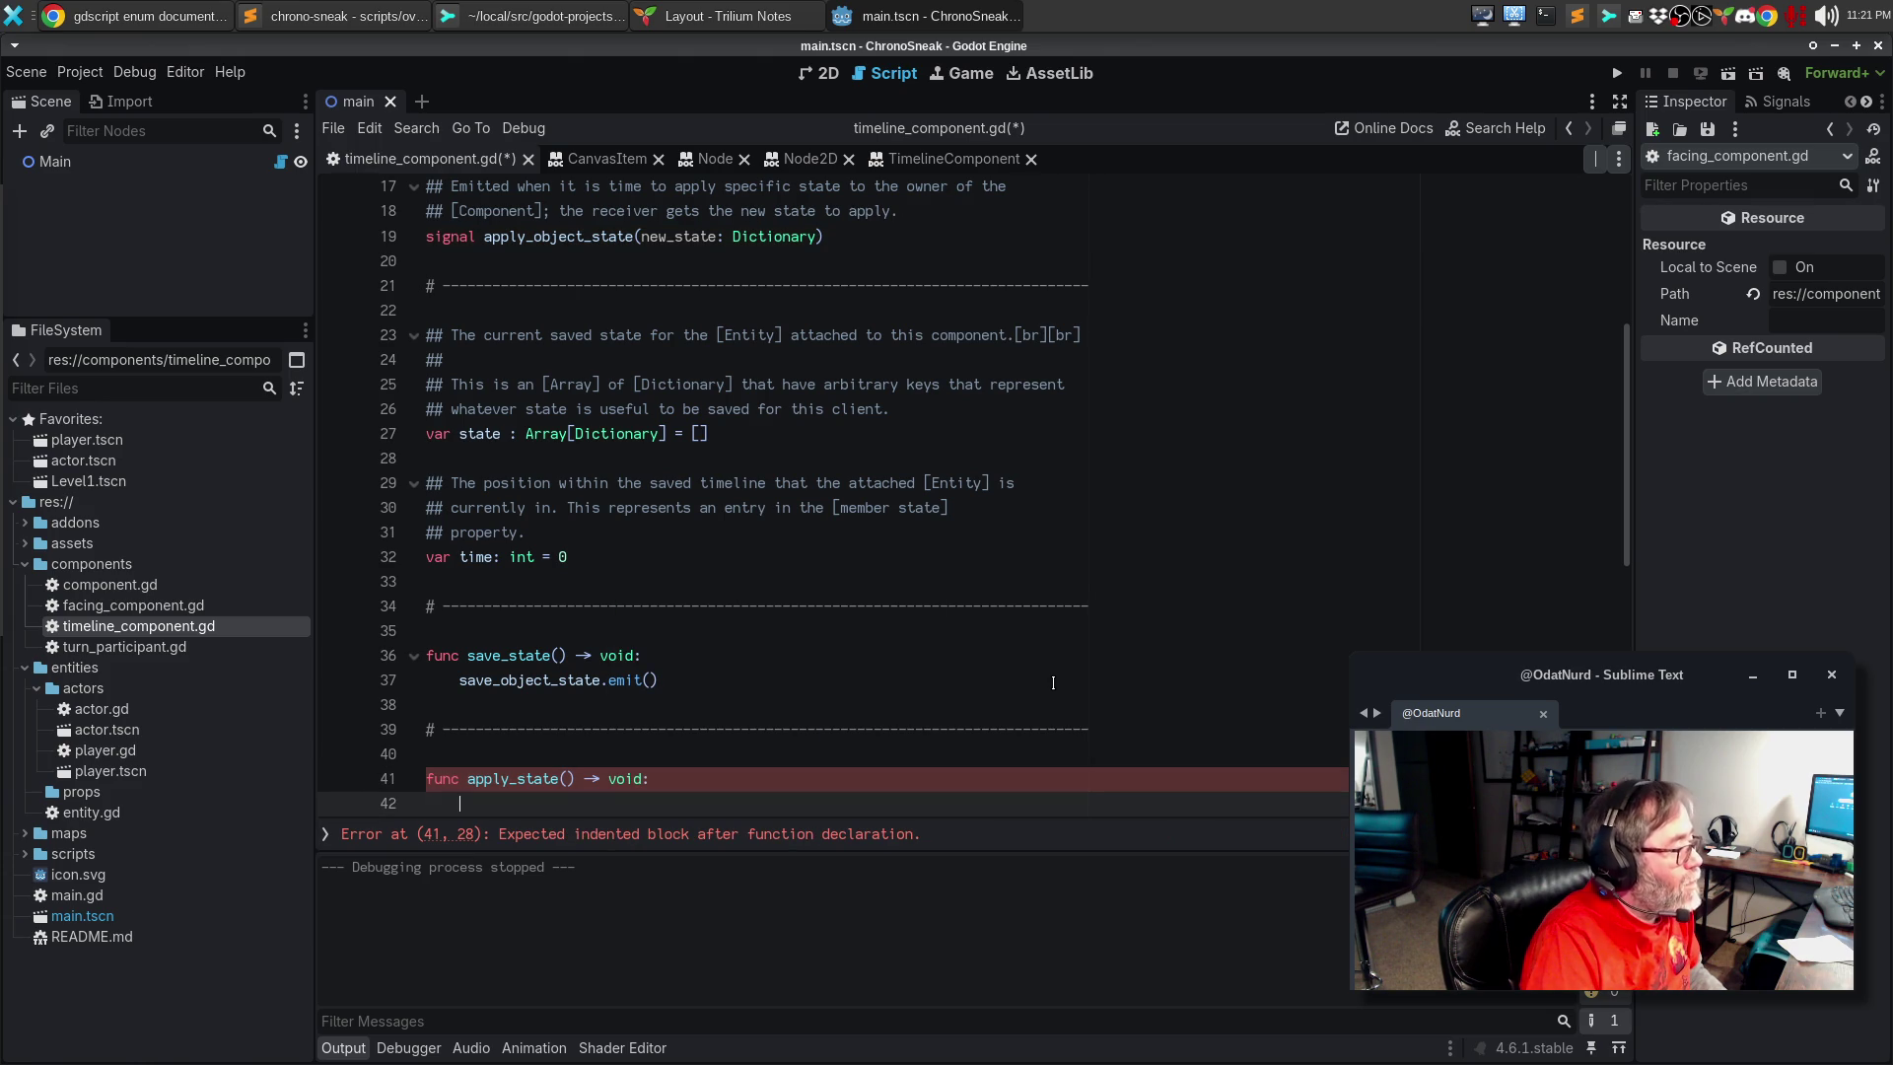
{"action": "type", "text": "app"}
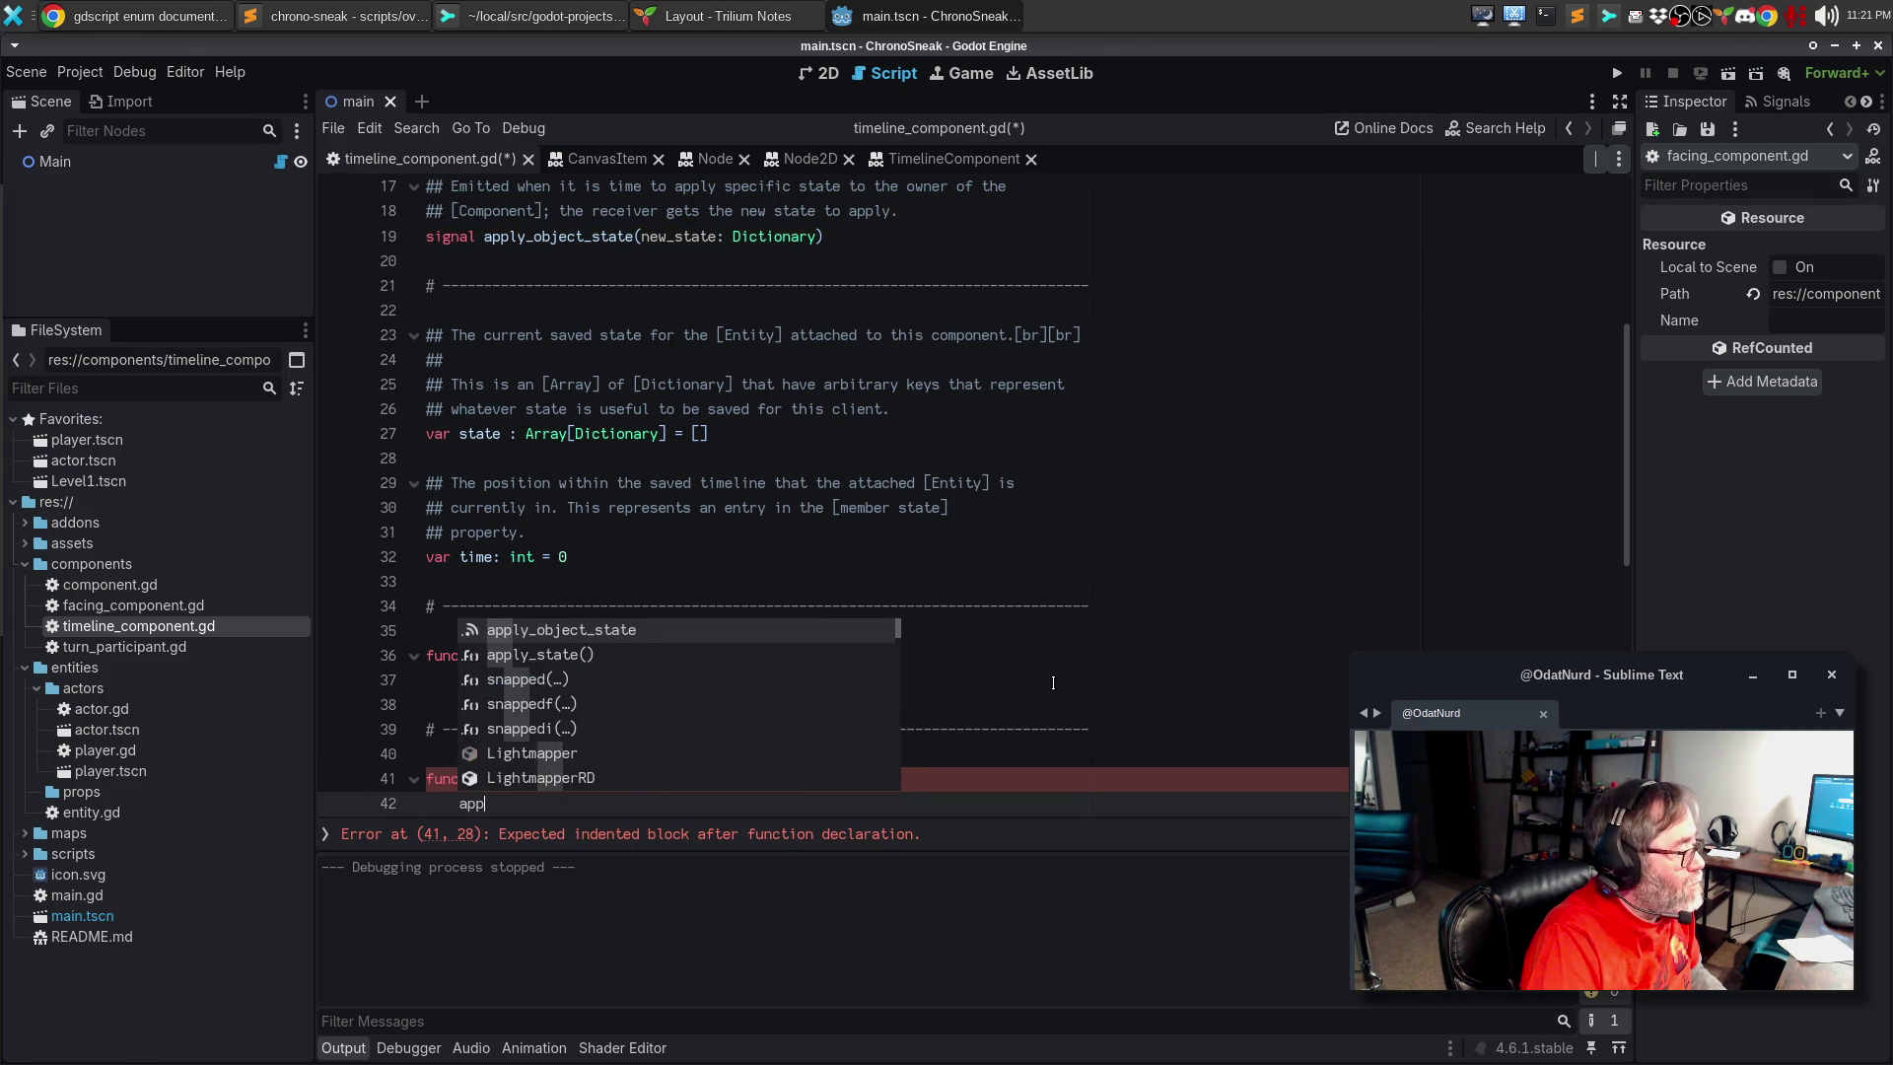
{"action": "type", "text": "ly_object_s"}
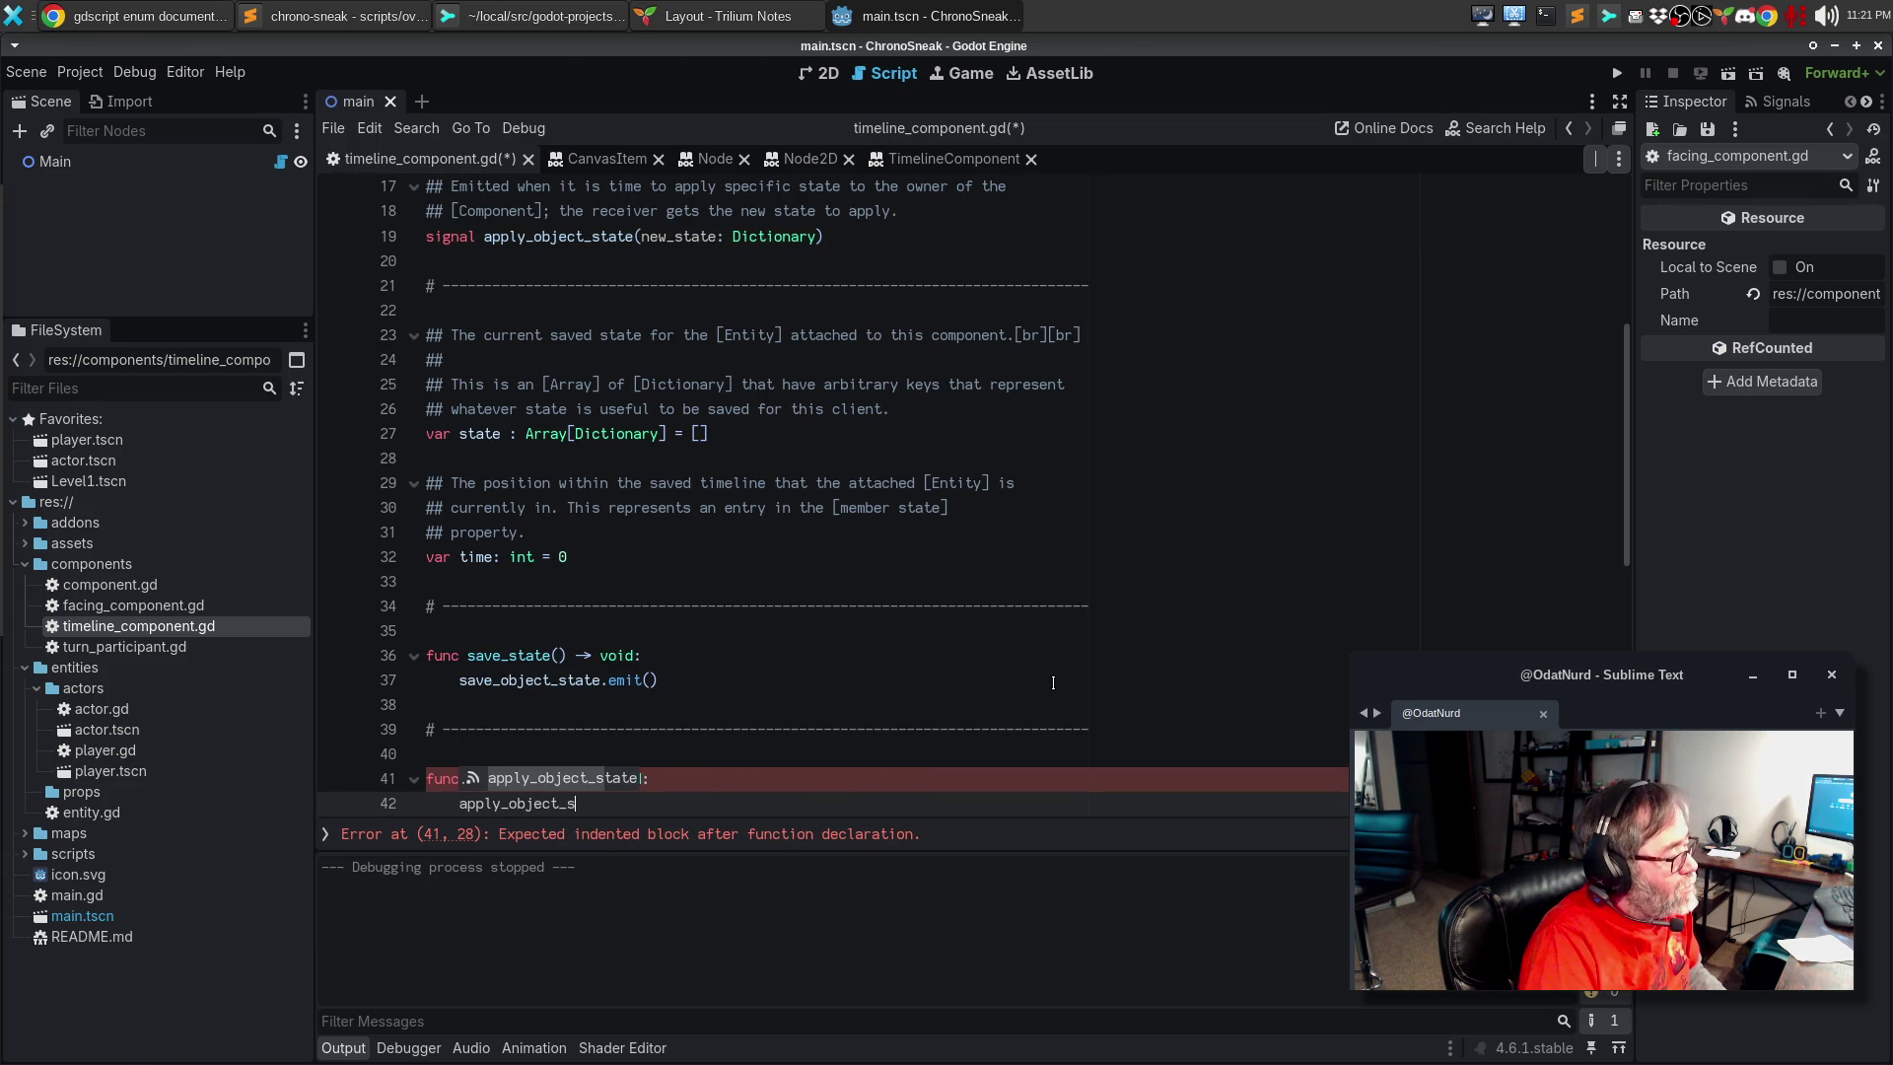
{"action": "type", "text": "tate("}
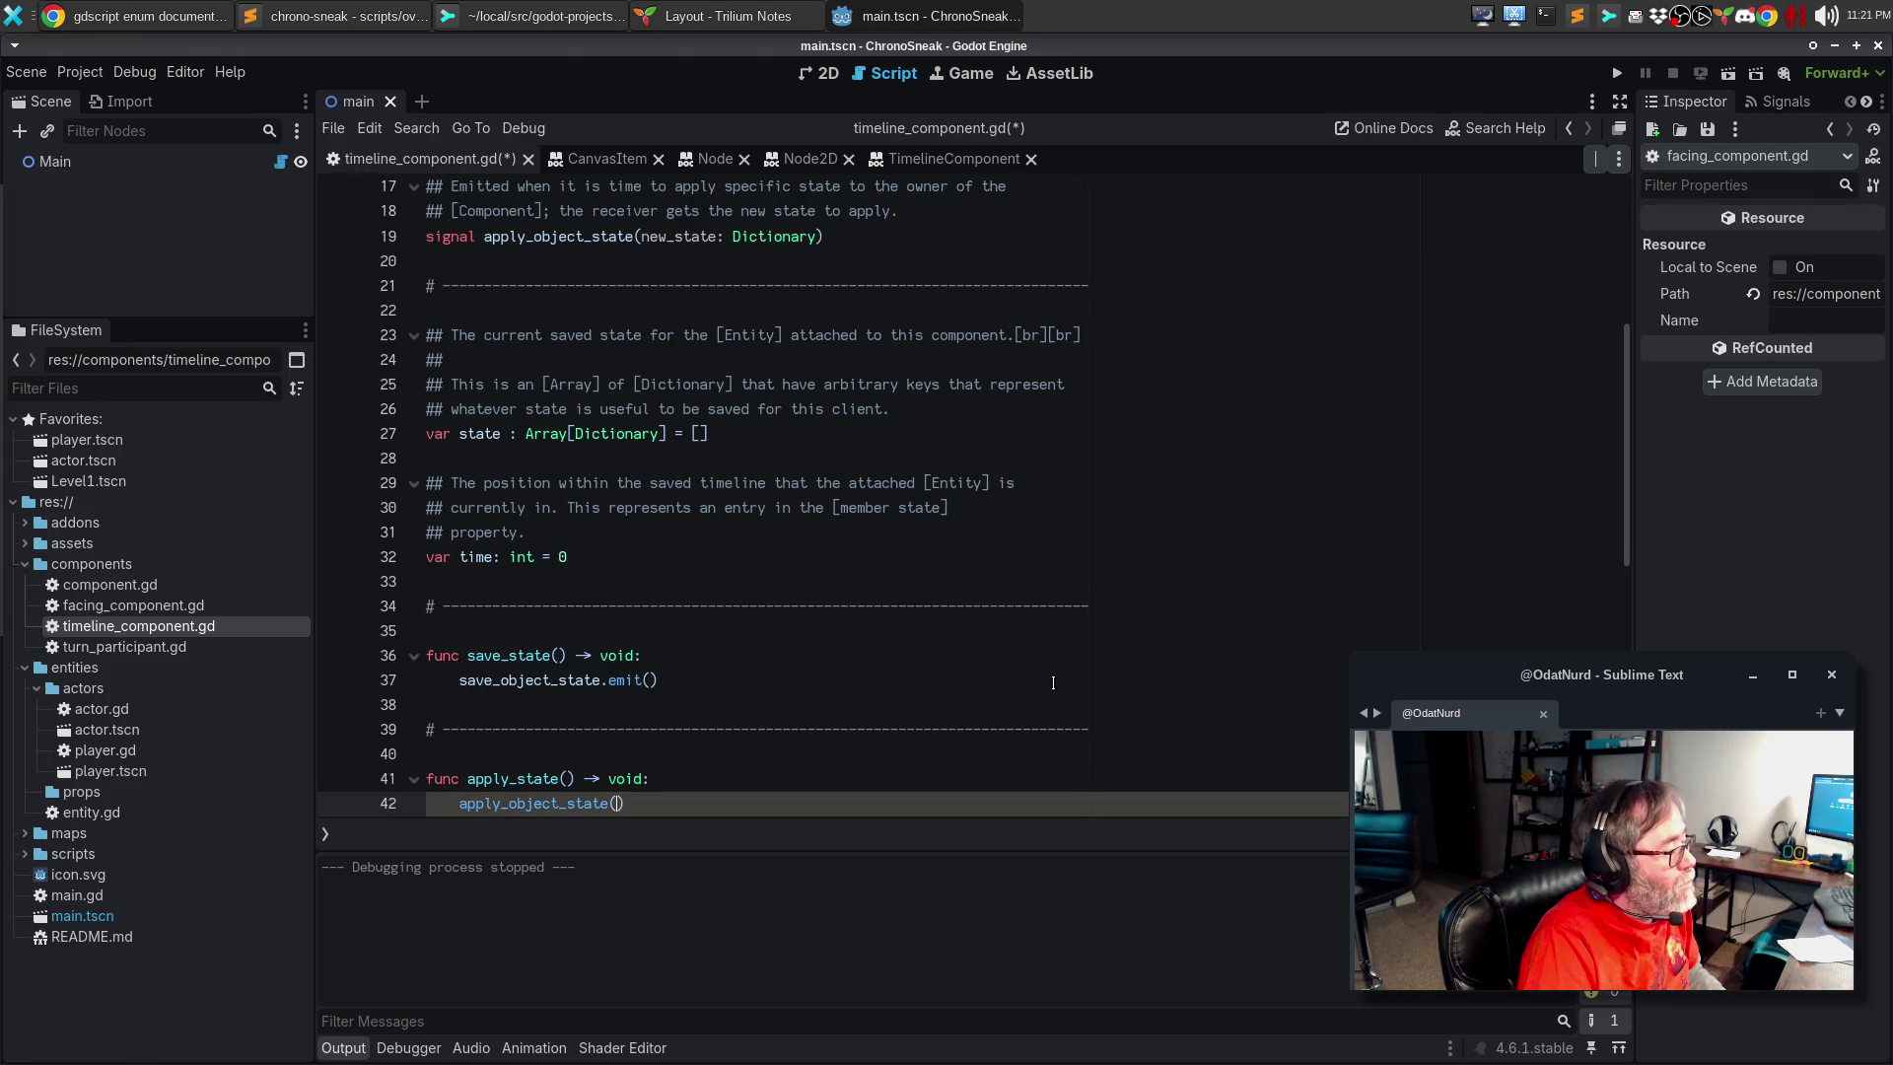
{"action": "key", "text": "Up"}
{"action": "key", "text": "Up"}
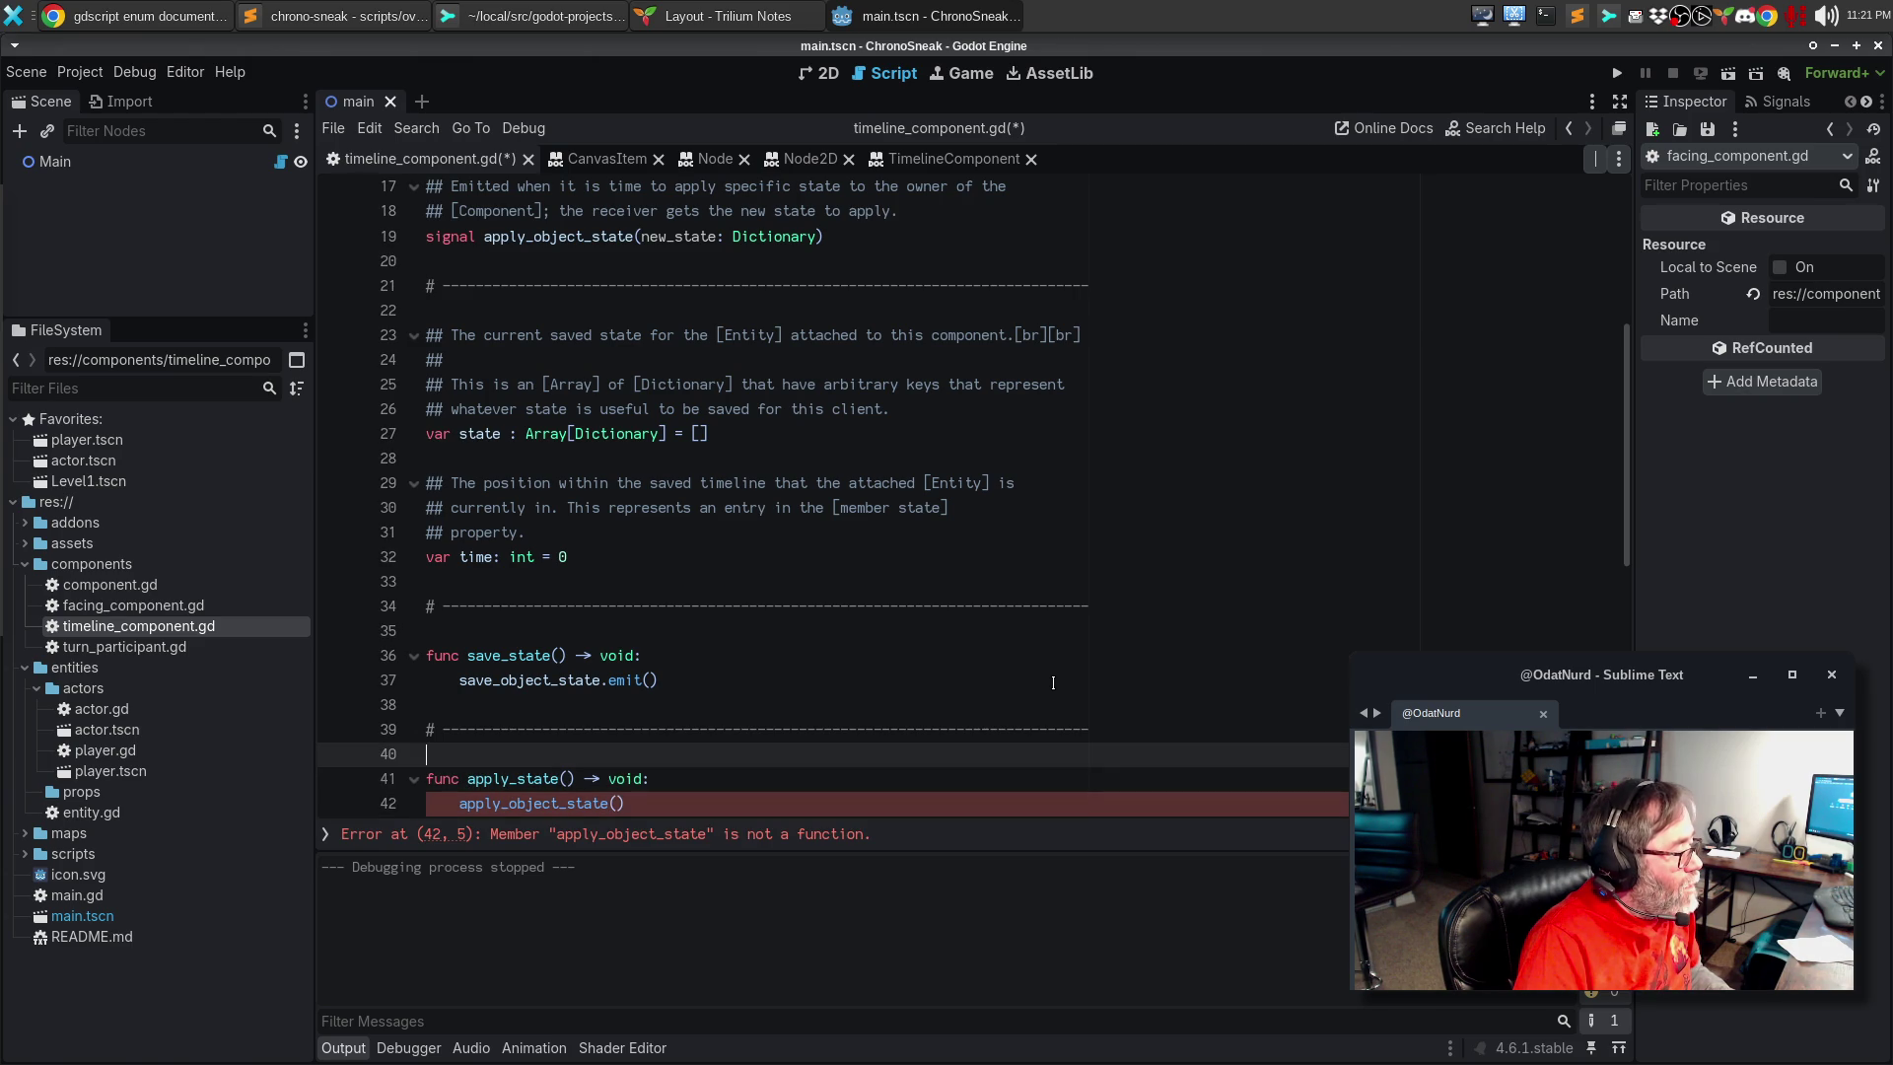
{"action": "key", "text": "Down"}
{"action": "key", "text": "ctrl+Right"}
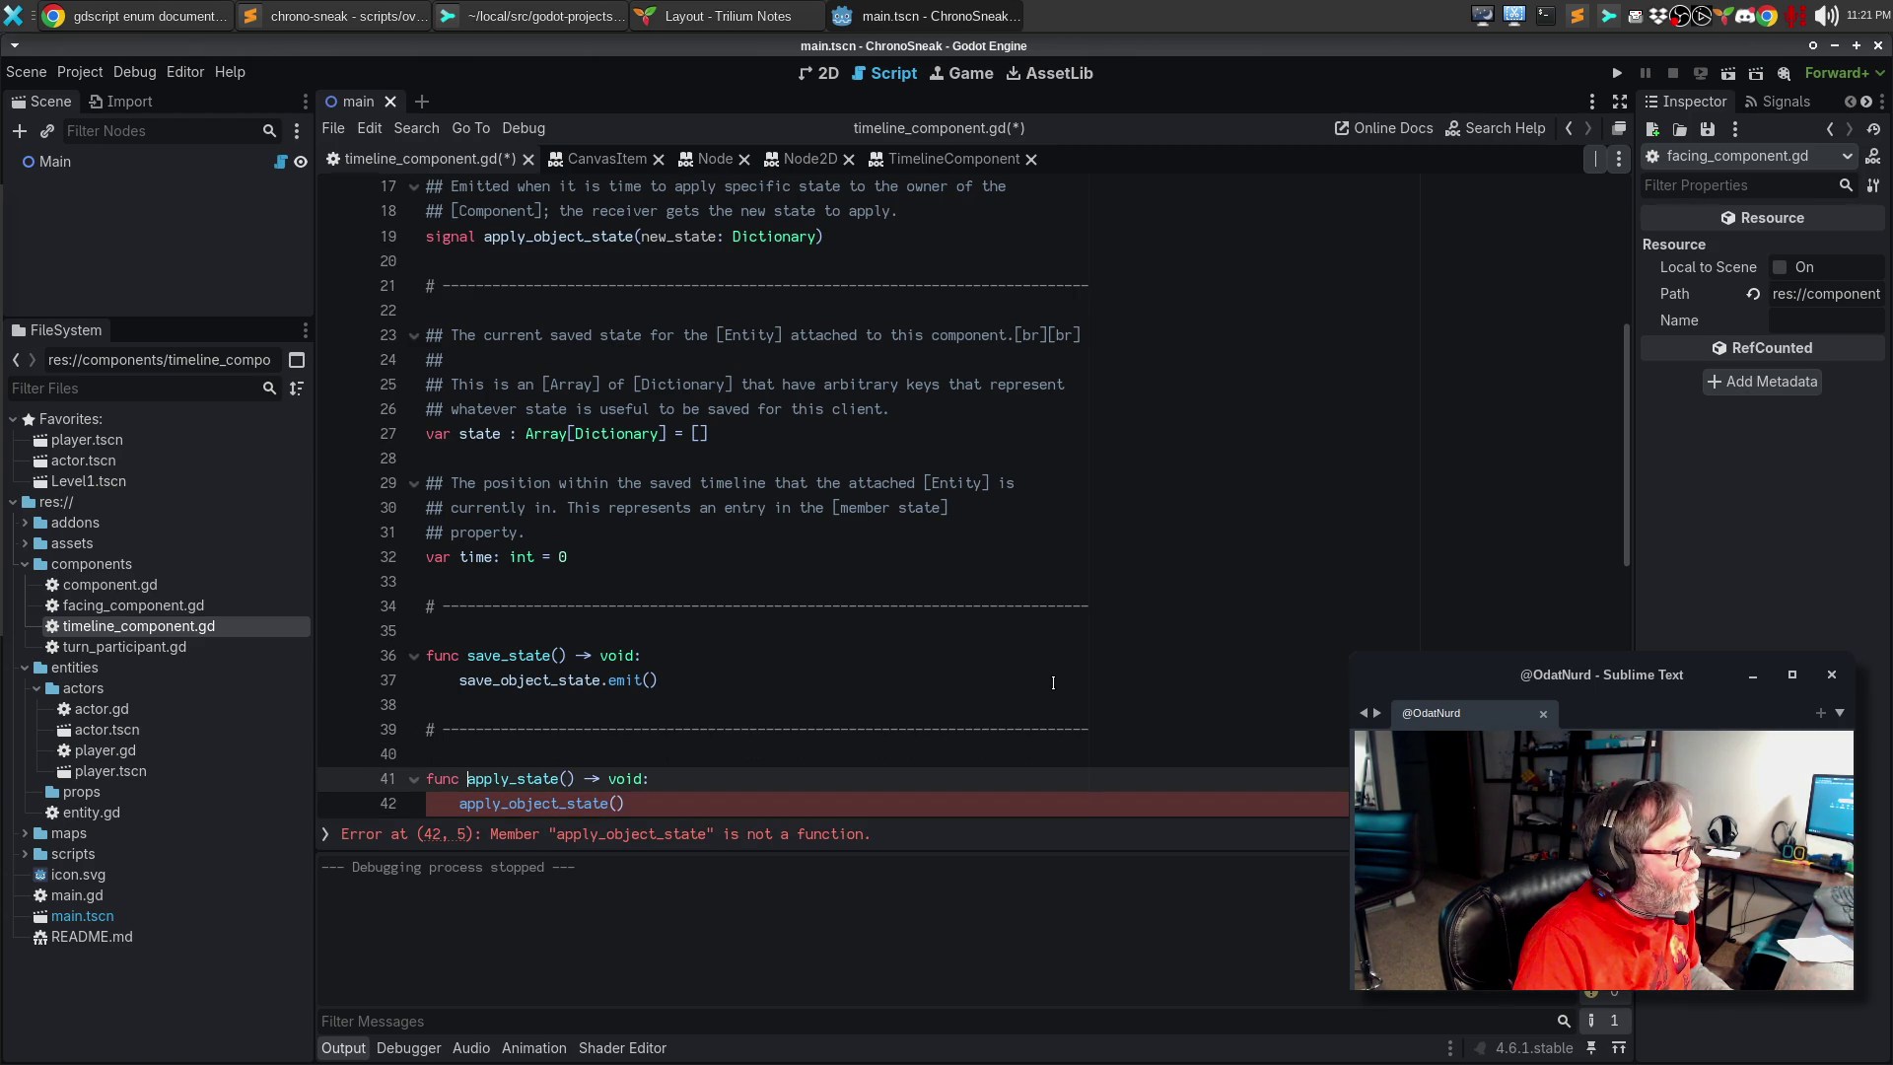
{"action": "key", "text": "Down"}
{"action": "key", "text": "End"}
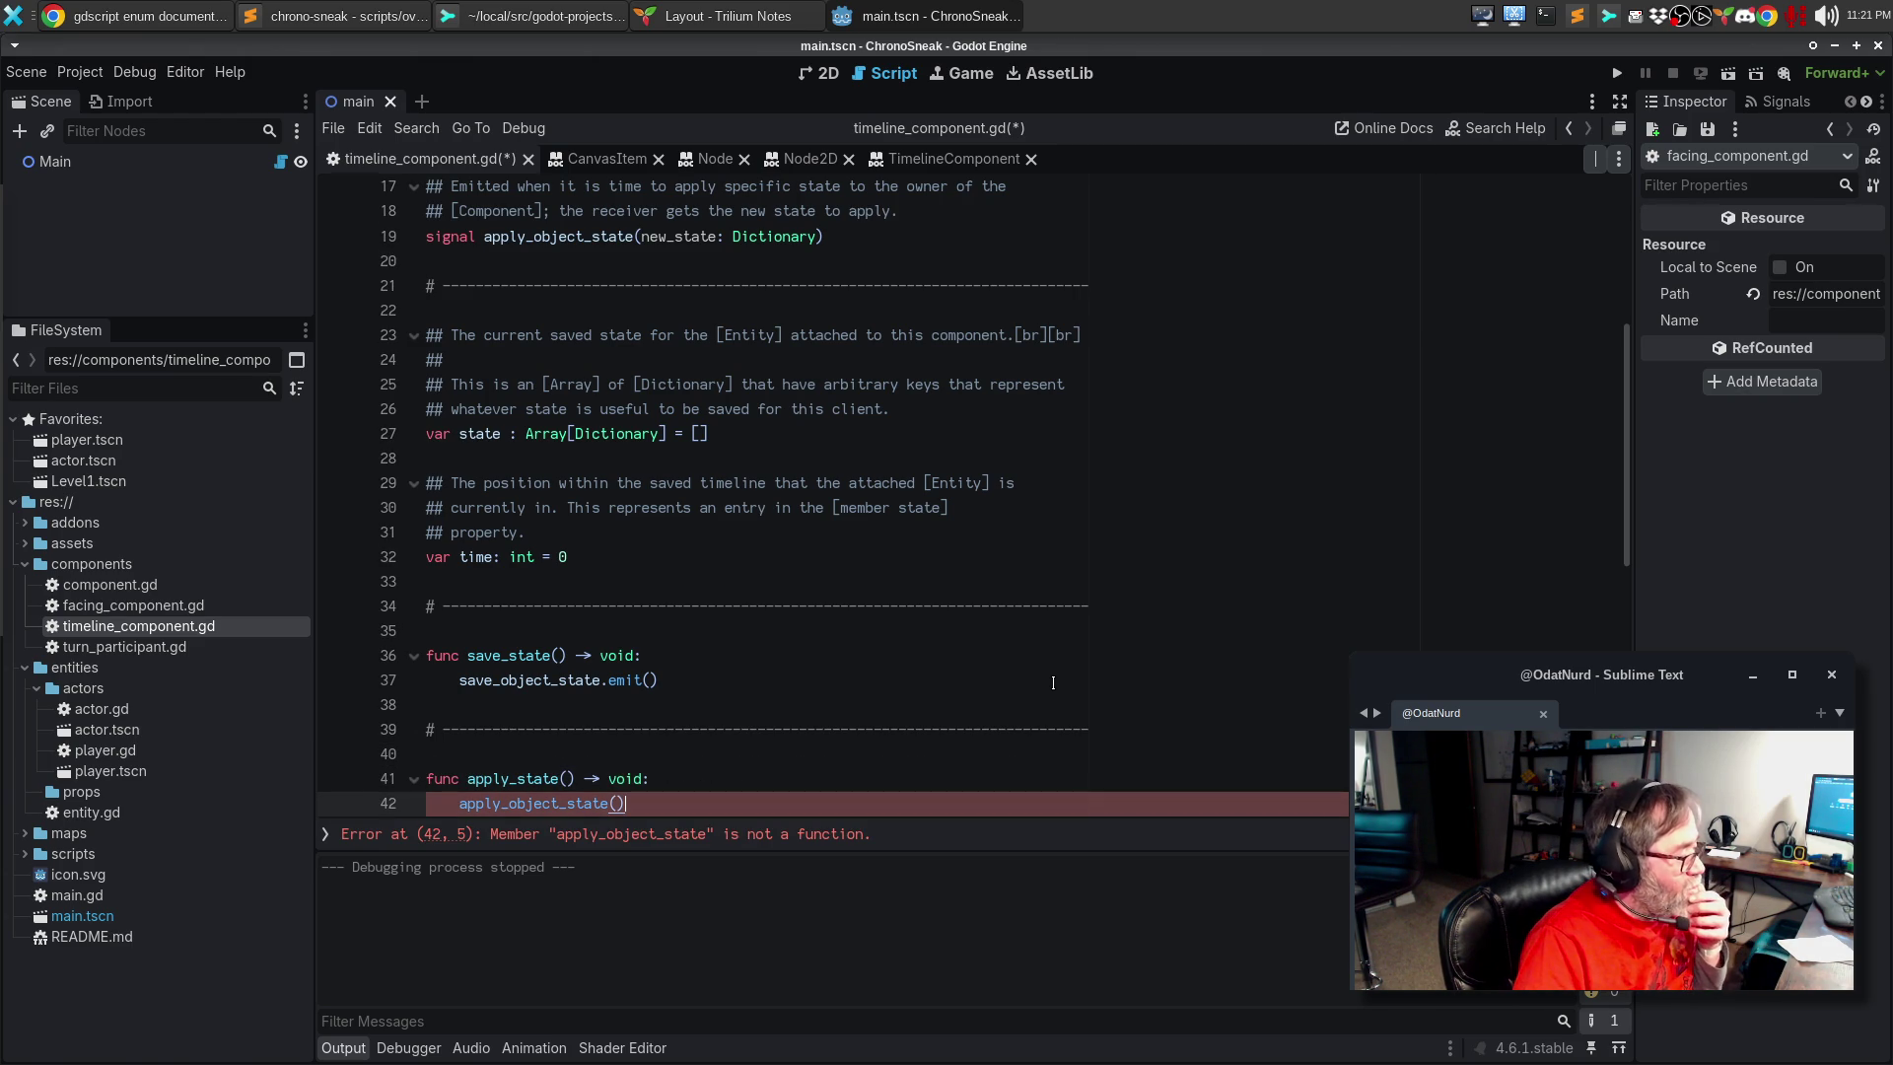
{"action": "key", "text": "BackSpace"}
{"action": "key", "text": "BackSpace"}
{"action": "type", "text": ".emit()"}
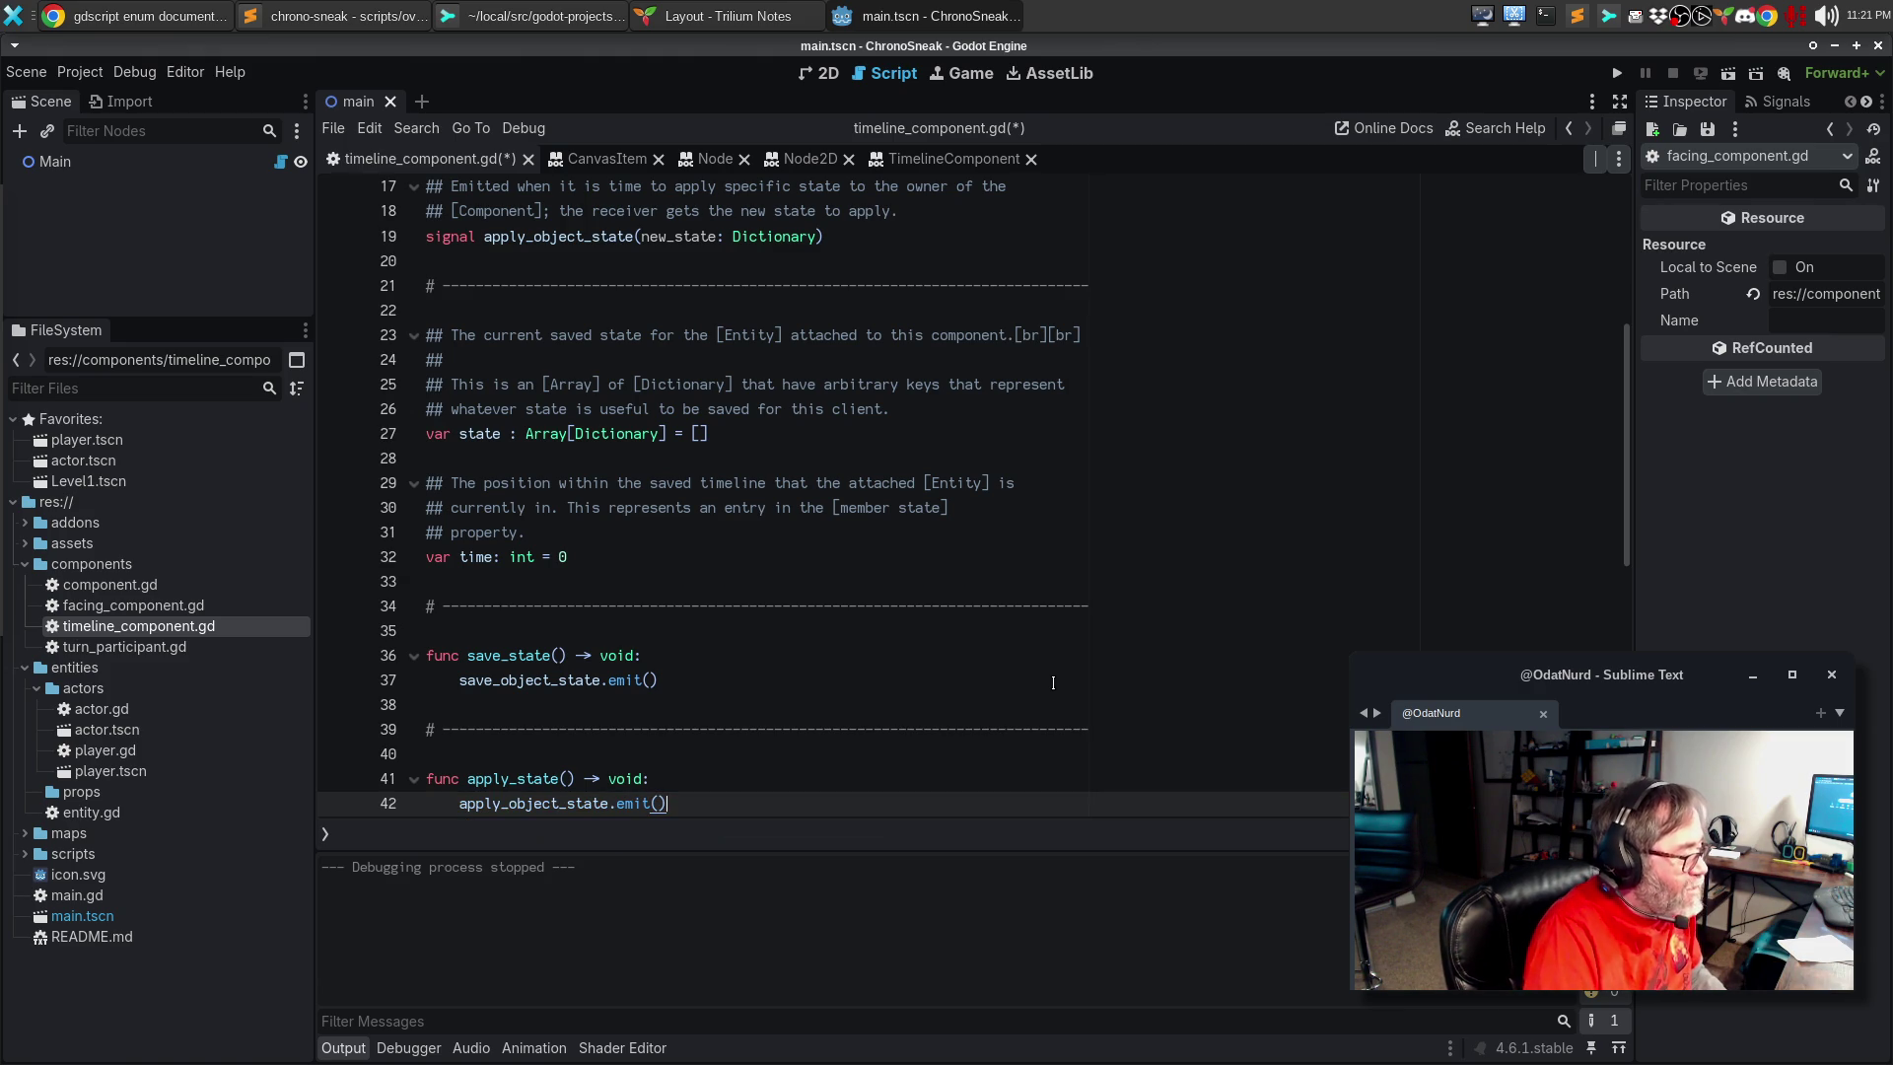
{"action": "scroll", "coordinate": [992, 646], "scroll_direction": "down", "scroll_amount": 2}
{"action": "scroll", "coordinate": [992, 646], "scroll_direction": "down", "scroll_amount": 1}
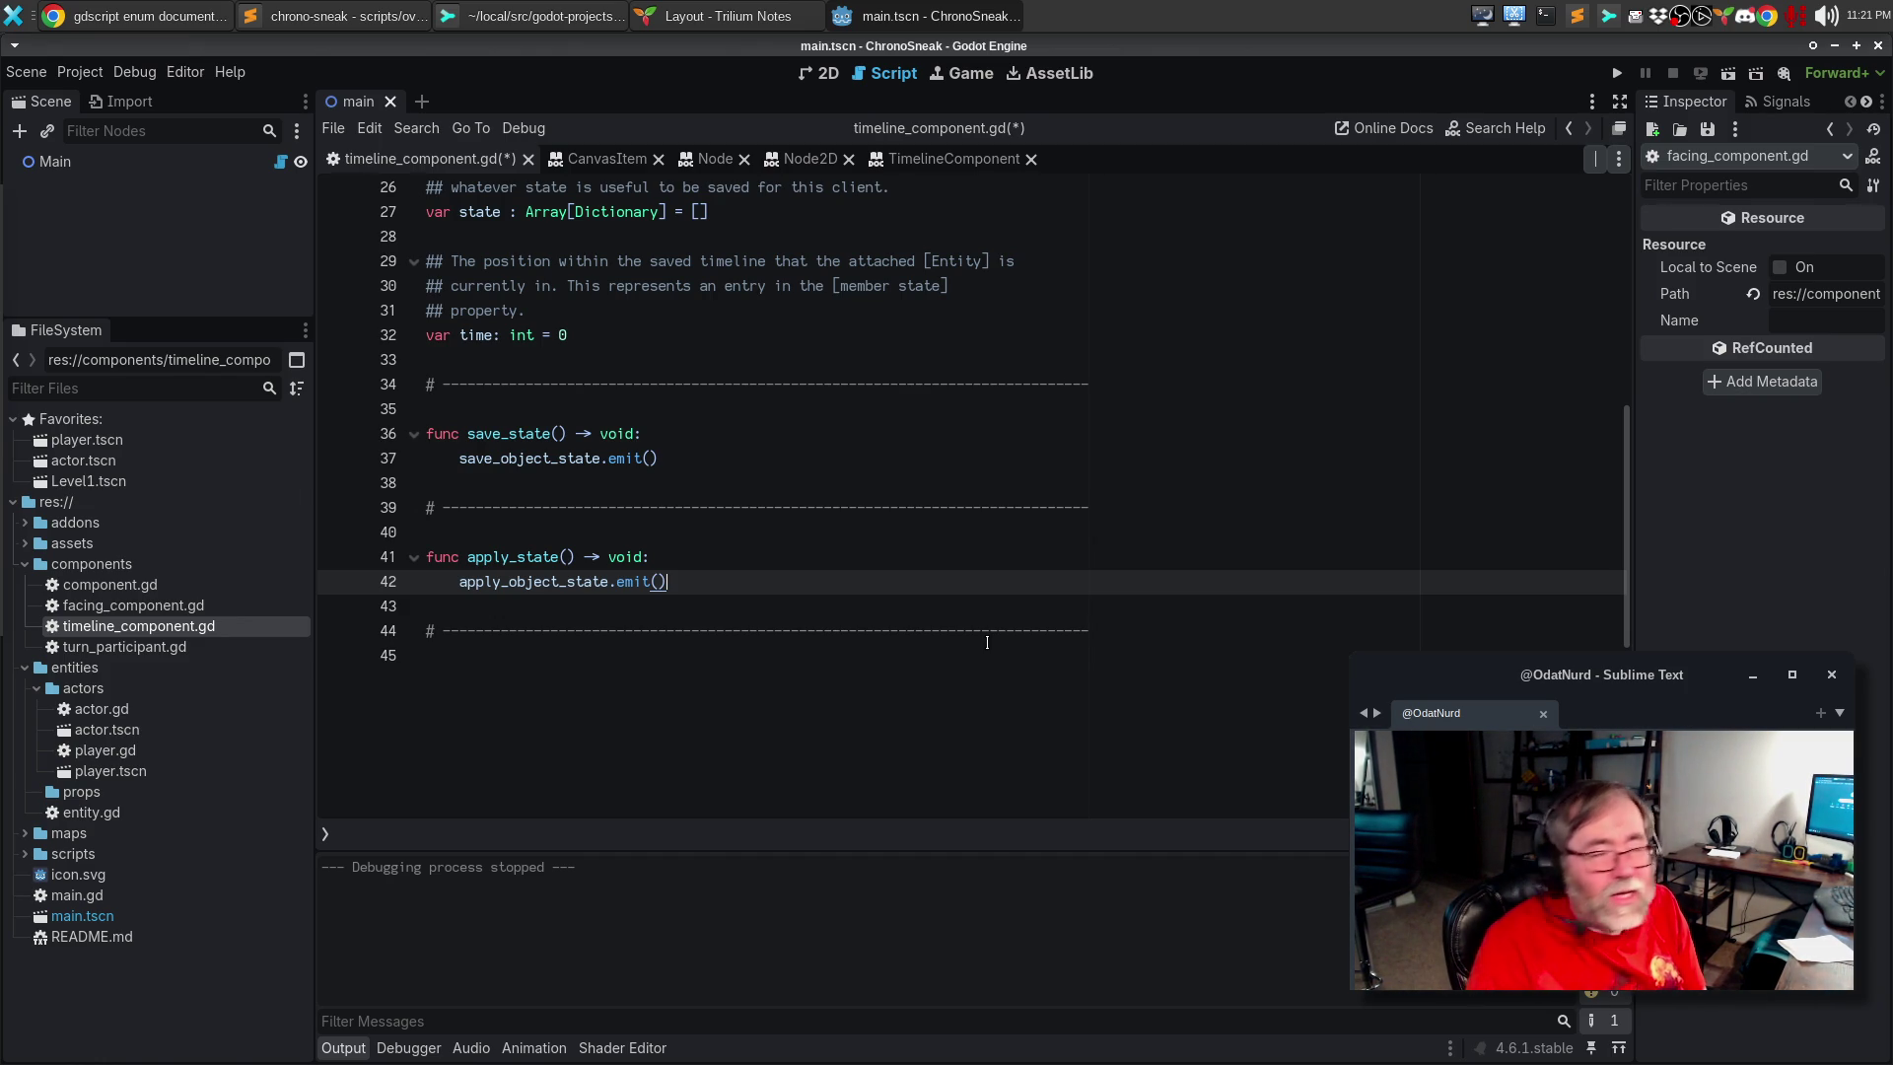
{"action": "left_click", "coordinate": [737, 12]}
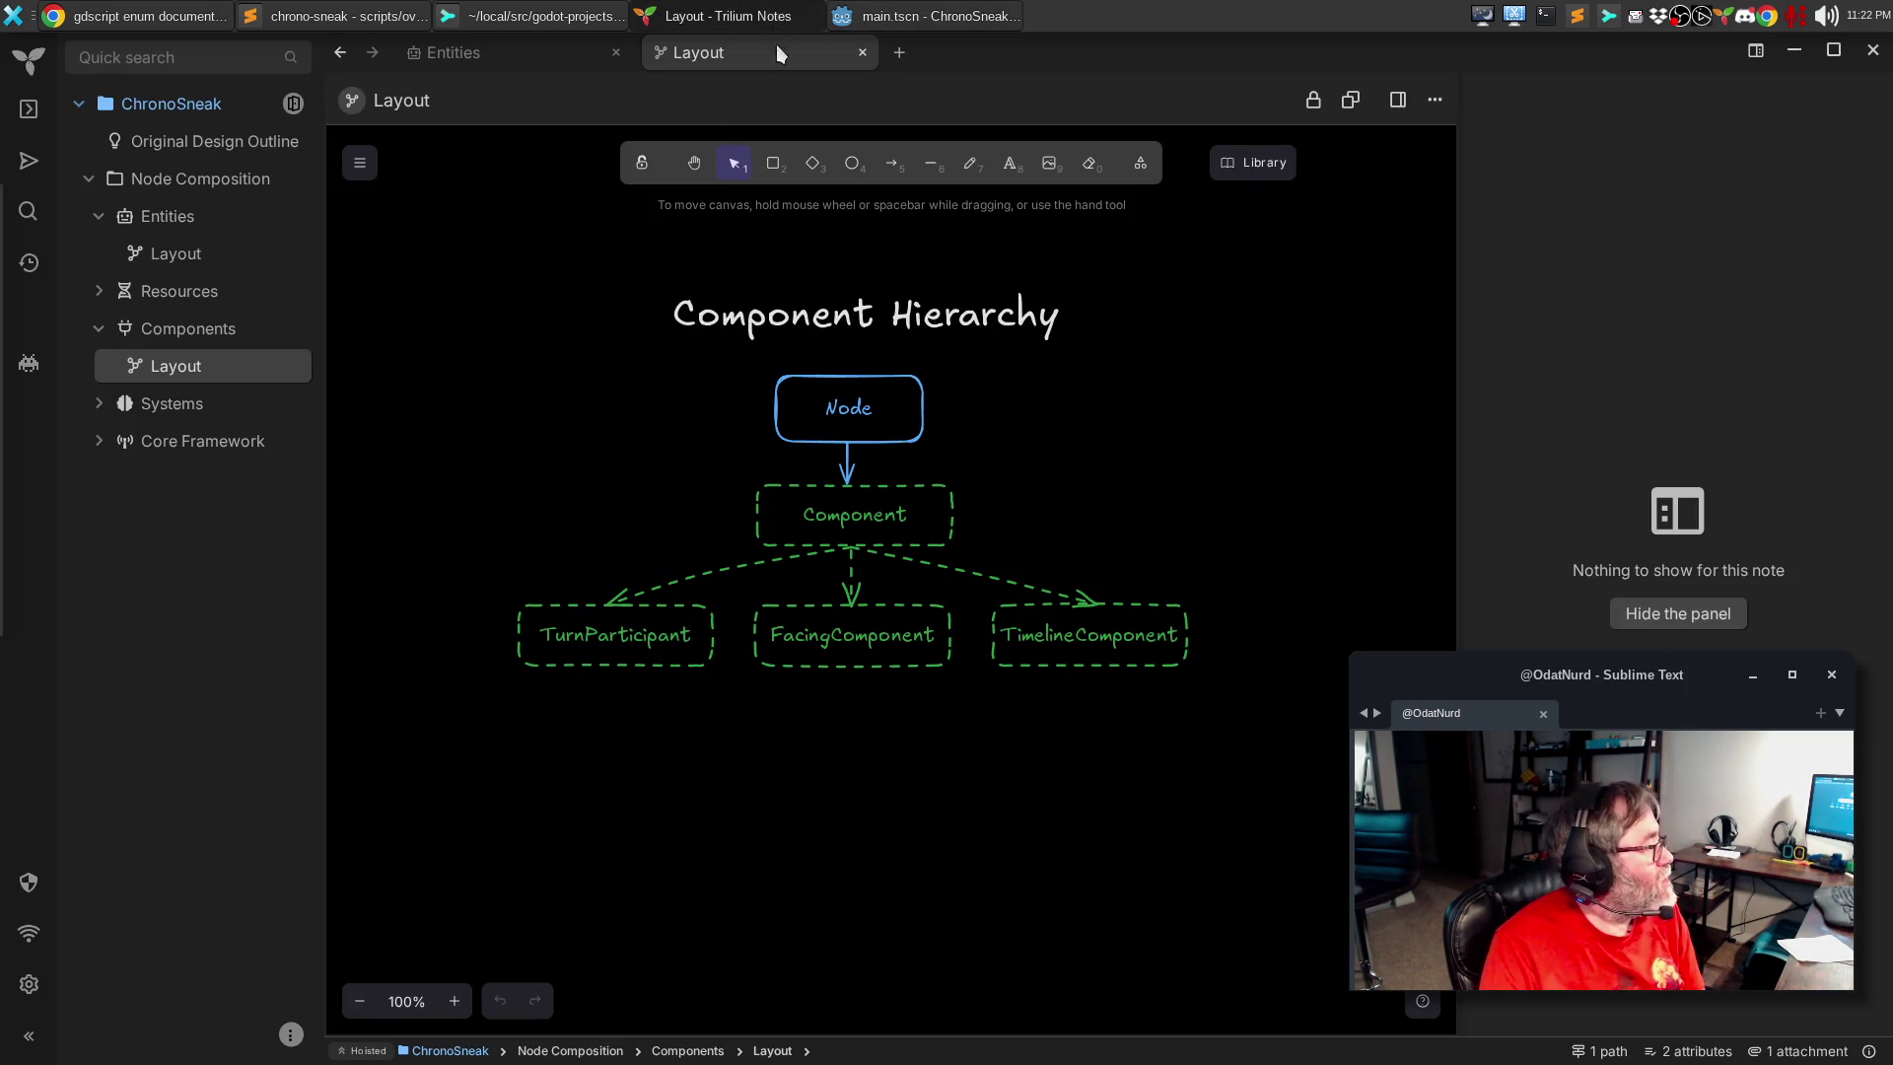
Step: Review TimelineComponent's planned methods and signals in the Trilium Components note, then go back to Godot
{"action": "left_click", "coordinate": [175, 334]}
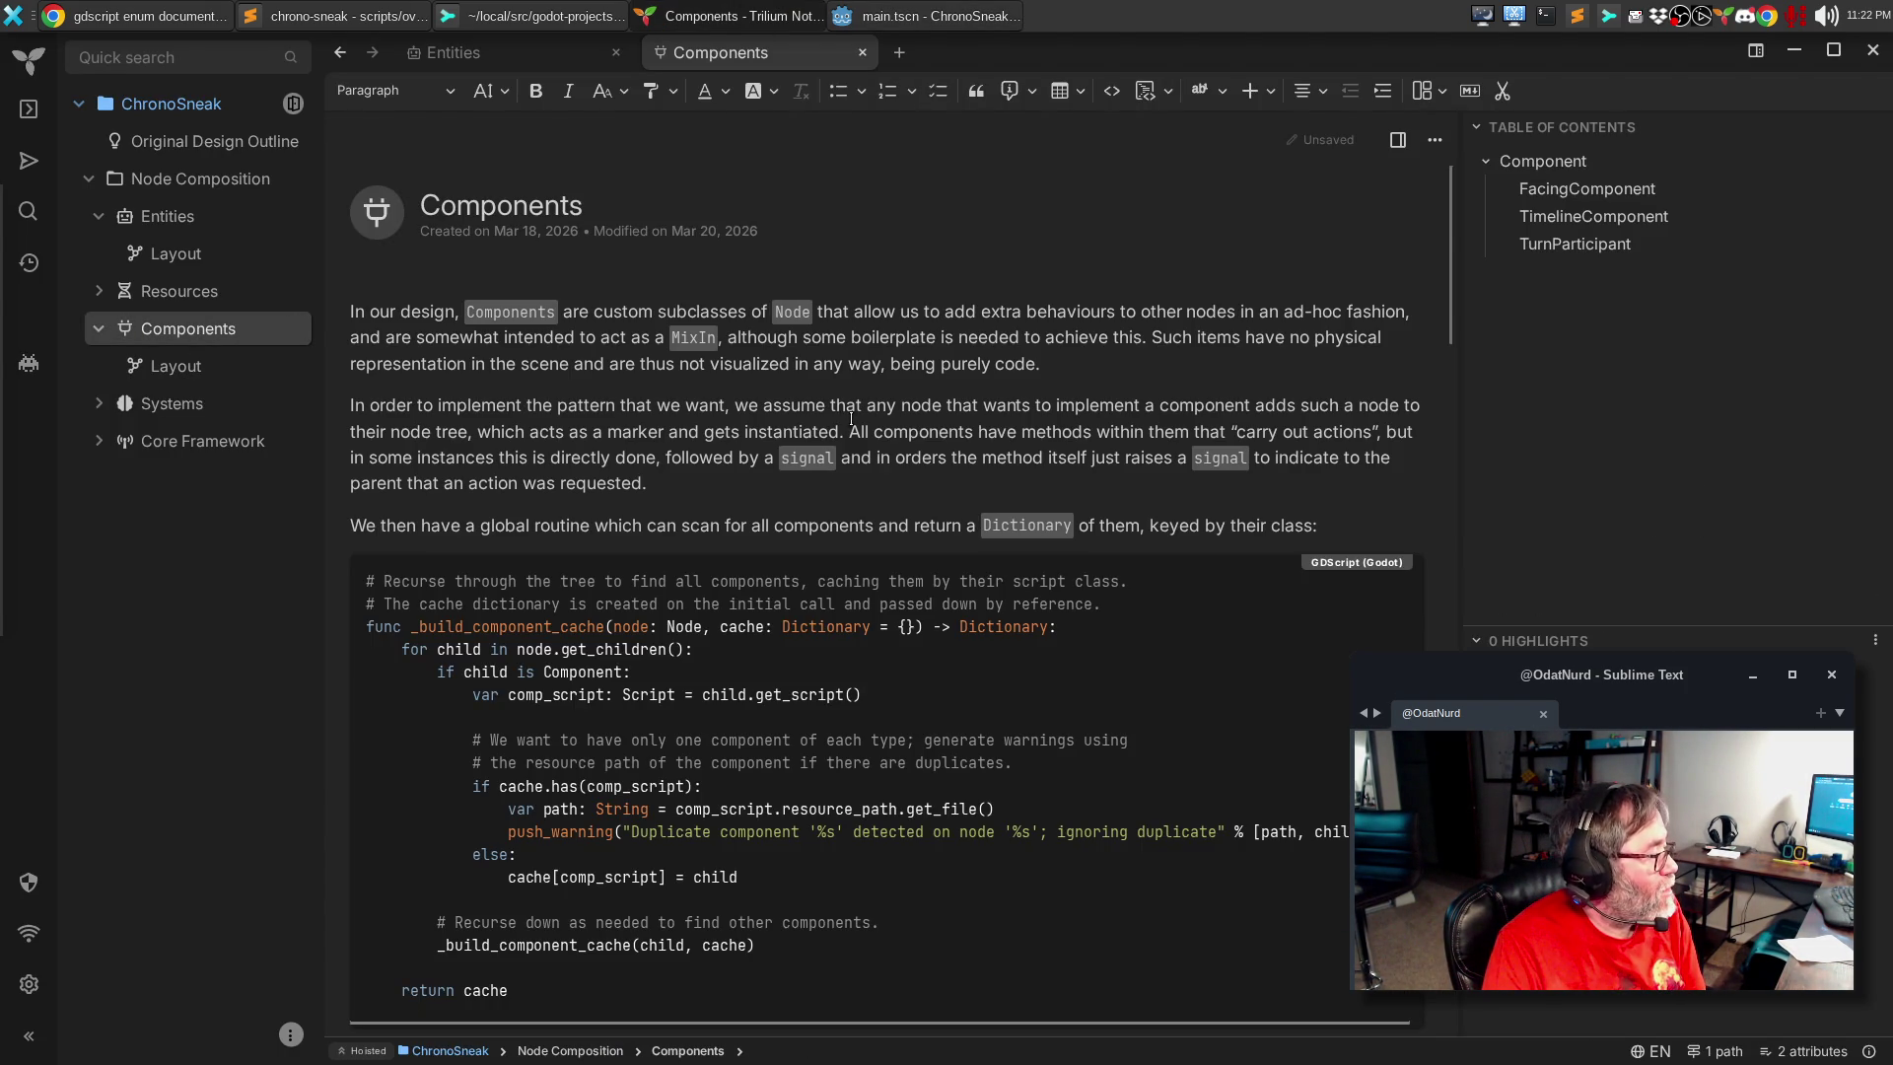
{"action": "left_click", "coordinate": [1642, 218]}
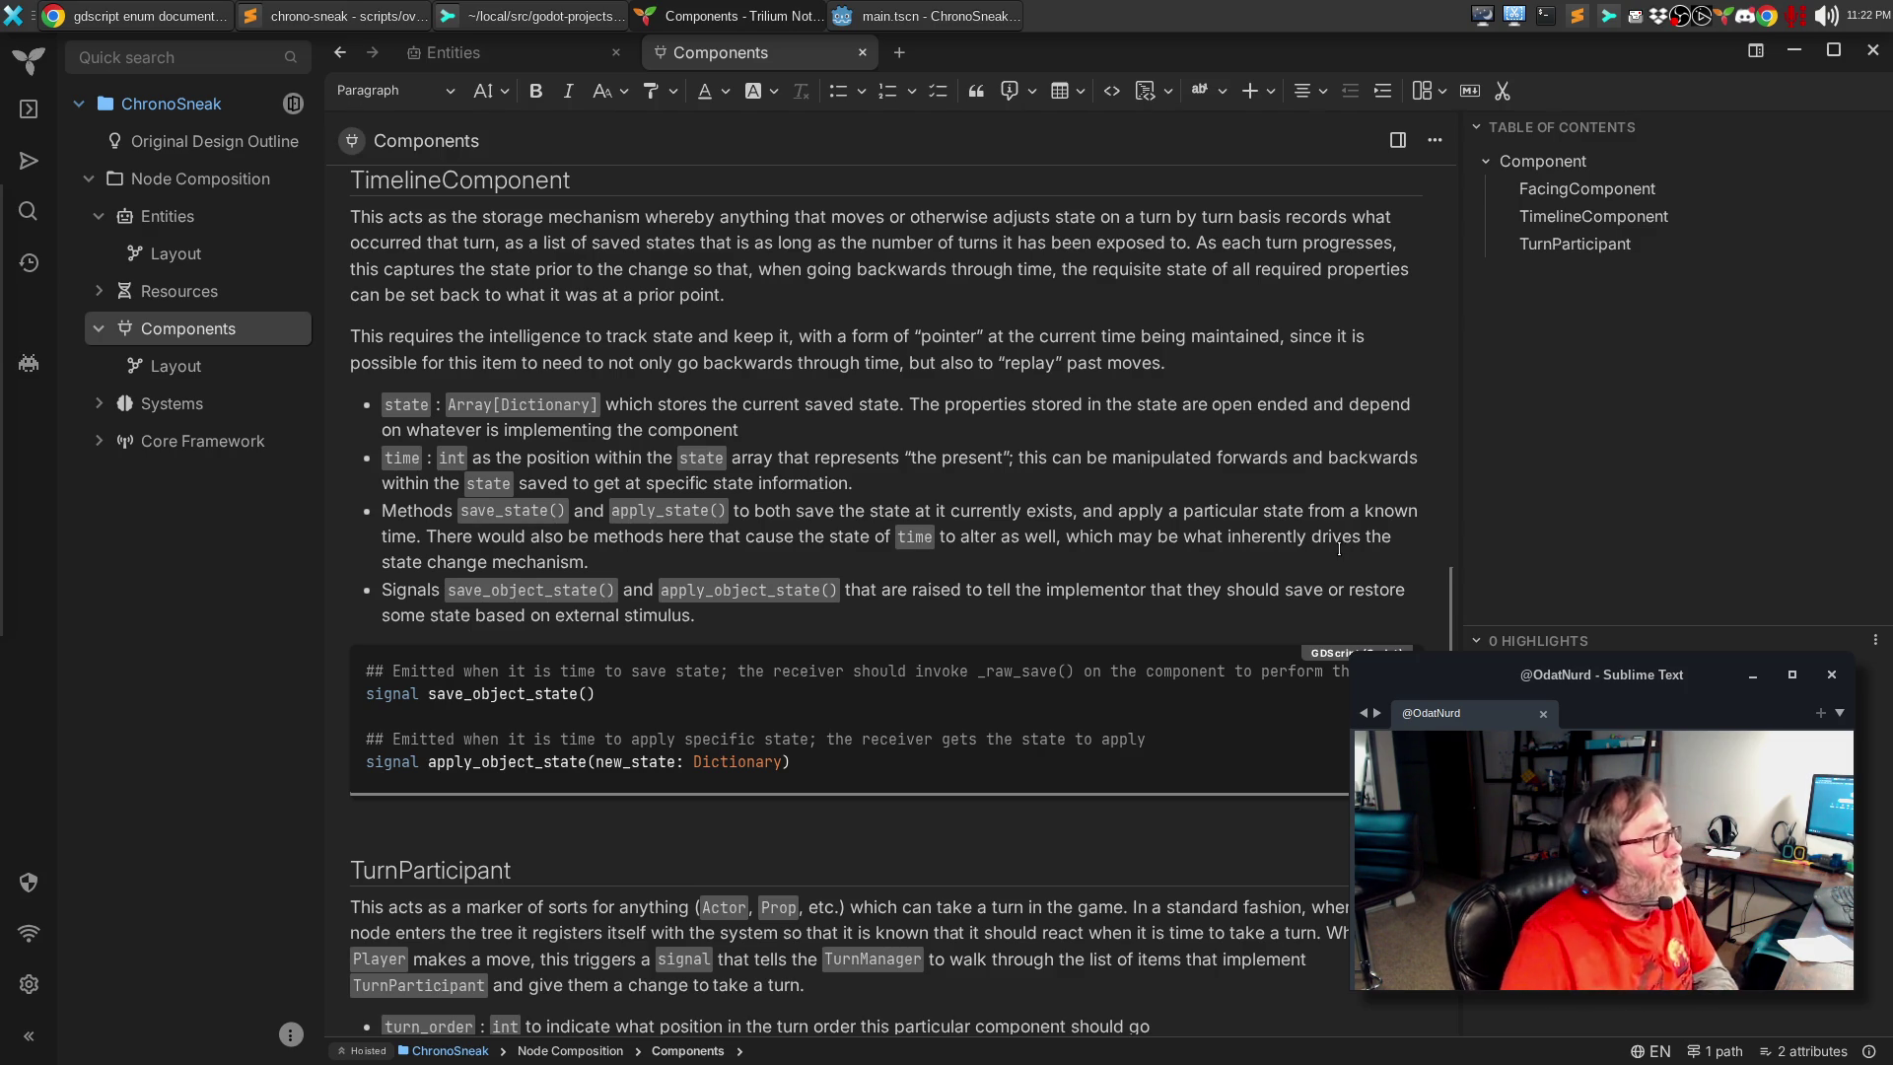
{"action": "left_click", "coordinate": [927, 15]}
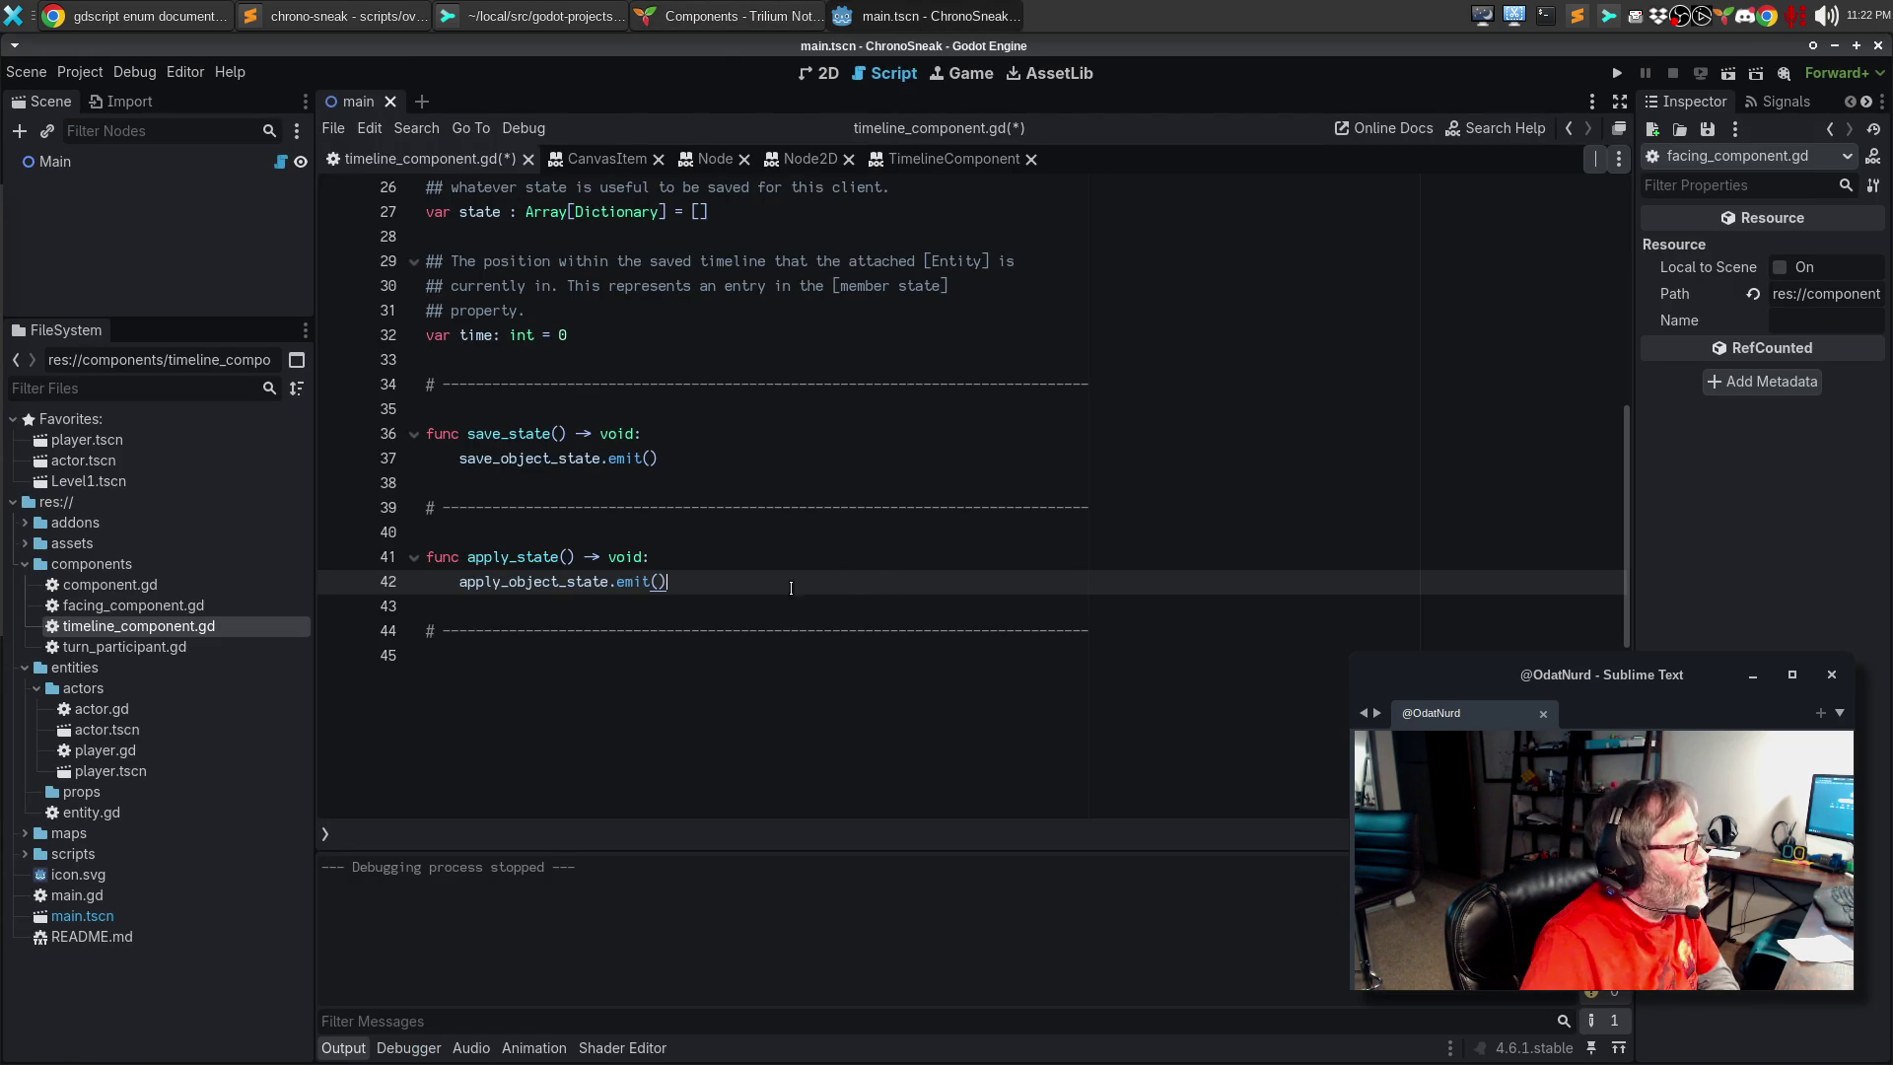
Step: Pass state[time] to the apply_object_state.emit() call
{"action": "left_click", "coordinate": [765, 558]}
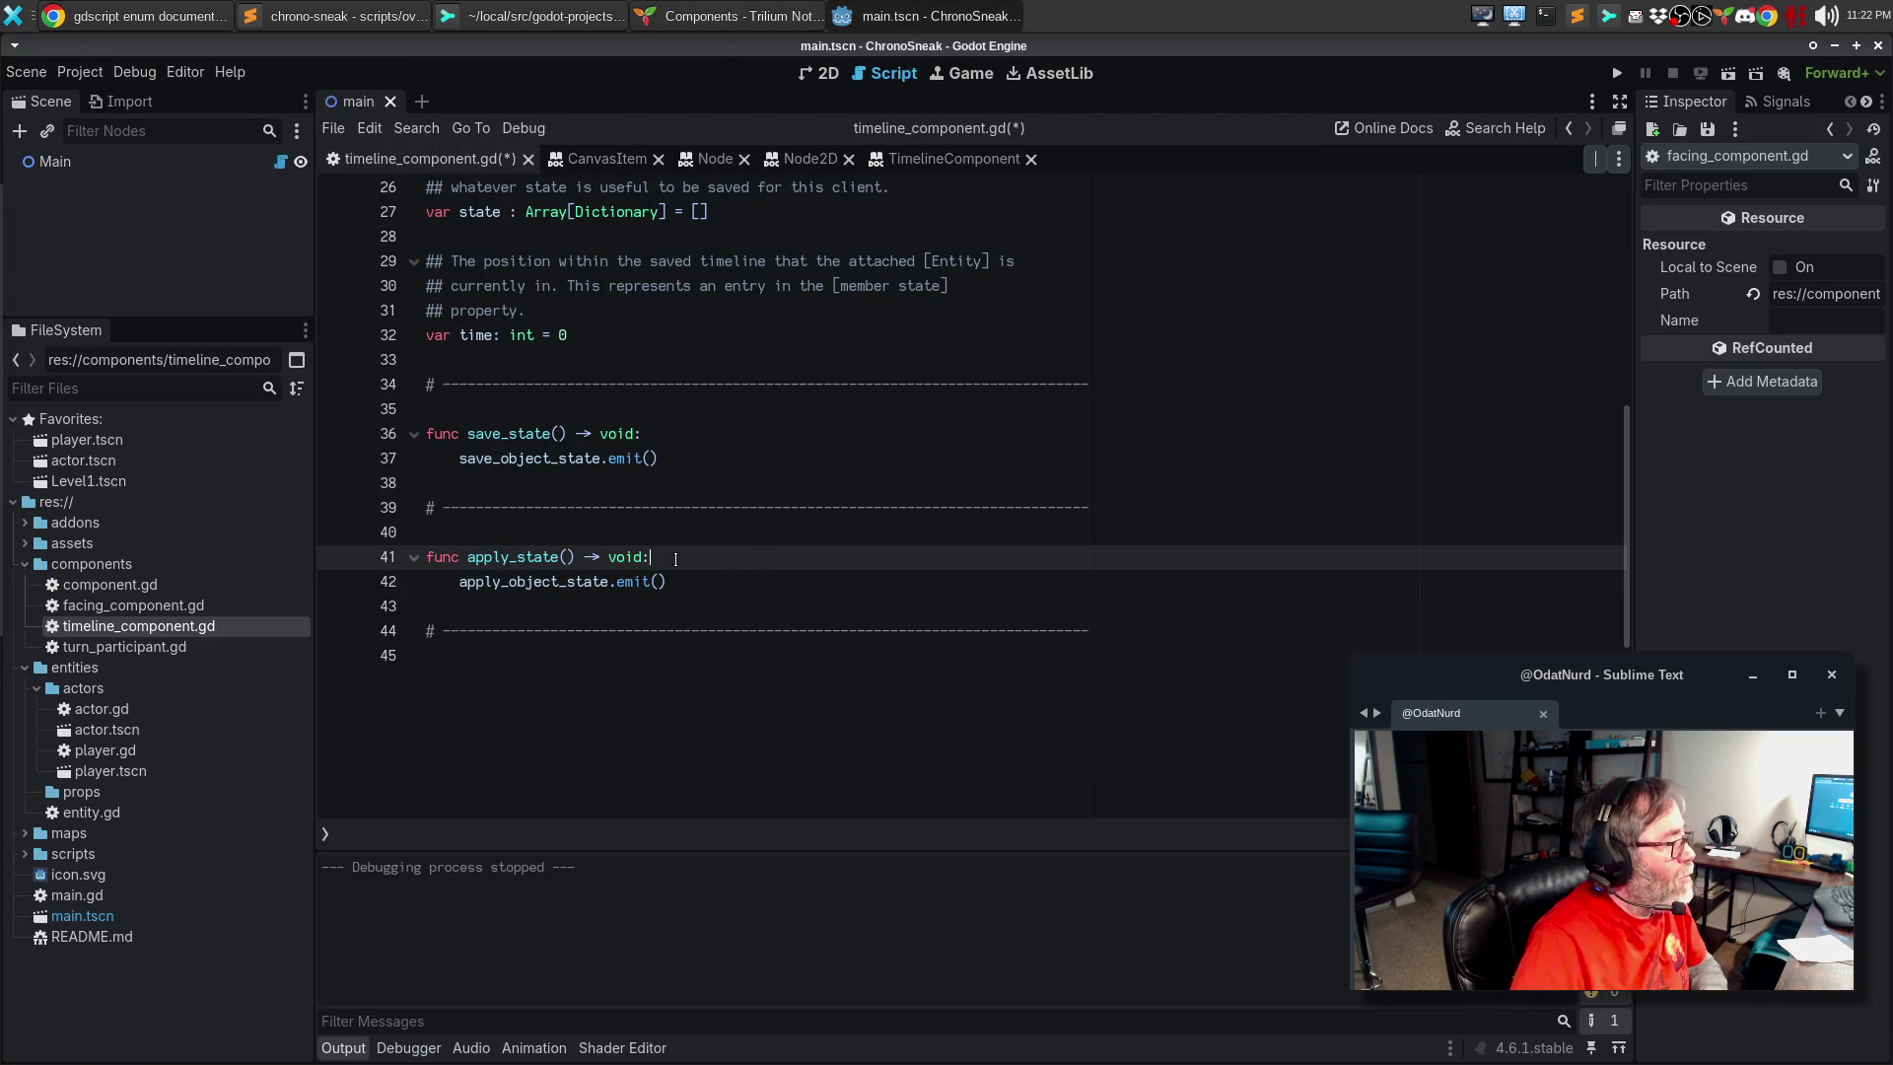
{"action": "key", "text": "Down"}
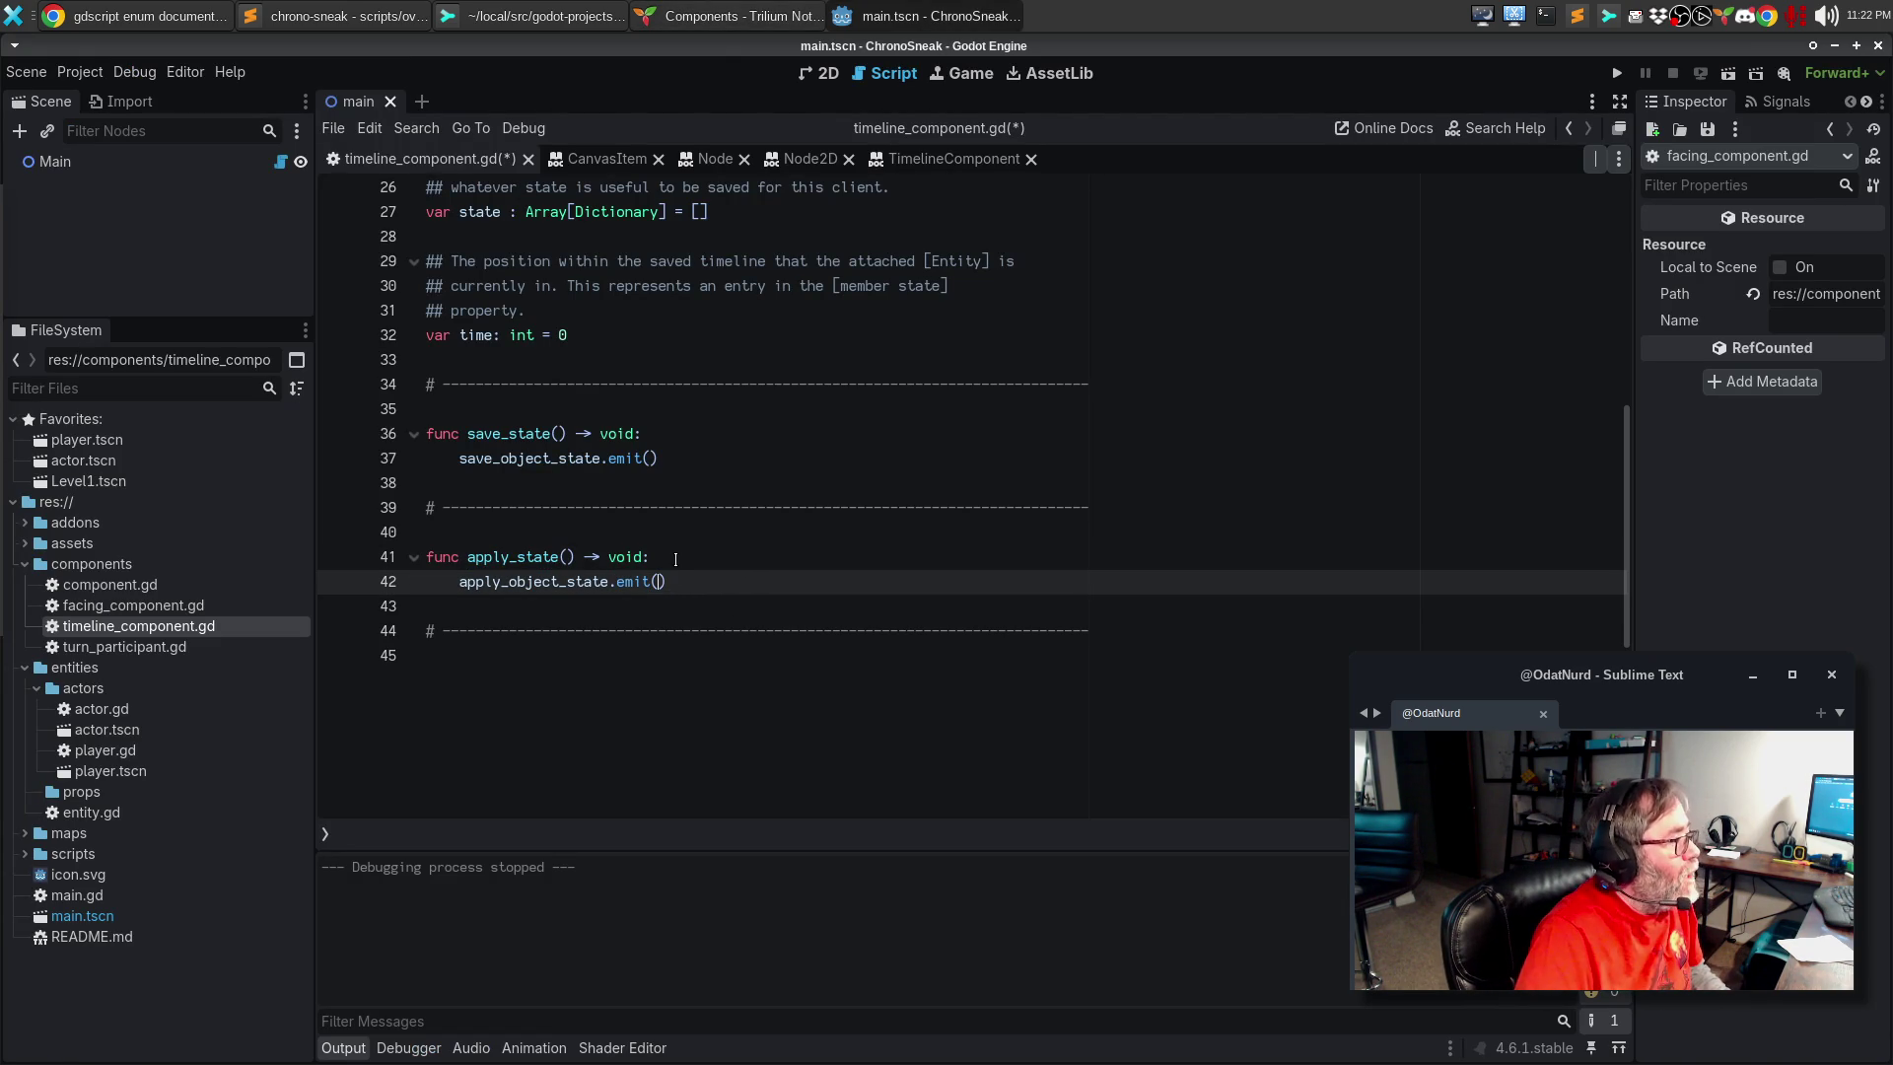
{"action": "type", "text": "state"}
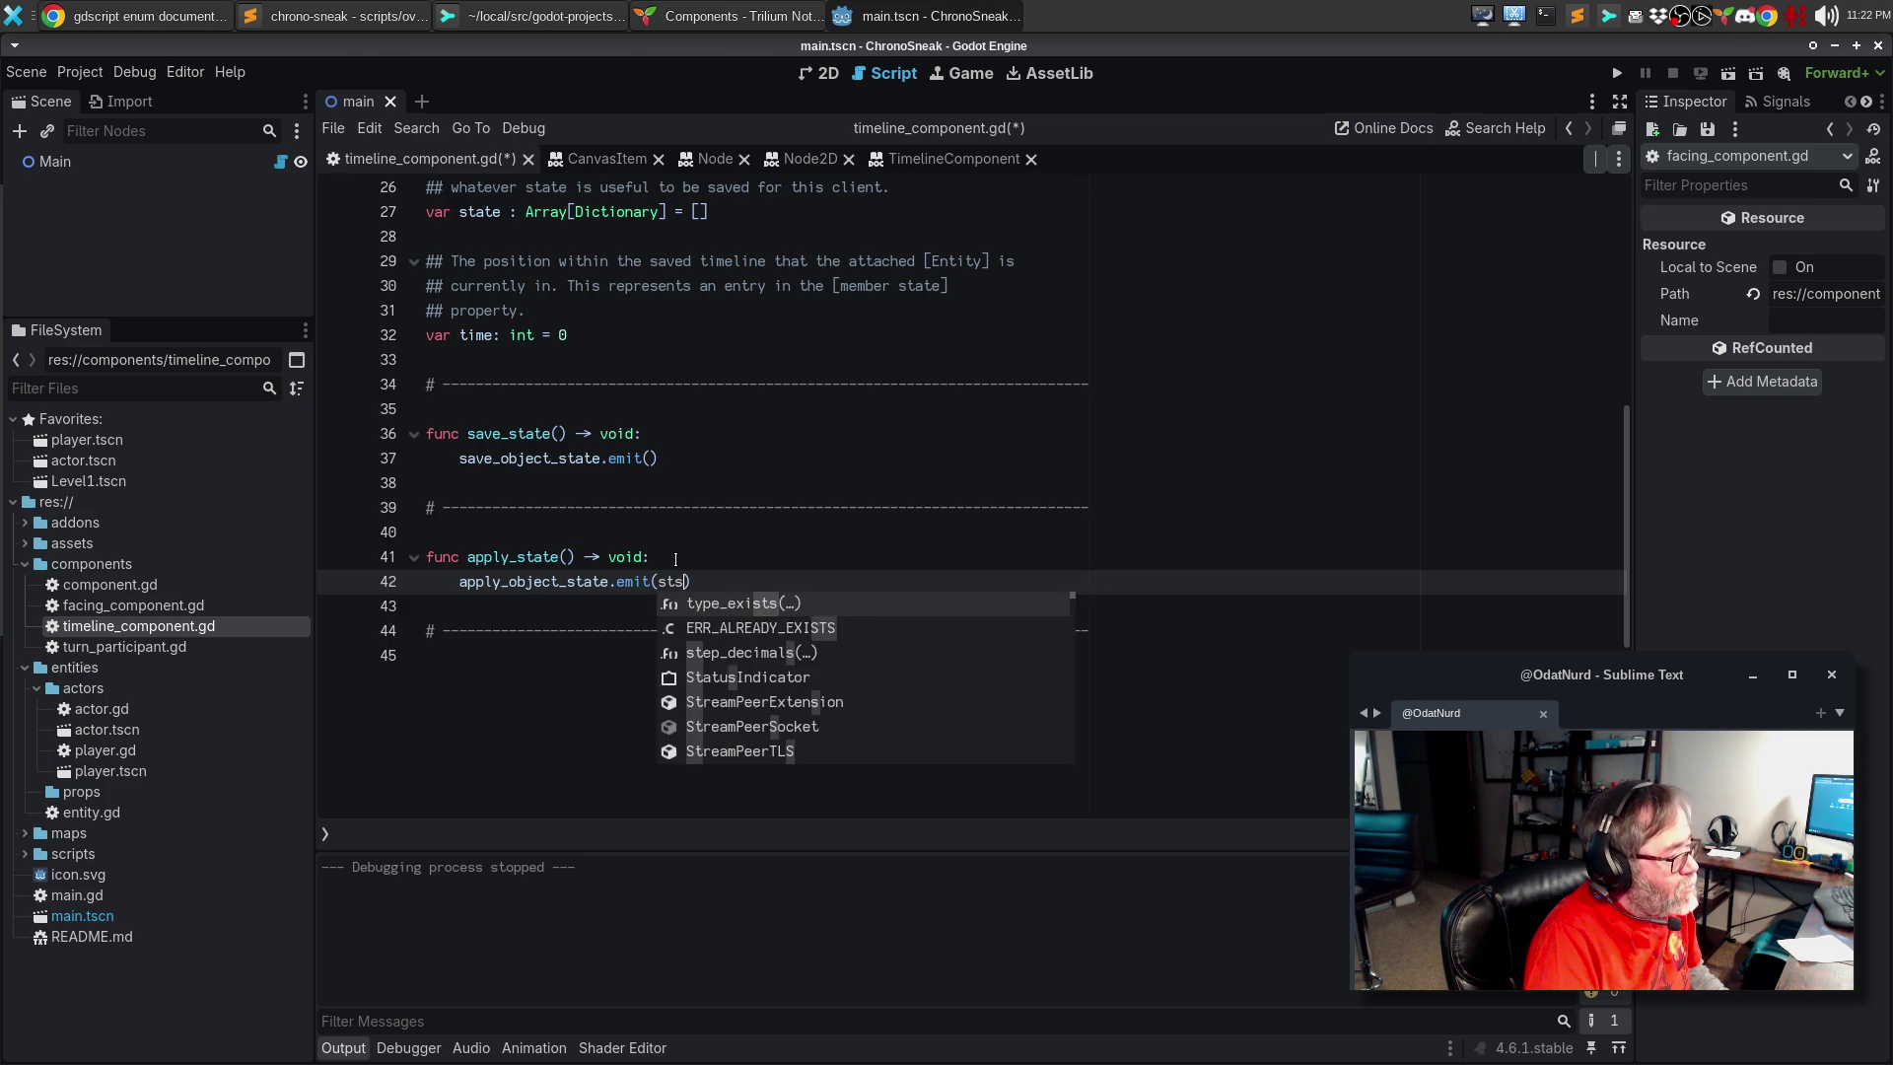
{"action": "type", "text": "[time"}
{"action": "key", "text": "Escape"}
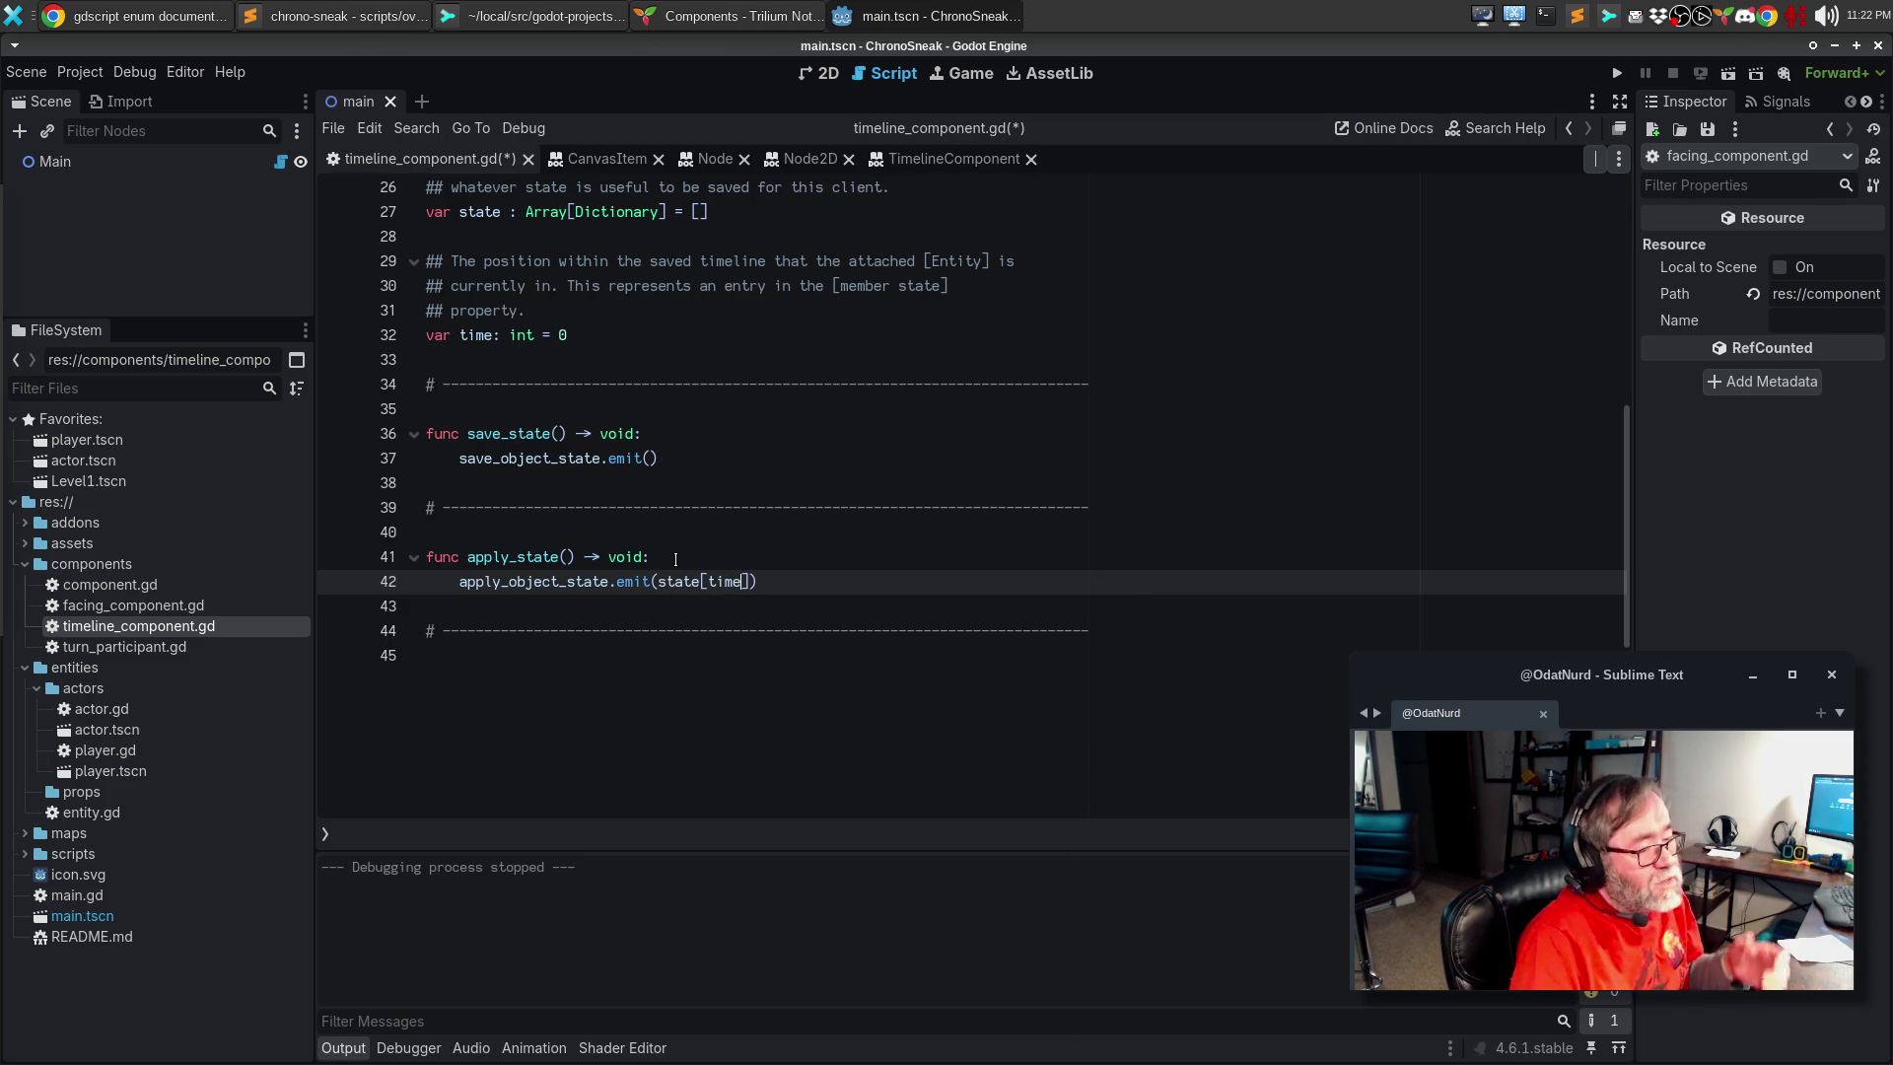
Step: Add a TODO comment and wrap the emit call in 'if state.size() > 0:'
{"action": "left_click", "coordinate": [676, 559]}
{"action": "key", "text": "Return"}
{"action": "type", "text": "# TODO: This is not even close to being correct"}
{"action": "key", "text": "Return"}
{"action": "key", "text": "BackSpace"}
{"action": "key", "text": "BackSpace"}
{"action": "key", "text": "BackSpace"}
{"action": "type", "text": "state.size() > 0:"}
{"action": "key", "text": "Down"}
{"action": "key", "text": "Home"}
{"action": "key", "text": "Tab"}
{"action": "key", "text": "Up"}
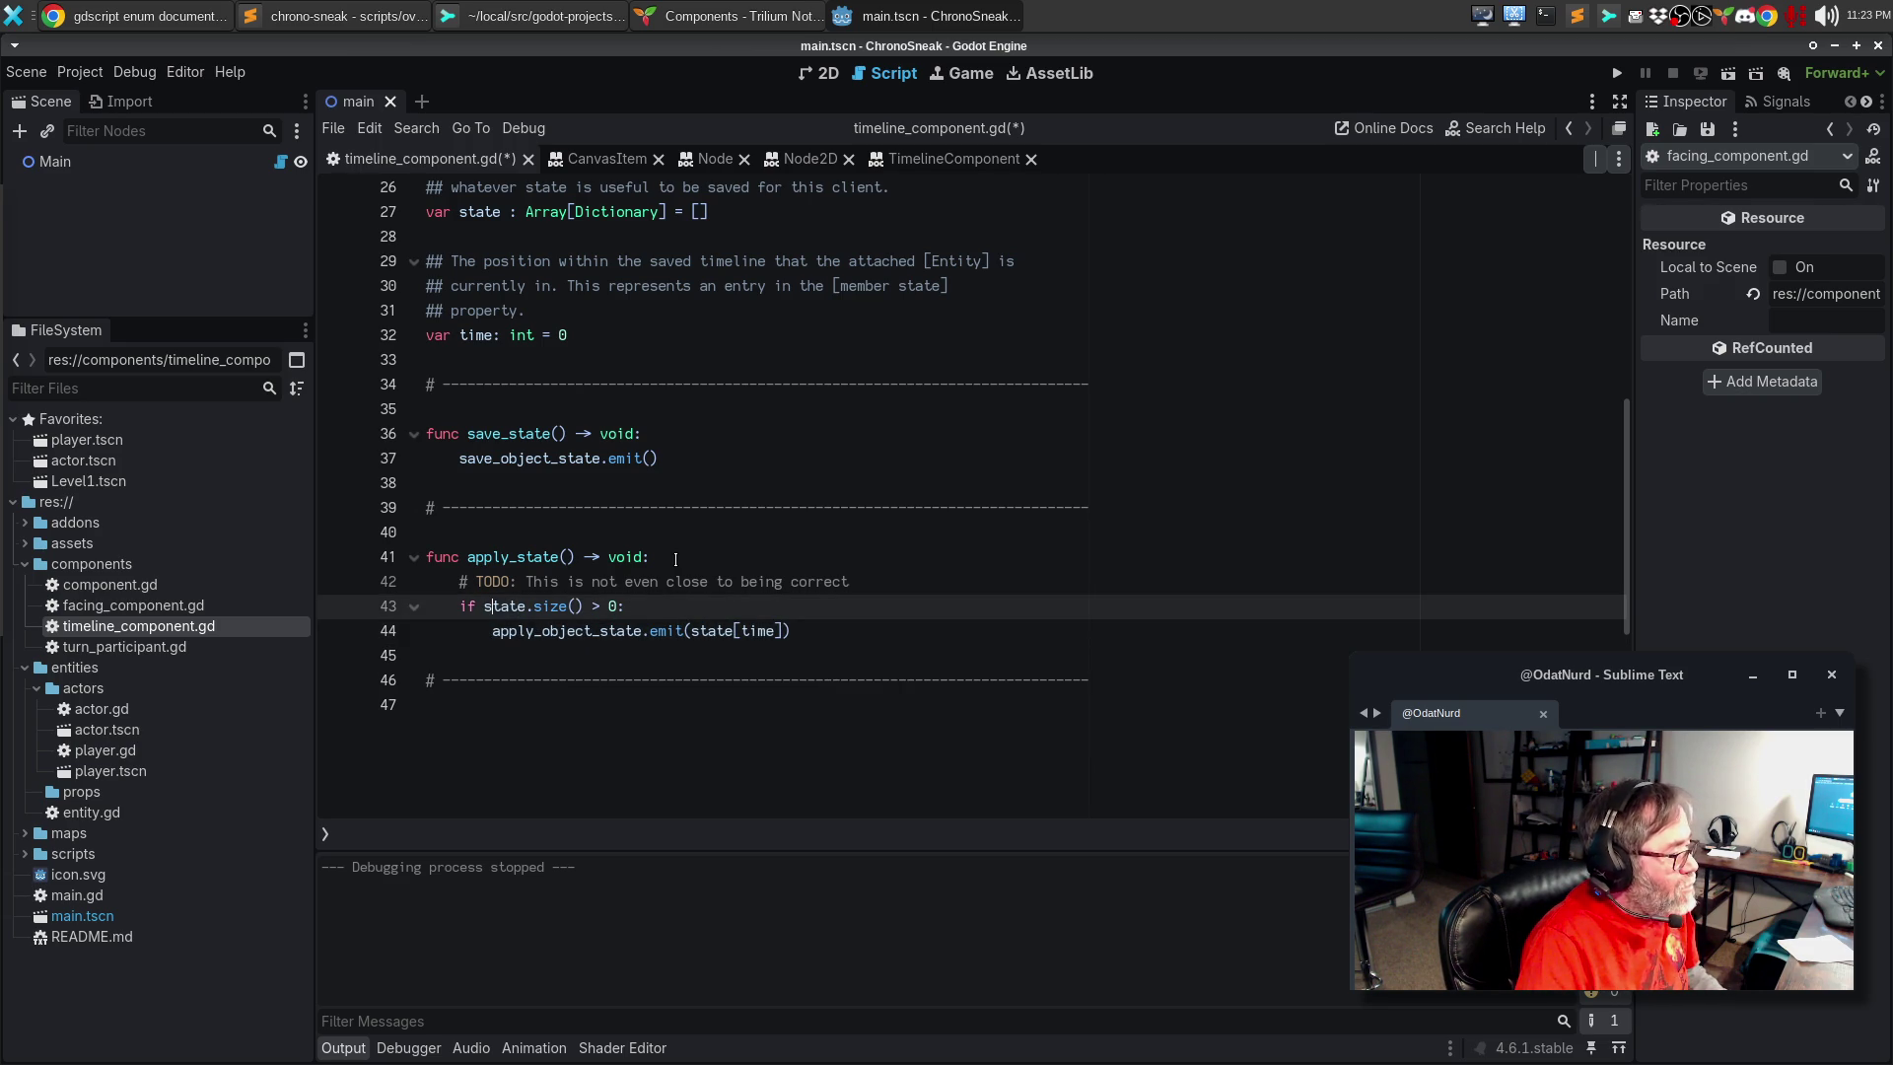
Step: Extend the TODO into a two-line comment explaining the code only shows basic intent
{"action": "key", "text": "Up"}
{"action": "key", "text": "End"}
{"action": "type", "text": ", but it shows the basic"}
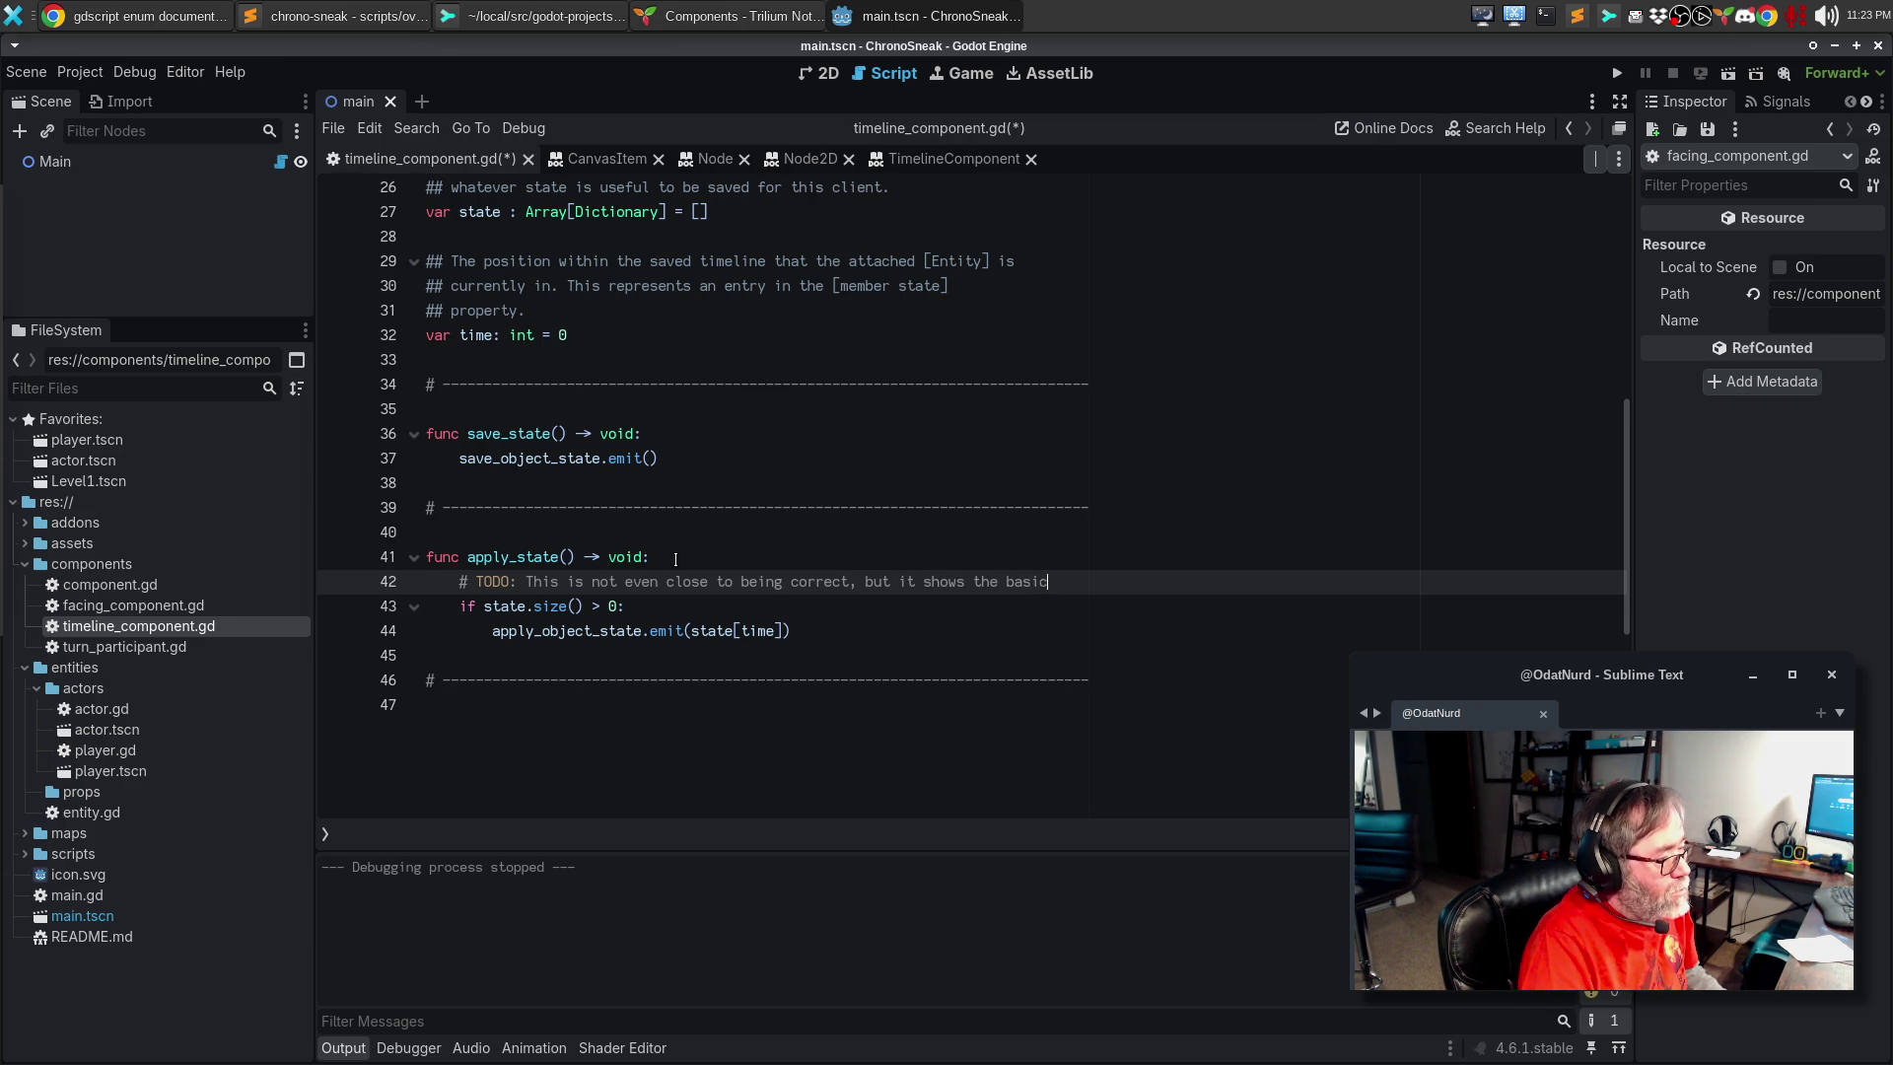
{"action": "key", "text": "Return"}
{"action": "type", "text": "# intent enough to shut the cvomp"}
{"action": "key", "text": "BackSpace"}
{"action": "key", "text": "BackSpace"}
{"action": "key", "text": "BackSpace"}
{"action": "type", "text": "ompiler up so that it stops bitching"}
{"action": "key", "text": "BackSpace"}
{"action": "key", "text": "BackSpace"}
{"action": "key", "text": "BackSpace"}
{"action": "type", "text": "ching me out."}
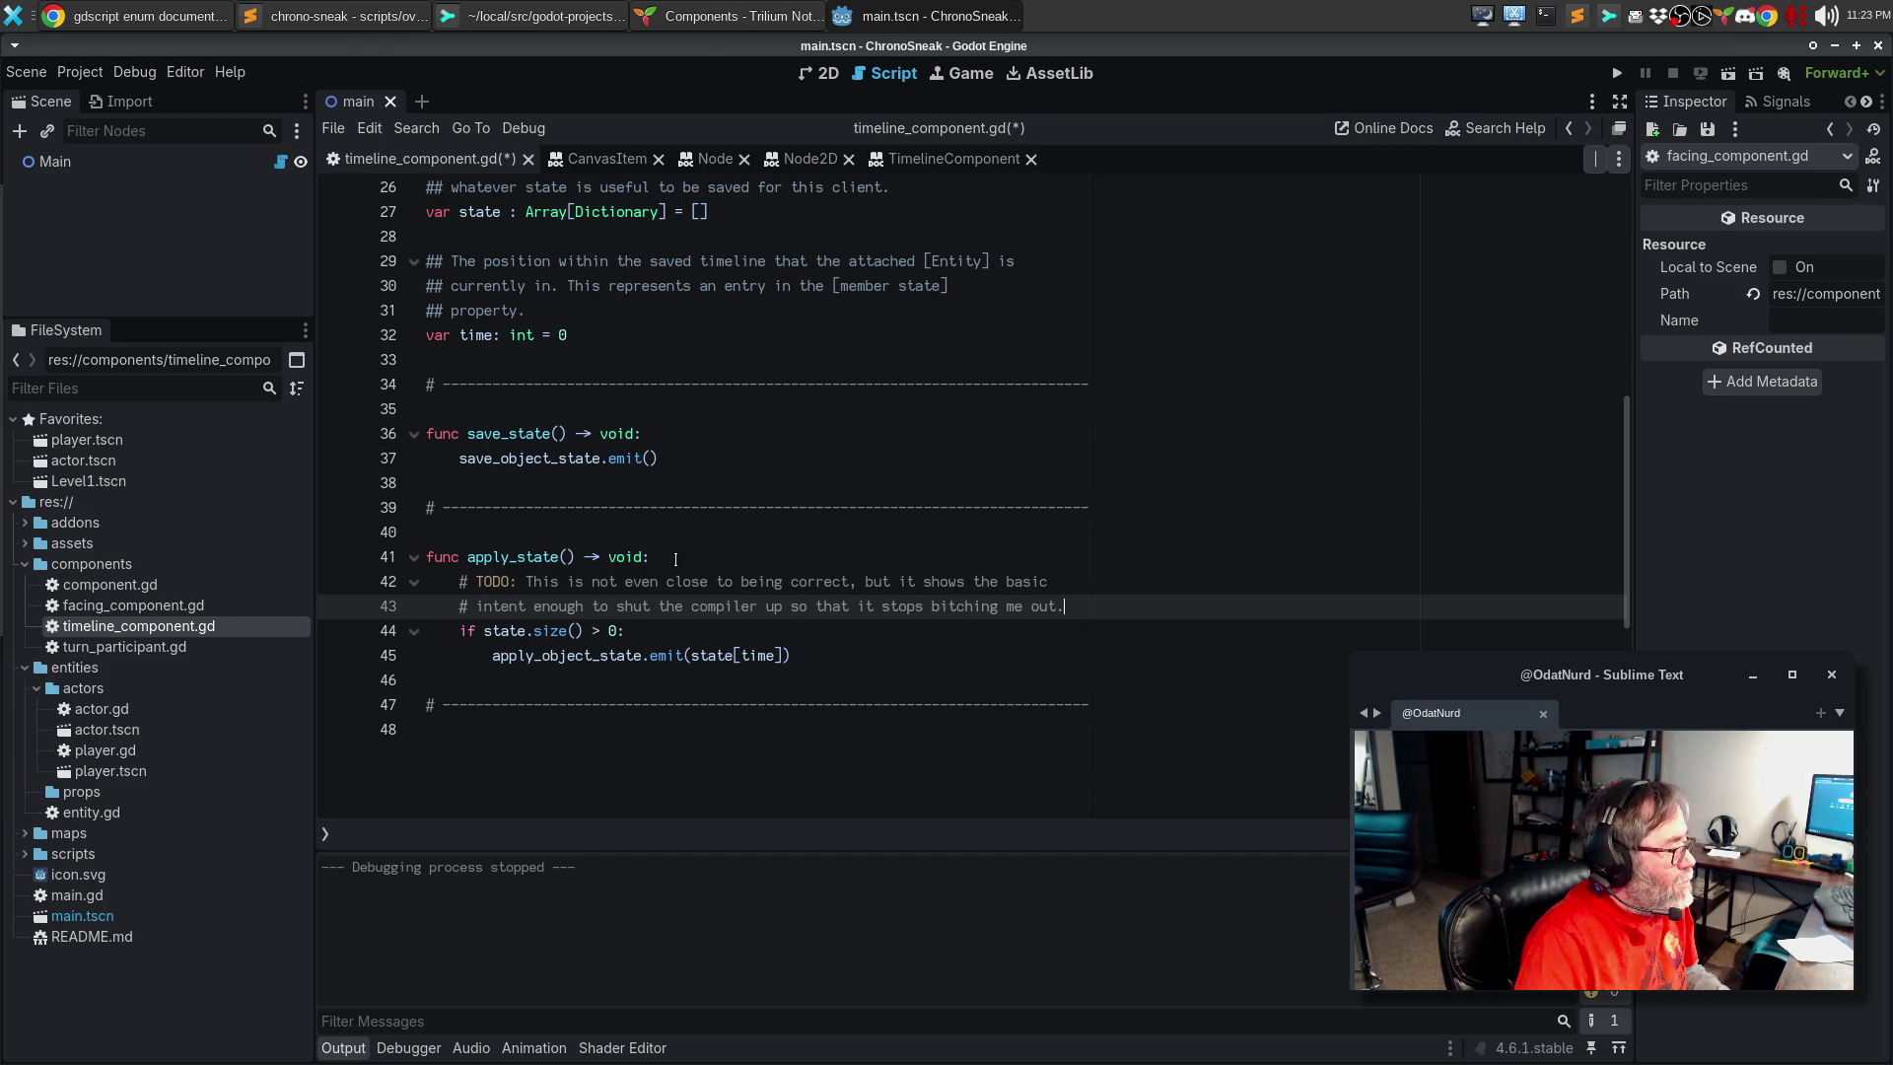
Step: Paste a second section separator below apply_state() with a blank line for the next function
{"action": "key", "text": "Down"}
{"action": "key", "text": "Down"}
{"action": "key", "text": "Down"}
{"action": "key", "text": "Up"}
{"action": "key", "text": "End"}
{"action": "key", "text": "Return"}
{"action": "key", "text": "Return"}
{"action": "key", "text": "ctrl+v"}
{"action": "key", "text": "Up"}
{"action": "key", "text": "Up"}
{"action": "key", "text": "Up"}
{"action": "key", "text": "Return"}
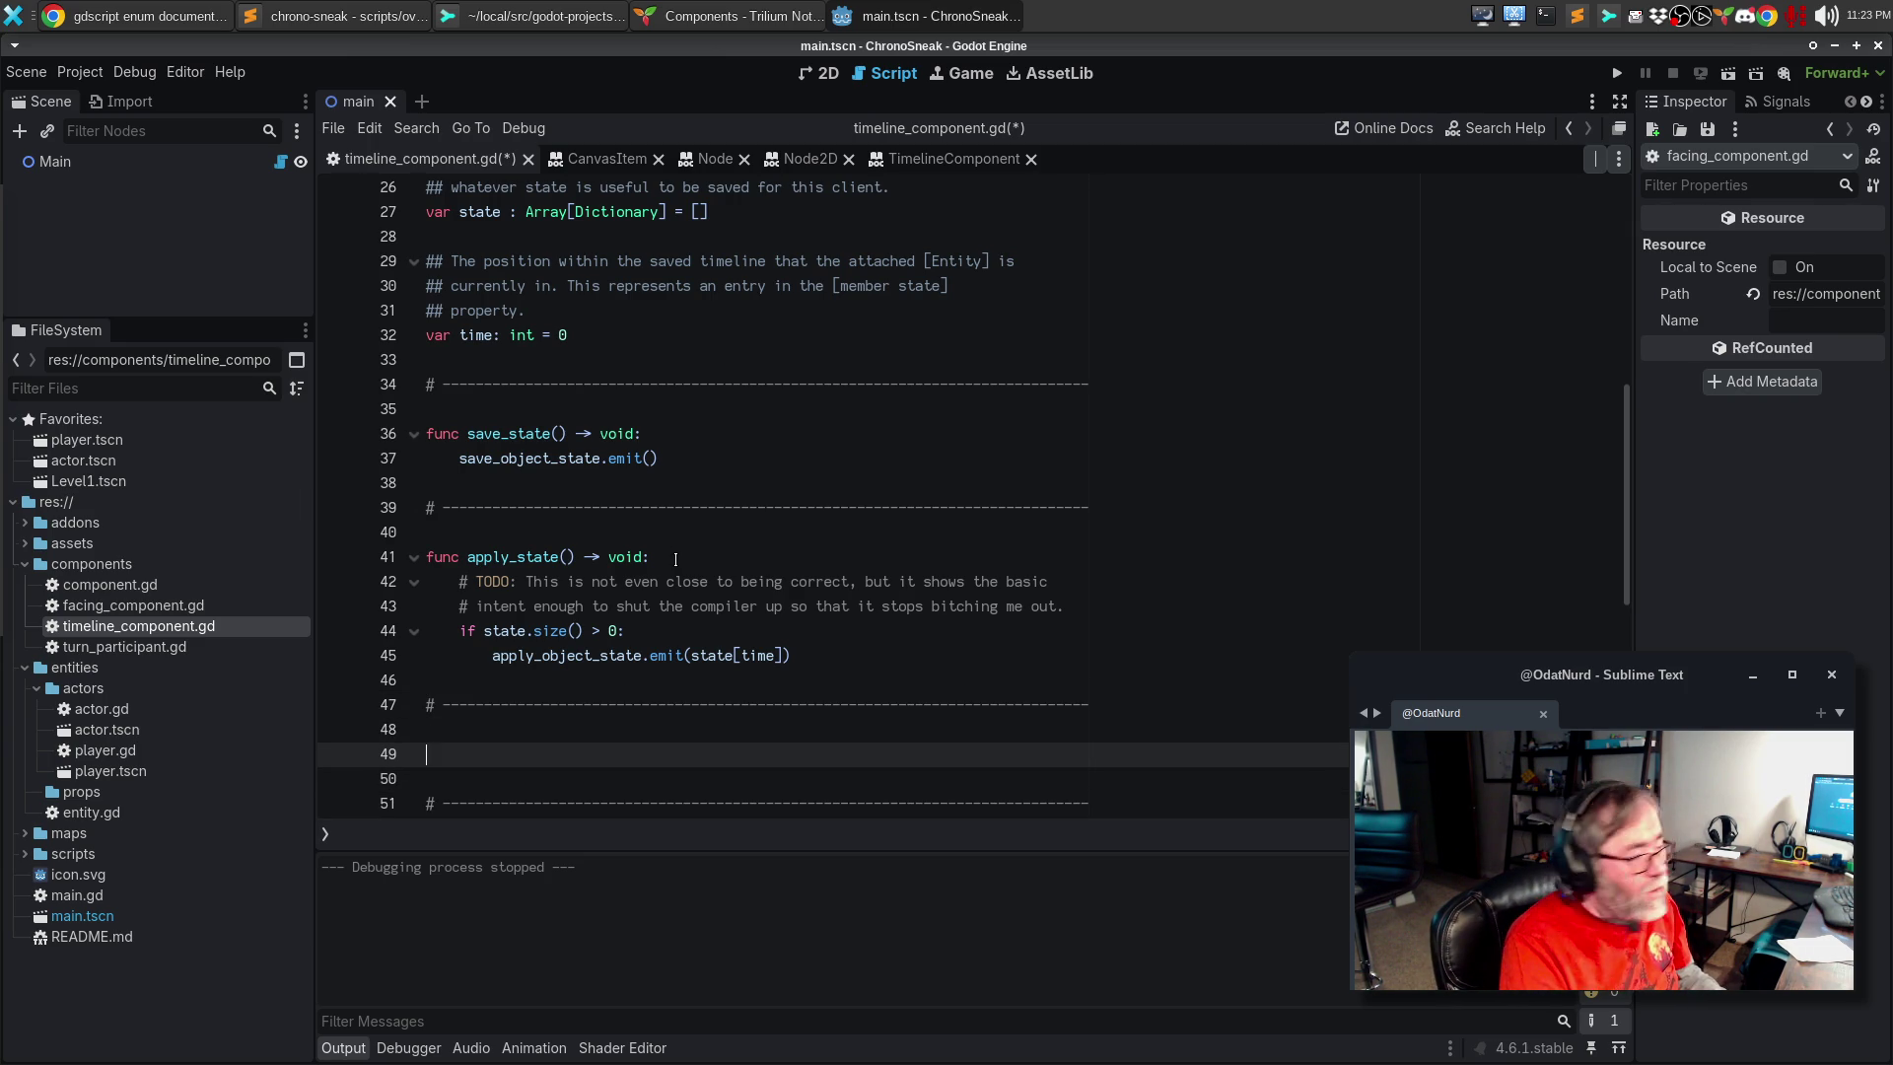
Step: Declare 'func raw_save(new_state: Dictionary) -> void:' below the new separator
{"action": "type", "text": "func"}
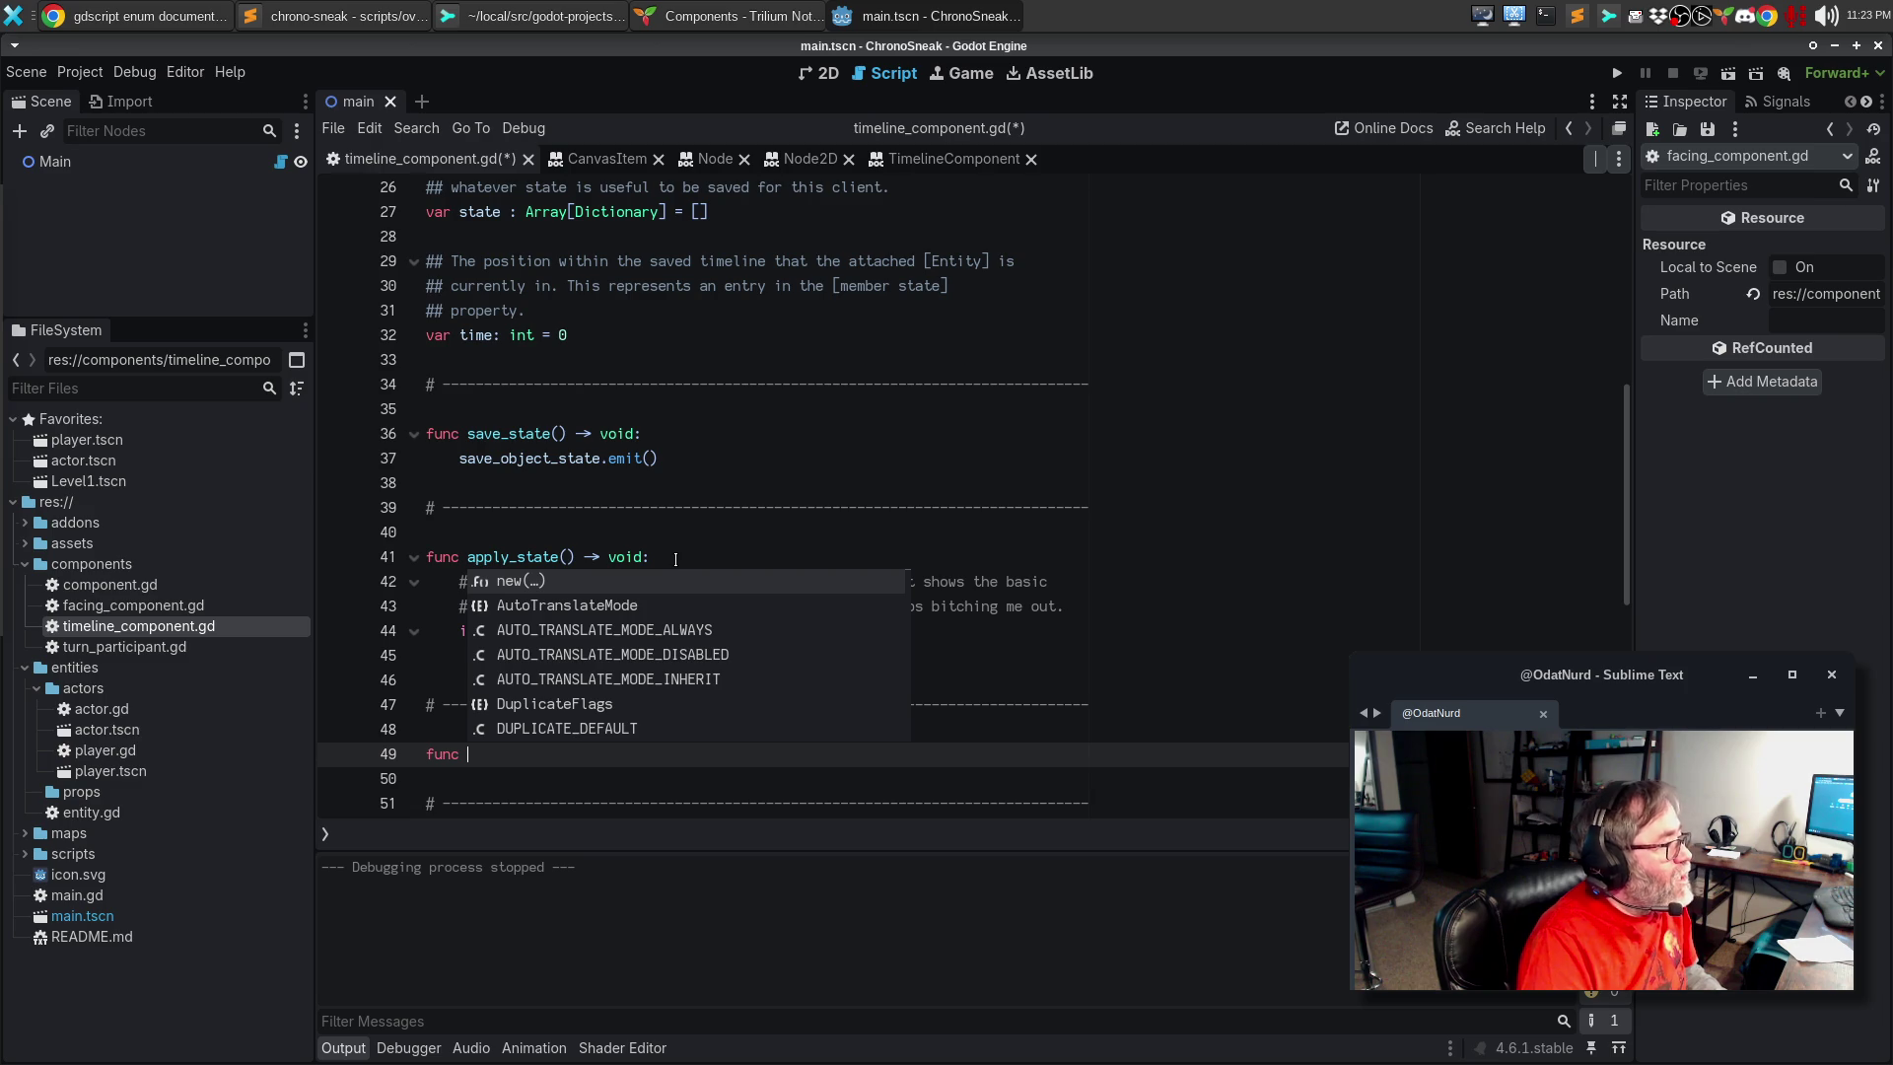
{"action": "scroll", "coordinate": [863, 549], "scroll_direction": "up", "scroll_amount": 3}
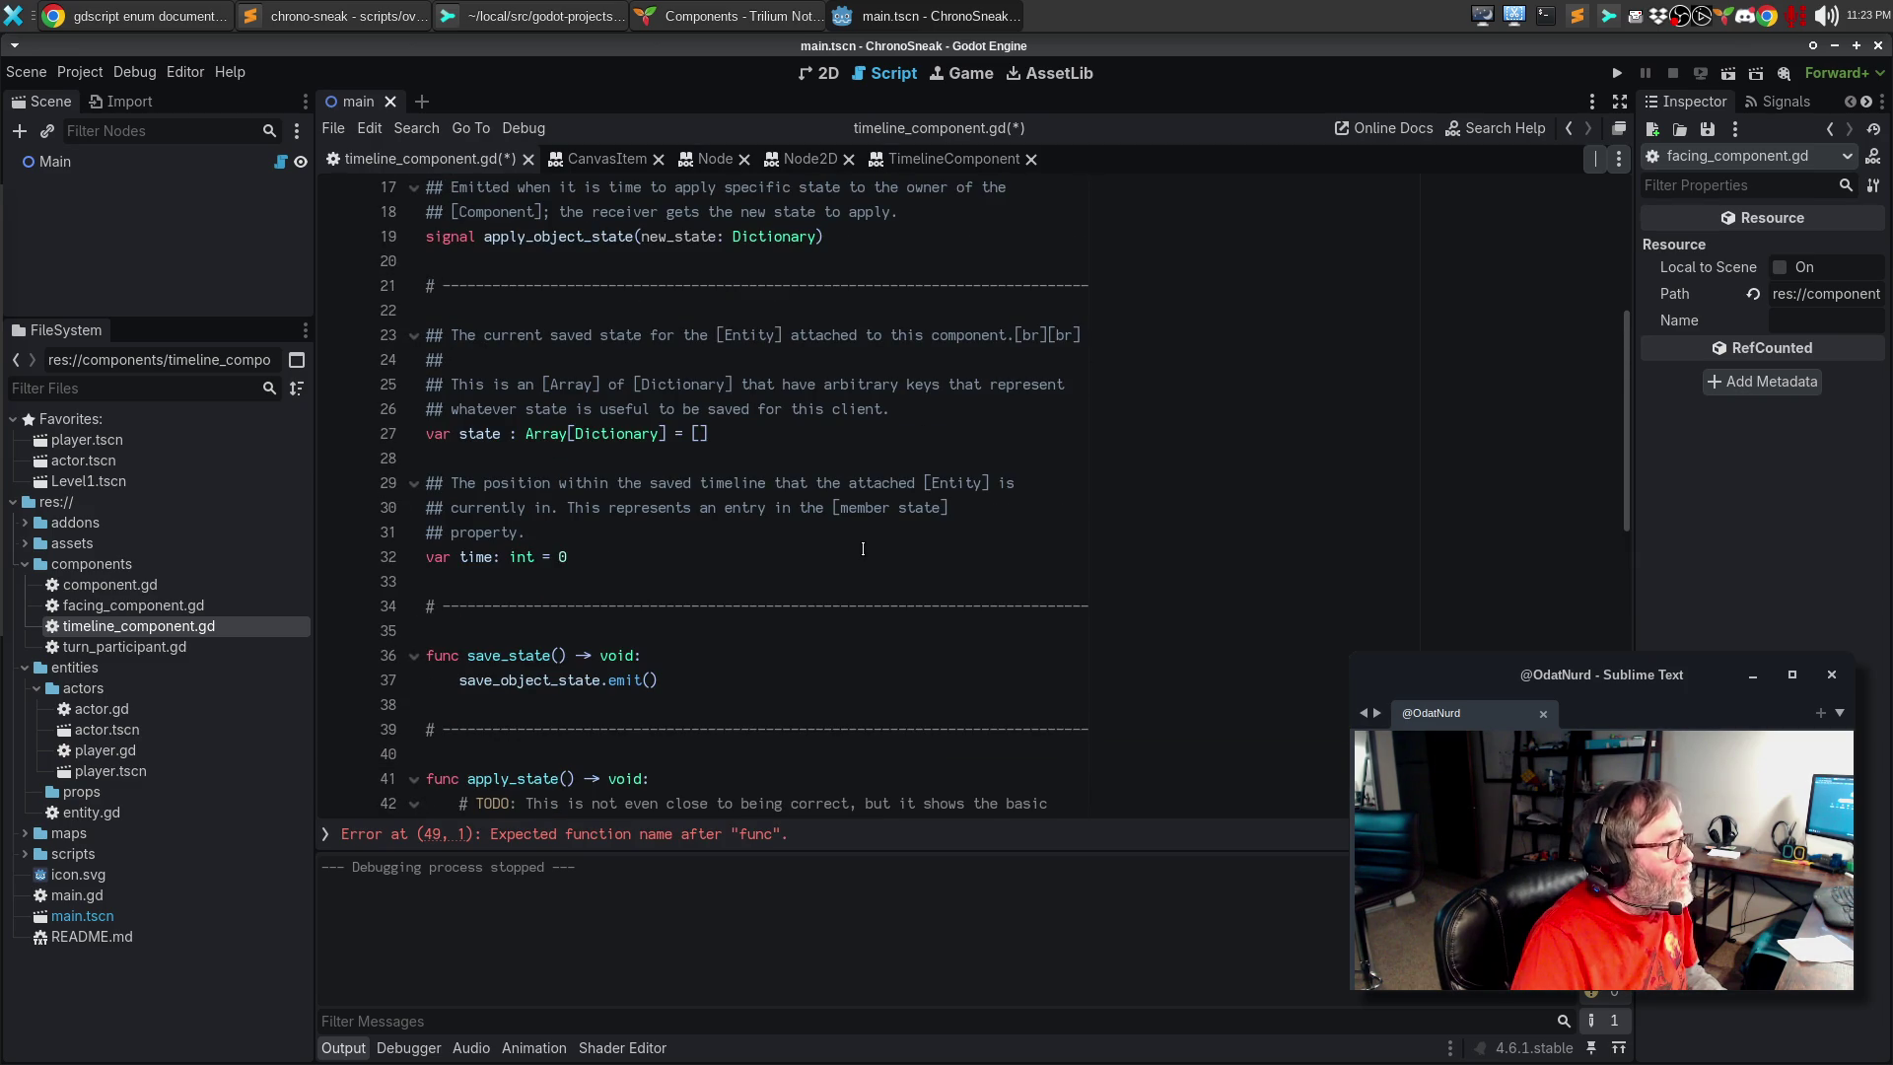
{"action": "scroll", "coordinate": [863, 548], "scroll_direction": "up", "scroll_amount": 1}
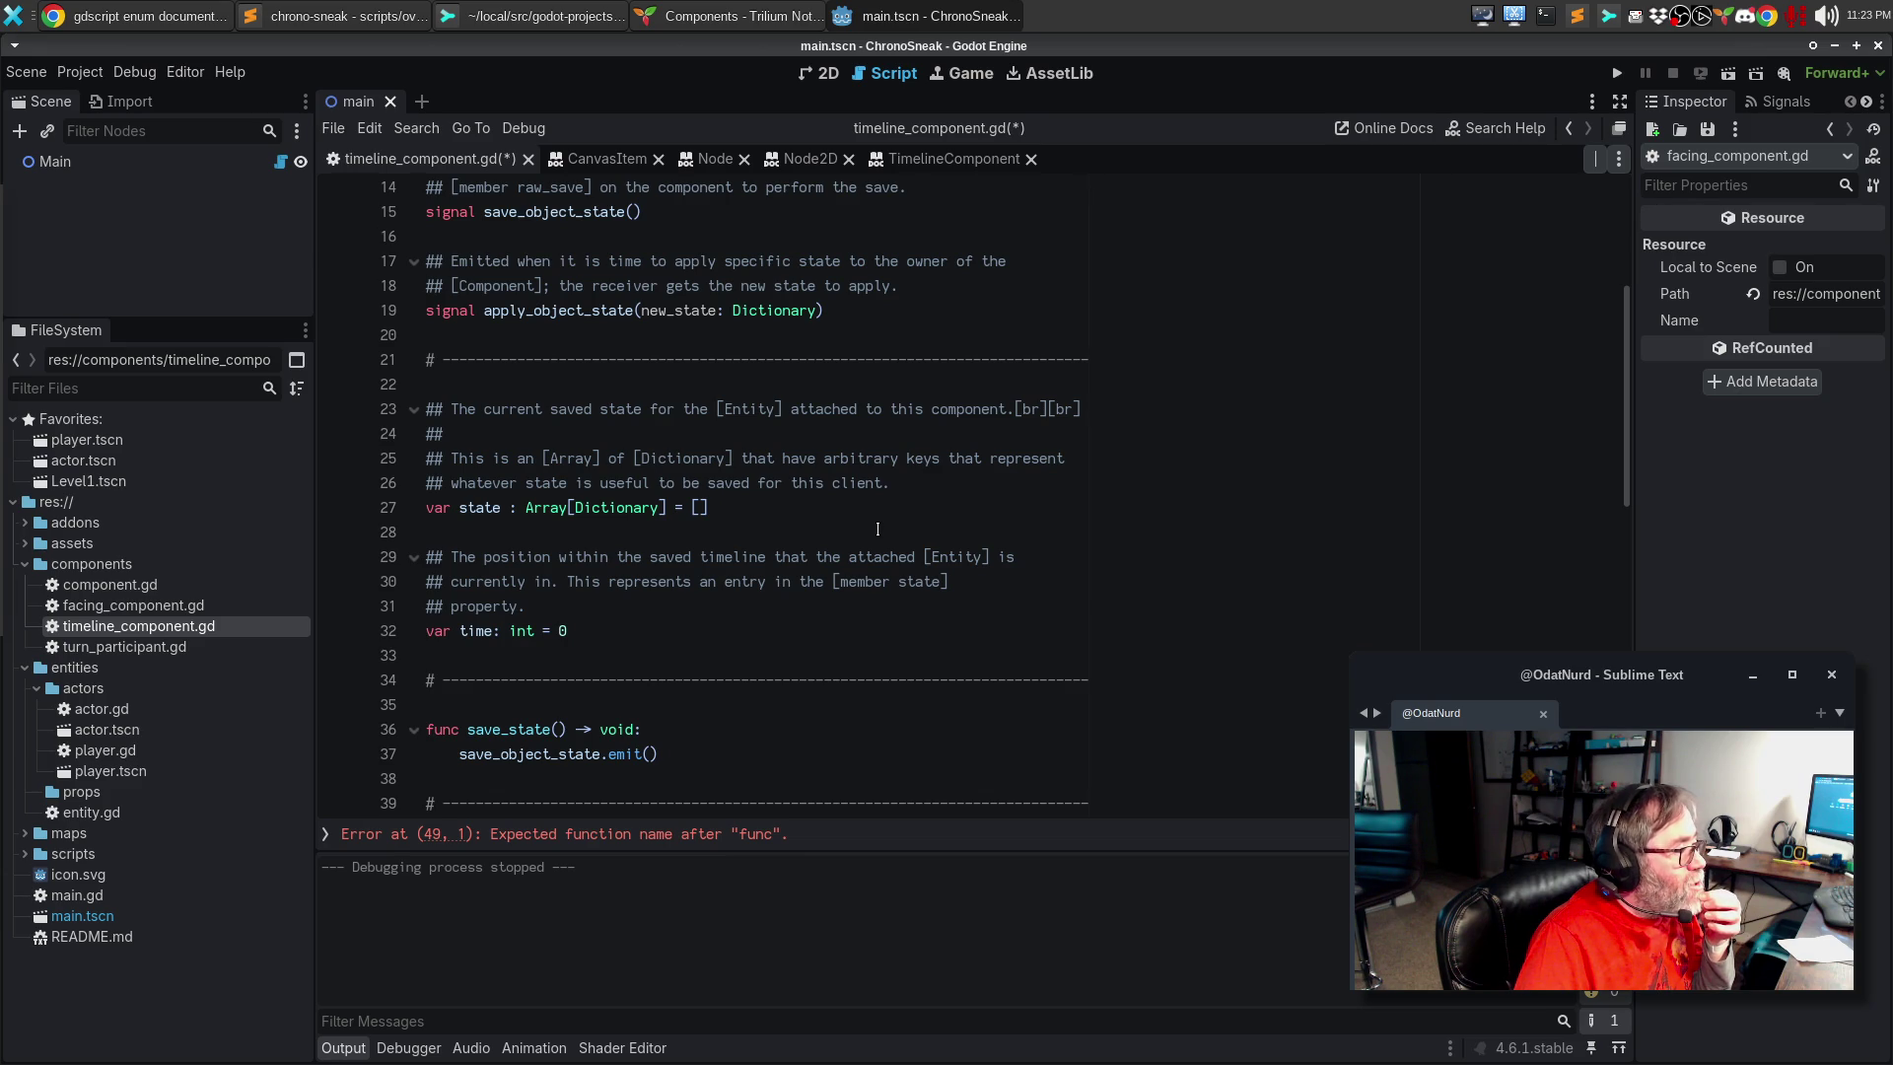
{"action": "scroll", "coordinate": [877, 529], "scroll_direction": "up", "scroll_amount": 1}
{"action": "scroll", "coordinate": [885, 533], "scroll_direction": "down", "scroll_amount": 3}
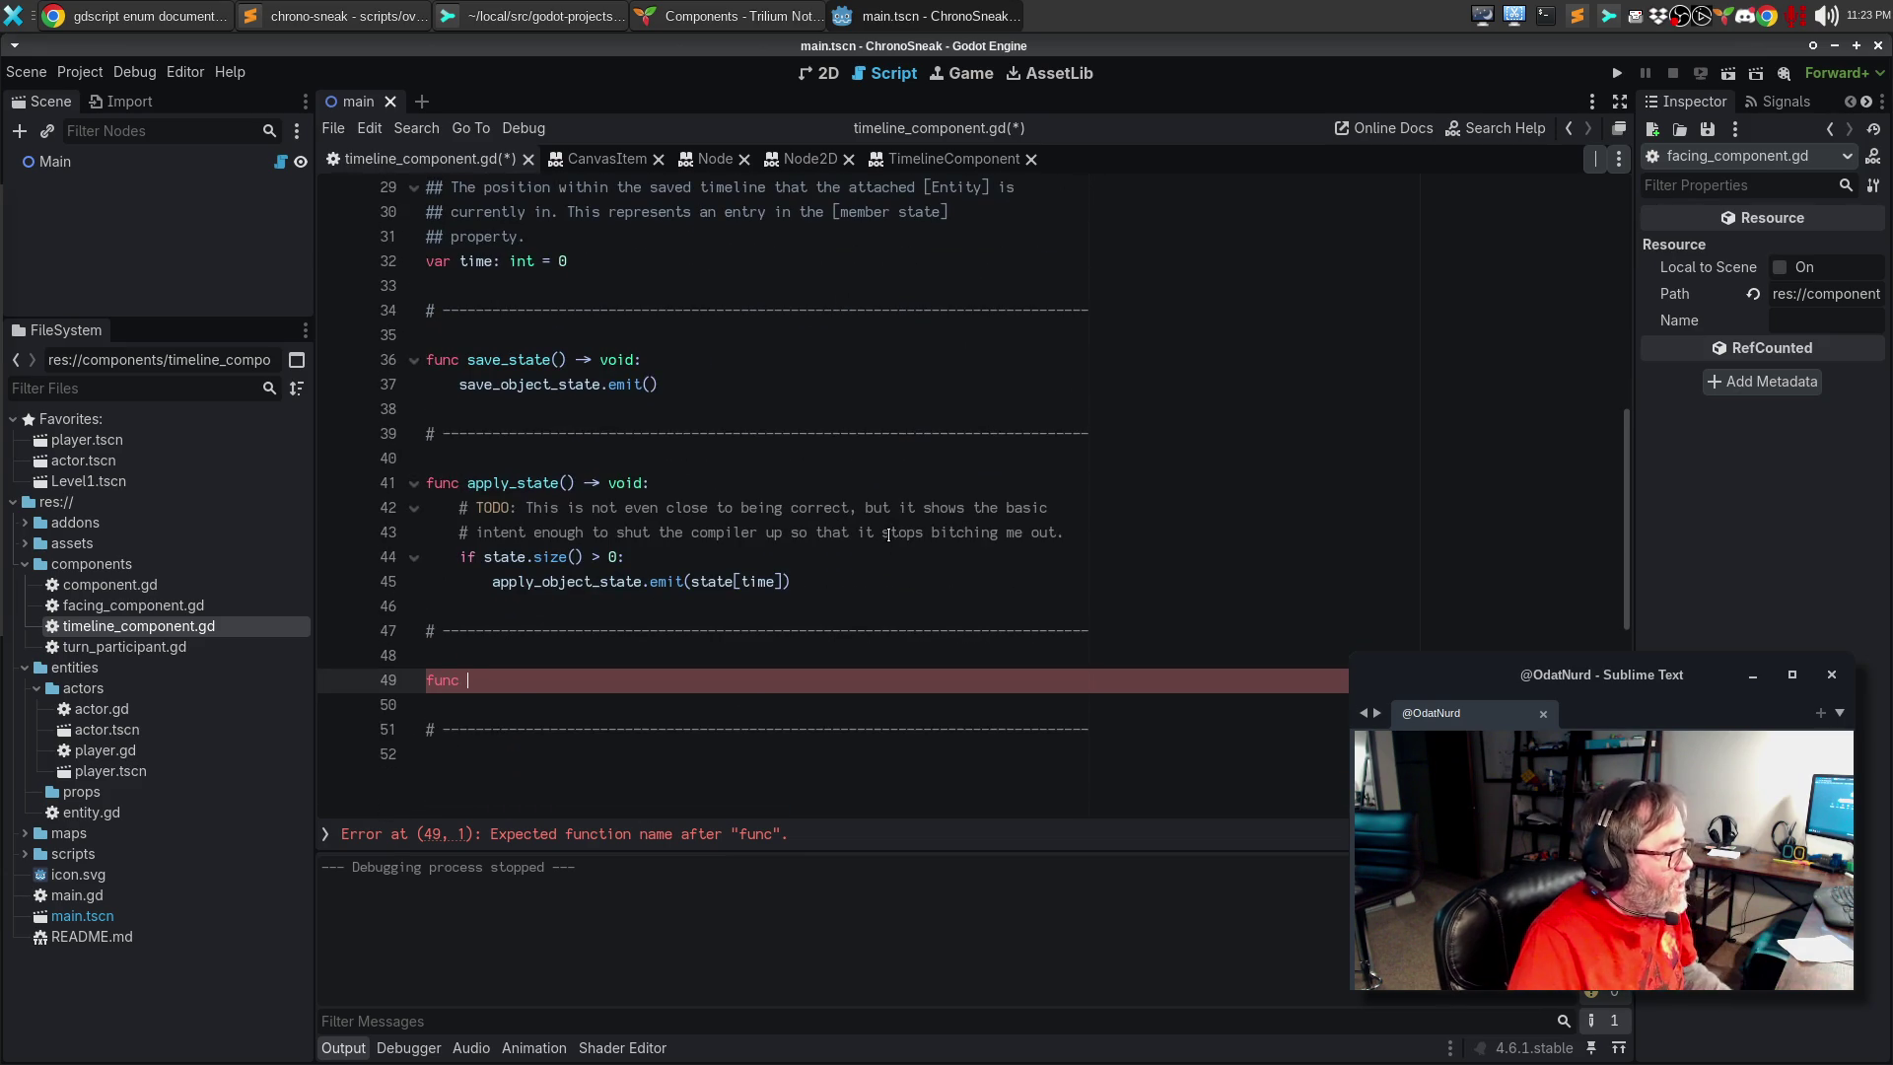
{"action": "type", "text": "raw_save(new"}
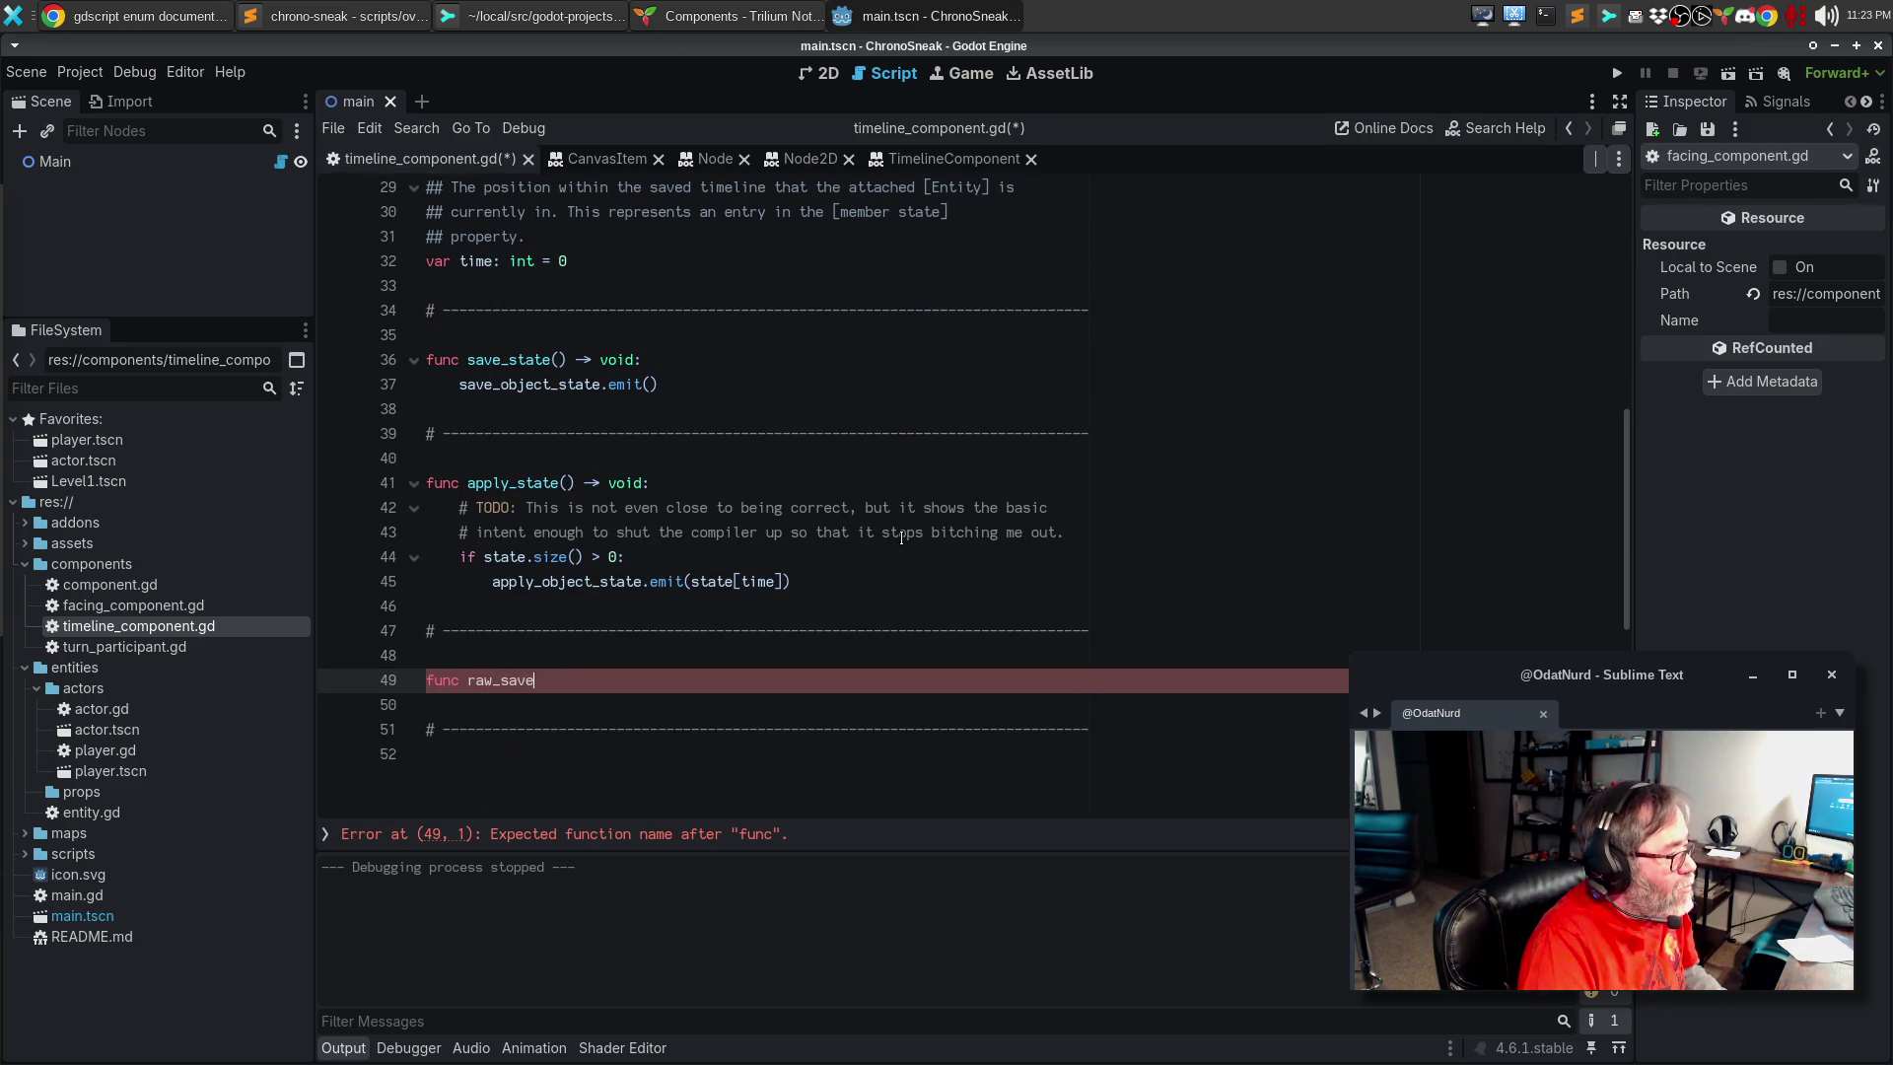
{"action": "type", "text": "_state: Dictionary"}
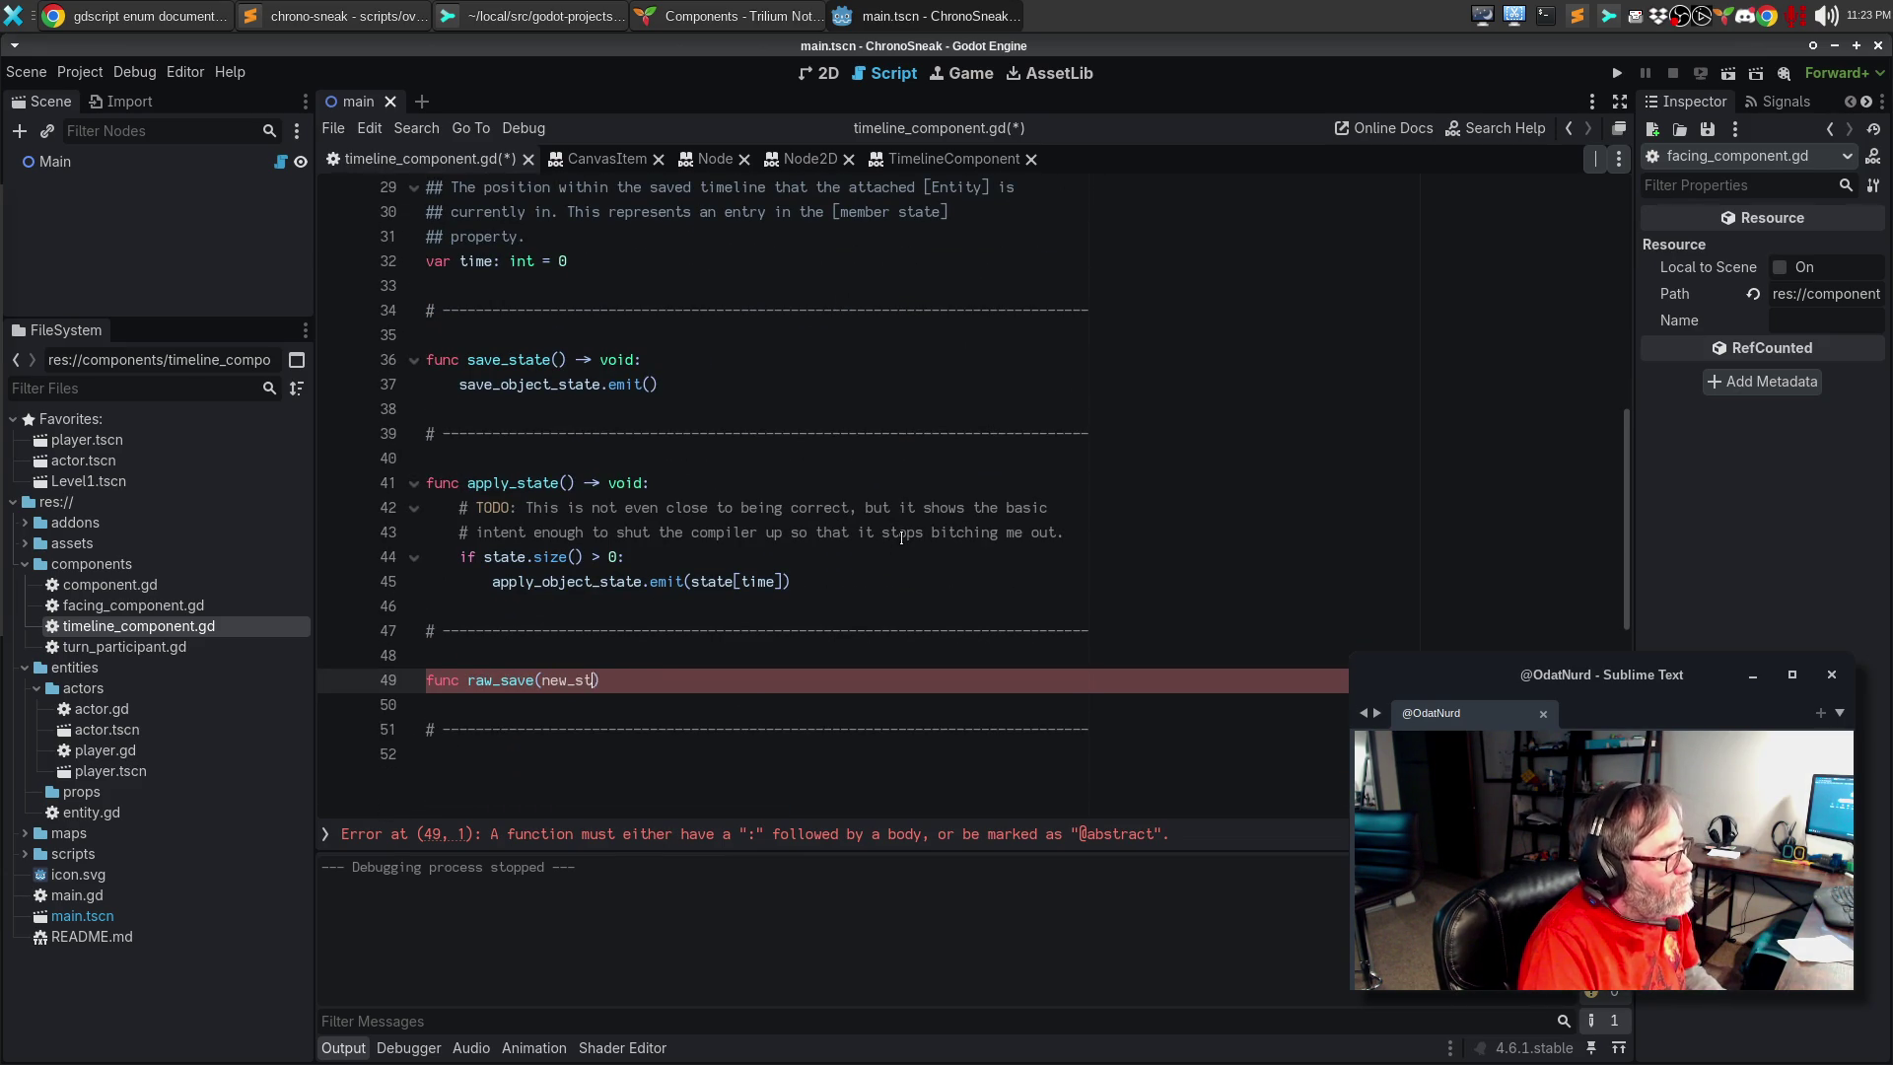
{"action": "type", "text": ") -> vo"}
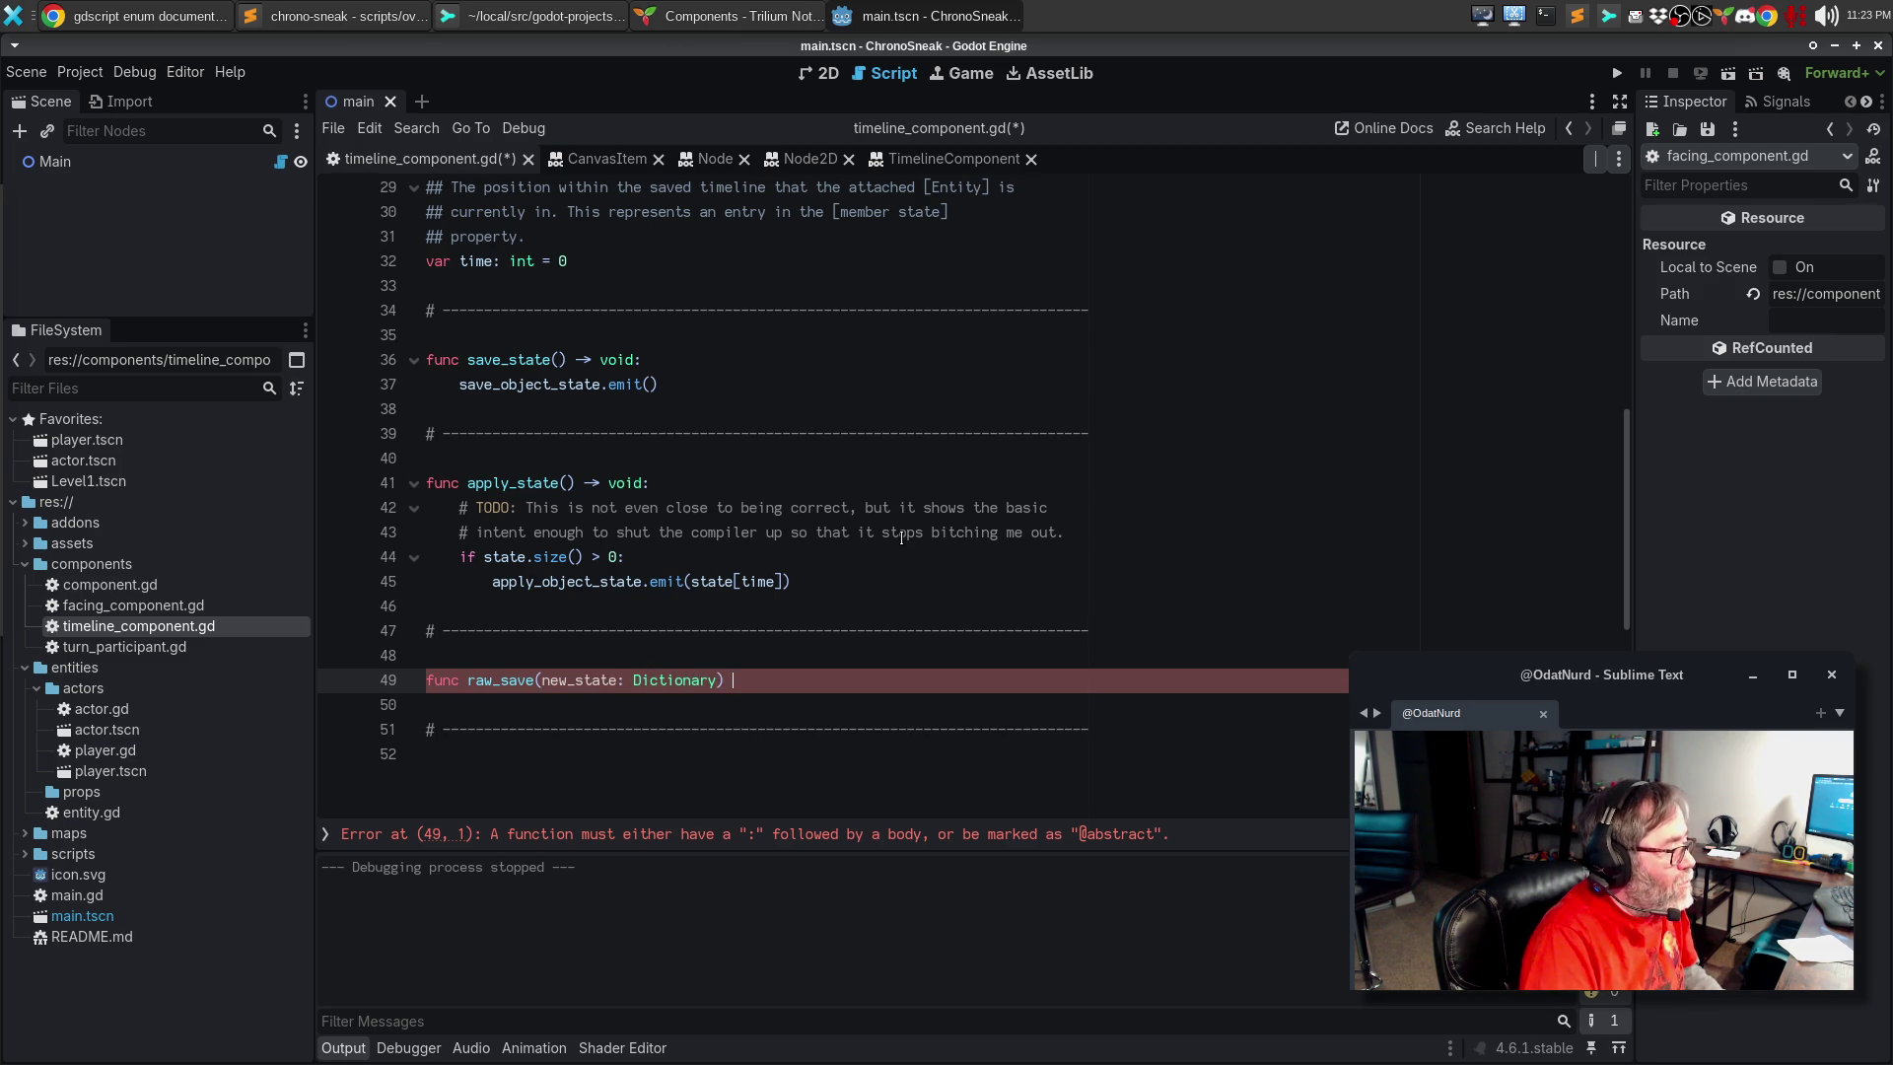
{"action": "type", "text": "id:"}
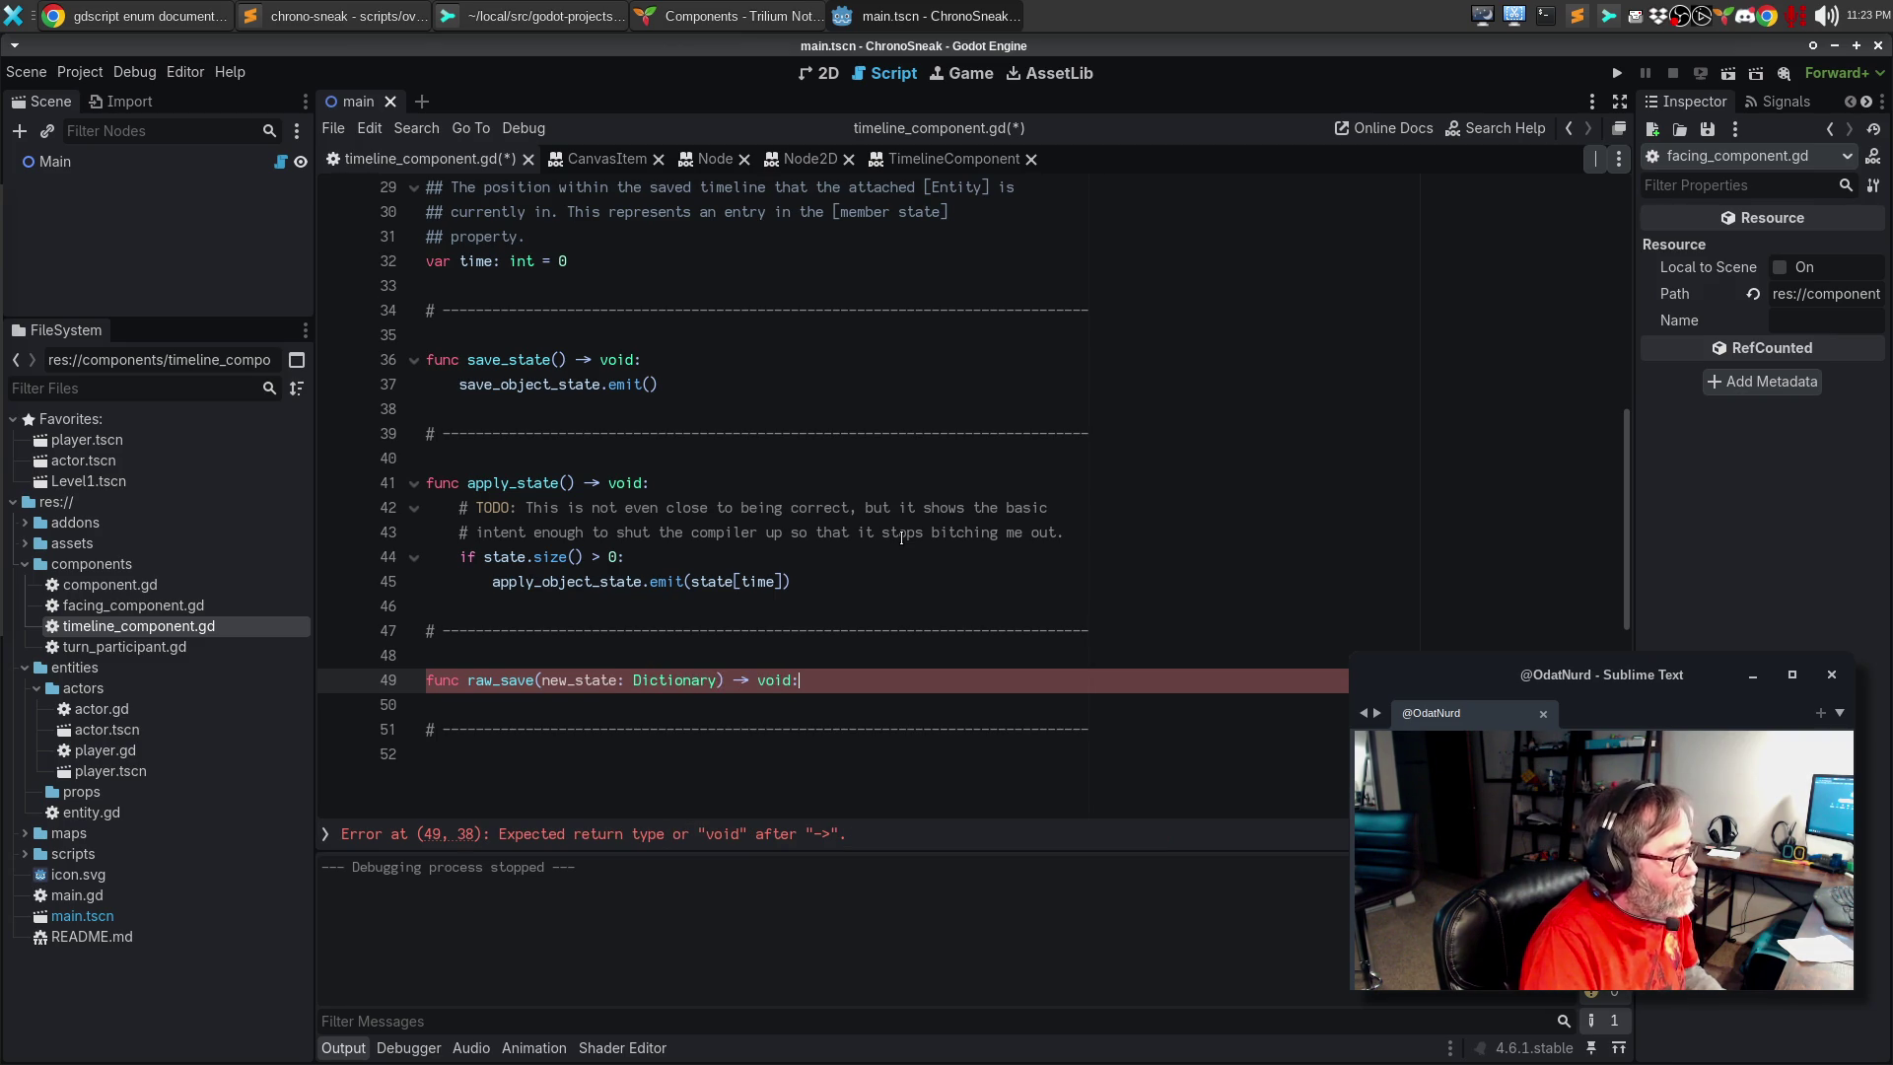
{"action": "key", "text": "Return"}
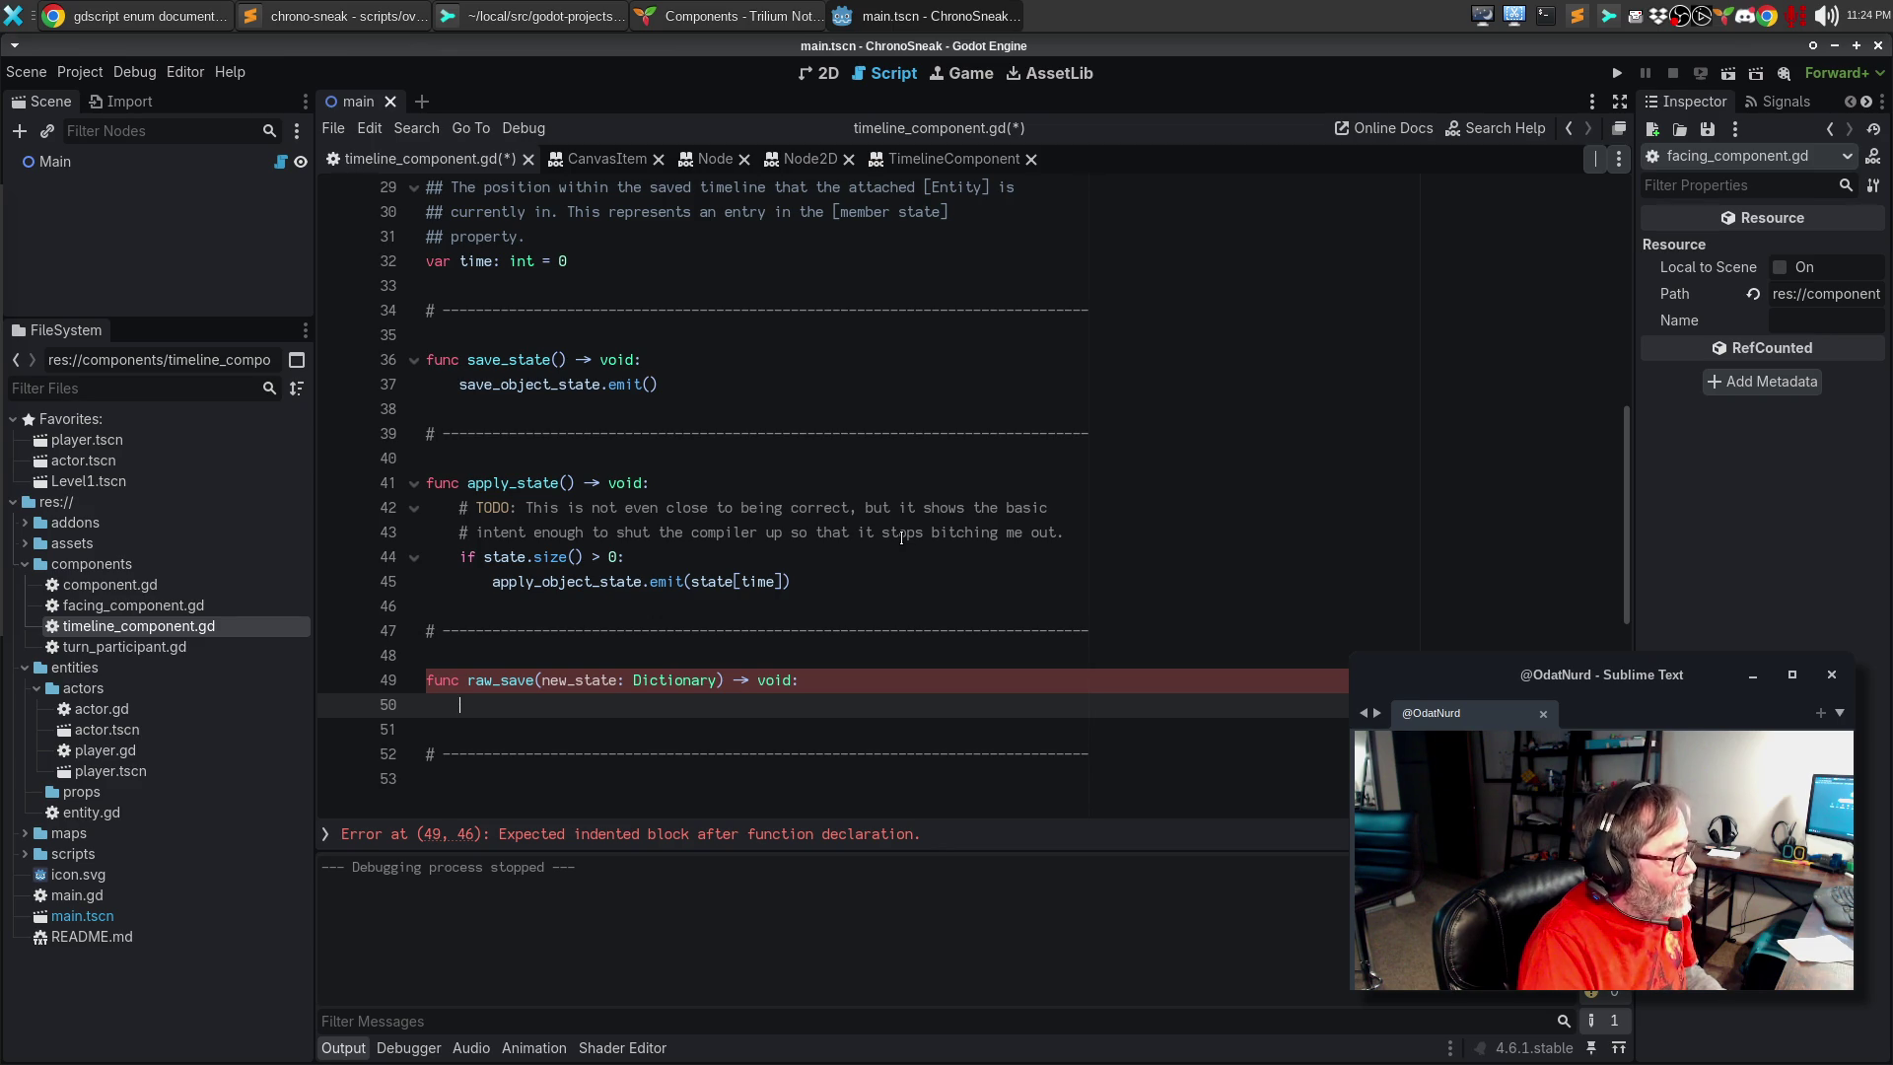
Step: Fill raw_save's body with 'state.append(dictionary)' and 'time += 1'
{"action": "type", "text": "state.append("}
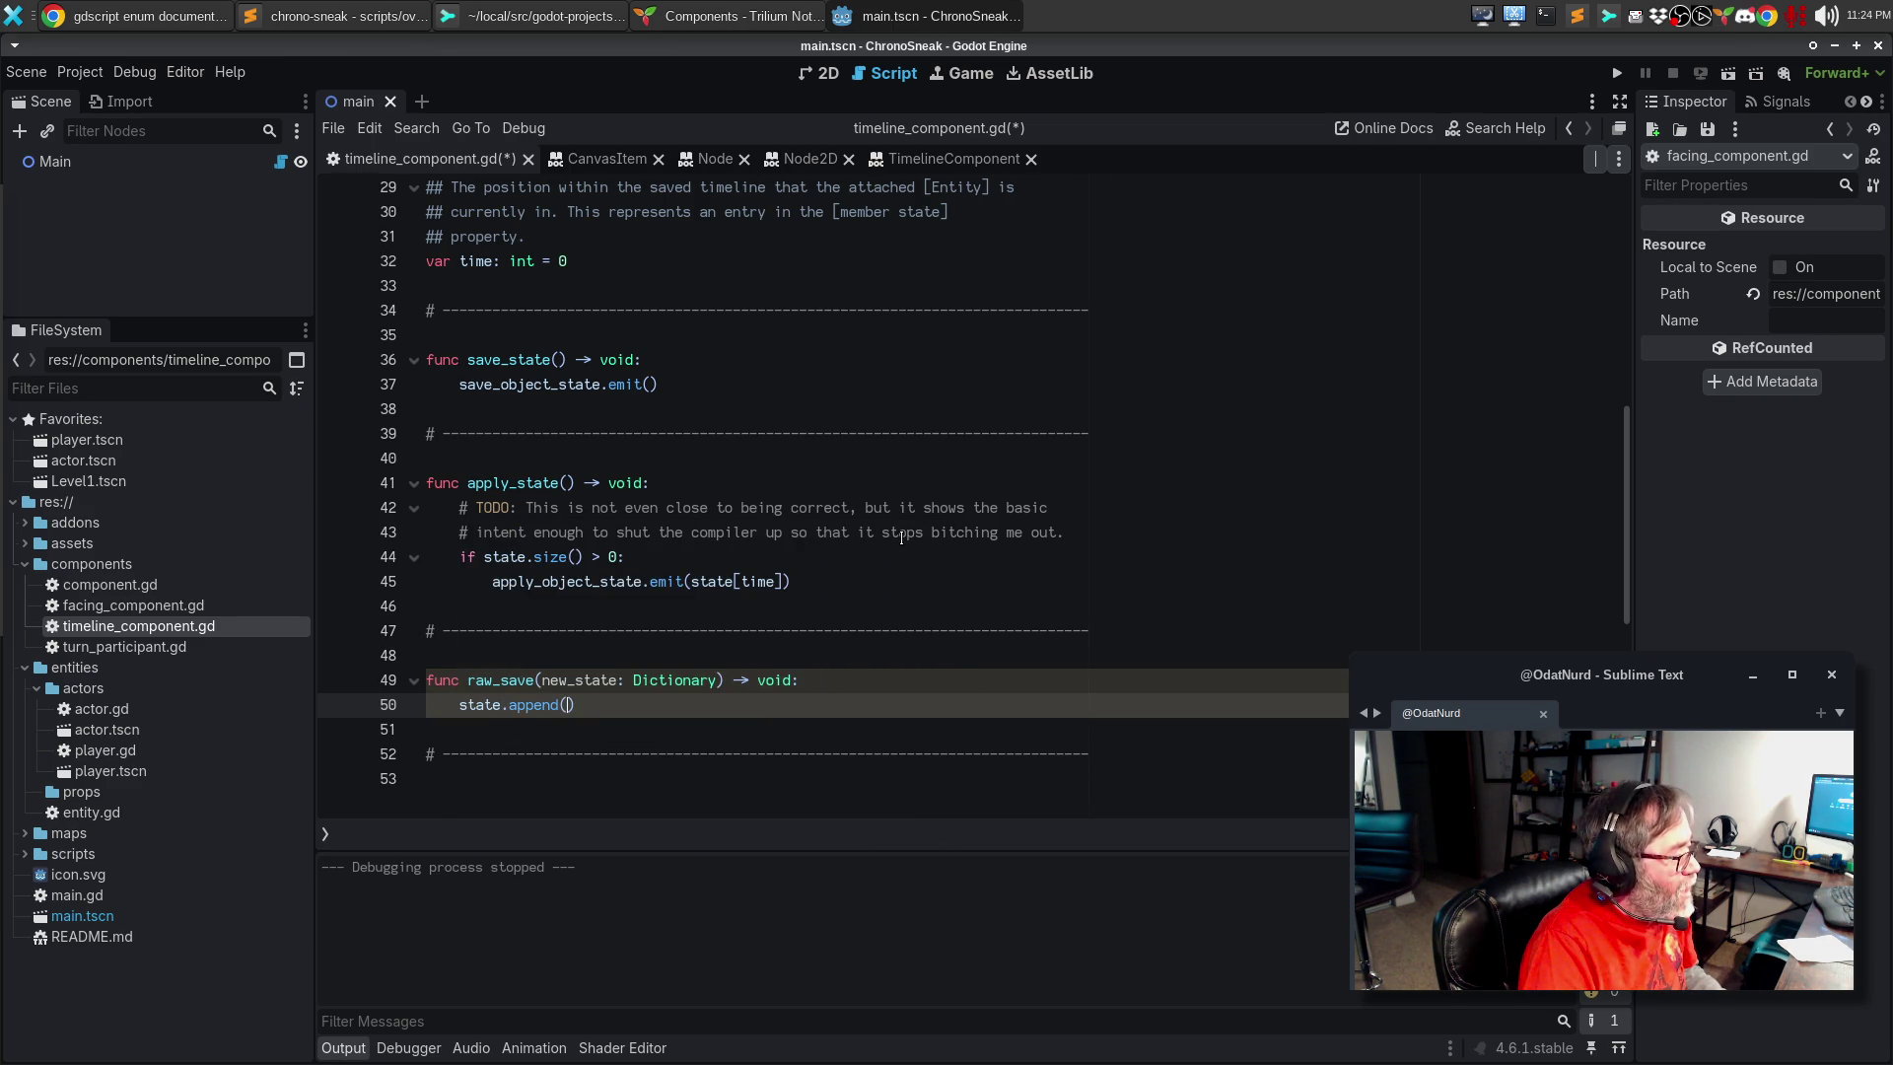
{"action": "type", "text": "dic"}
{"action": "key", "text": "BackSpace"}
{"action": "key", "text": "BackSpace"}
{"action": "key", "text": "BackSpace"}
{"action": "type", "text": "dictionary"}
{"action": "key", "text": "End"}
{"action": "key", "text": "Return"}
{"action": "type", "text": "time +_="}
{"action": "key", "text": "BackSpace"}
{"action": "key", "text": "BackSpace"}
{"action": "type", "text": "= 1"}
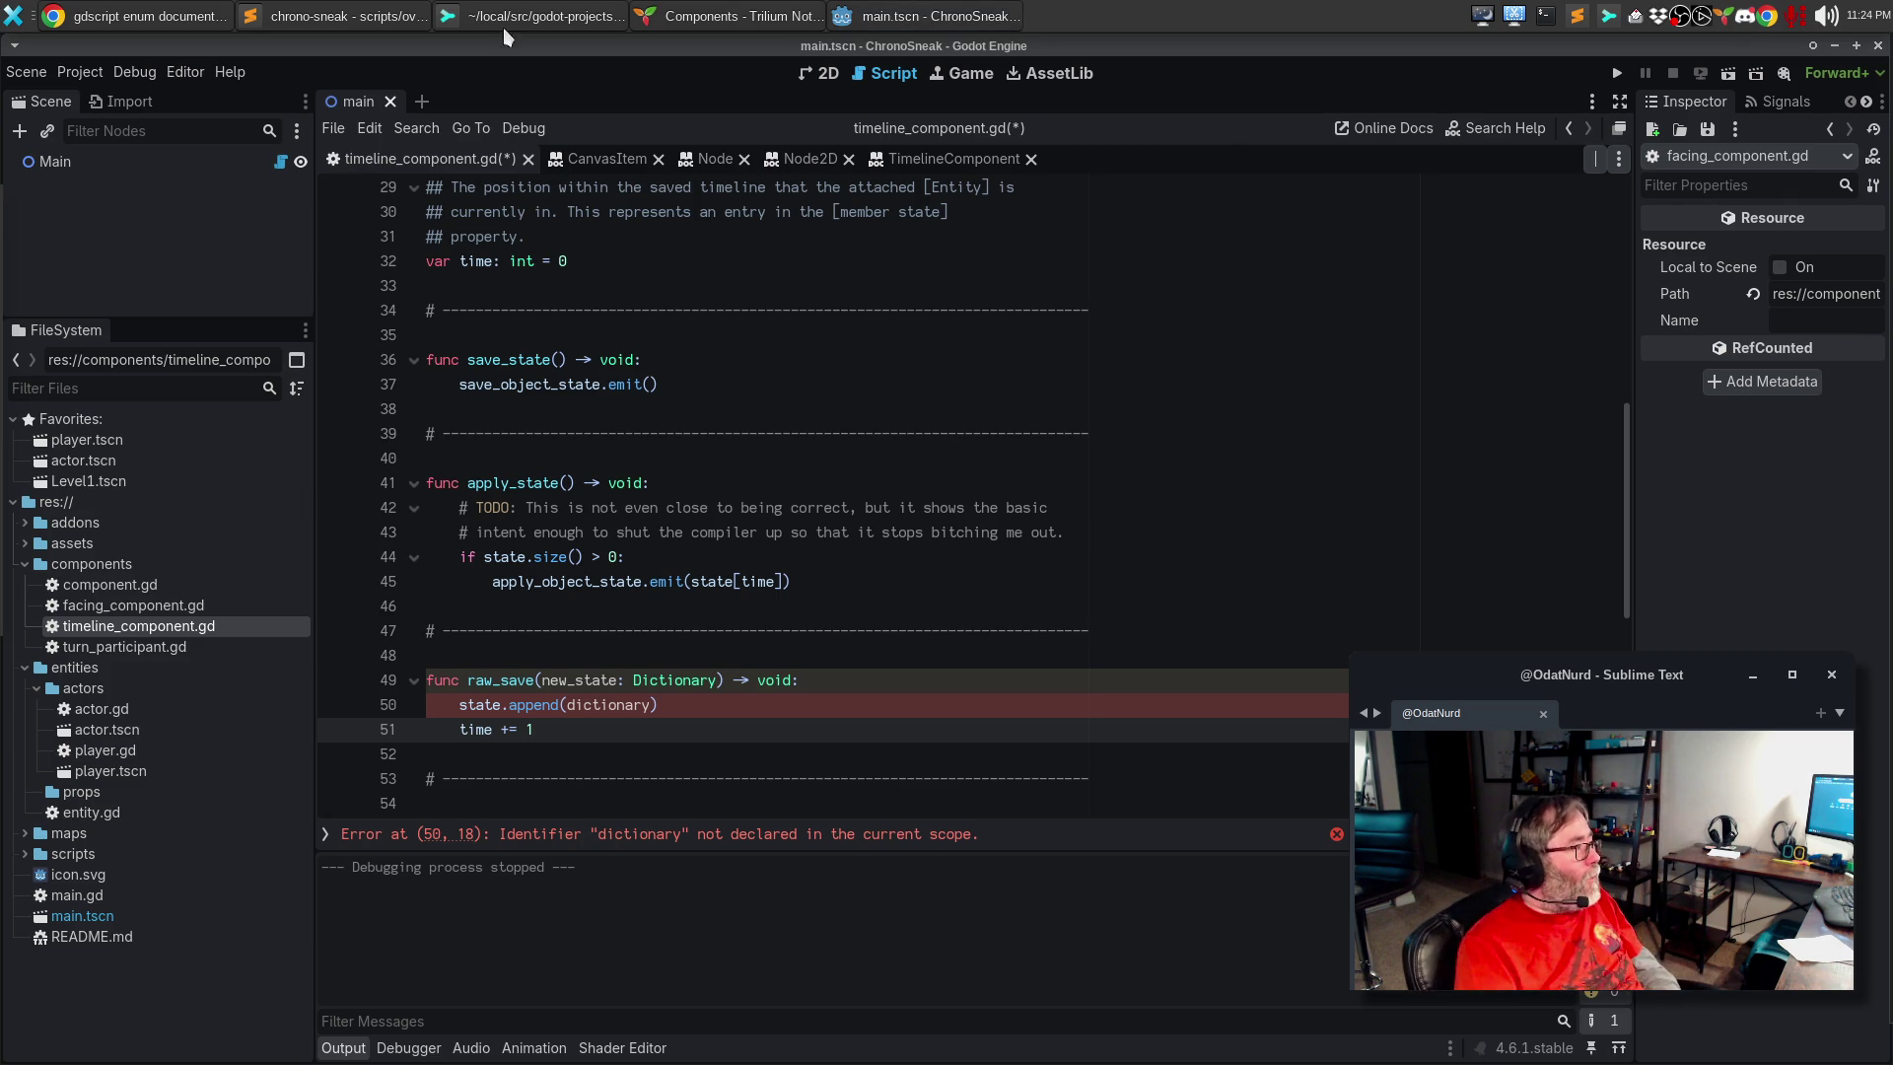
{"action": "left_click", "coordinate": [108, 15]}
Step: Search Google for 'ncix' and scroll down to the AI Overview
{"action": "left_click", "coordinate": [986, 96]}
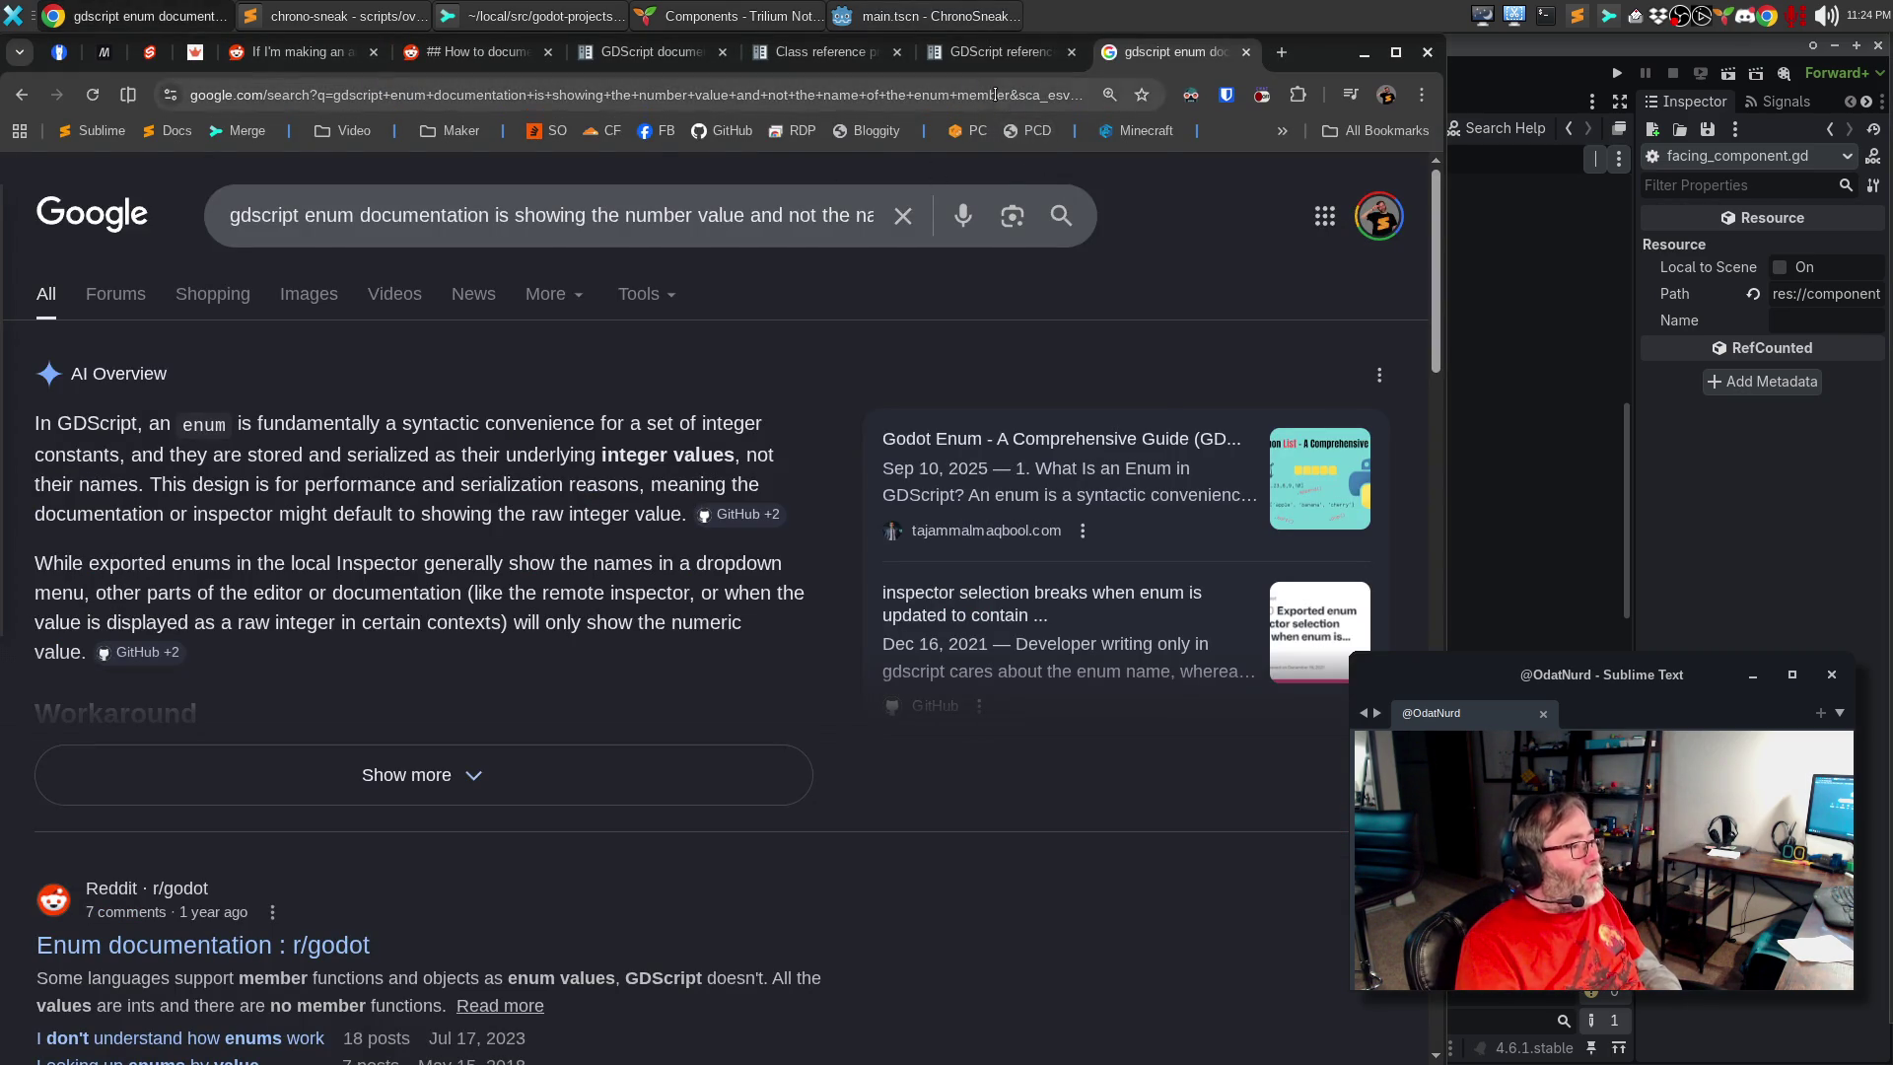
{"action": "type", "text": "ncix"}
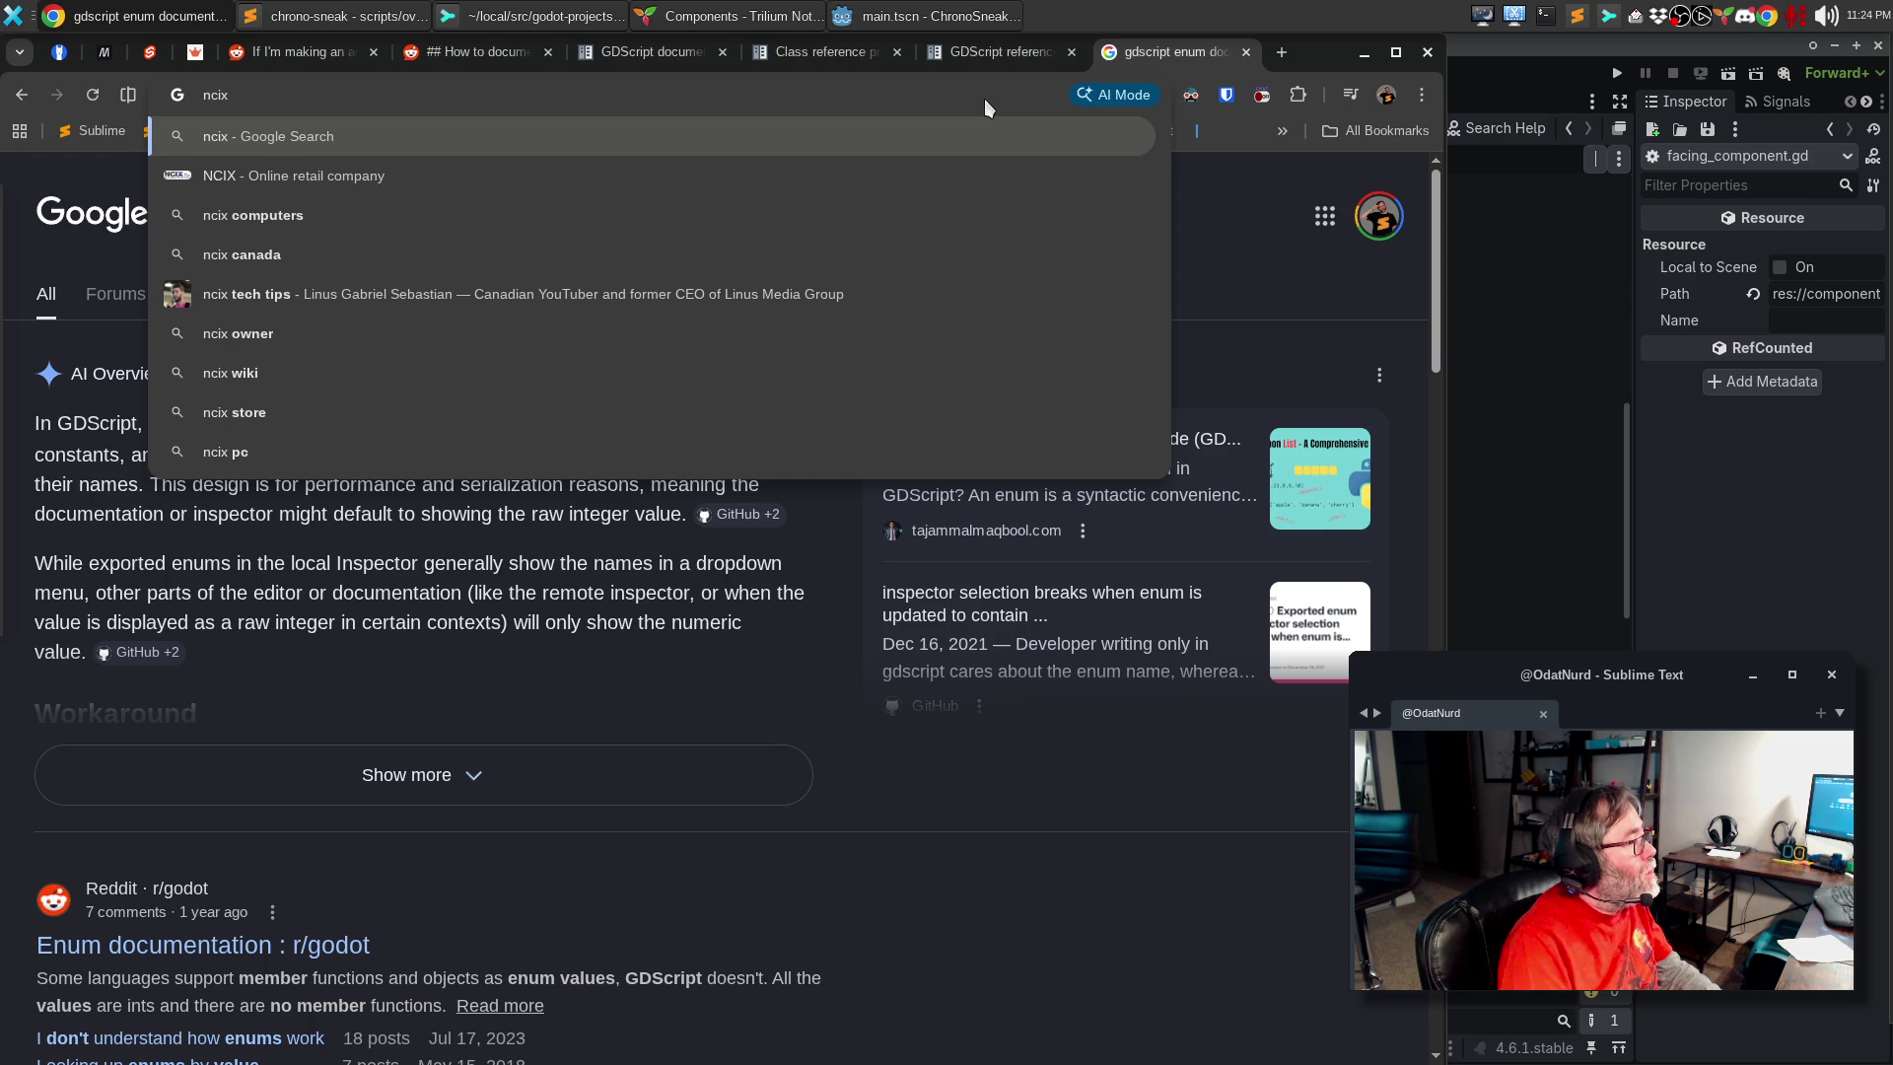
{"action": "key", "text": "Return"}
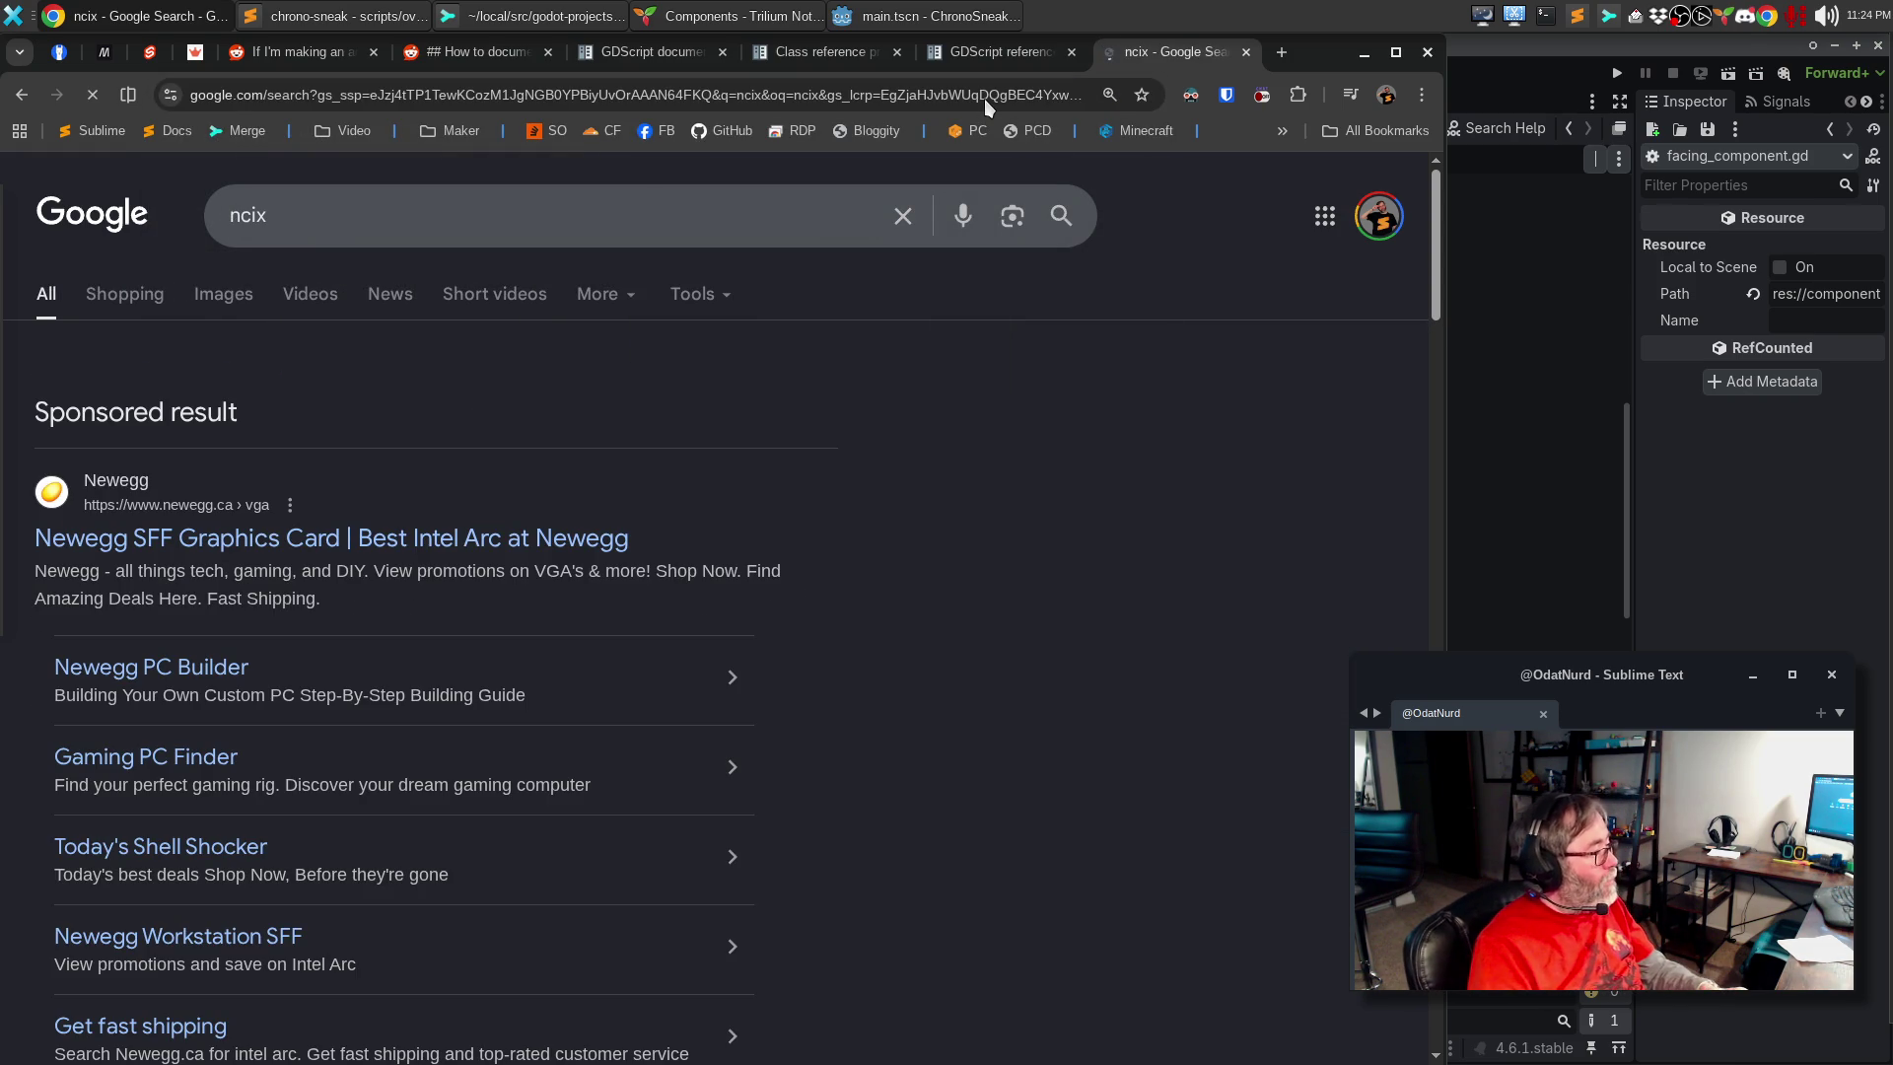
{"action": "scroll", "coordinate": [736, 589], "scroll_direction": "down", "scroll_amount": 2}
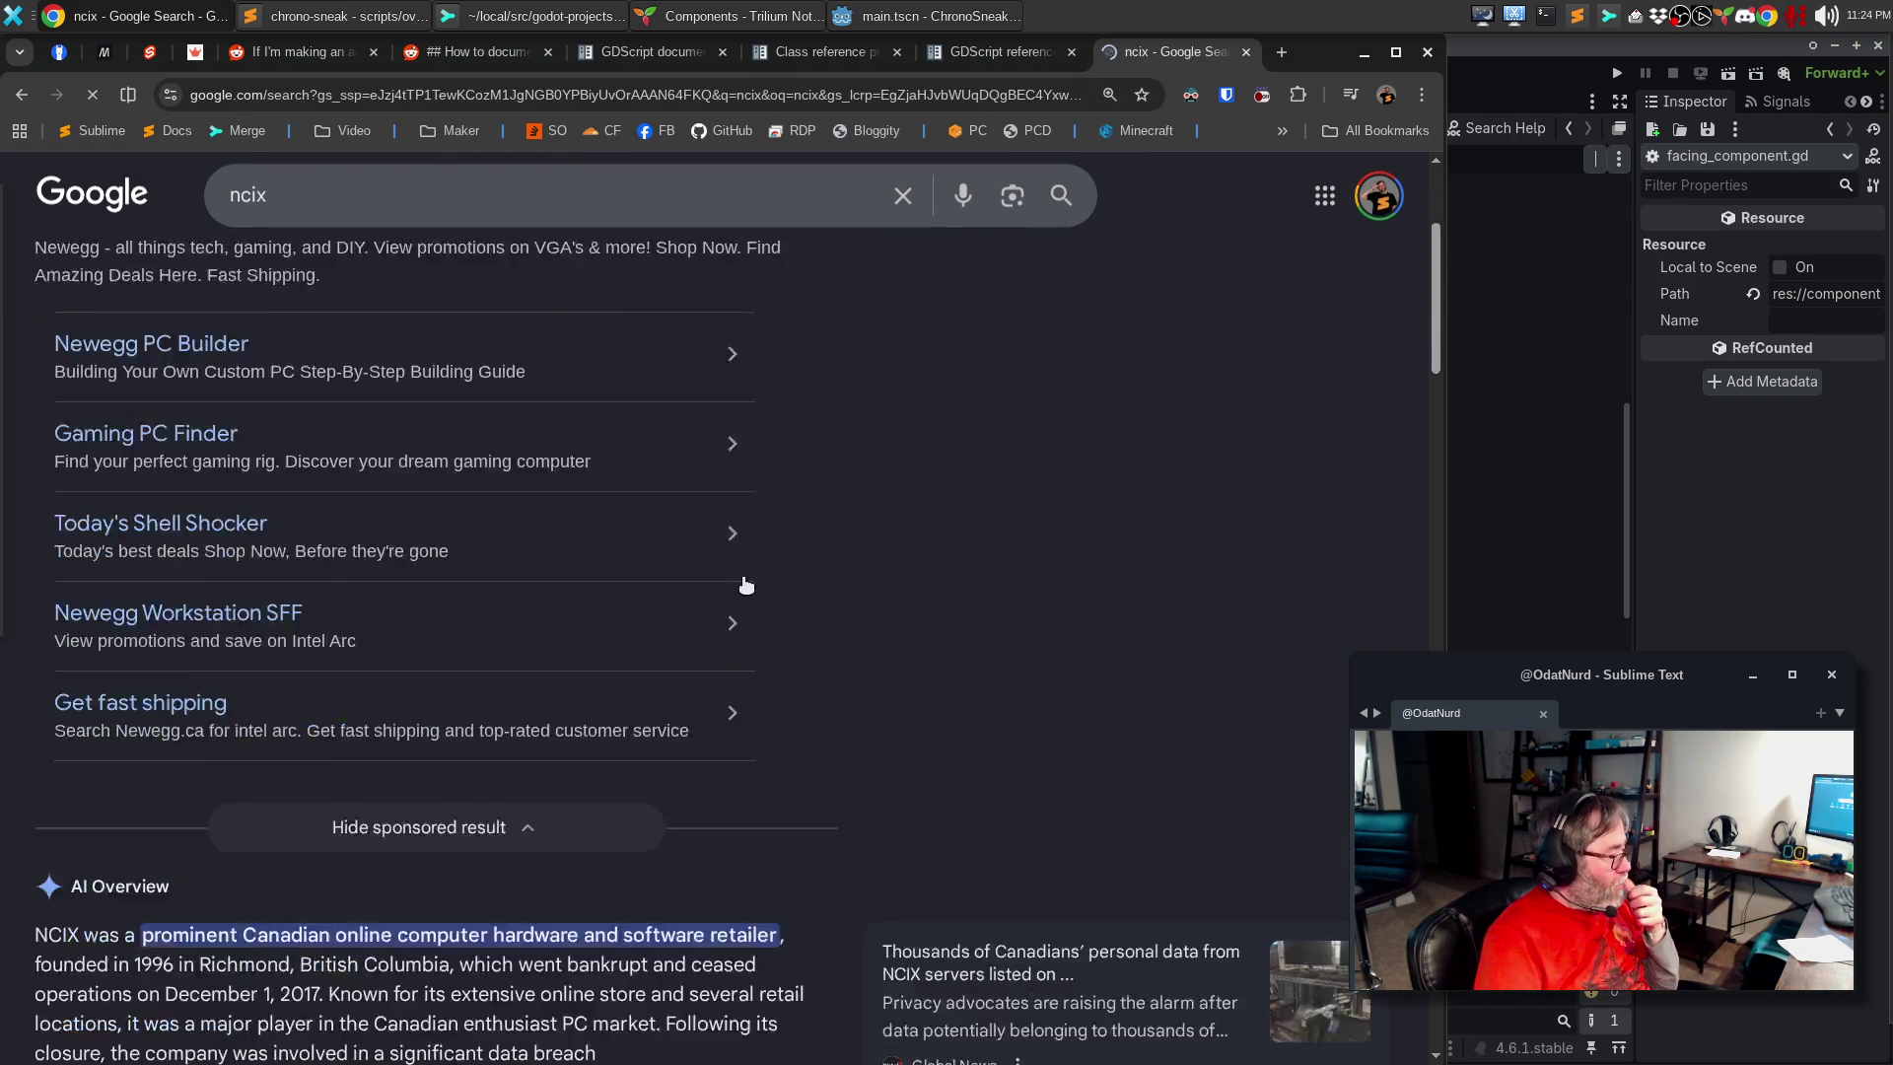
{"action": "scroll", "coordinate": [735, 589], "scroll_direction": "down", "scroll_amount": 5}
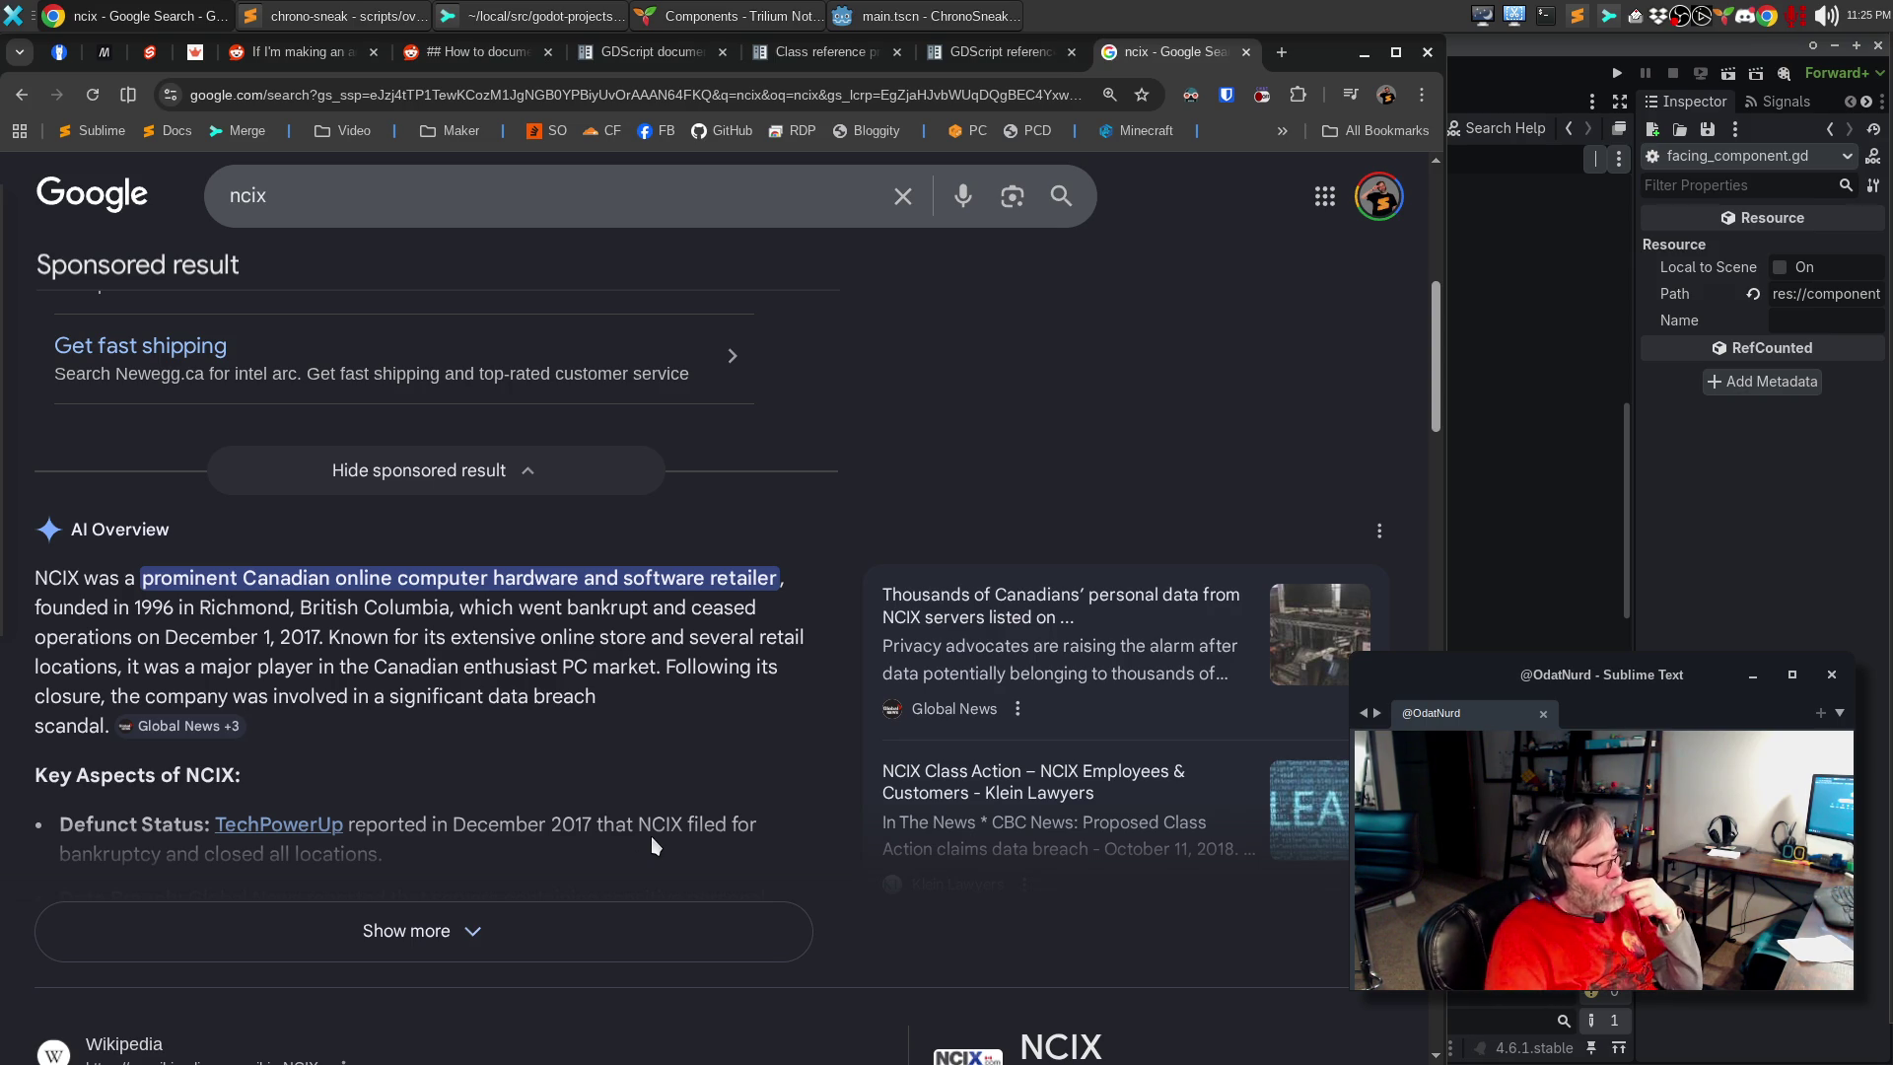
Step: Expand the ncix AI Overview with Show more and read the remaining bullet points
{"action": "left_click", "coordinate": [575, 940]}
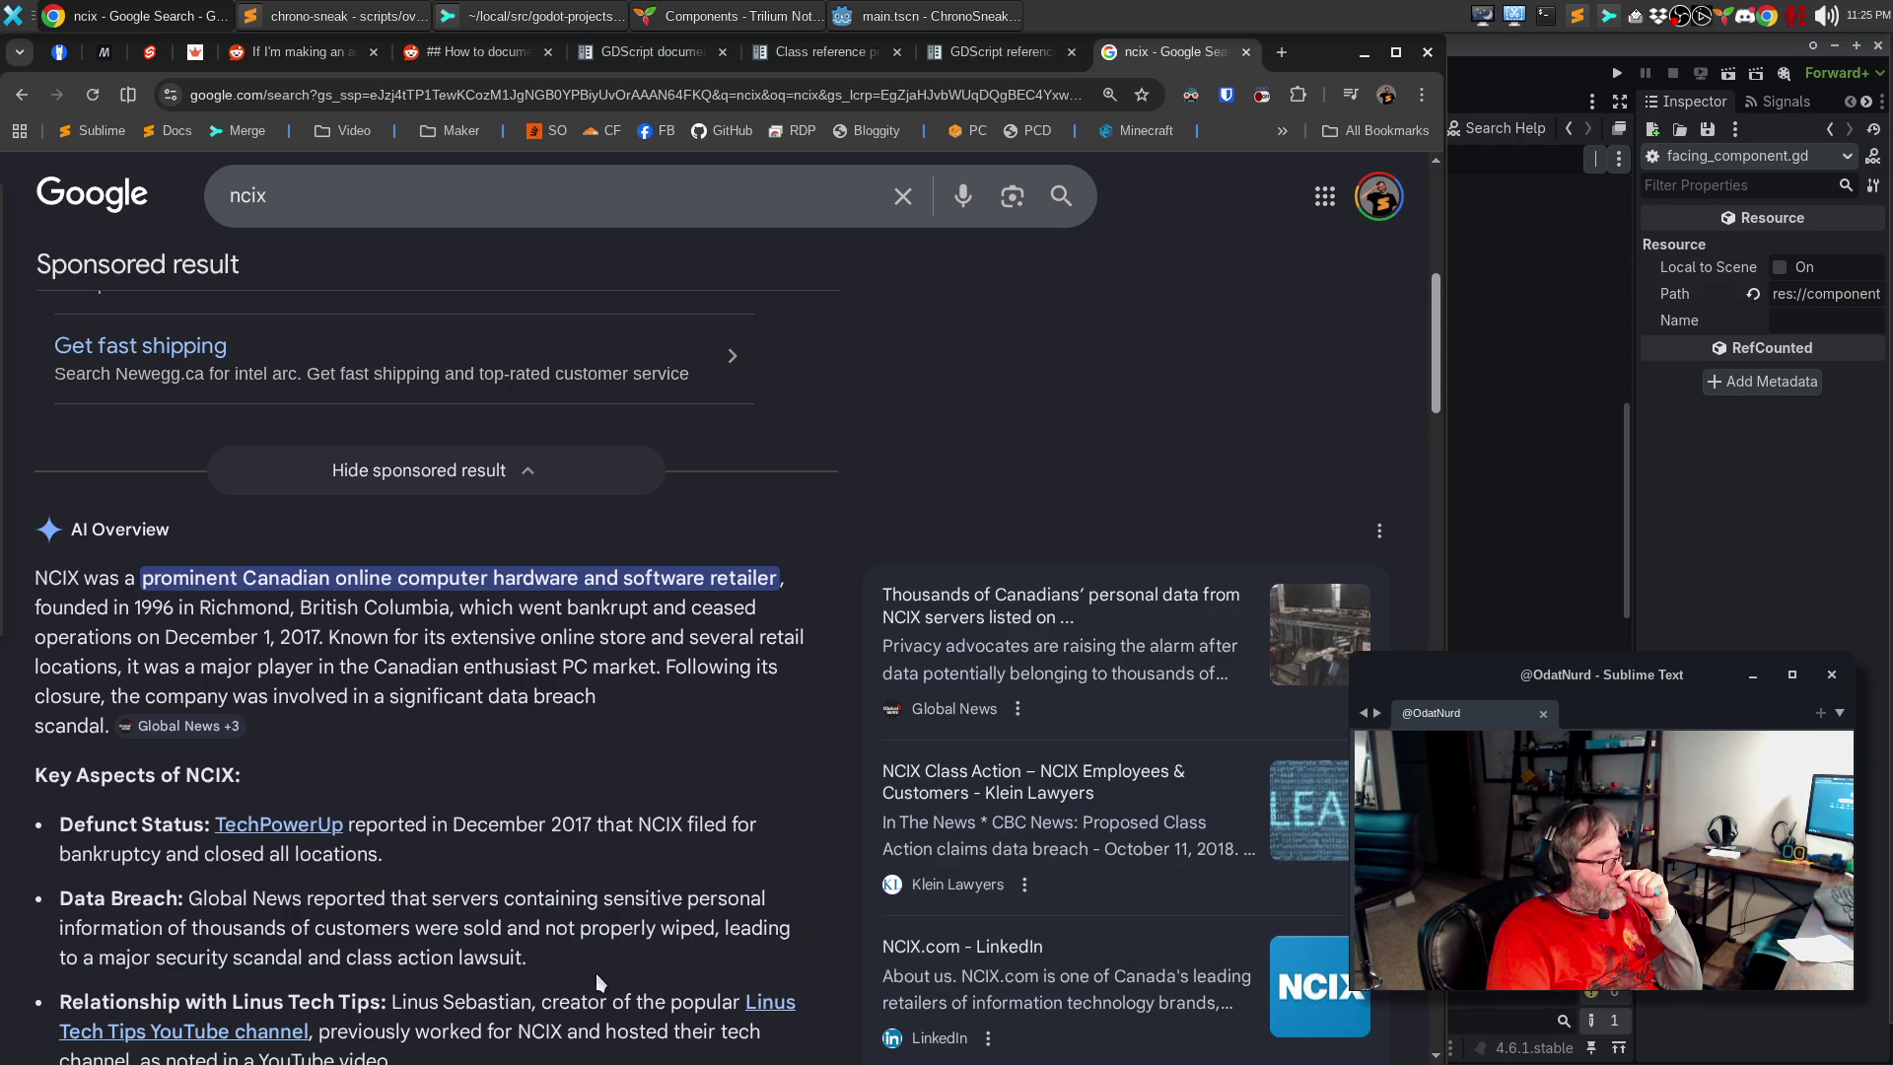
{"action": "scroll", "coordinate": [595, 974], "scroll_direction": "down", "scroll_amount": 2}
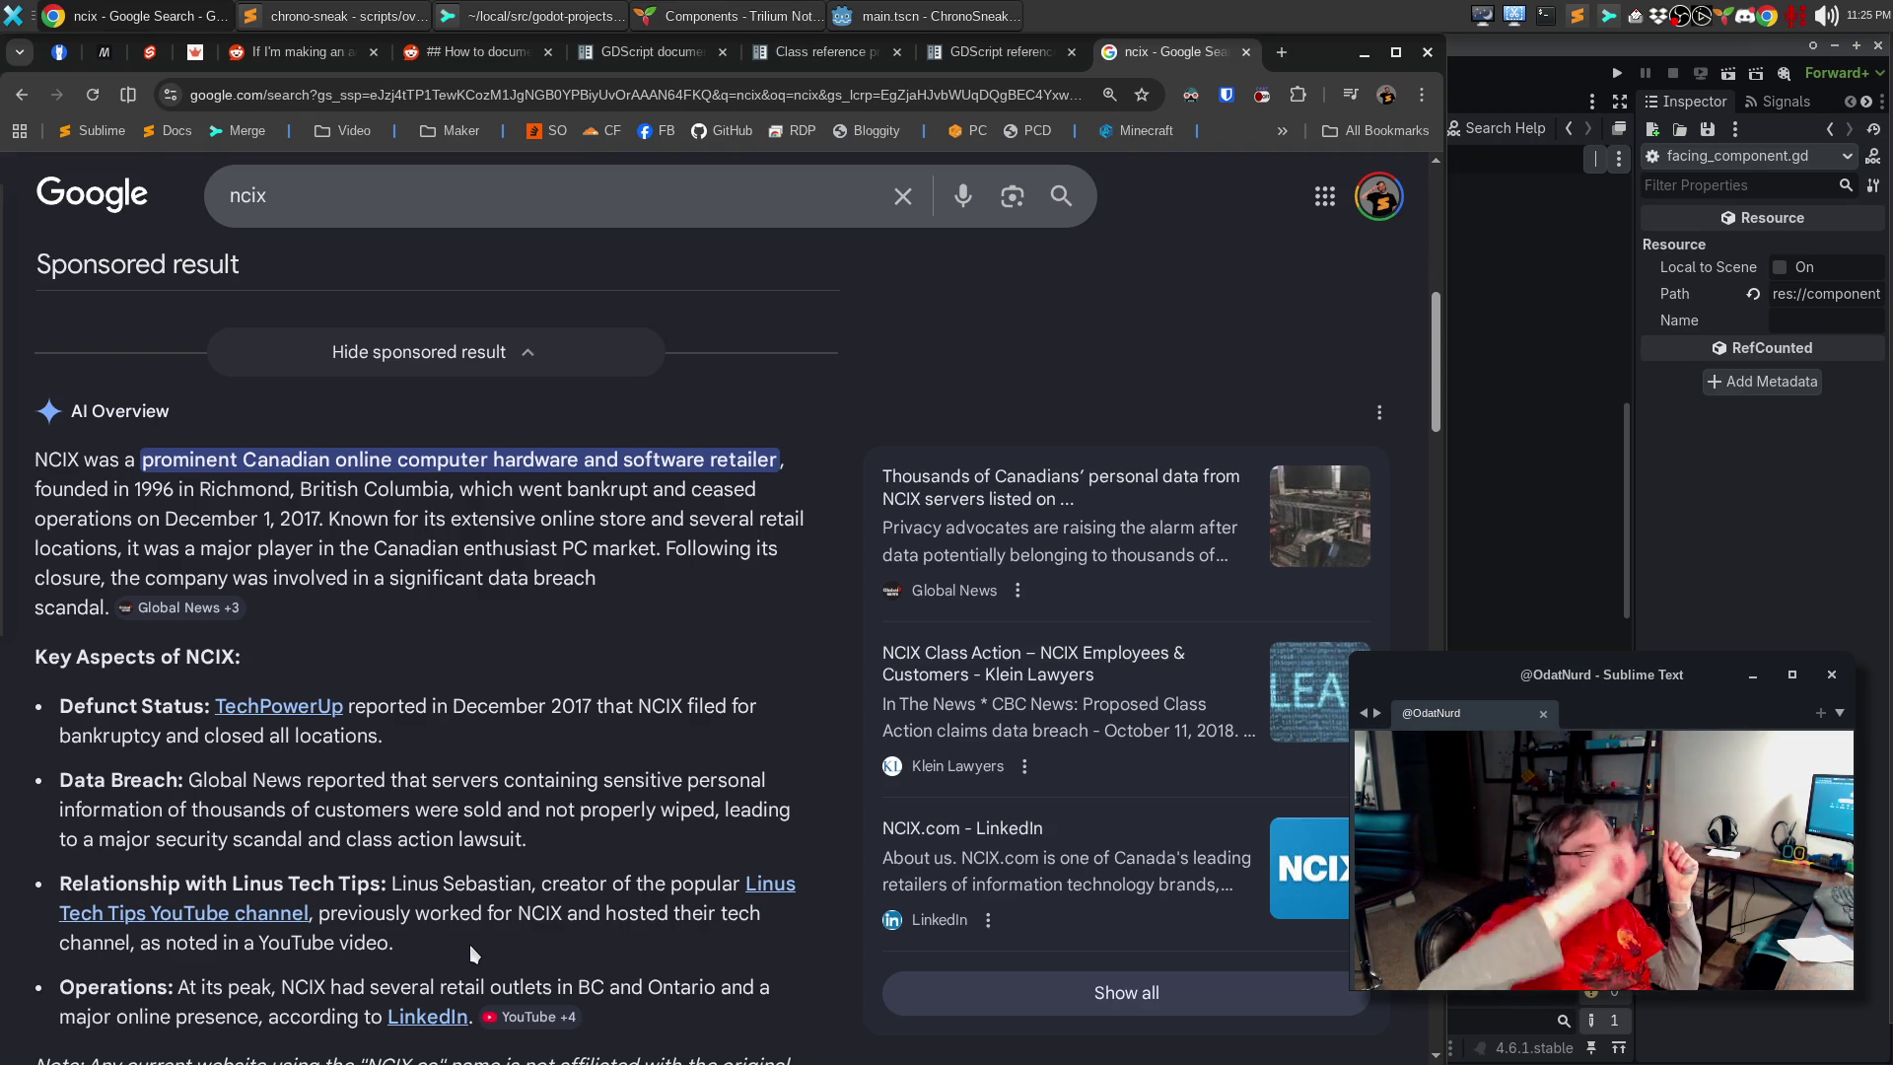
{"action": "scroll", "coordinate": [549, 917], "scroll_direction": "down", "scroll_amount": 3}
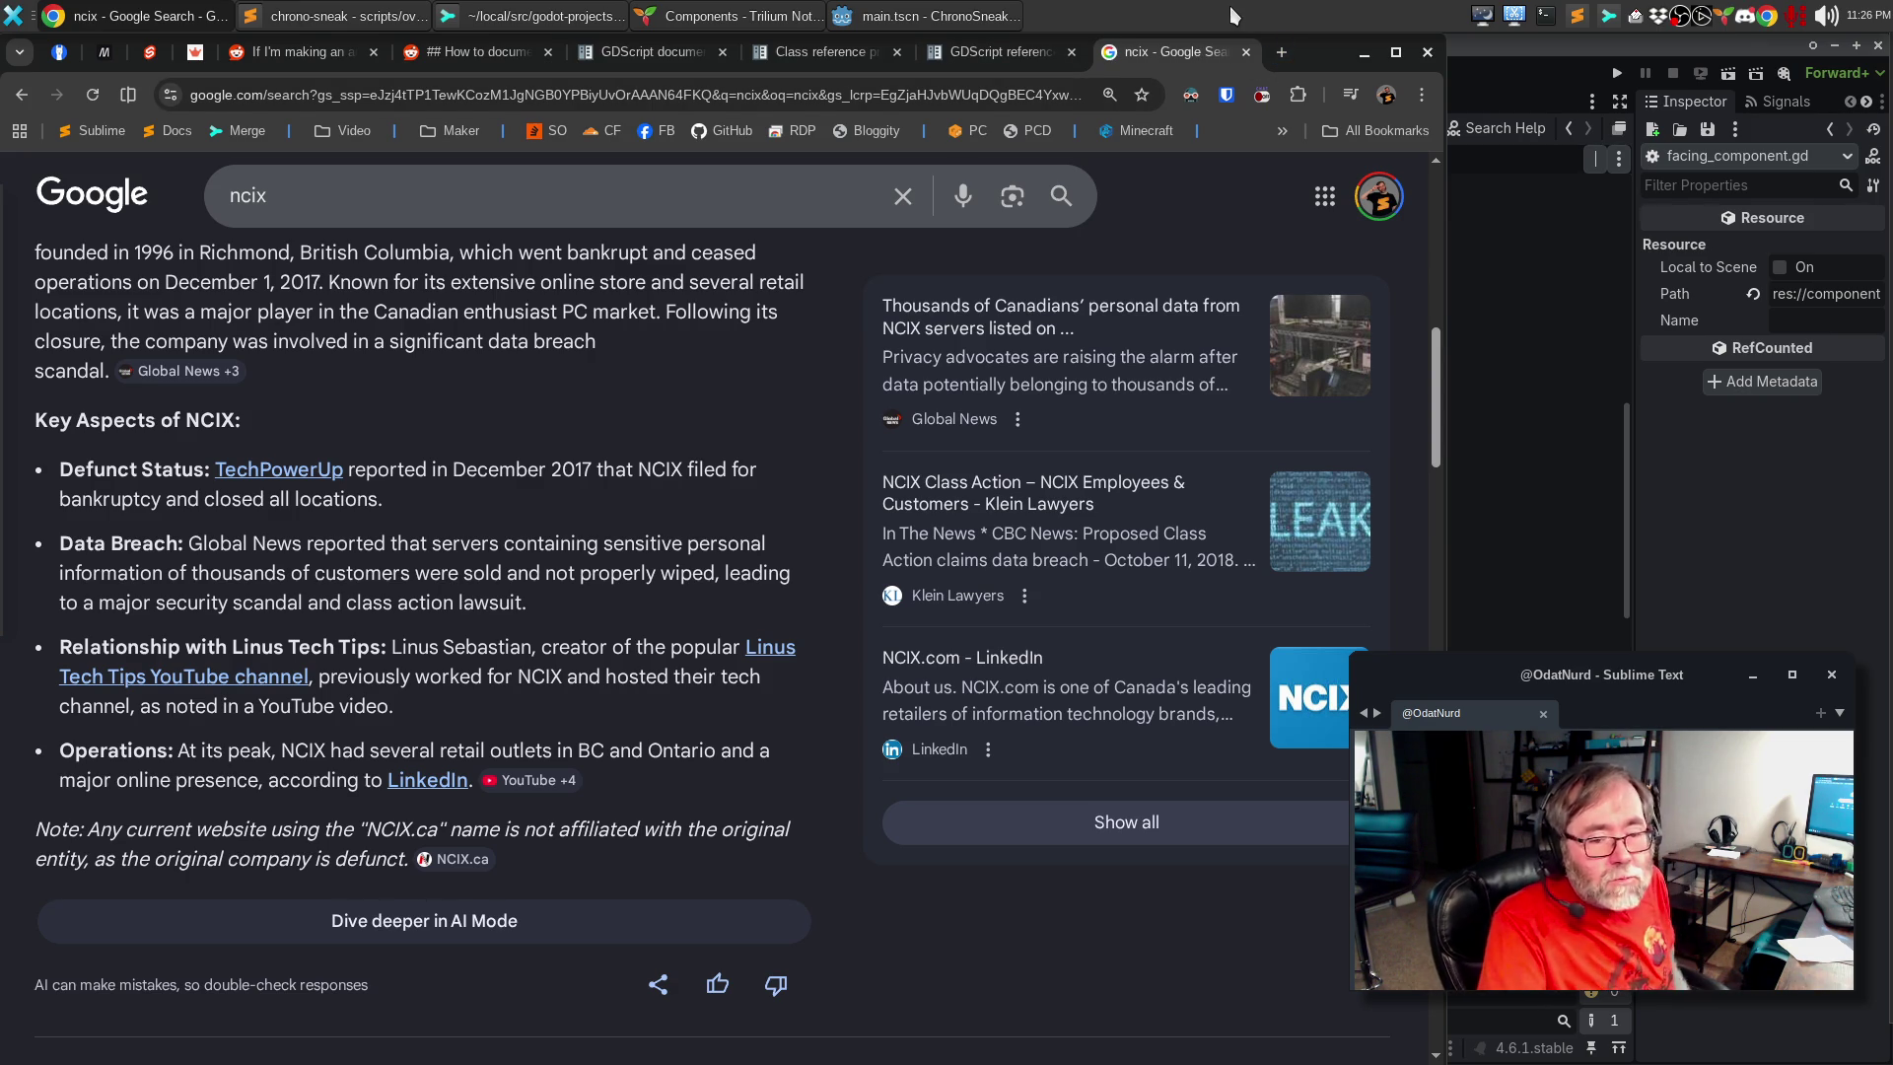
{"action": "left_click", "coordinate": [1246, 51]}
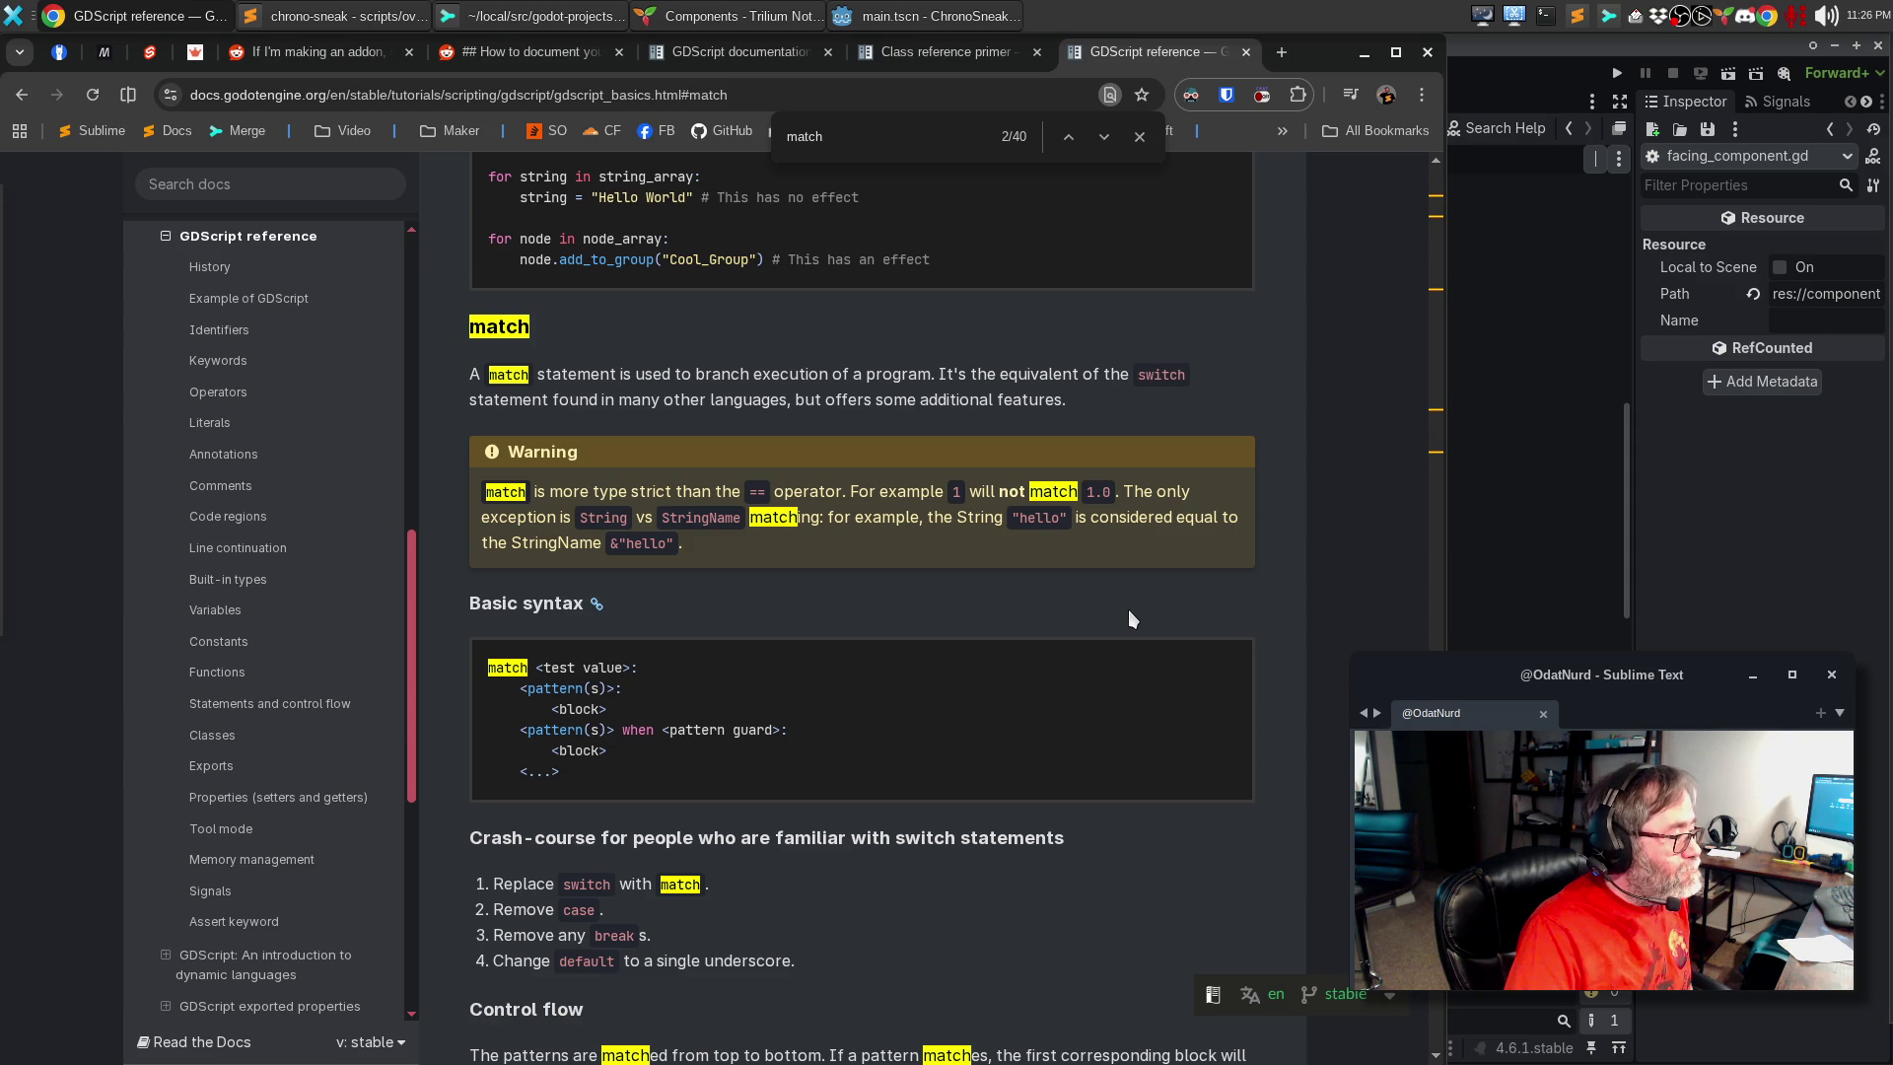
Step: Return to timeline_component.gd in the Godot editor
{"action": "left_click", "coordinate": [1489, 49]}
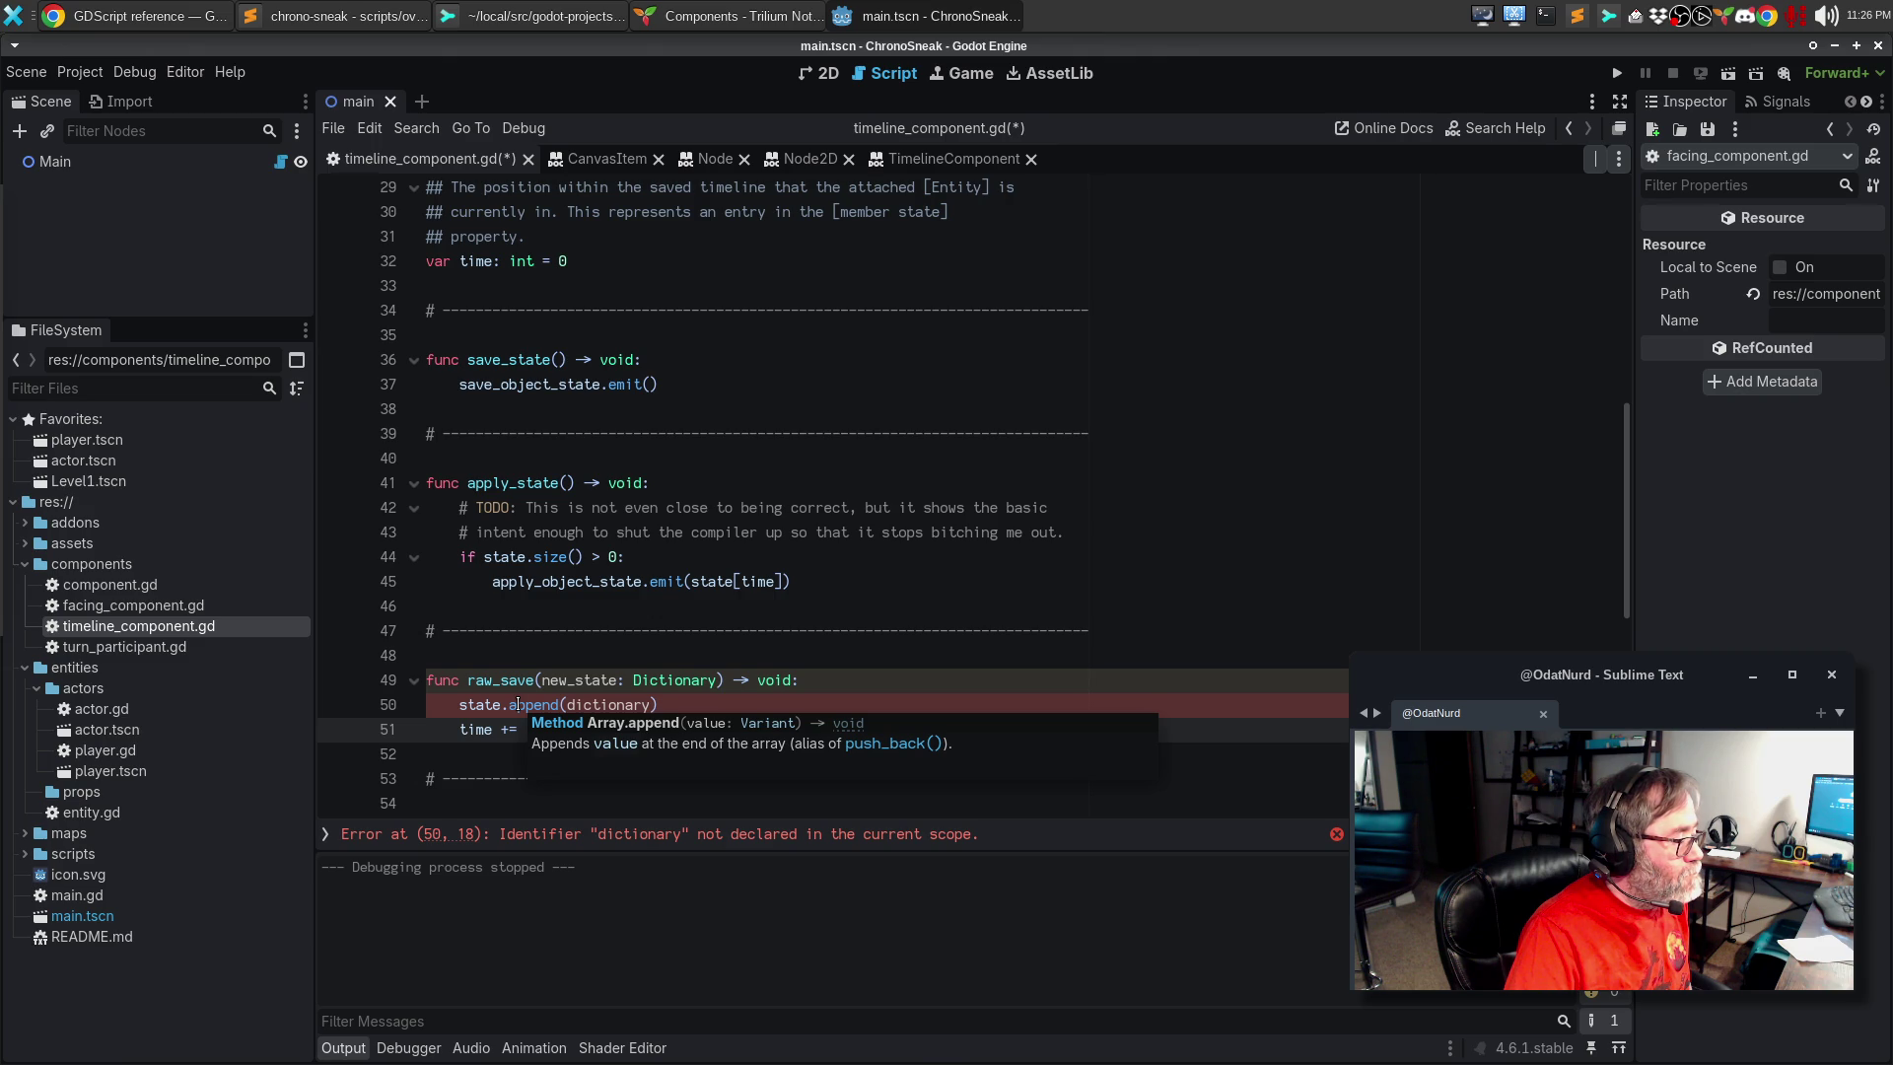
Step: Replace the undeclared 'dictionary' in raw_save's append call with new_state
{"action": "type", "text": "1"}
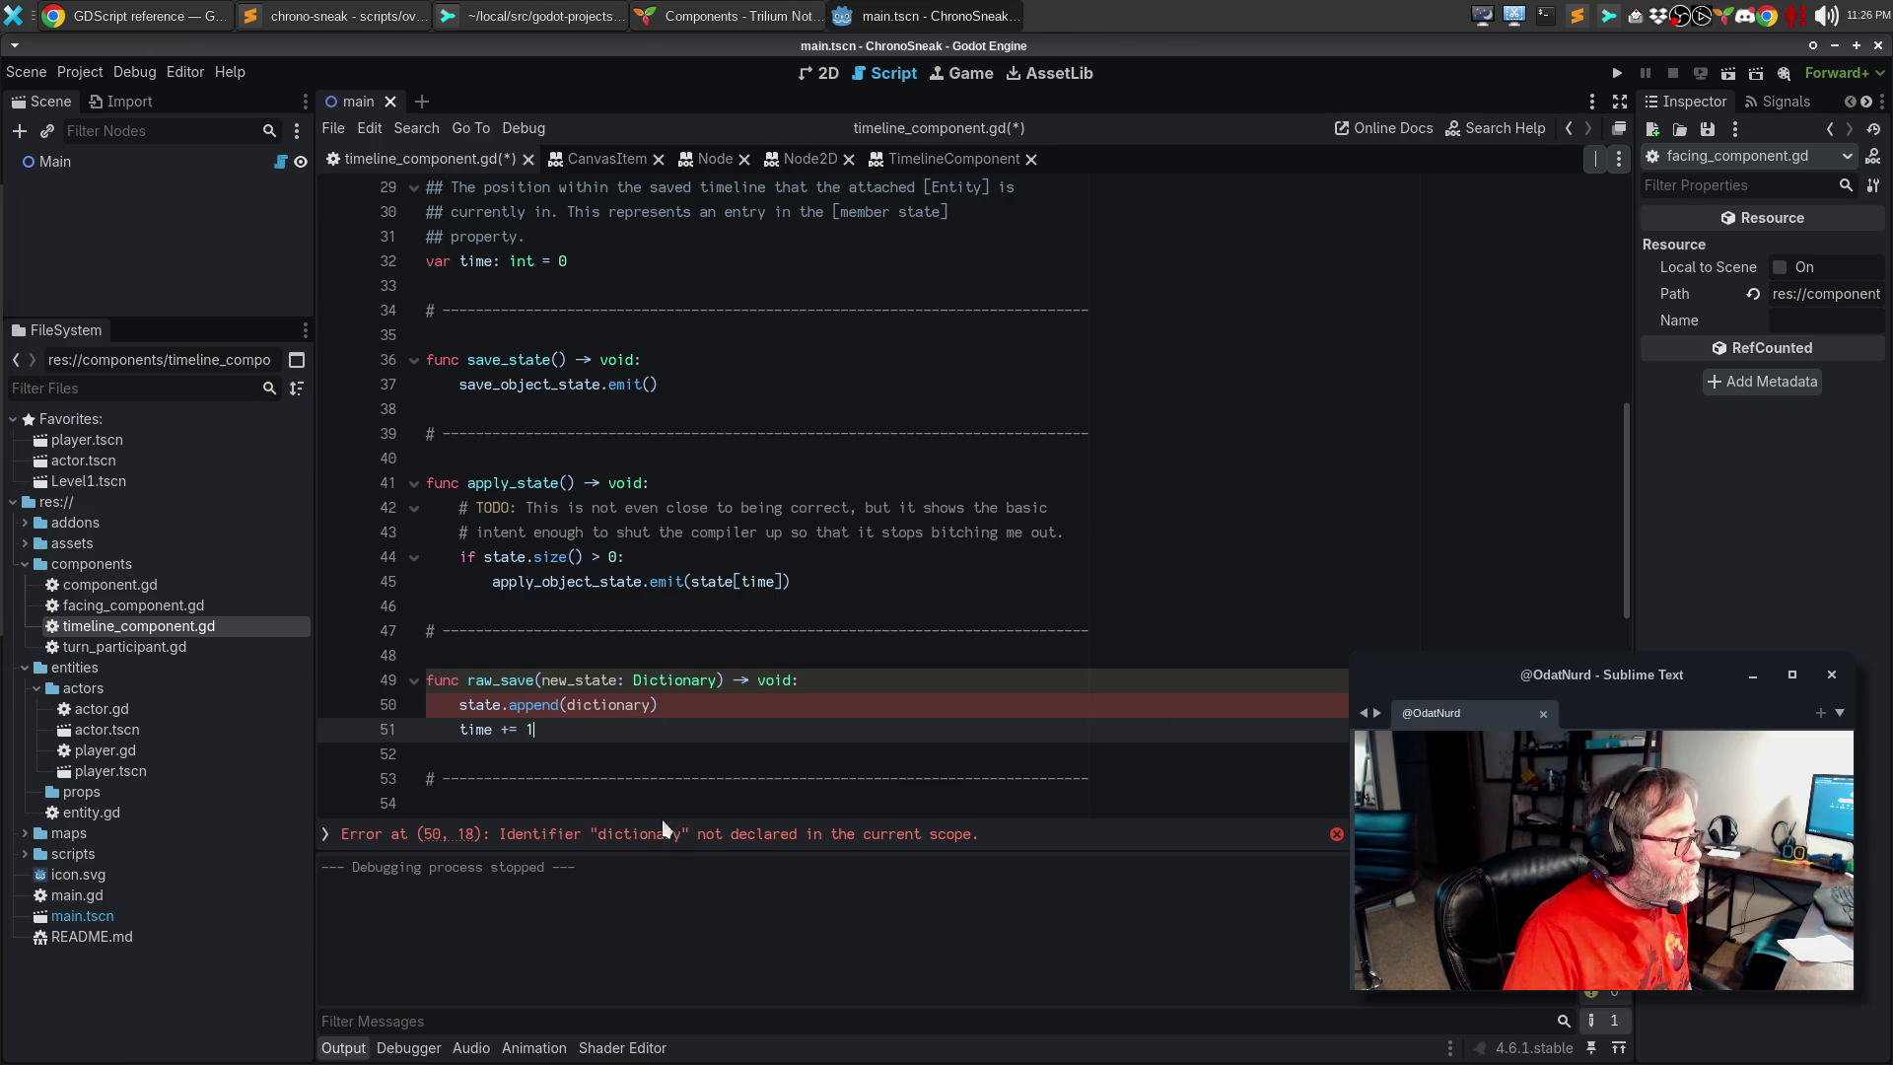
{"action": "left_click", "coordinate": [598, 704]}
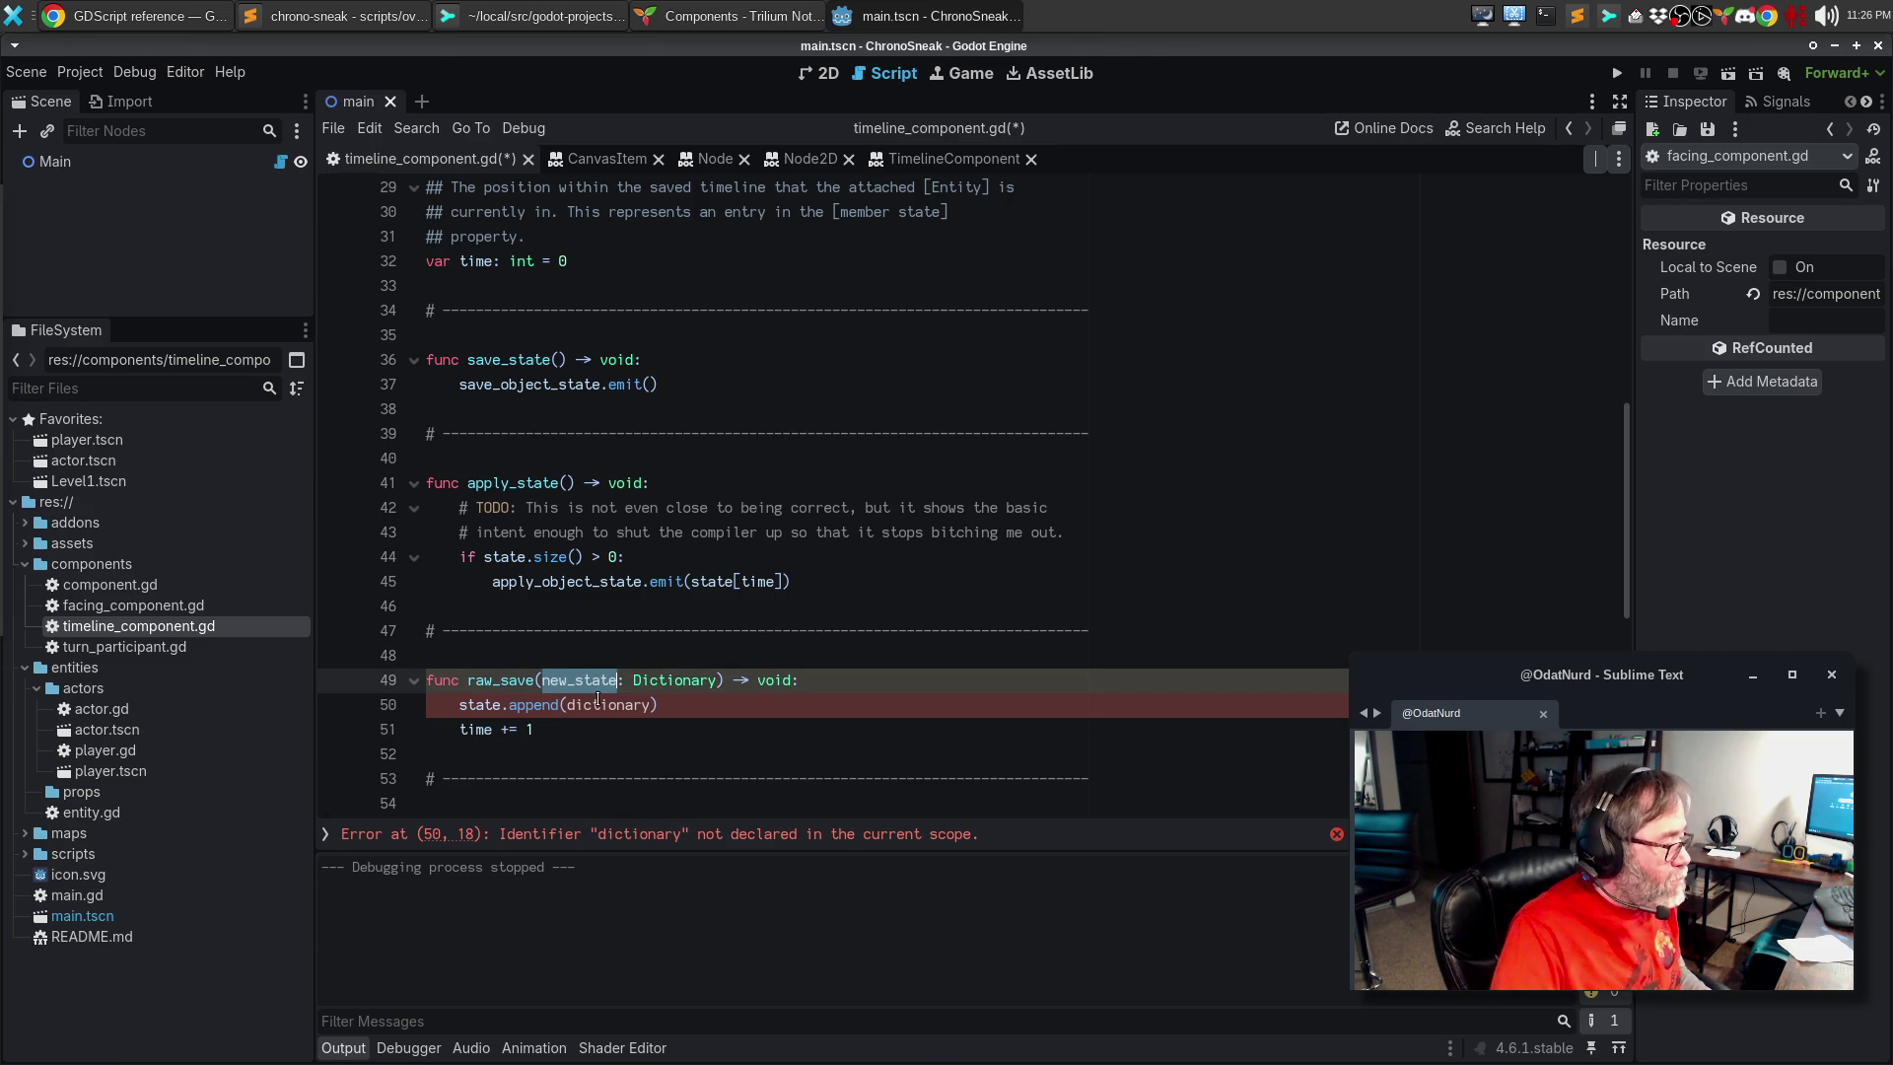
{"action": "double_click", "coordinate": [599, 704]}
{"action": "type", "text": "new_state"}
{"action": "left_click", "coordinate": [823, 681]}
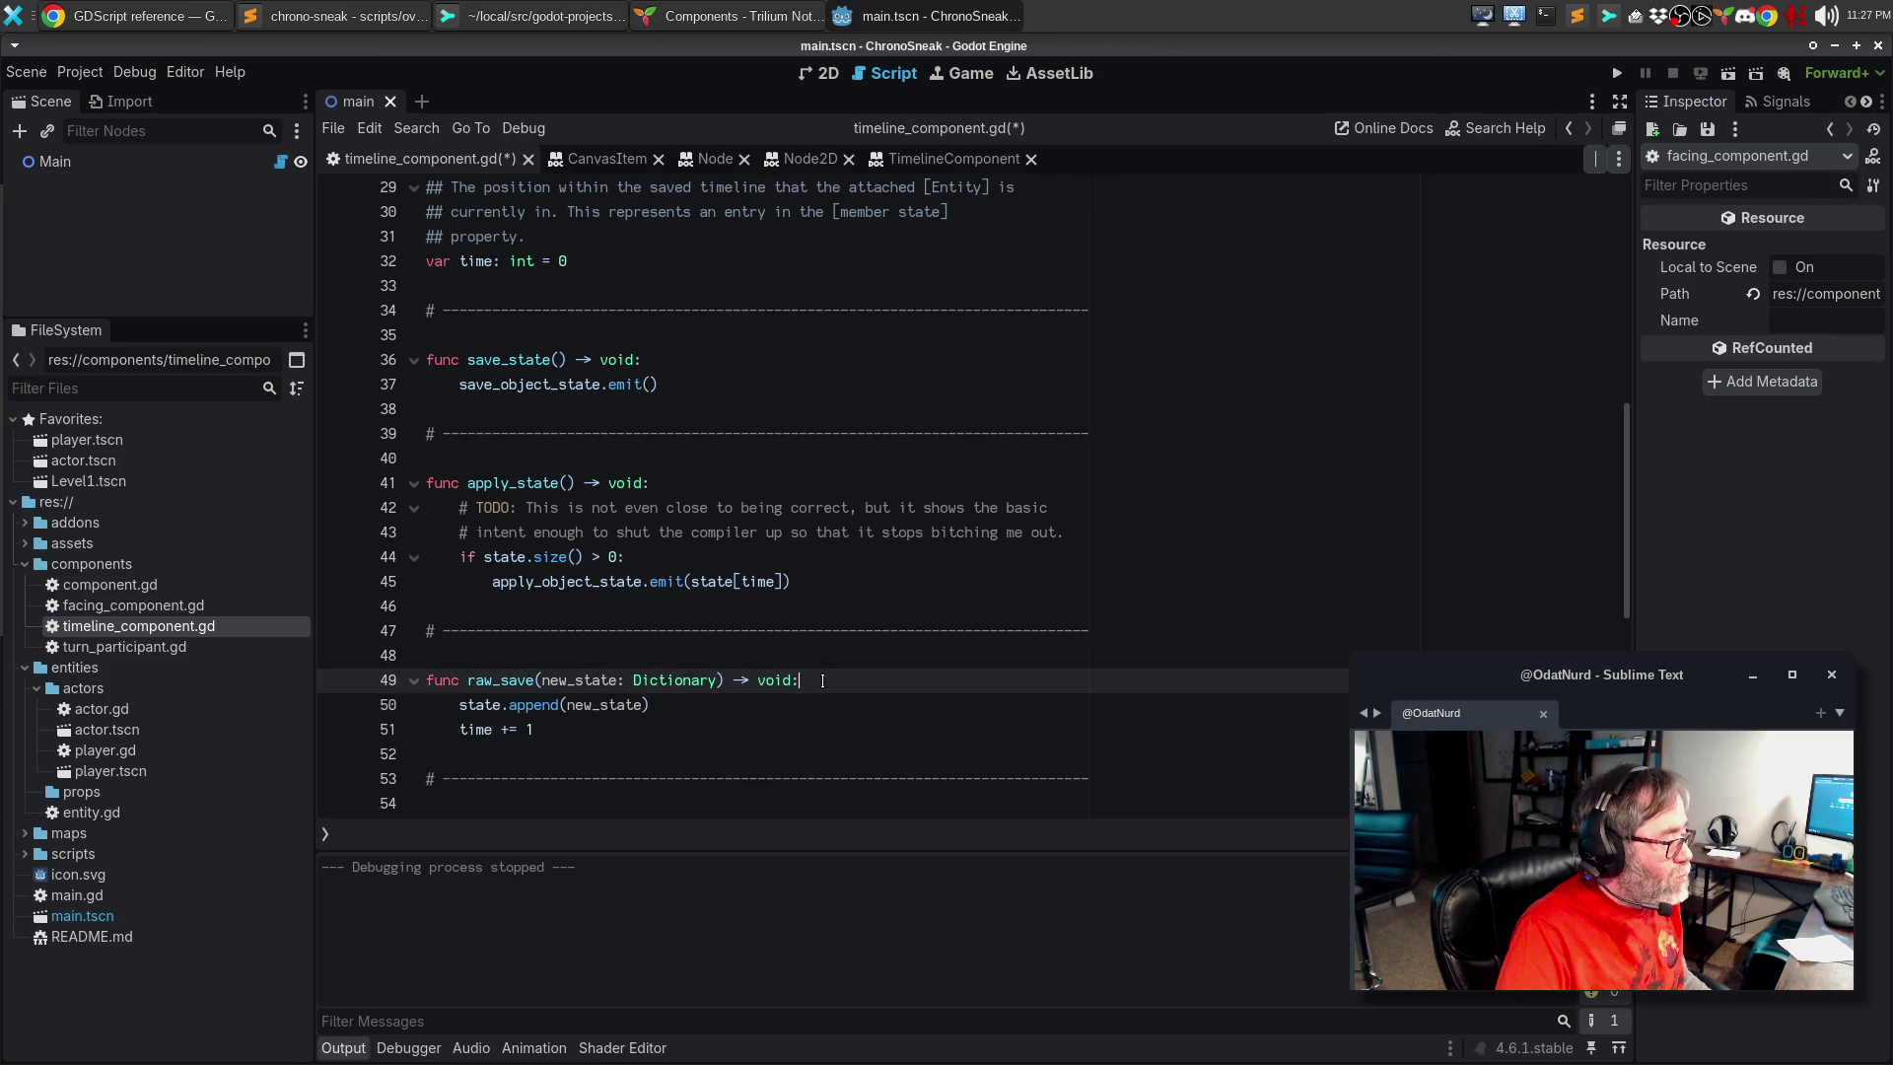
Step: Open raw_save with a two-line TODO noting it only shows the intent, then save the script
{"action": "key", "text": "Return"}
{"action": "type", "text": "# "}
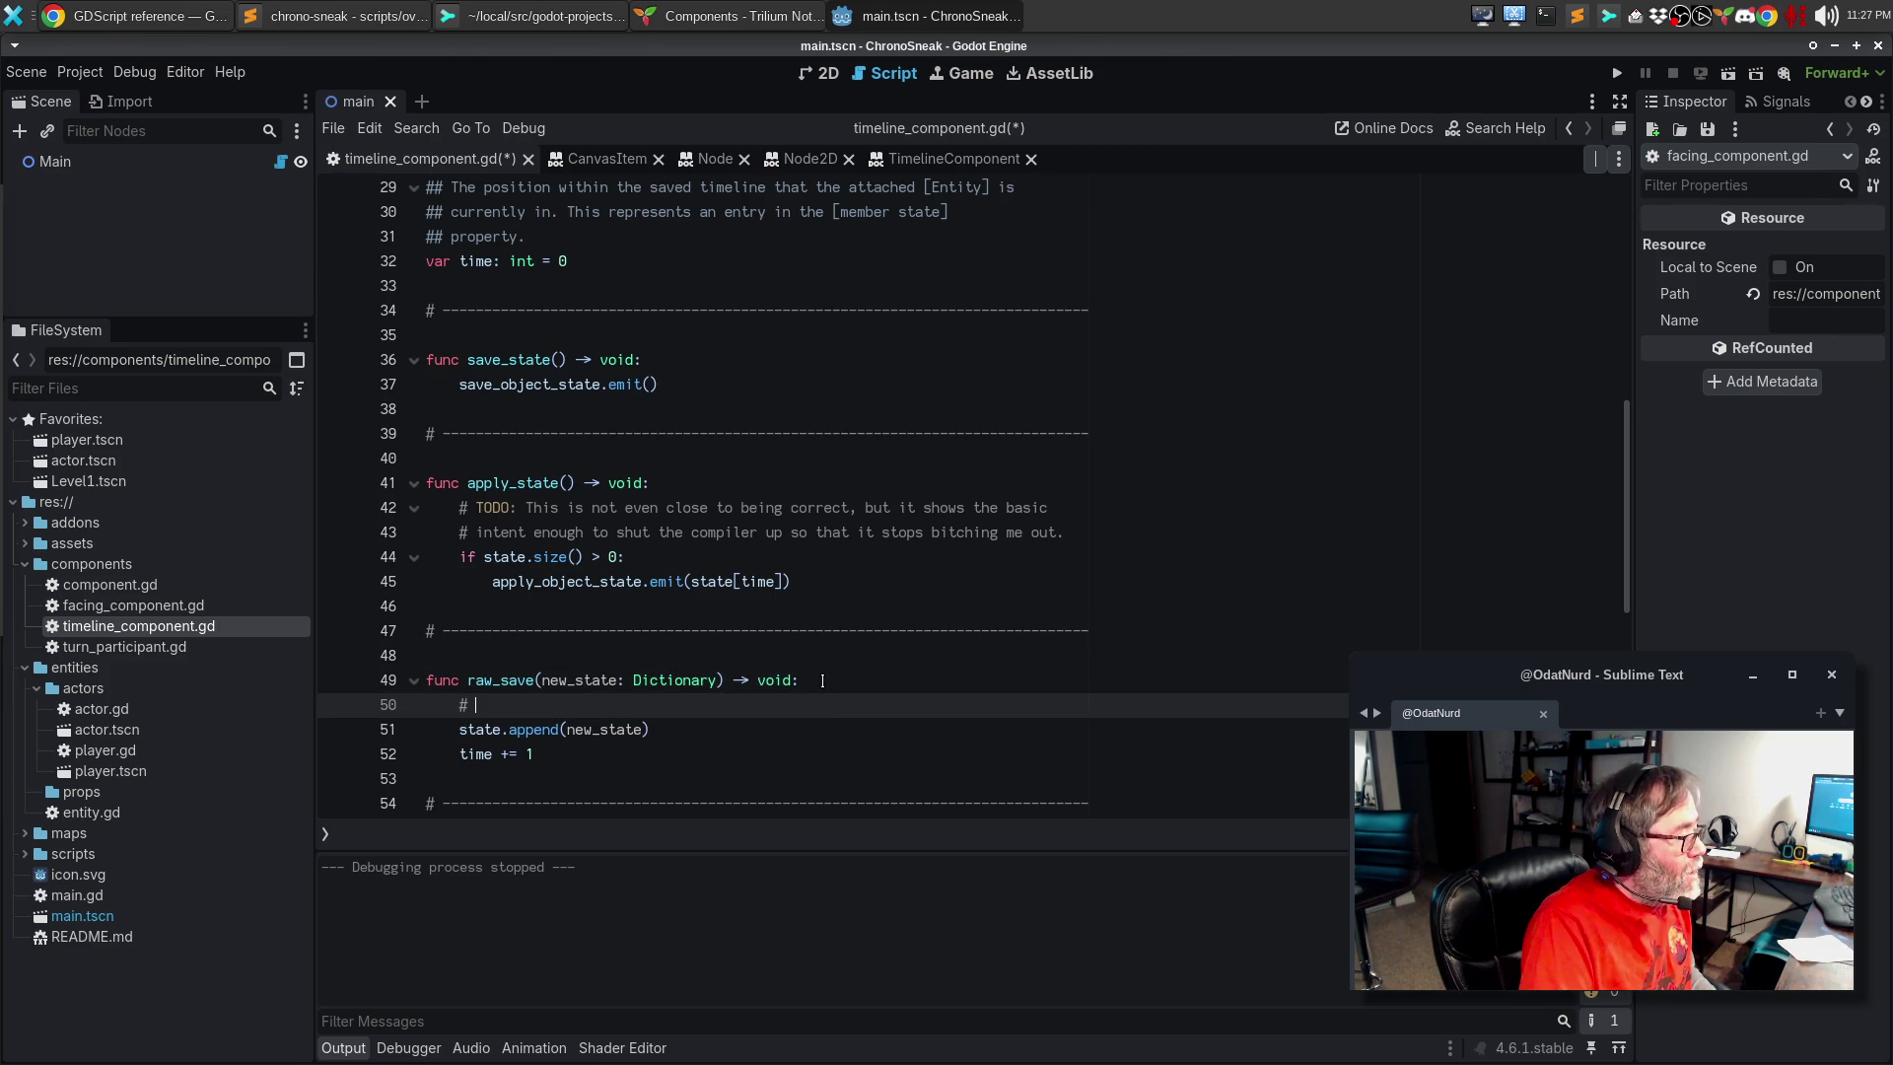
{"action": "type", "text": "TODO"}
{"action": "type", "text": "s "}
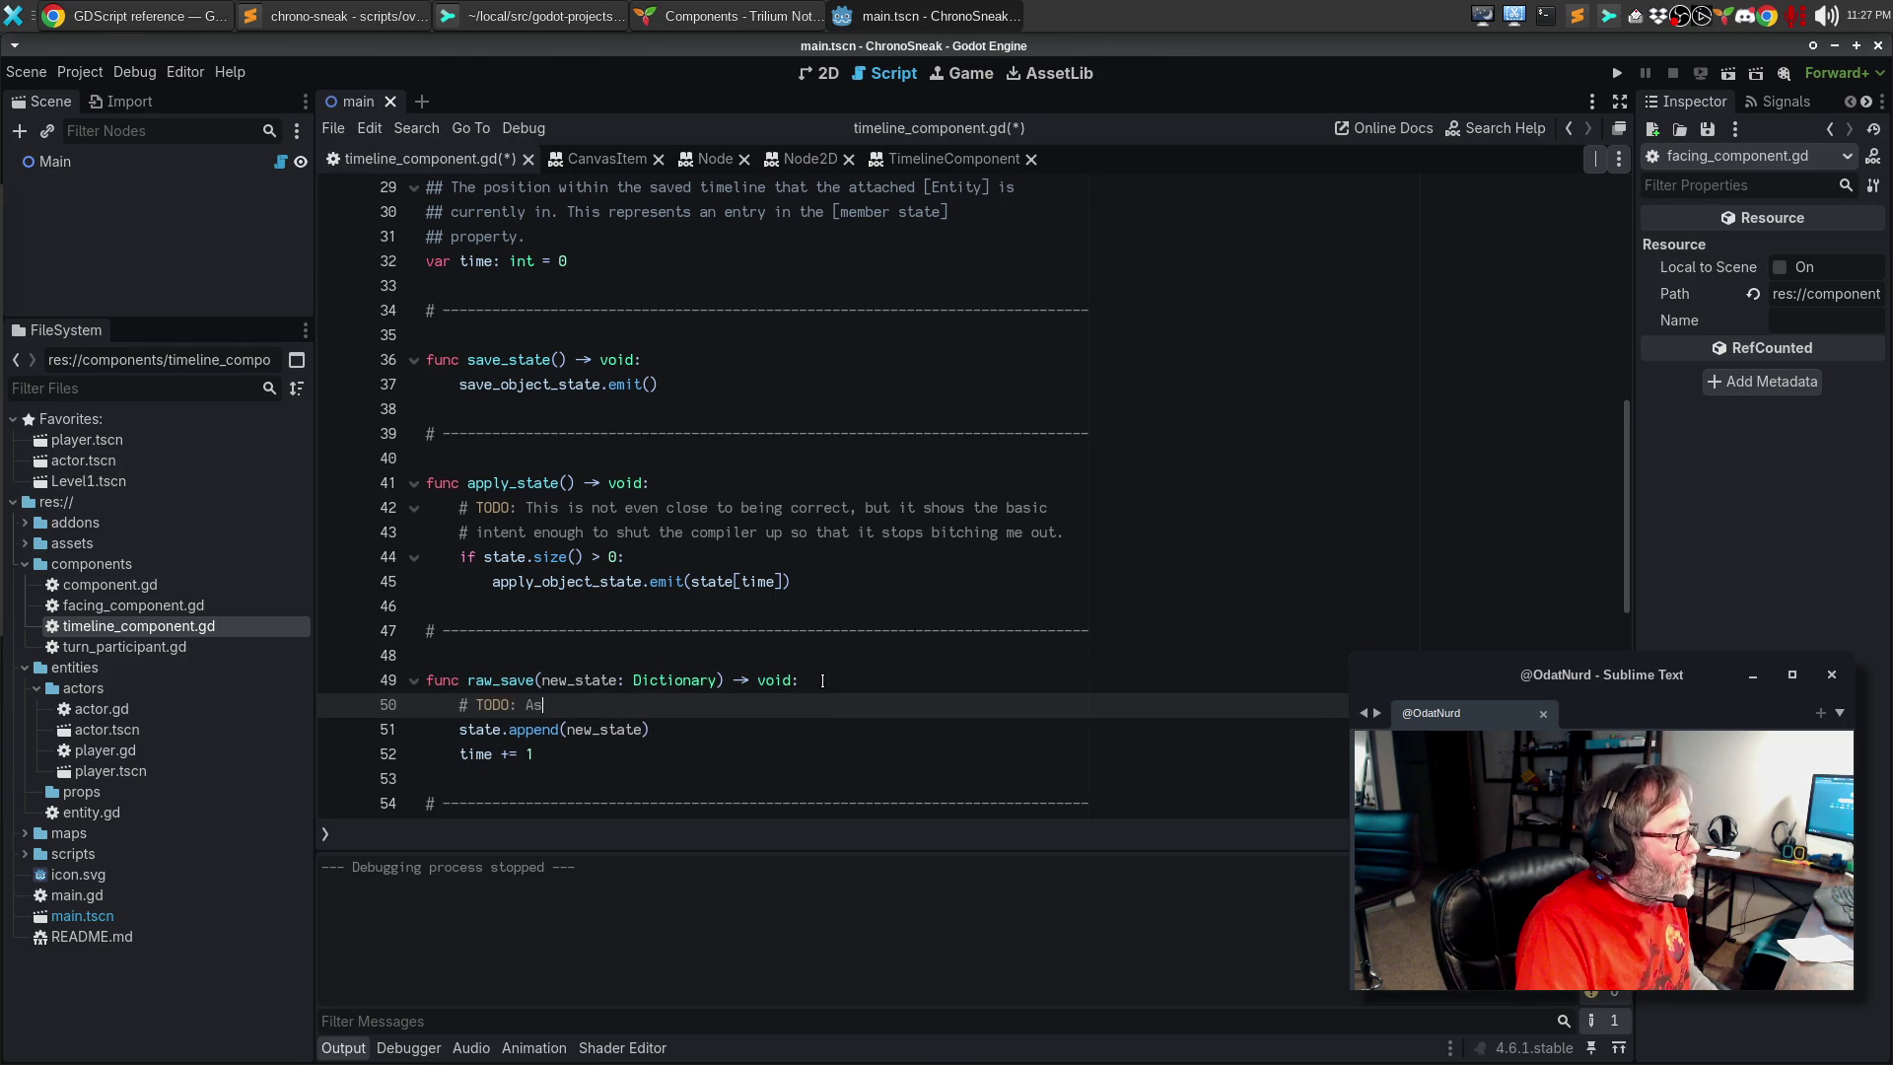
{"action": "type", "text": "in apply"}
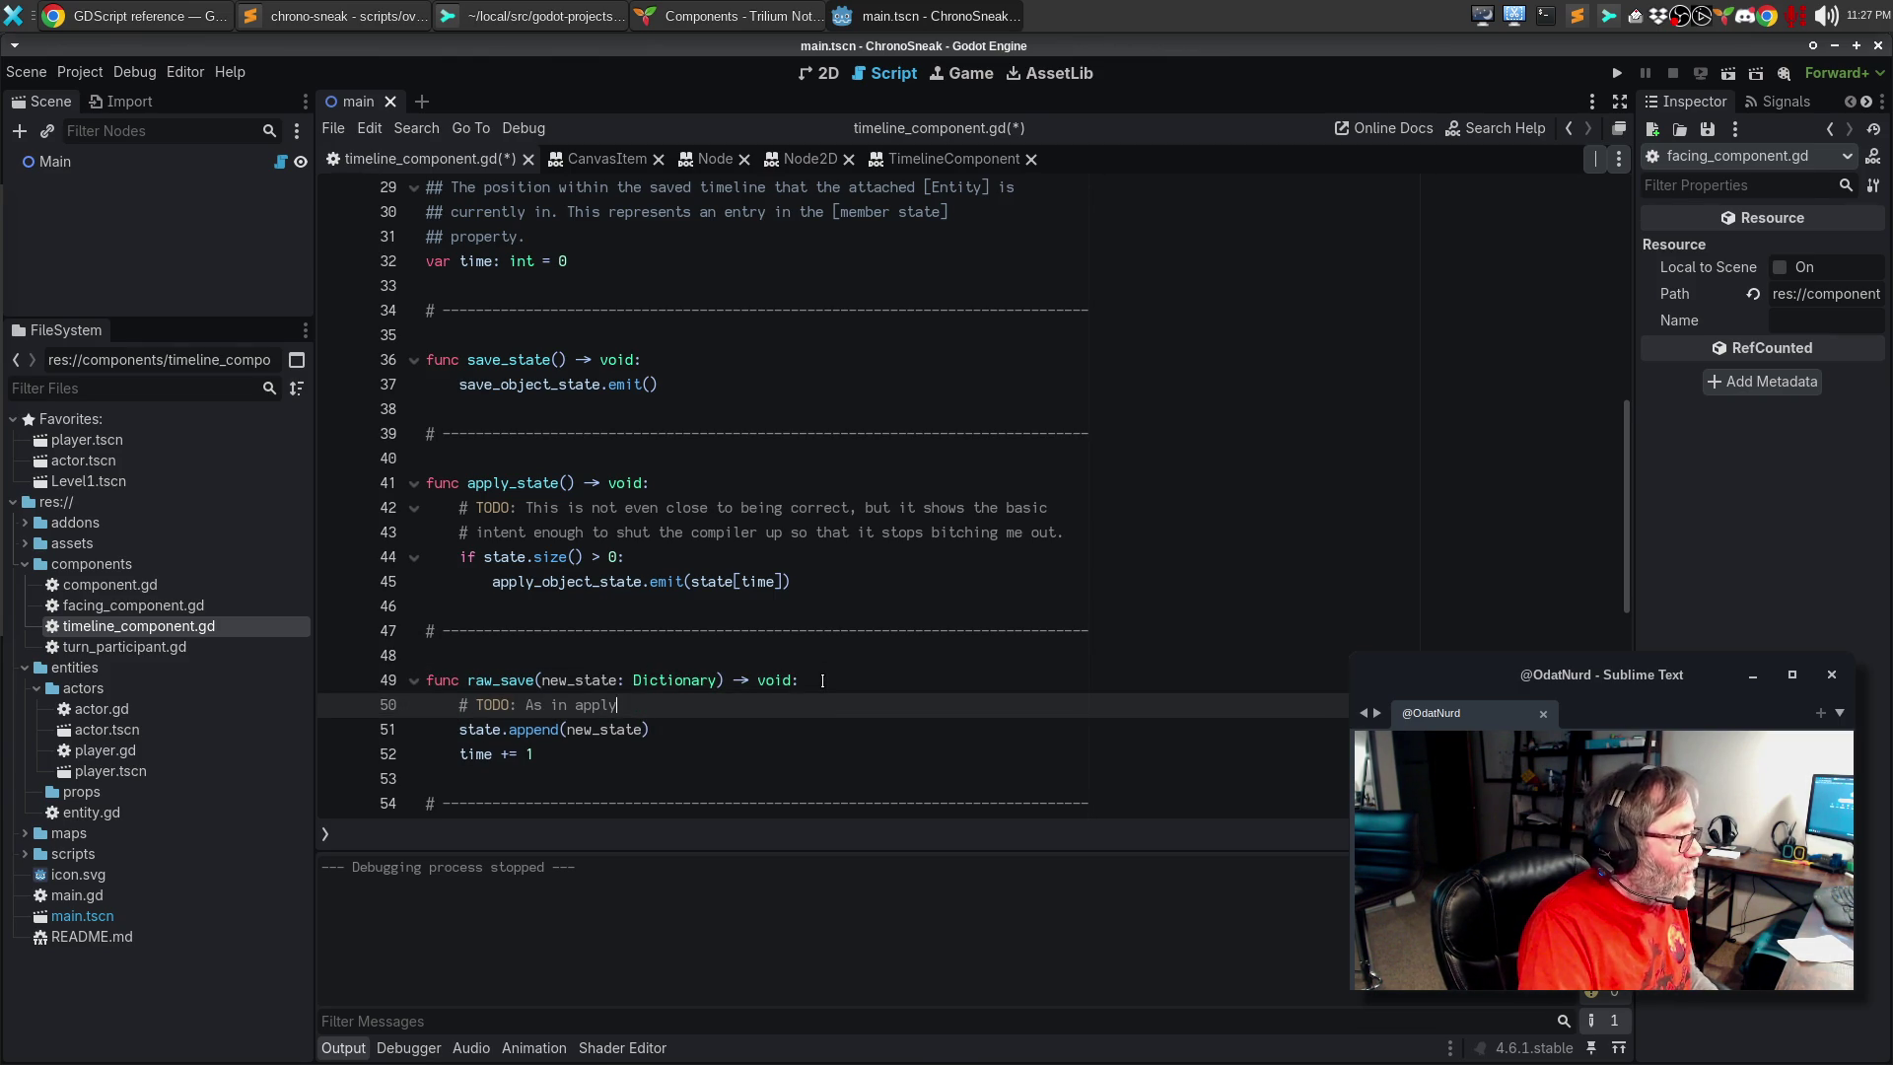
{"action": "type", "text": "_state(), this is "}
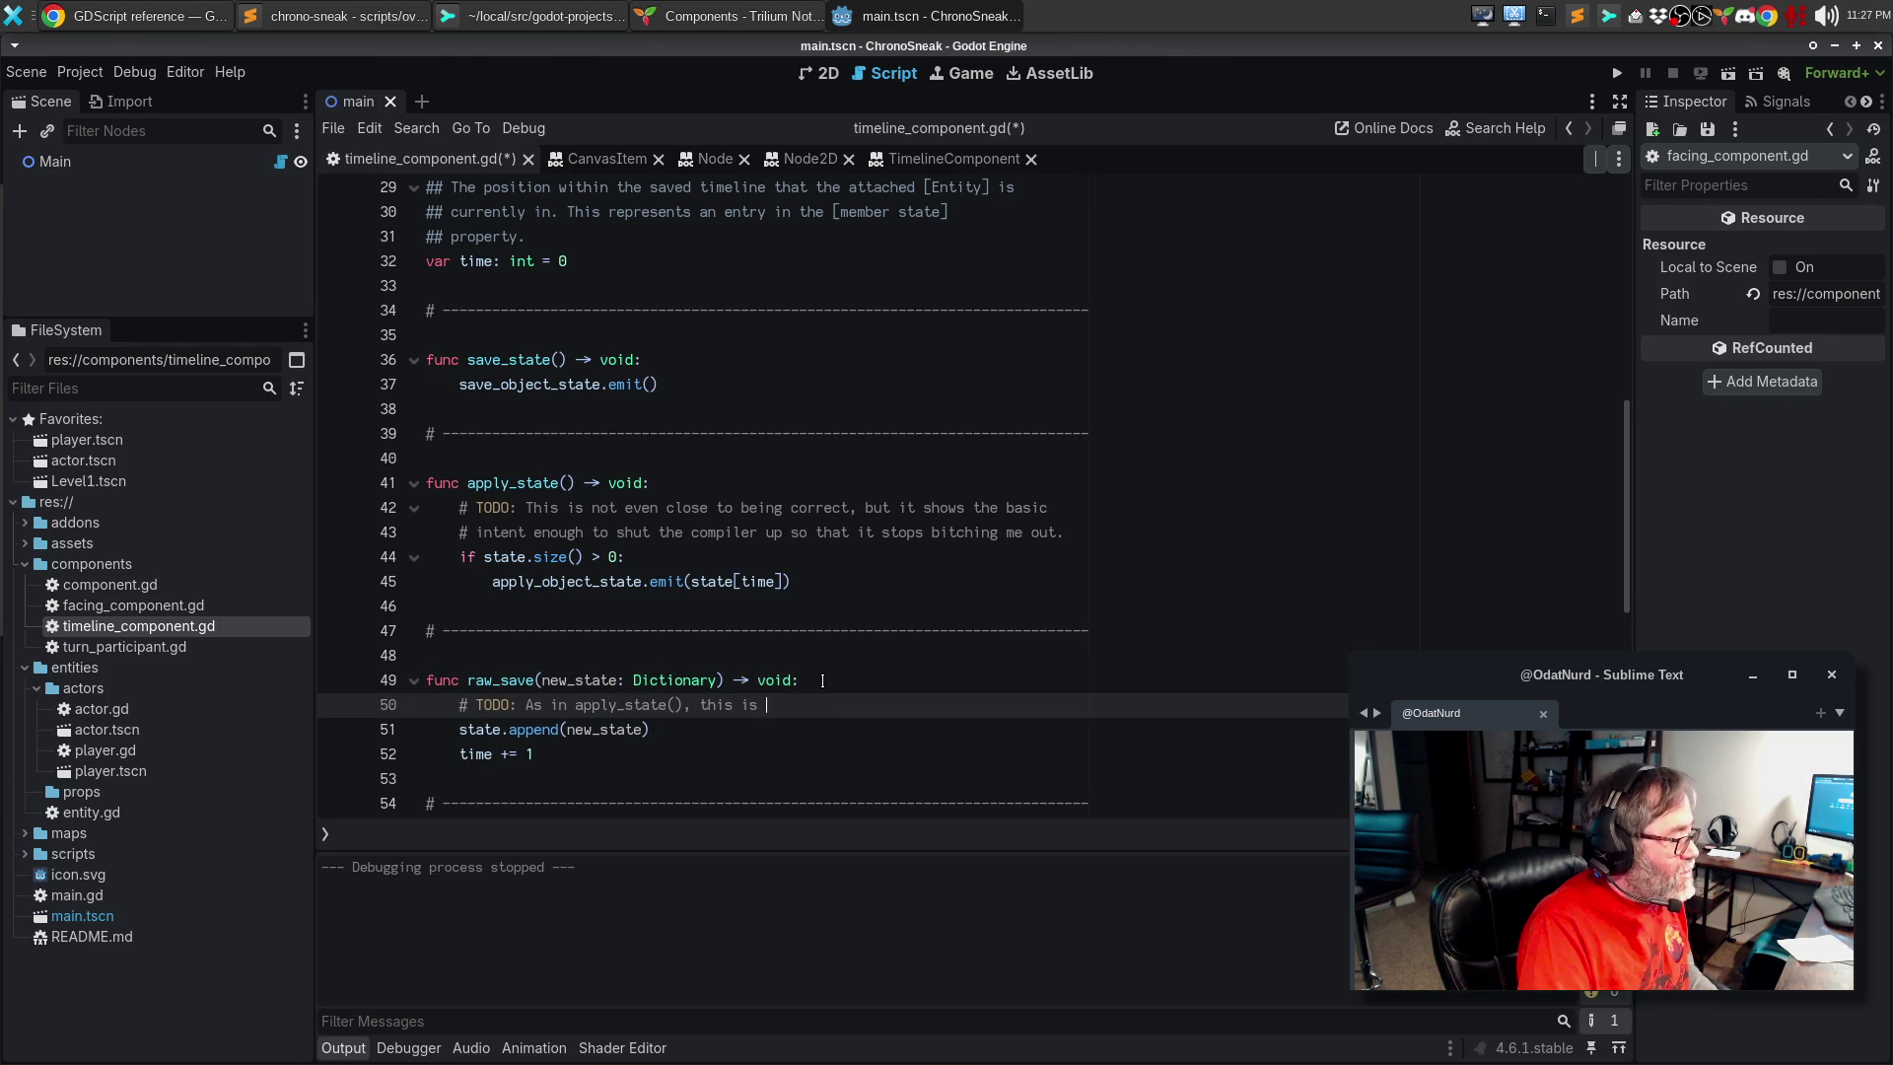
{"action": "type", "text": "not at all implemen"}
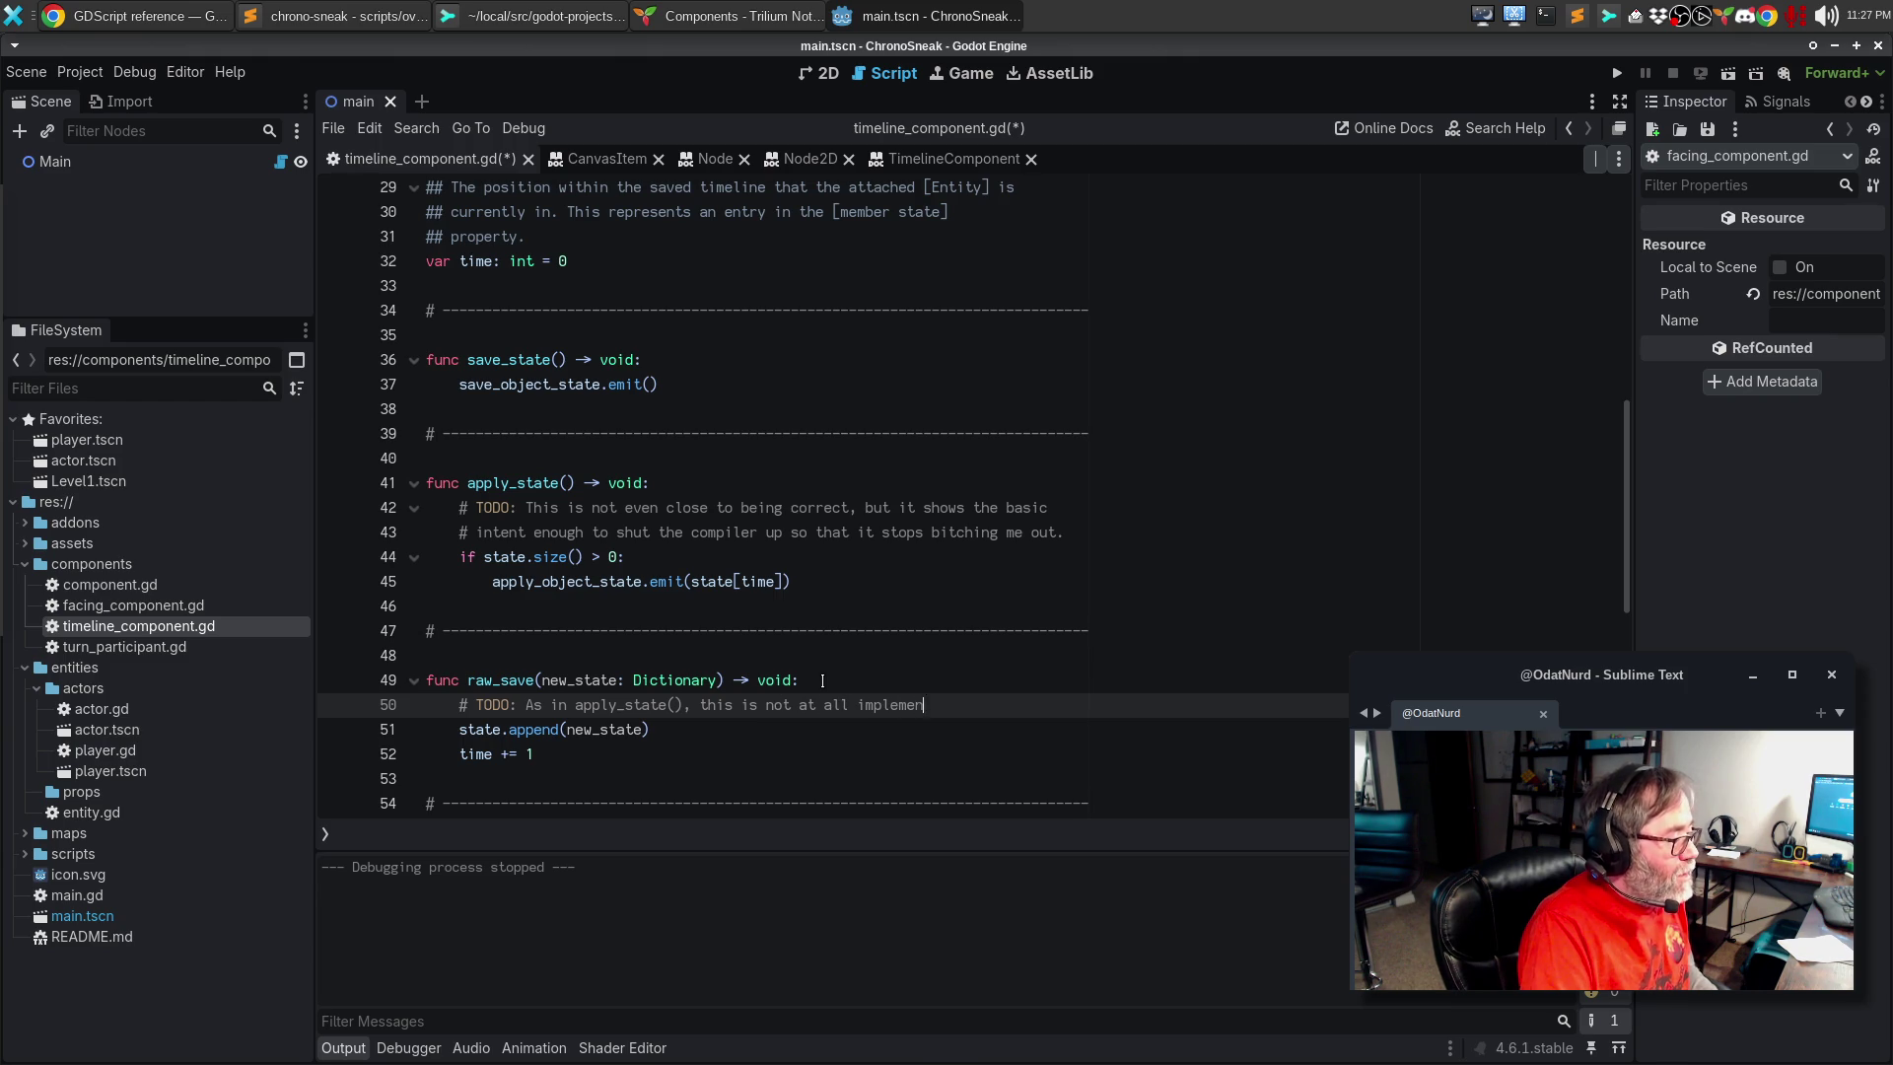
{"action": "type", "text": "ted correctly but"}
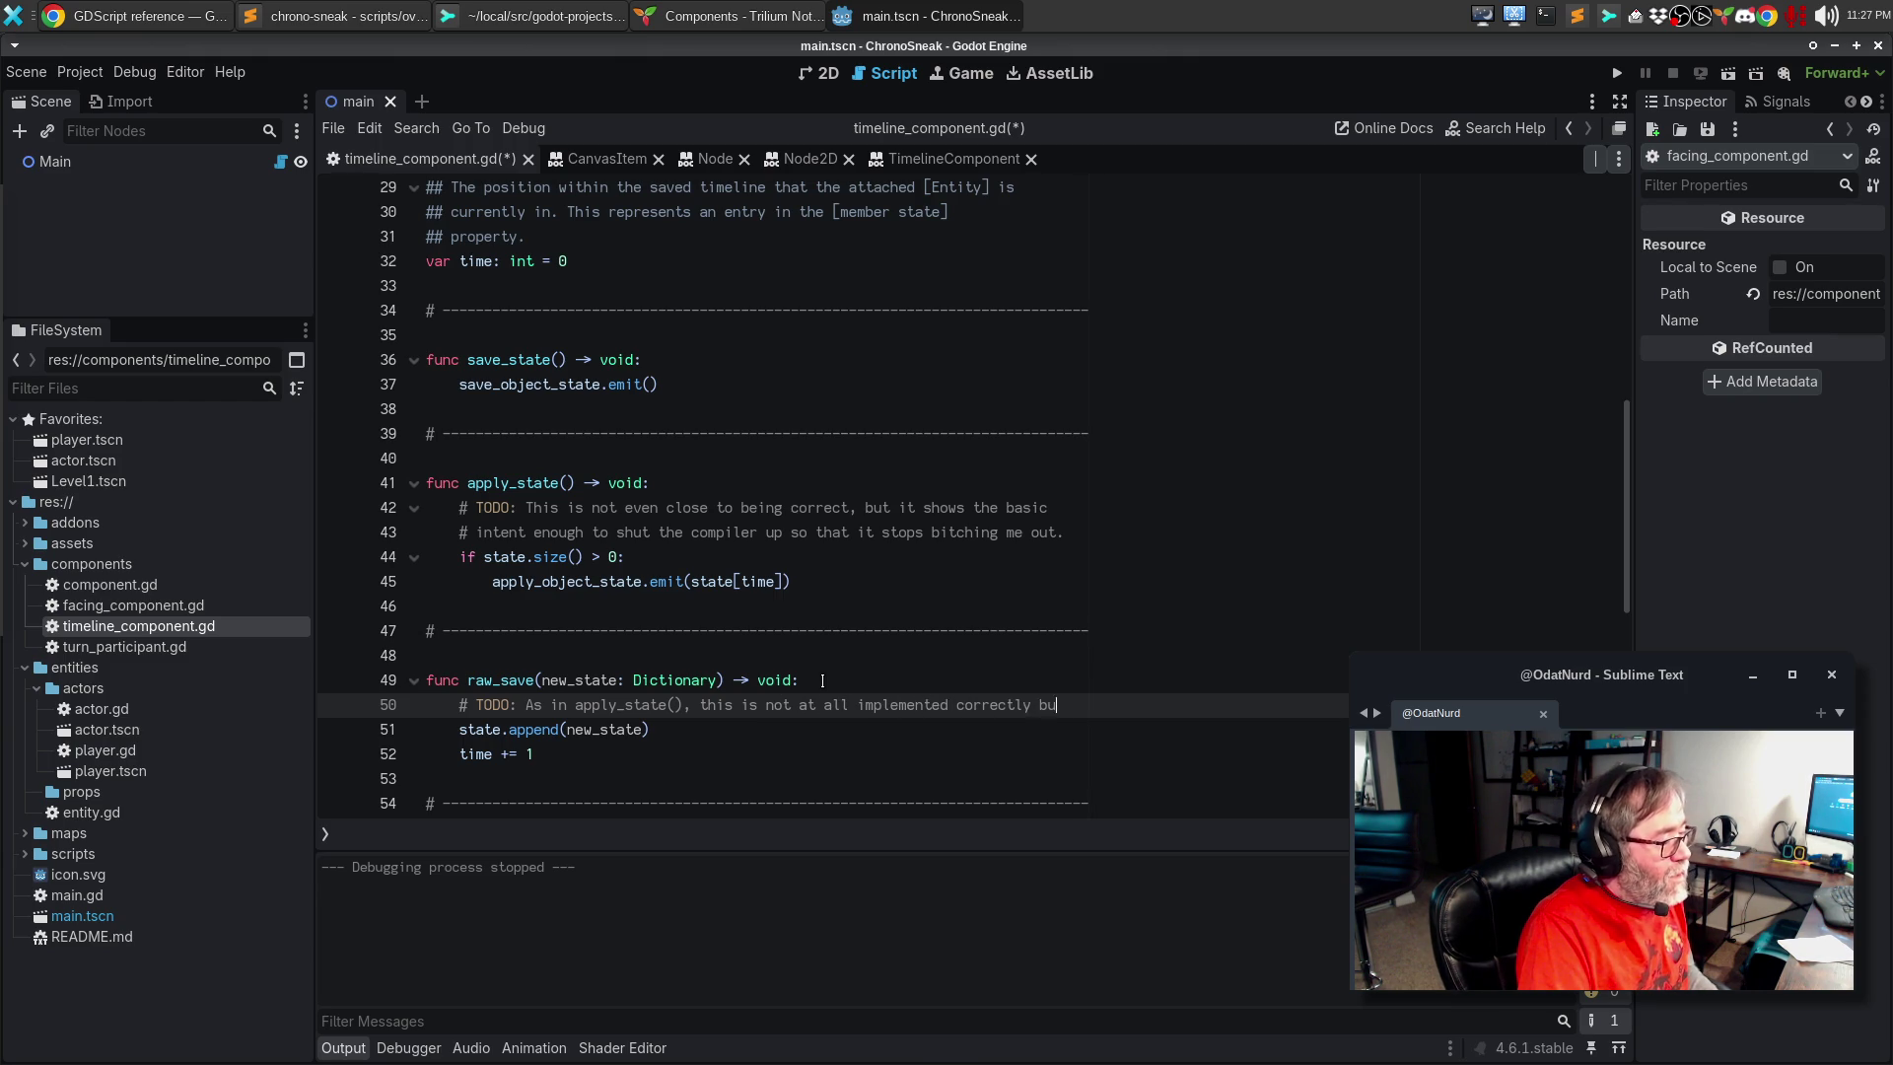
{"action": "key", "text": "Return"}
{"action": "type", "text": "# this kind of so"}
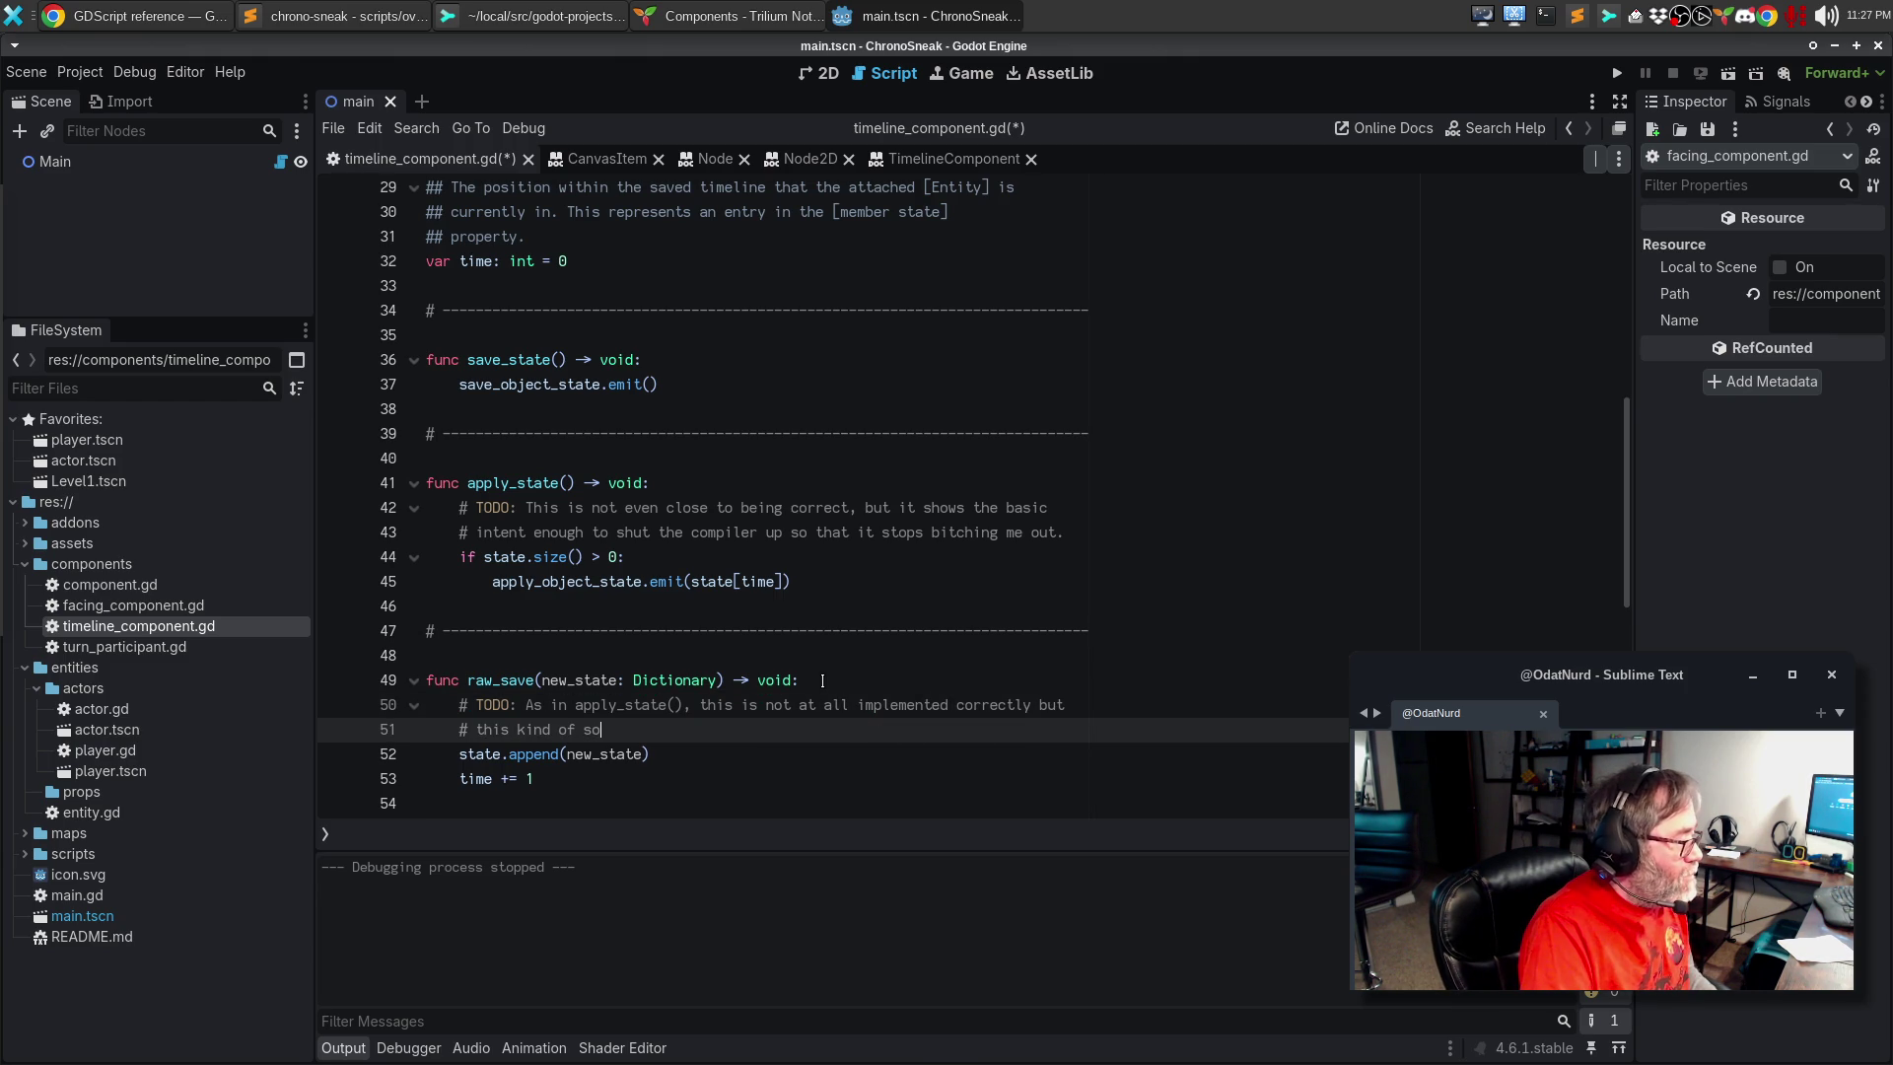
{"action": "type", "text": "hws"}
{"action": "key", "text": "BackSpace"}
{"action": "key", "text": "BackSpace"}
{"action": "type", "text": "ow"}
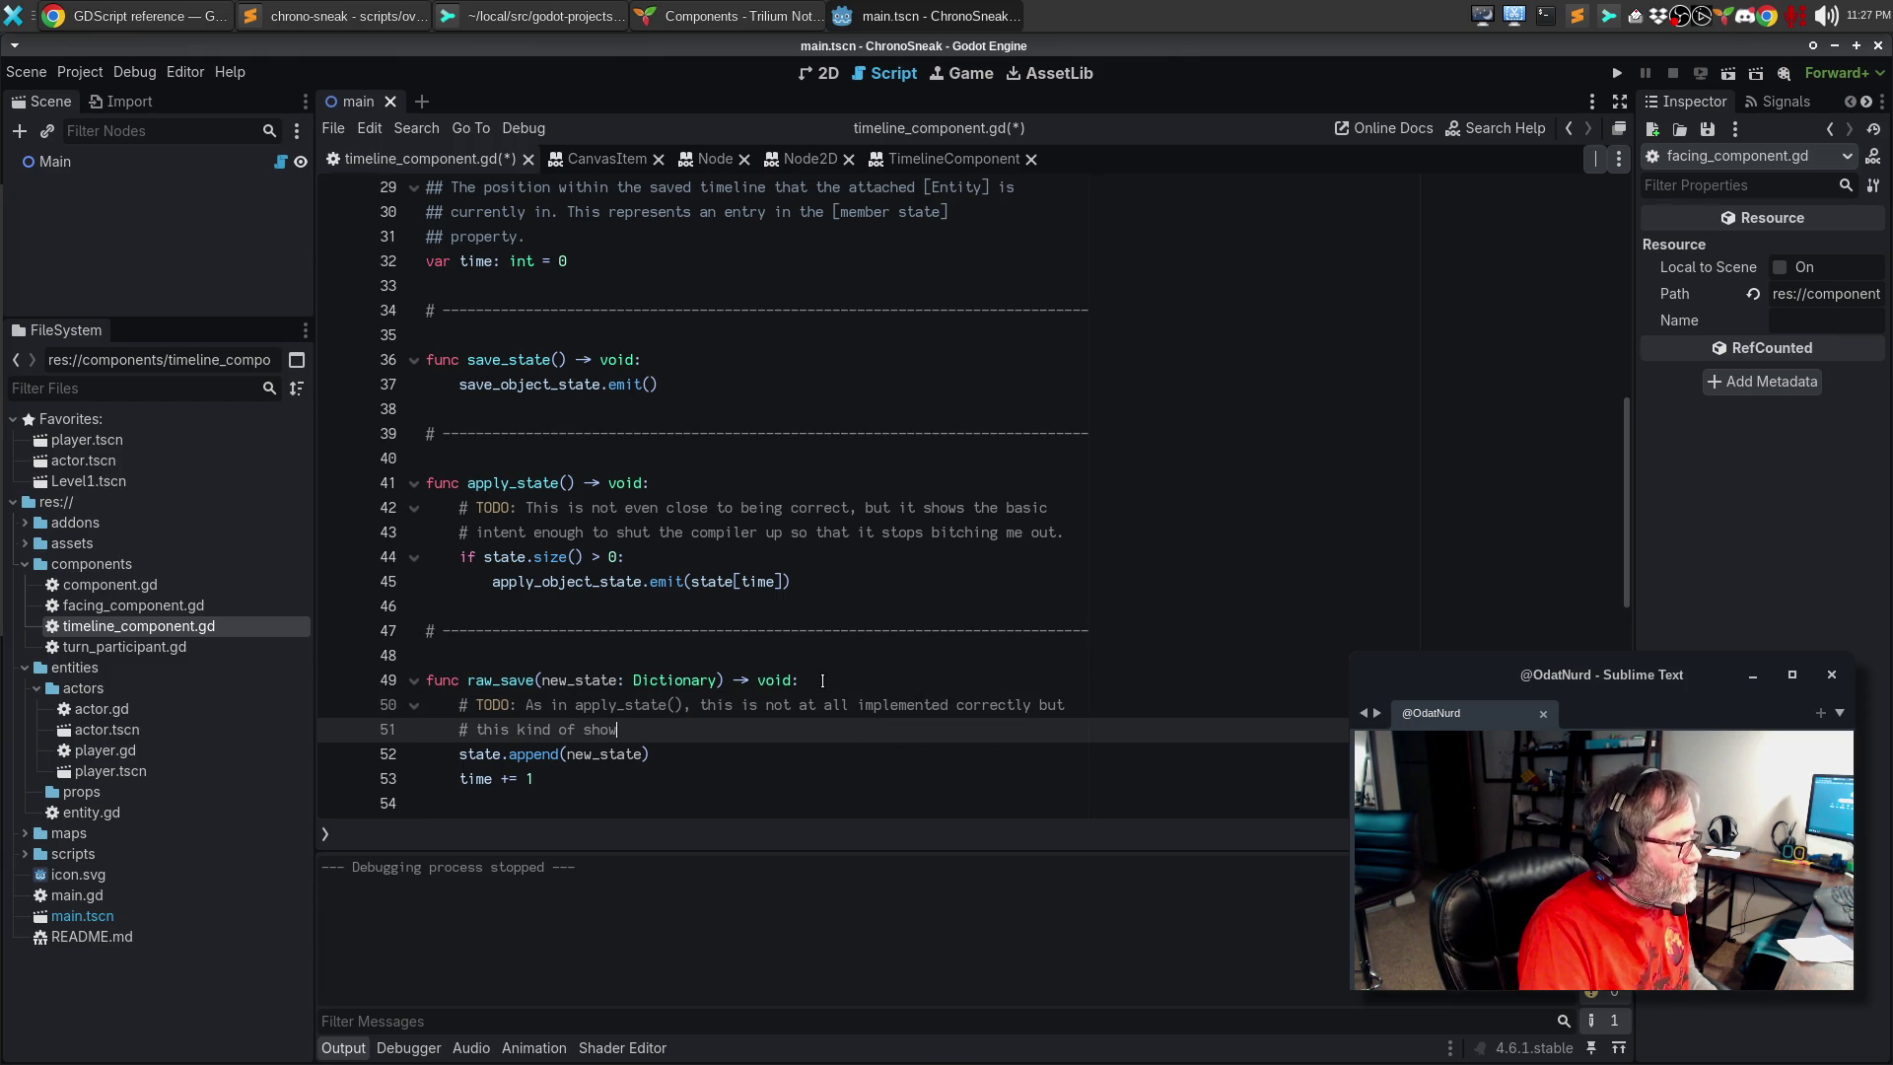
{"action": "type", "text": "s the intent and make"}
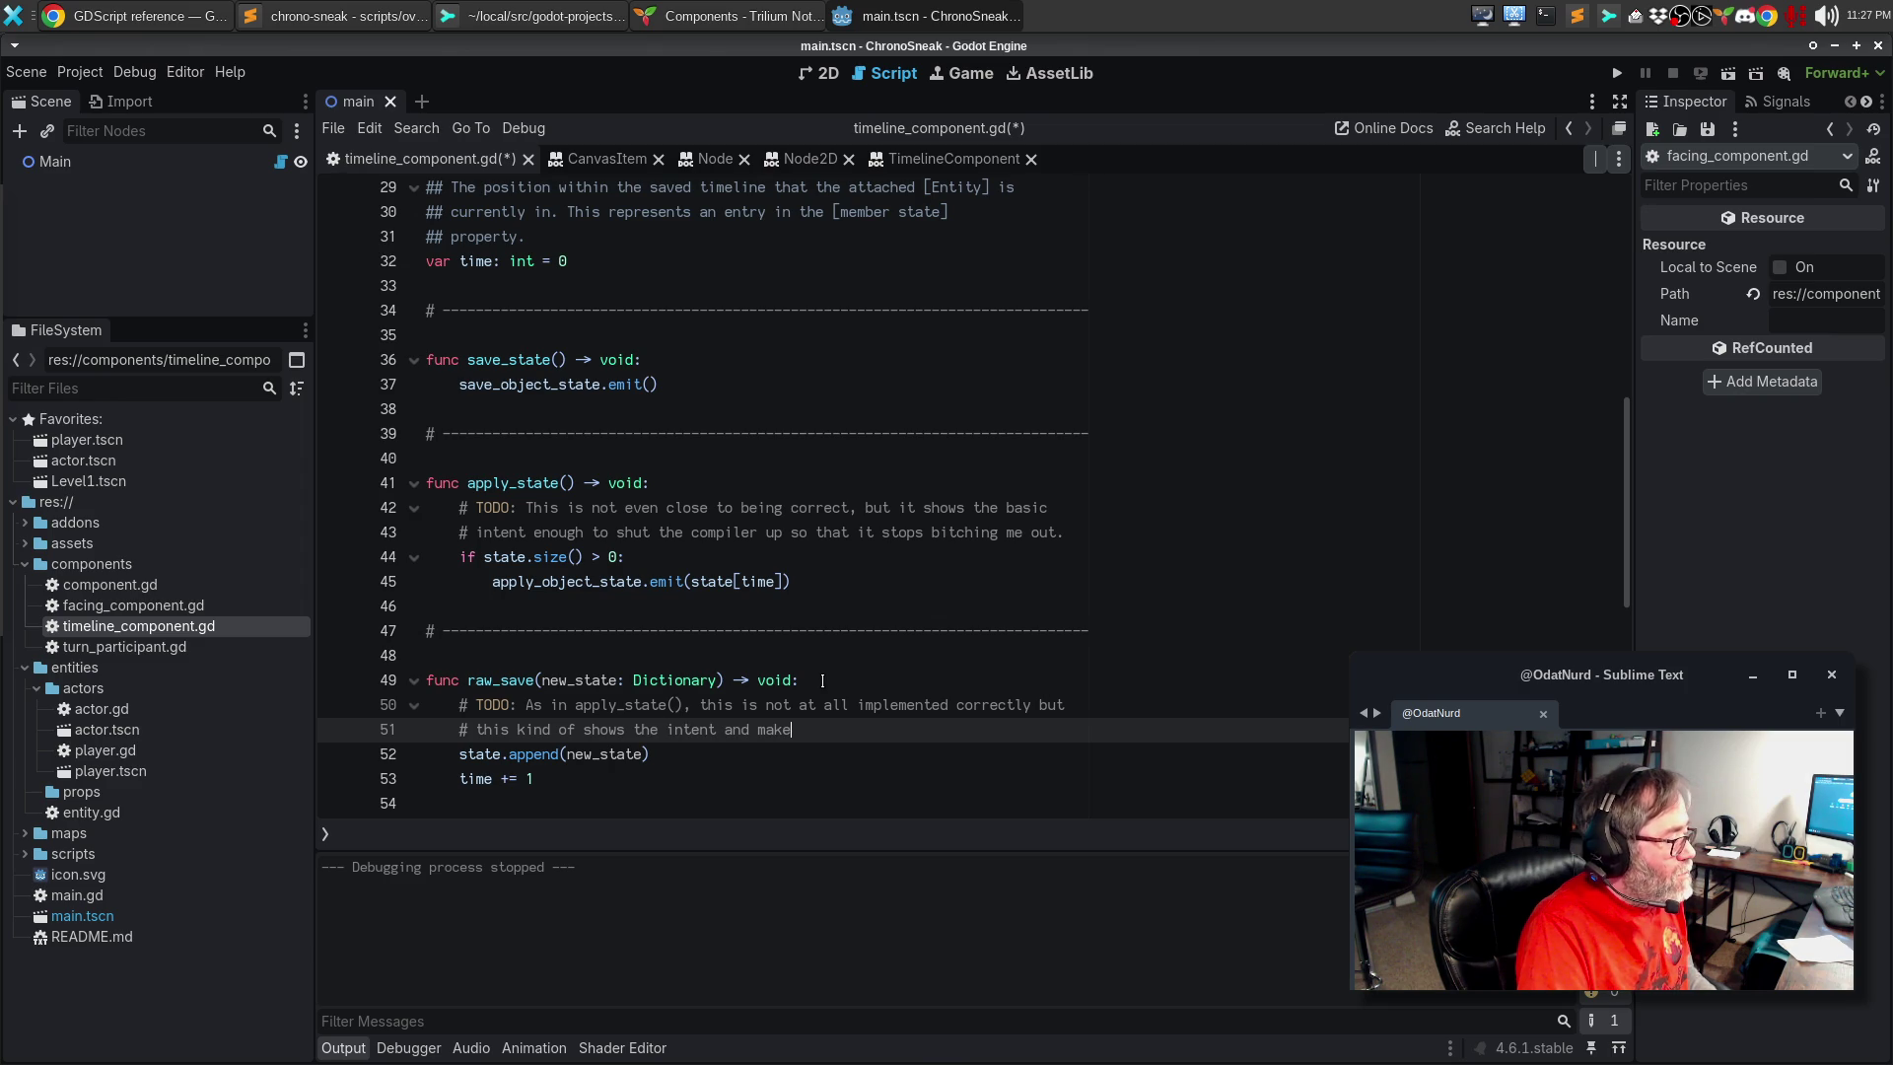
{"action": "type", "text": "s the compiler happy"}
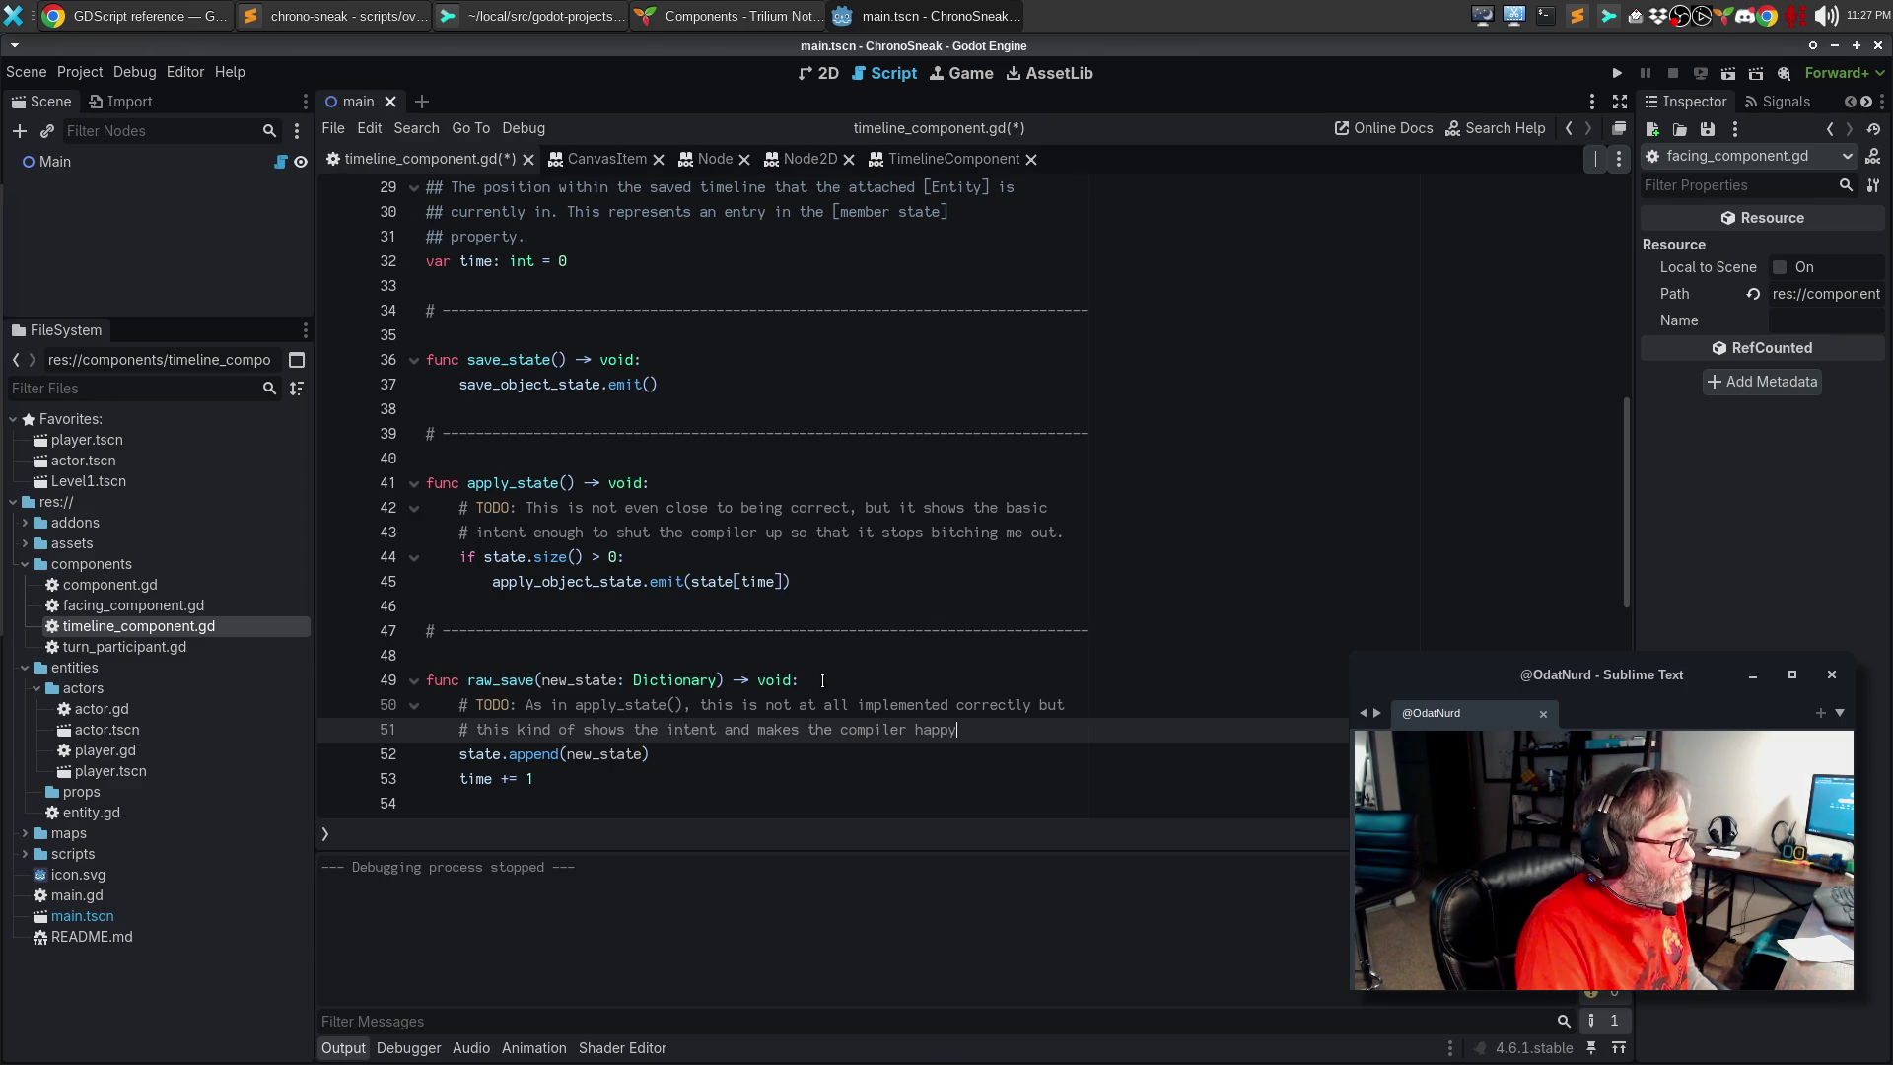
{"action": "type", "text": " to boot"}
{"action": "key", "text": "ctrl+BackSpace"}
{"action": "key", "text": "ctrl+BackSpace"}
{"action": "key", "text": "ctrl+BackSpace"}
{"action": "key", "text": "BackSpace"}
{"action": "key", "text": "BackSpace"}
{"action": "key", "text": "BackSpace"}
{"action": "type", "text": "."}
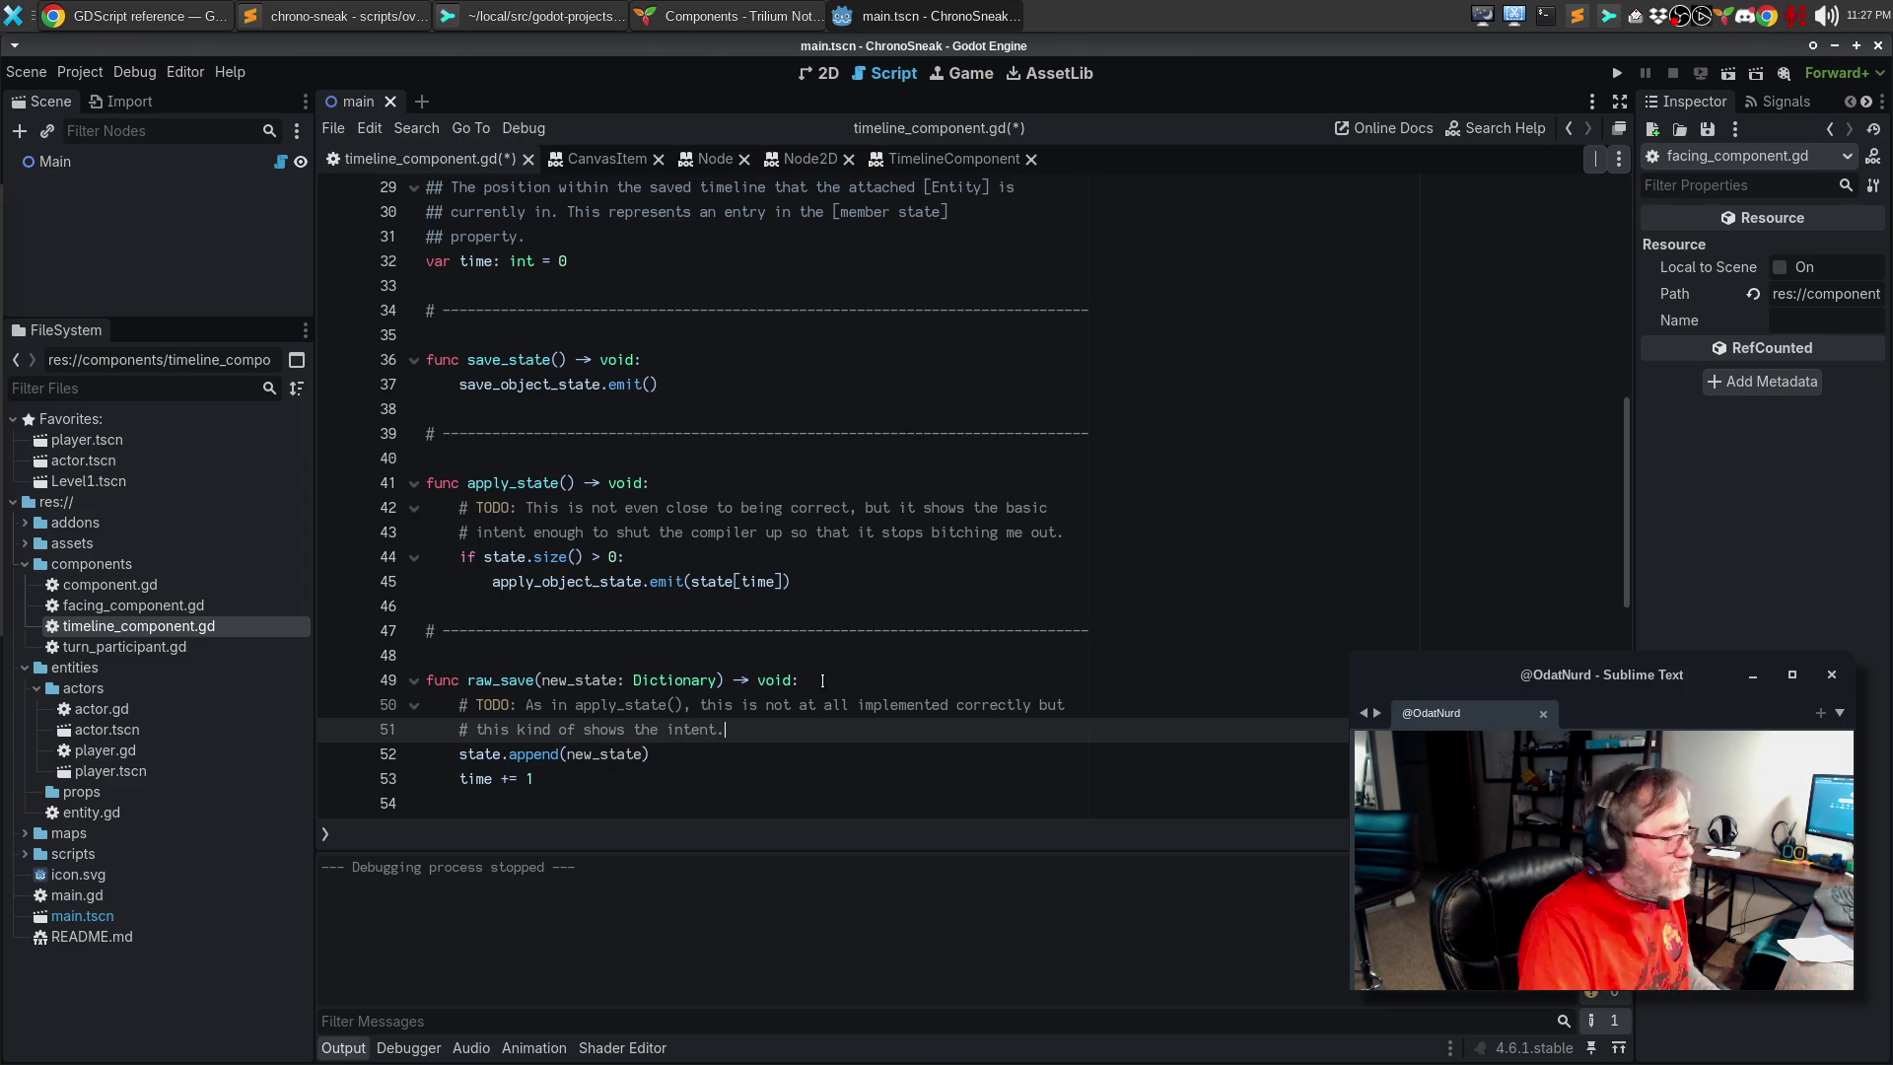
{"action": "key", "text": "ctrl+s"}
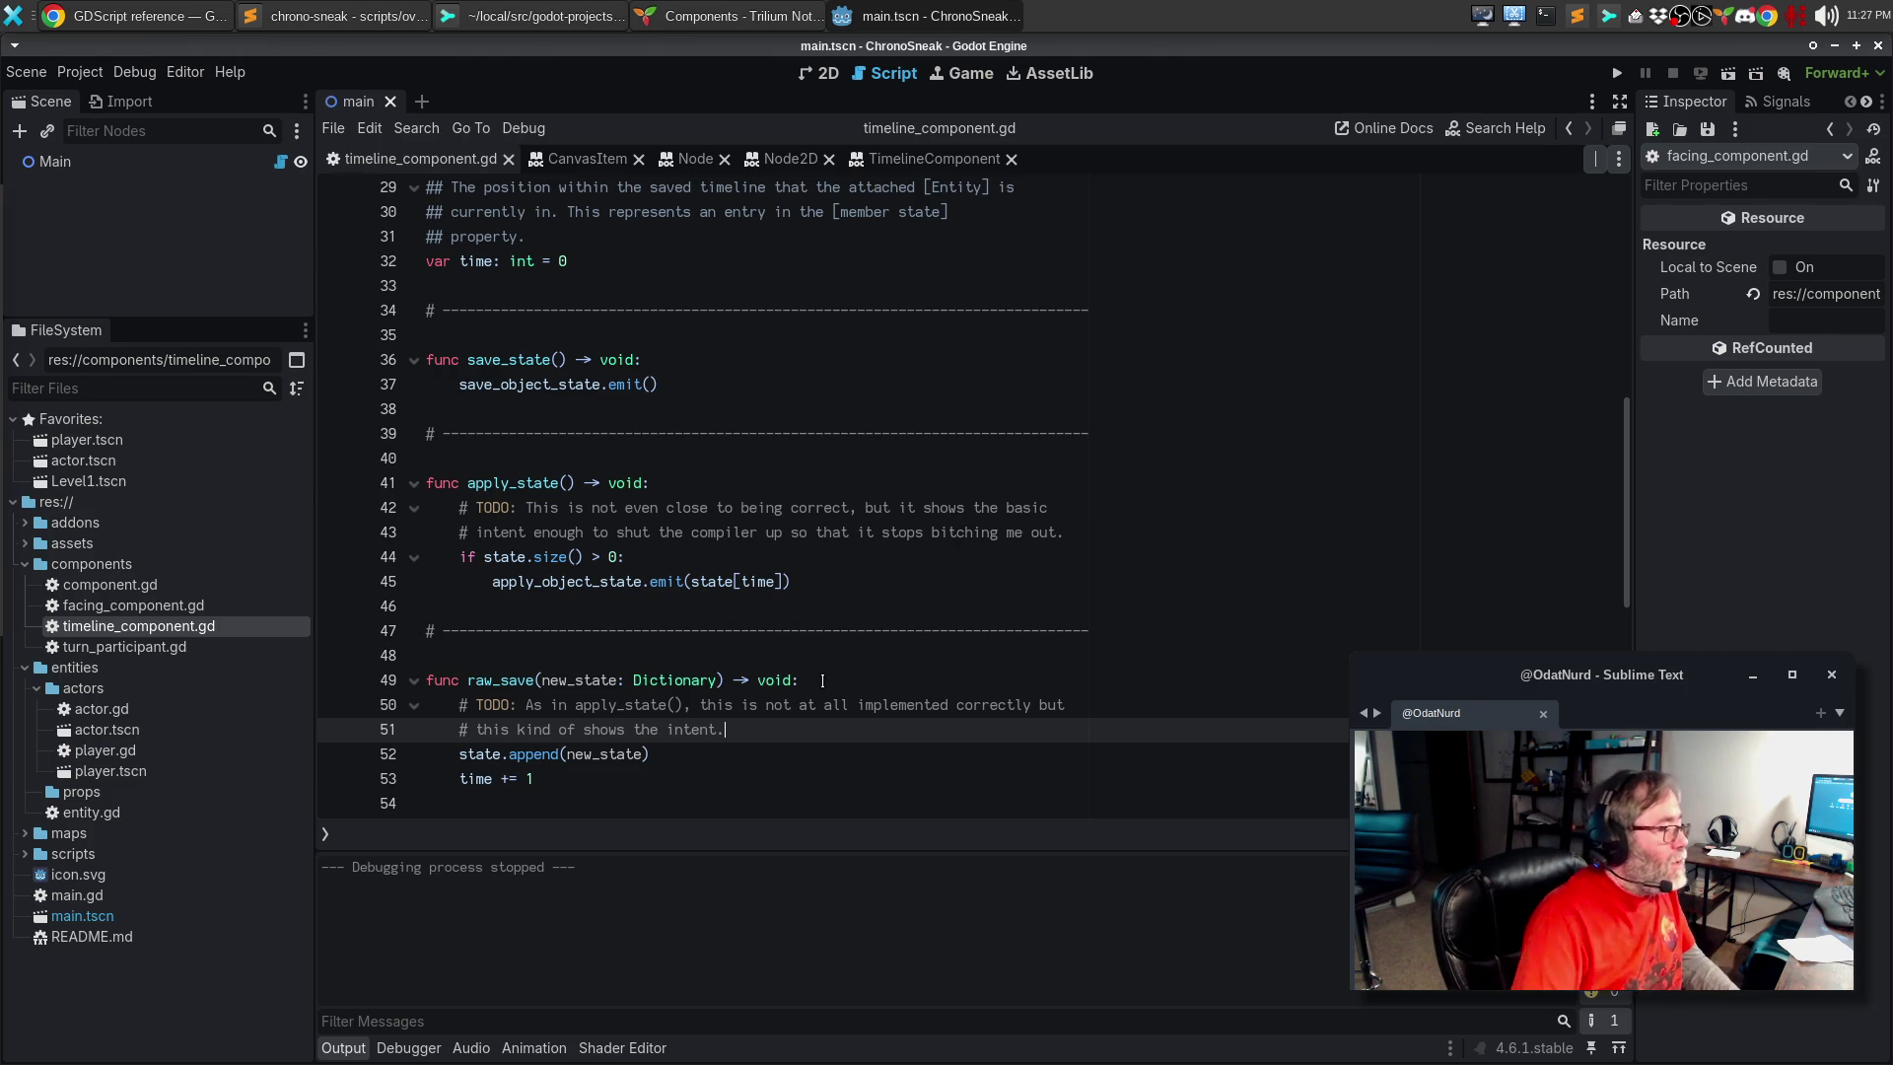
{"action": "scroll", "coordinate": [822, 681], "scroll_direction": "down", "scroll_amount": 4}
{"action": "scroll", "coordinate": [708, 298], "scroll_direction": "up", "scroll_amount": 5}
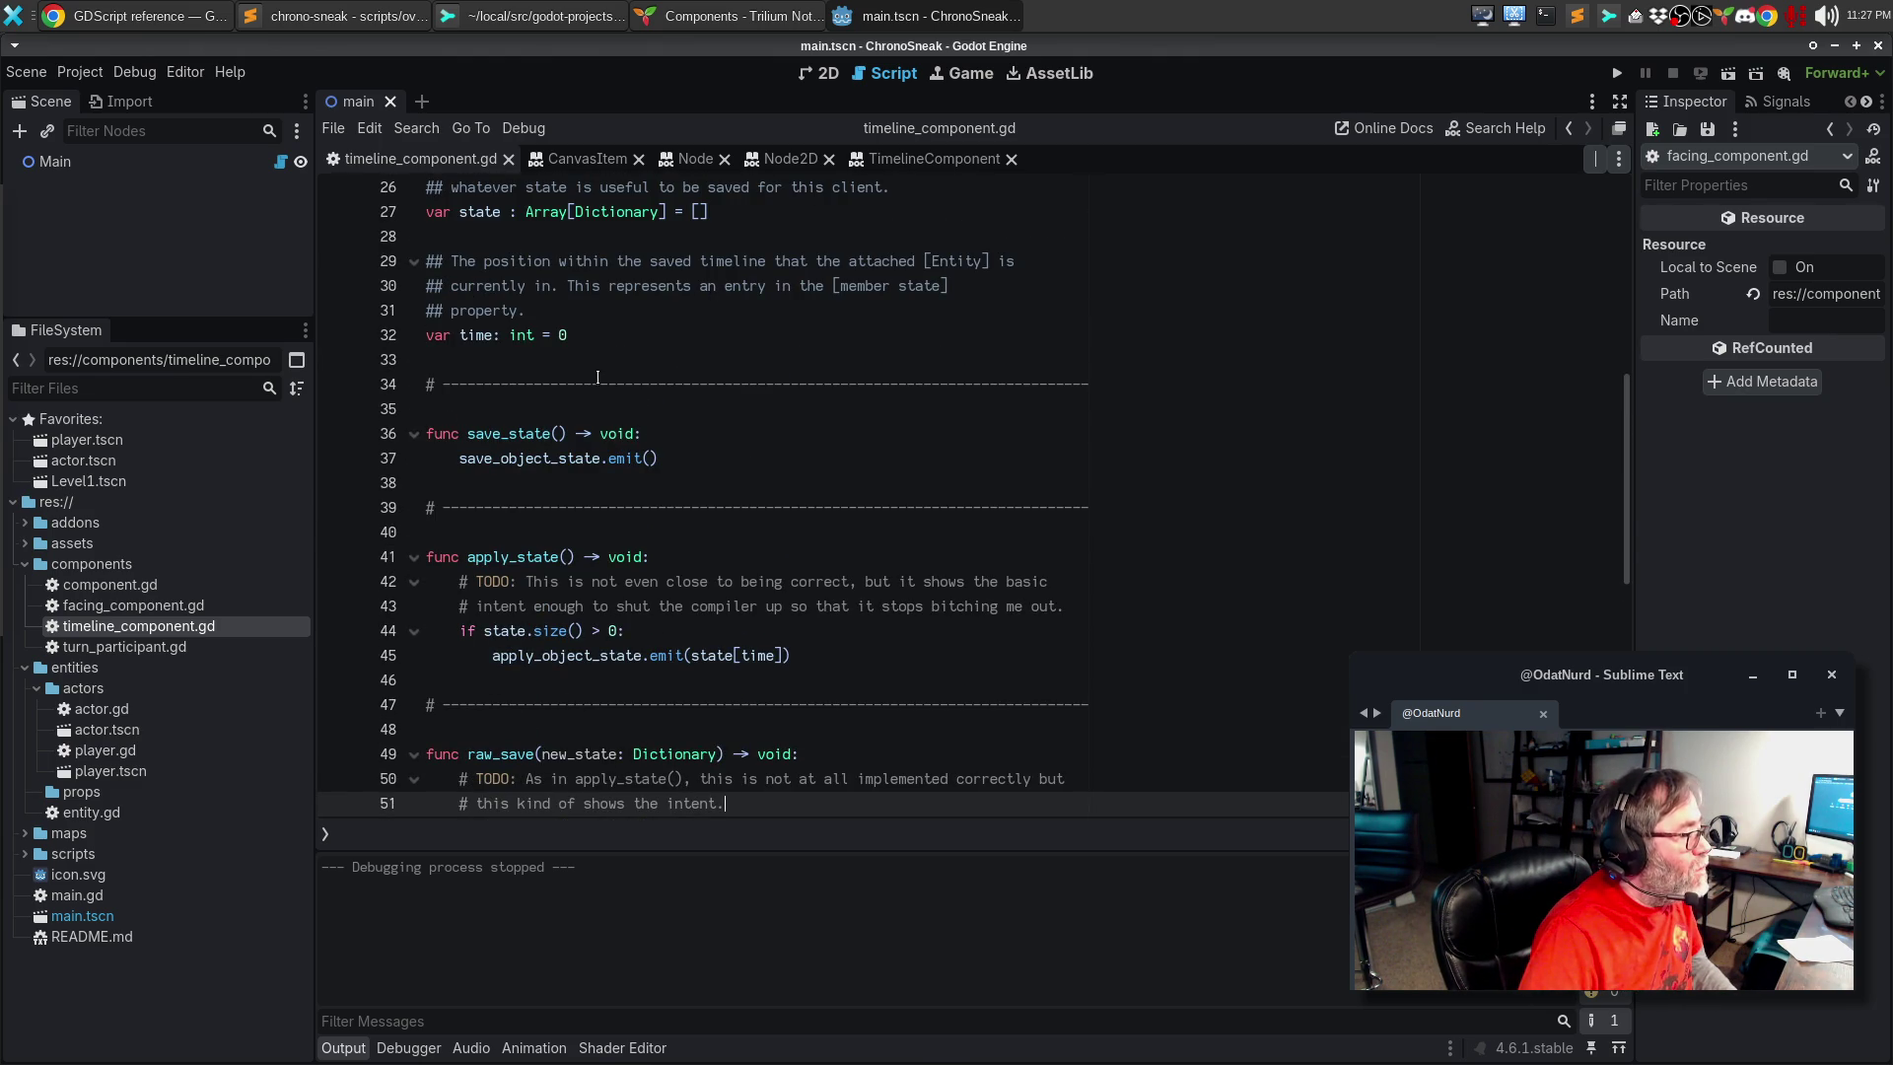
{"action": "scroll", "coordinate": [585, 391], "scroll_direction": "up", "scroll_amount": 3}
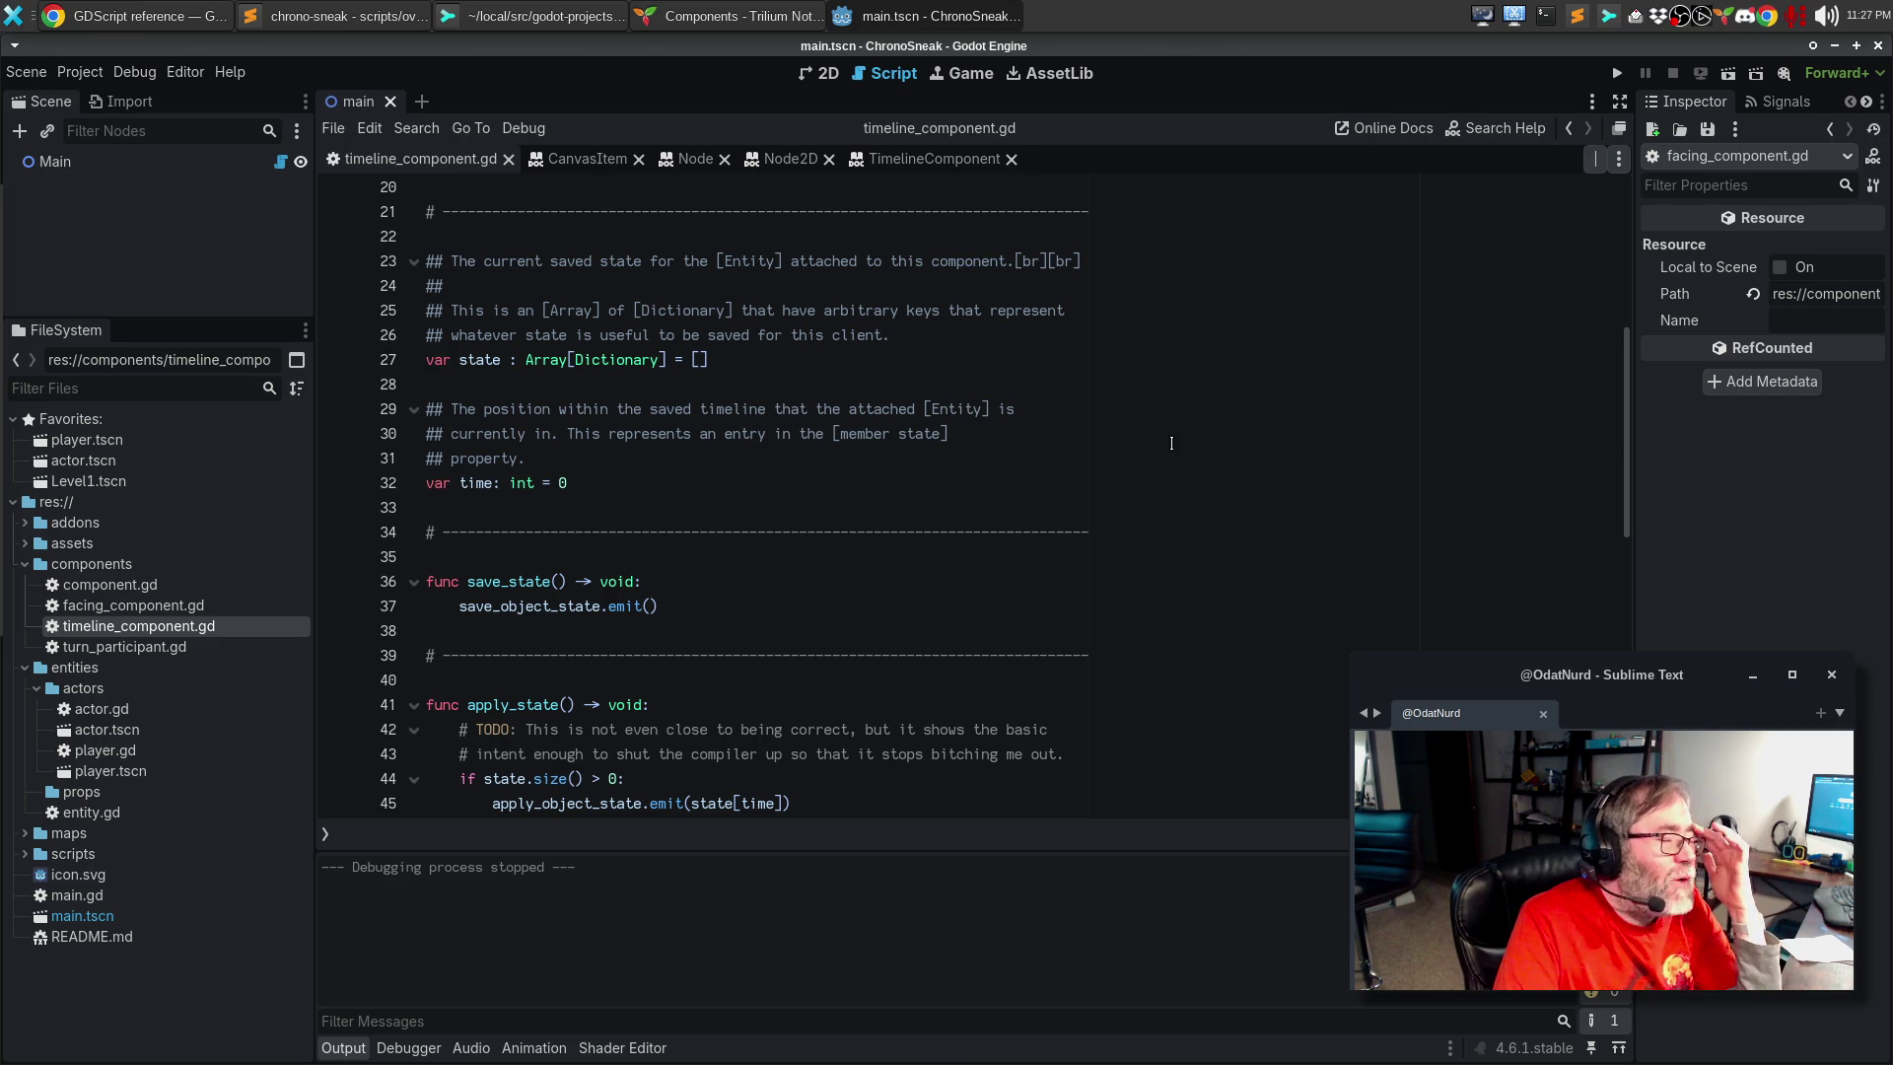
{"action": "scroll", "coordinate": [1176, 501], "scroll_direction": "down", "scroll_amount": 3}
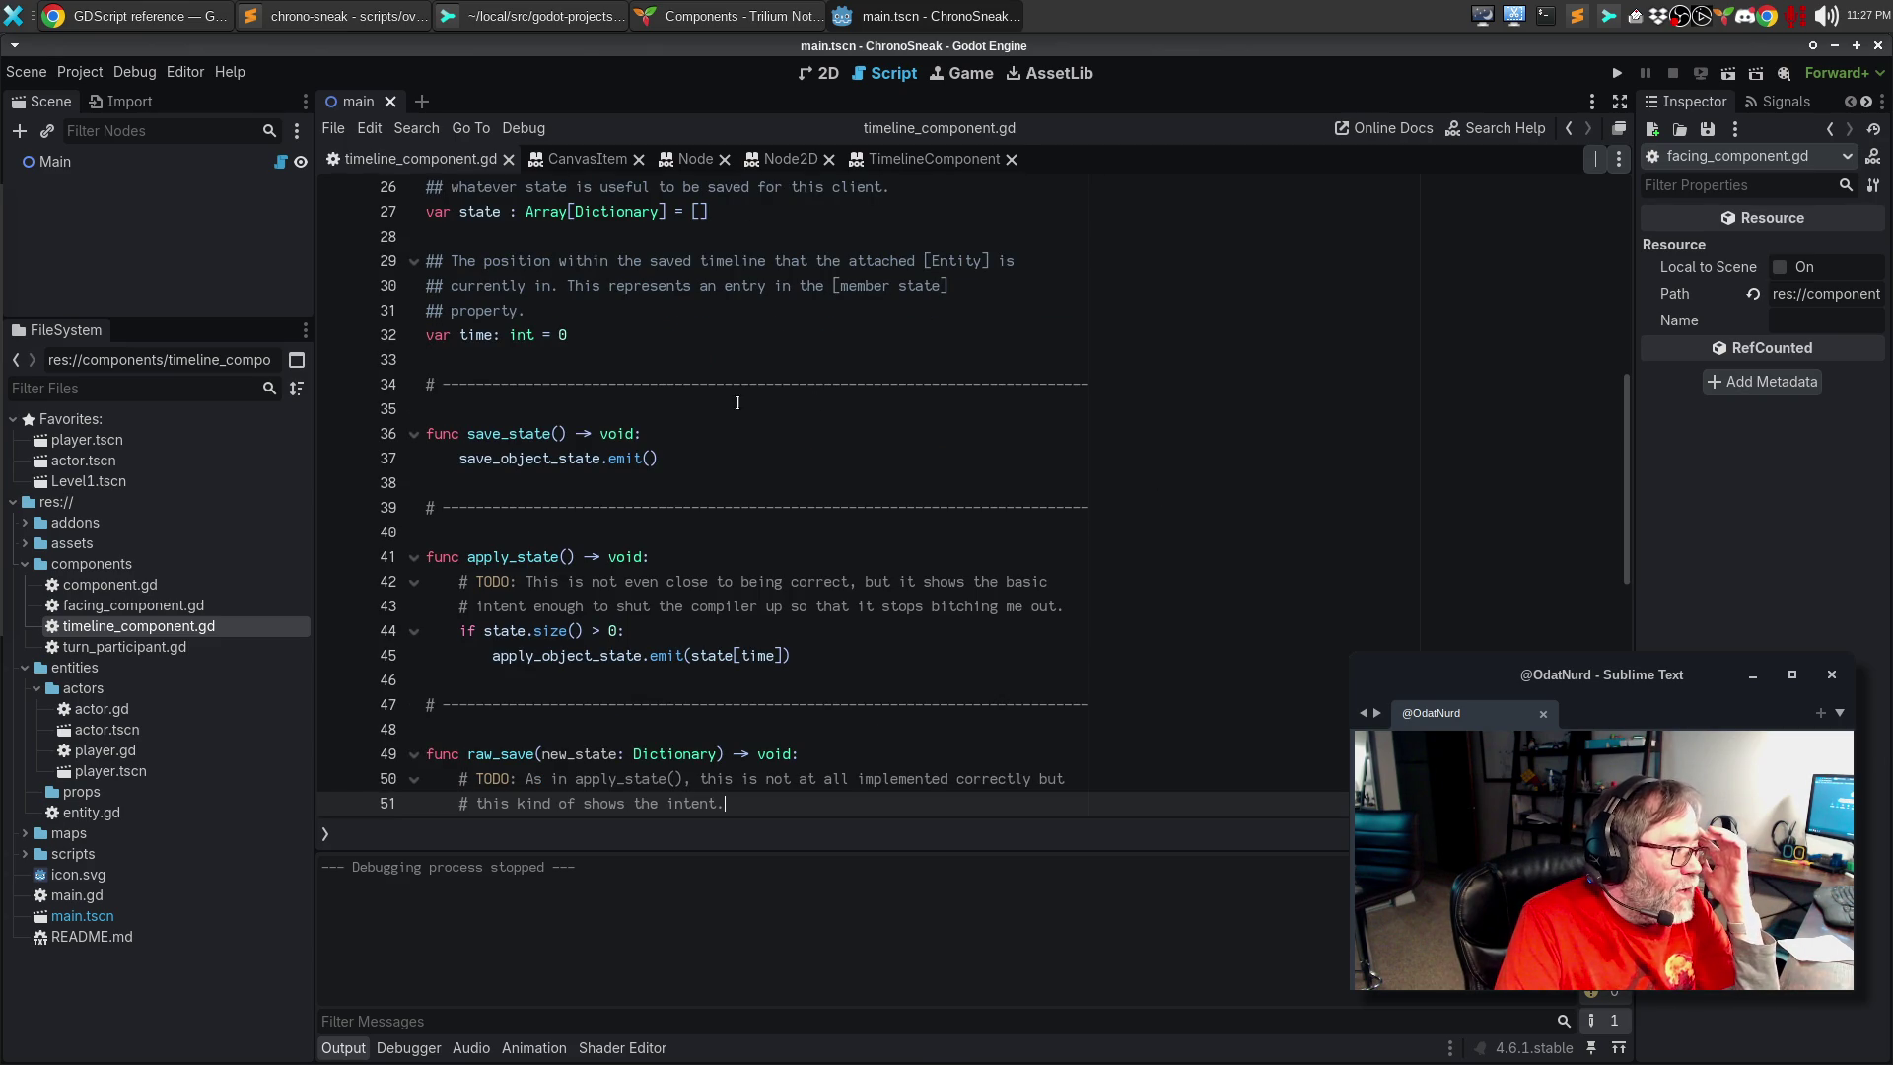
{"action": "left_click", "coordinate": [697, 428]}
{"action": "left_click", "coordinate": [686, 419]}
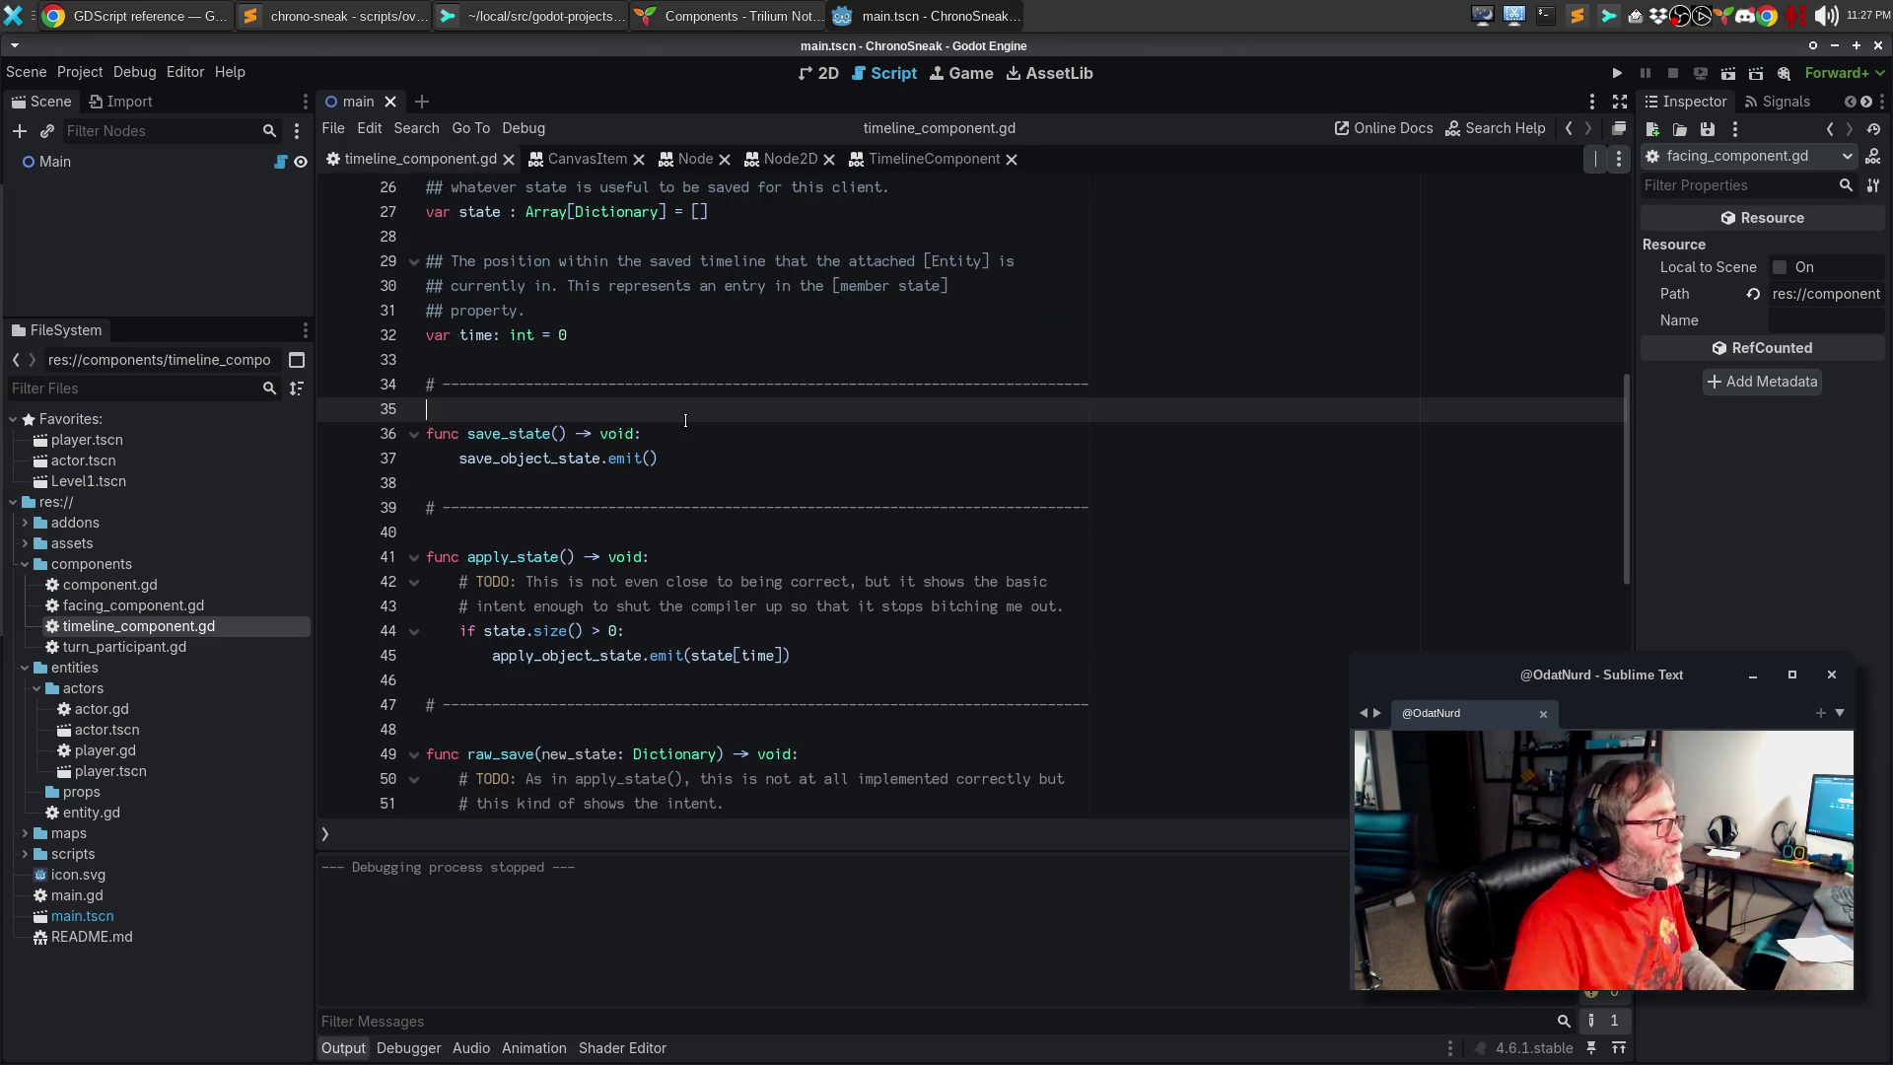
Step: Start save_state()'s doc comment: 'Trigger a save of the current state of the attached [Entity] into the storage for this [Component]. [br][br]'
{"action": "key", "text": "Return"}
{"action": "key", "text": "Return"}
{"action": "type", "text": "## "}
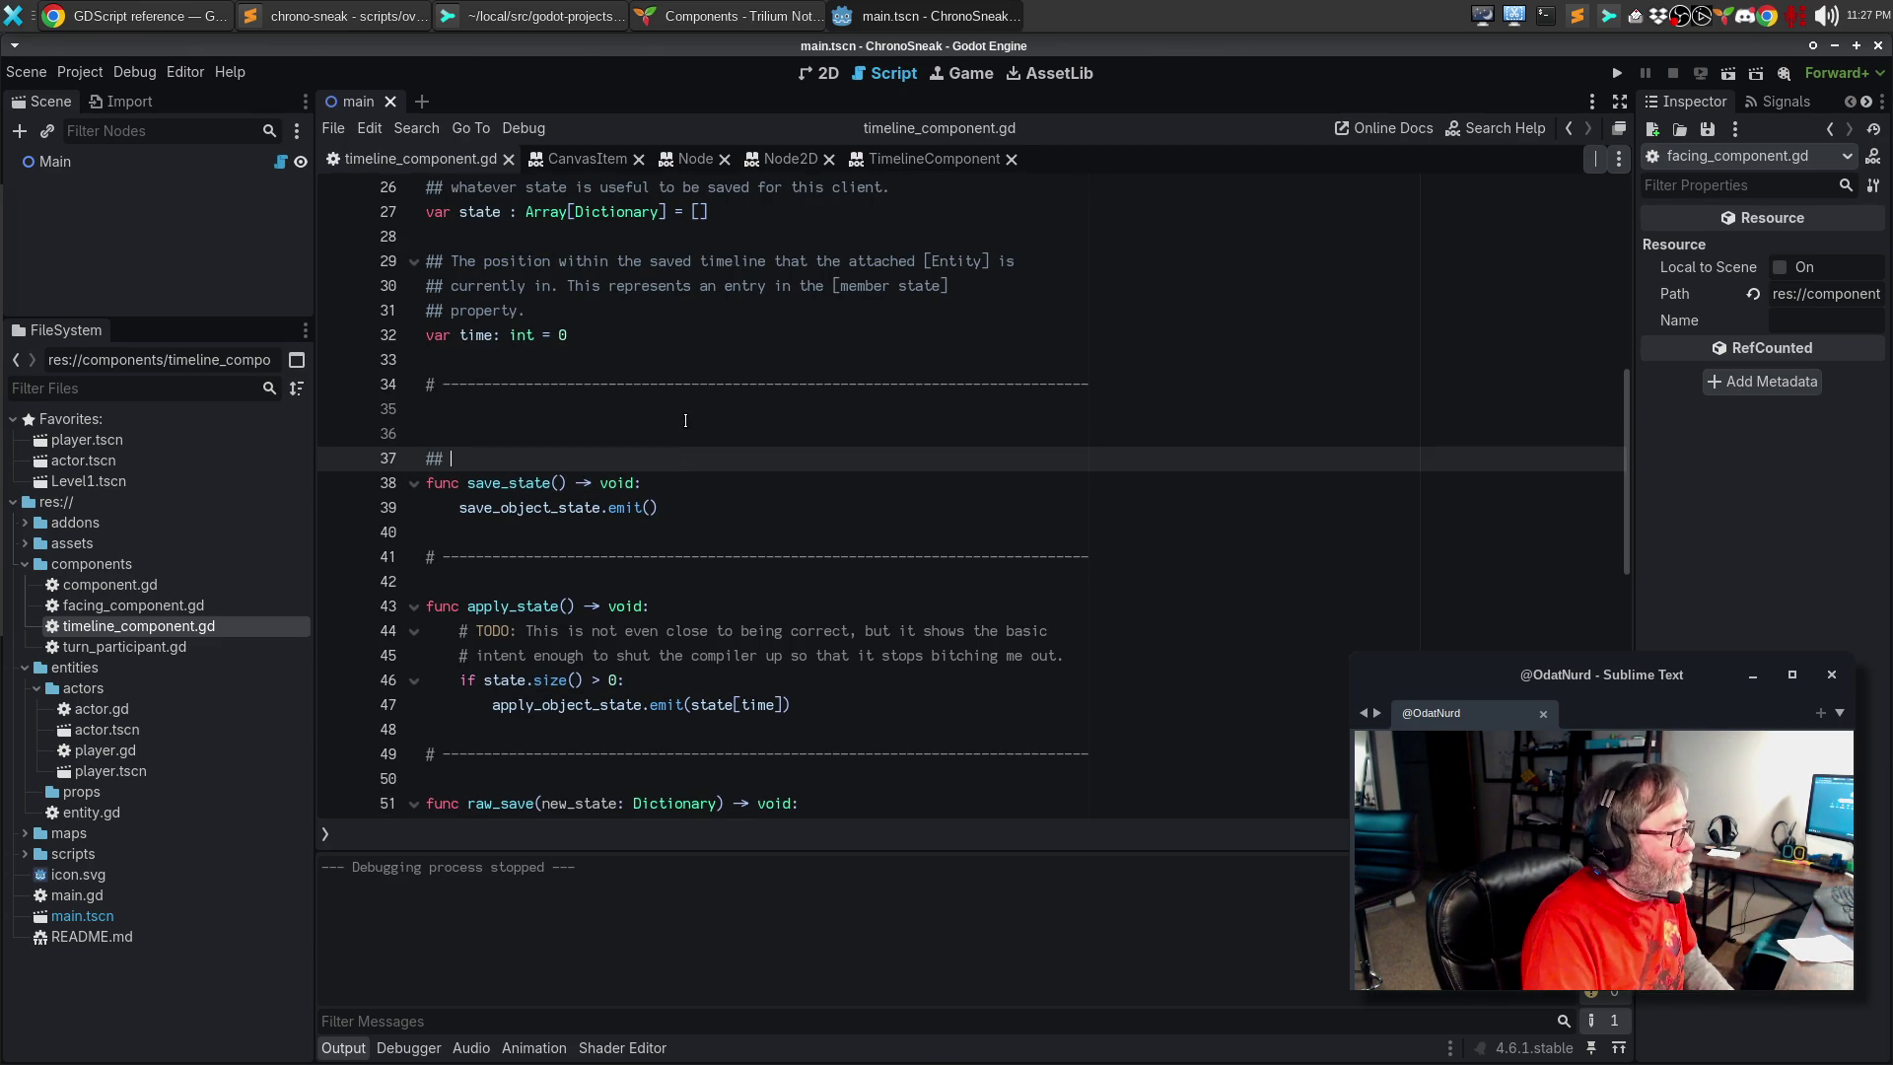
{"action": "type", "text": "Ubd"}
{"action": "key", "text": "BackSpace"}
{"action": "key", "text": "BackSpace"}
{"action": "key", "text": "BackSpace"}
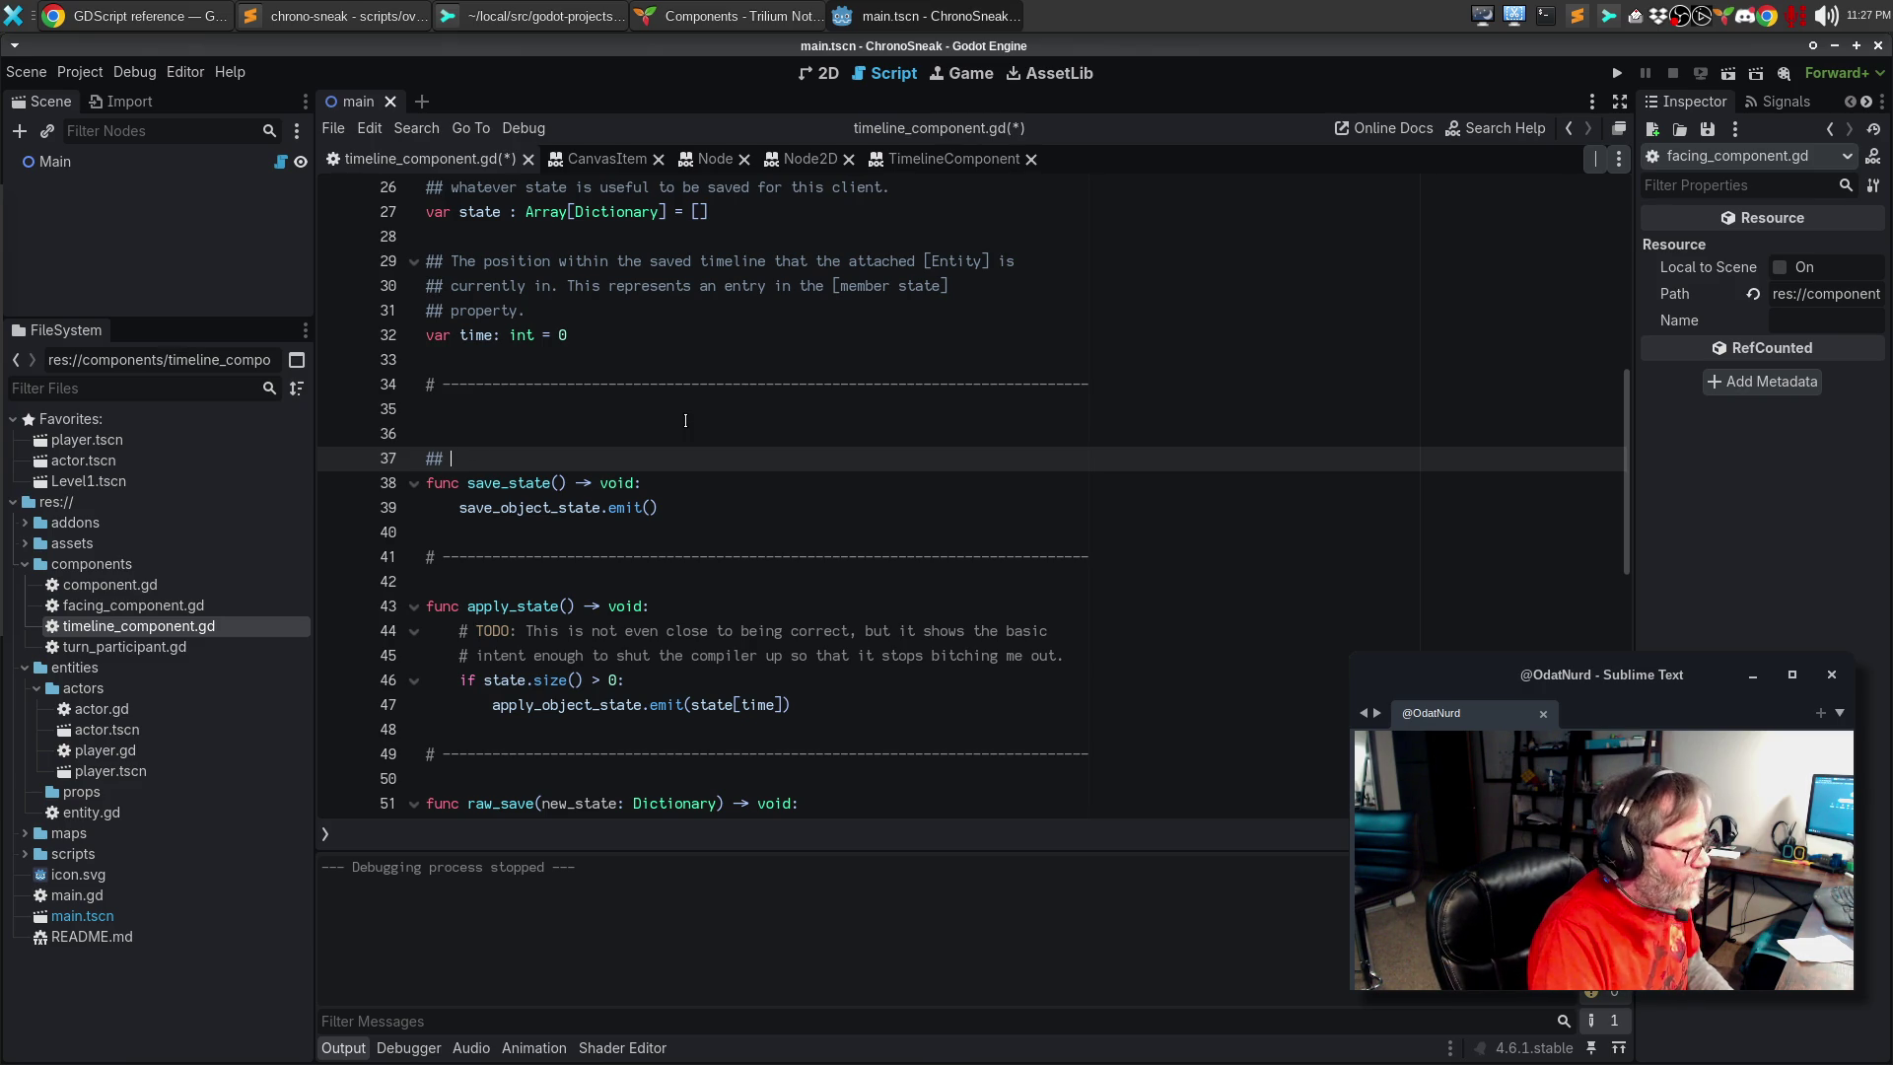
{"action": "type", "text": "Tr"}
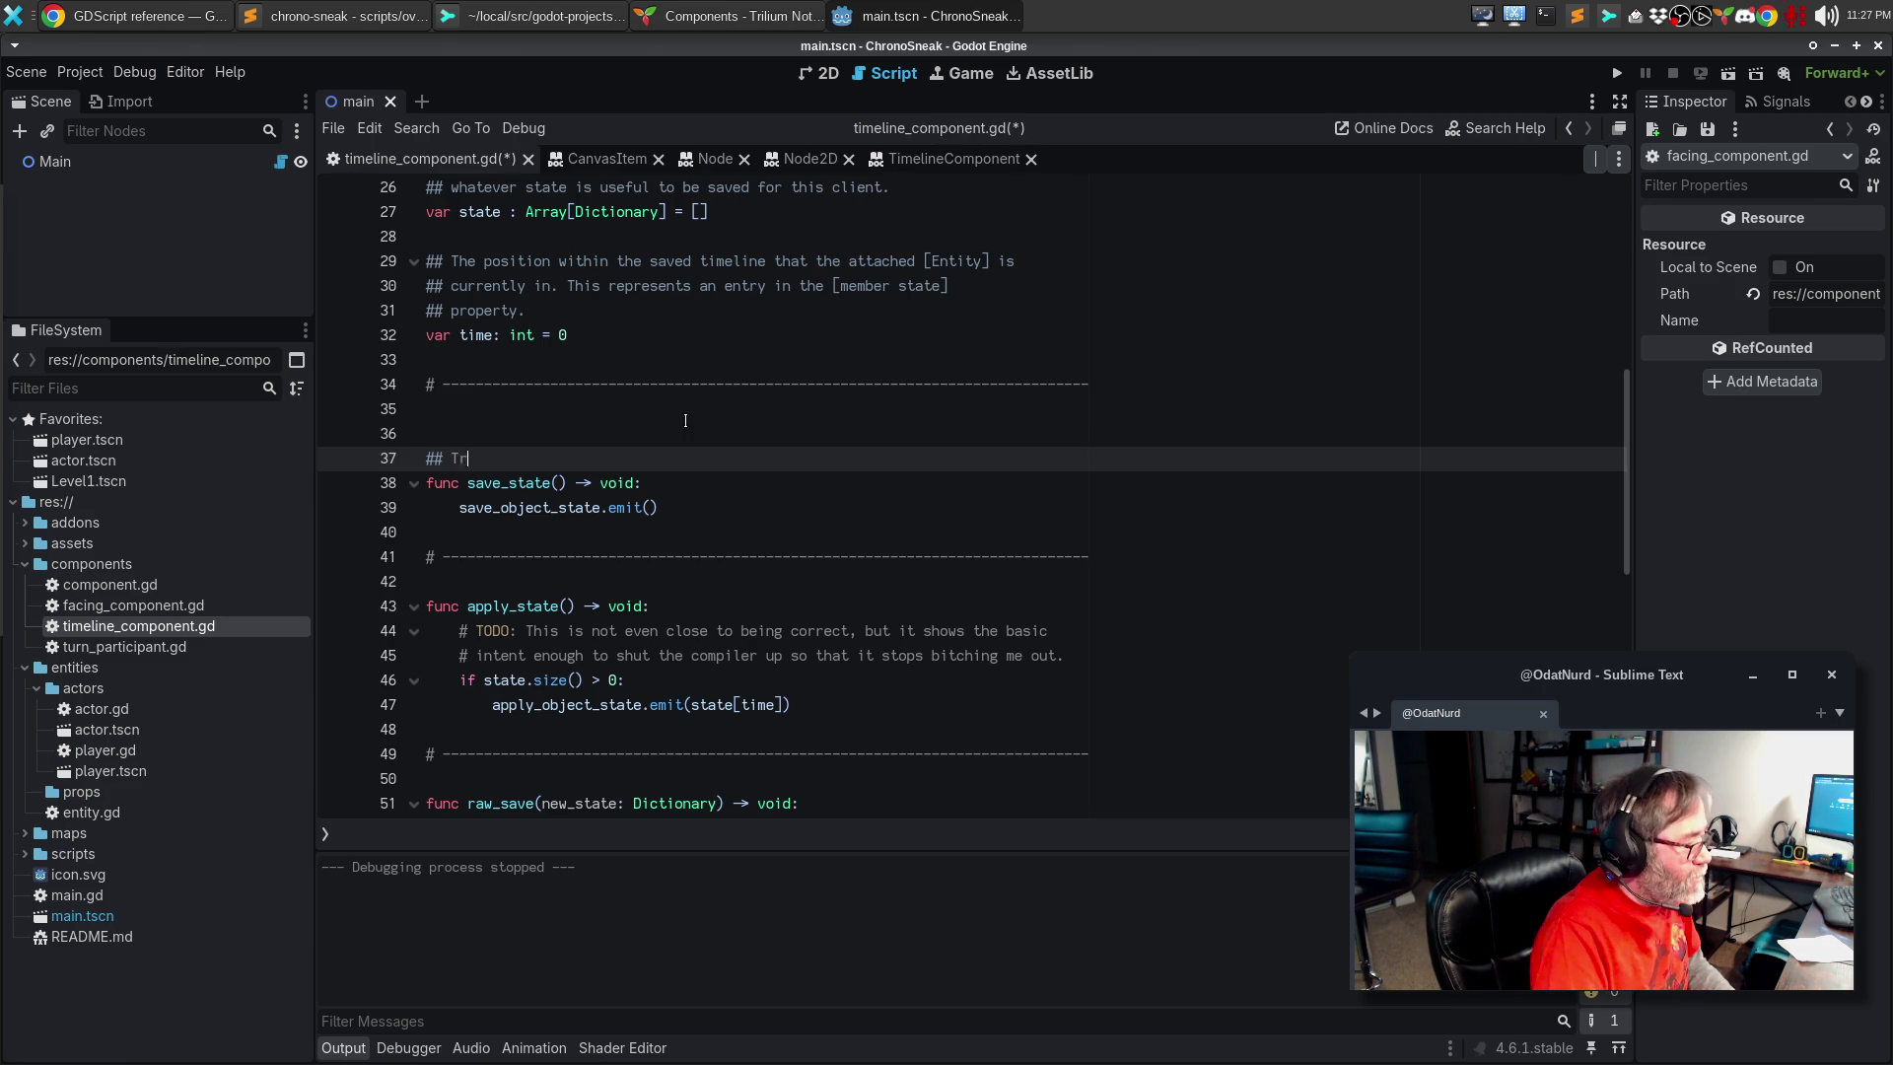
{"action": "type", "text": "igger a save of the current"}
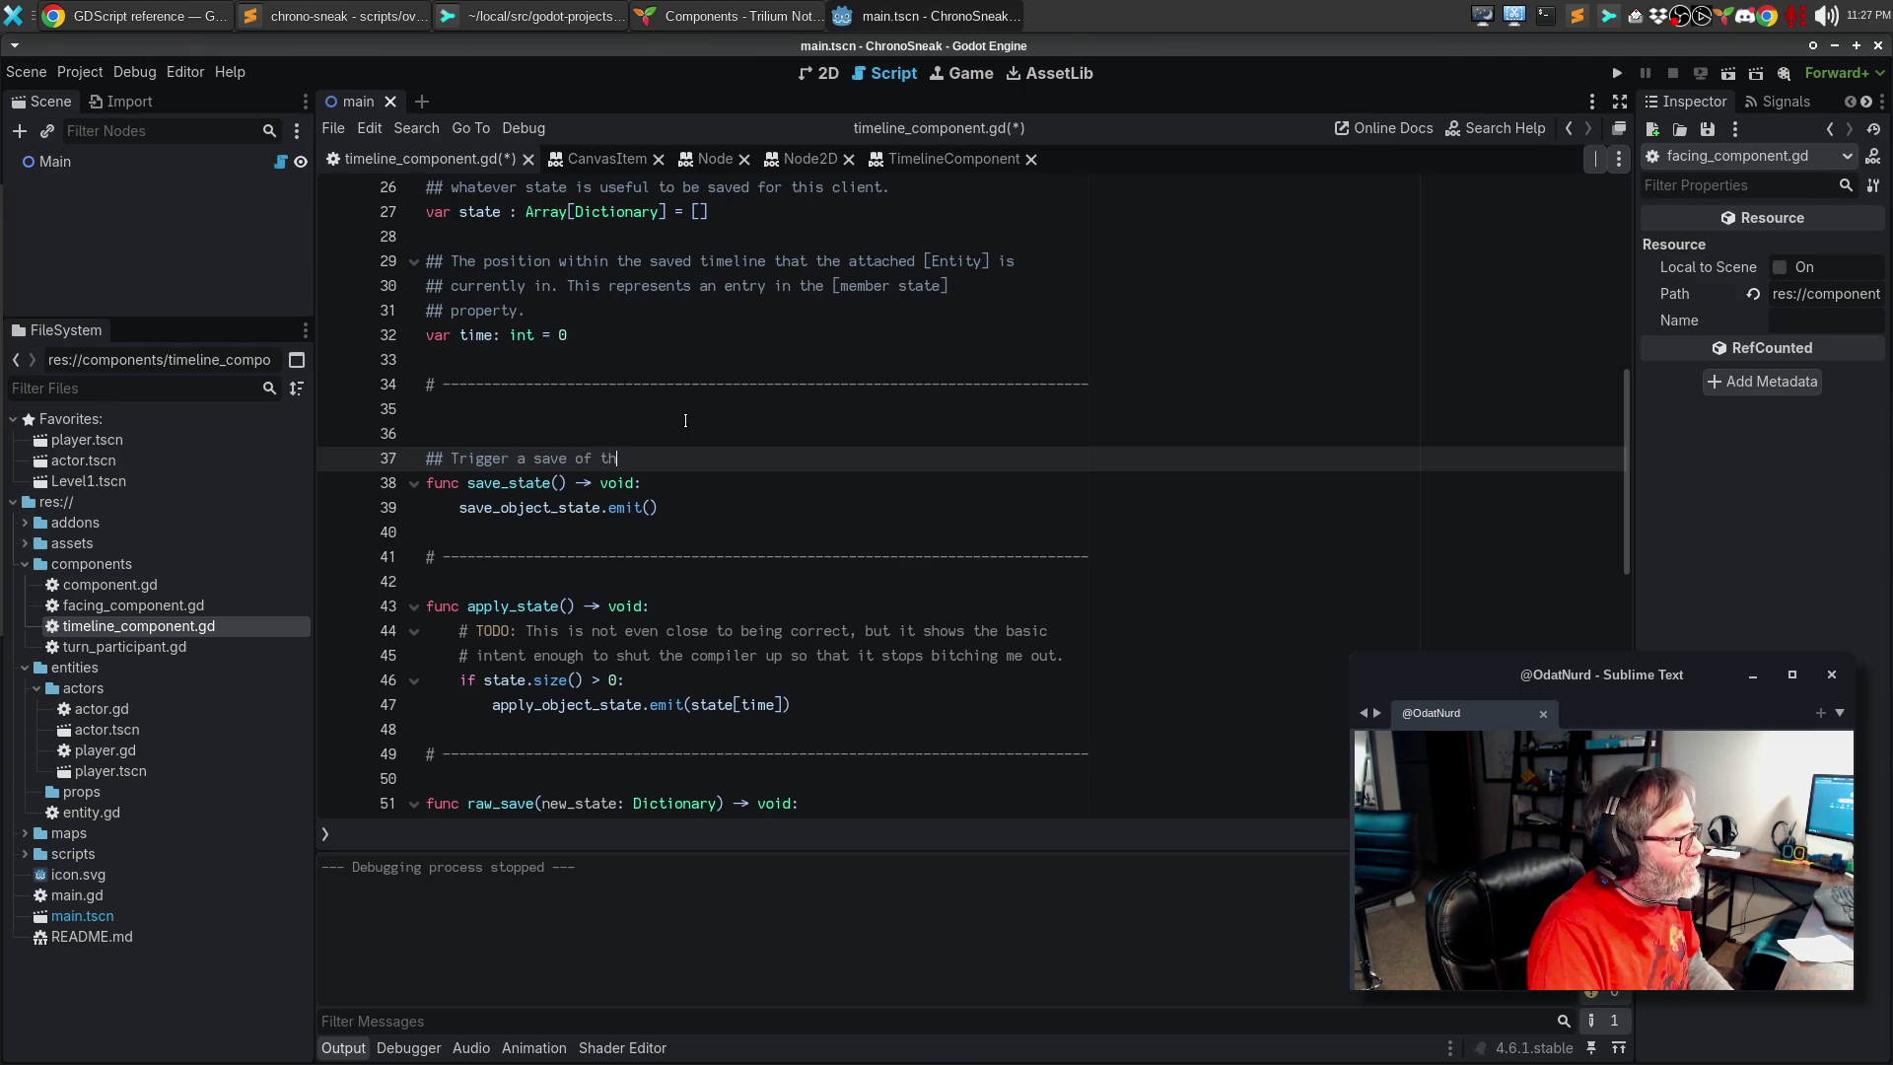
{"action": "type", "text": " stat"}
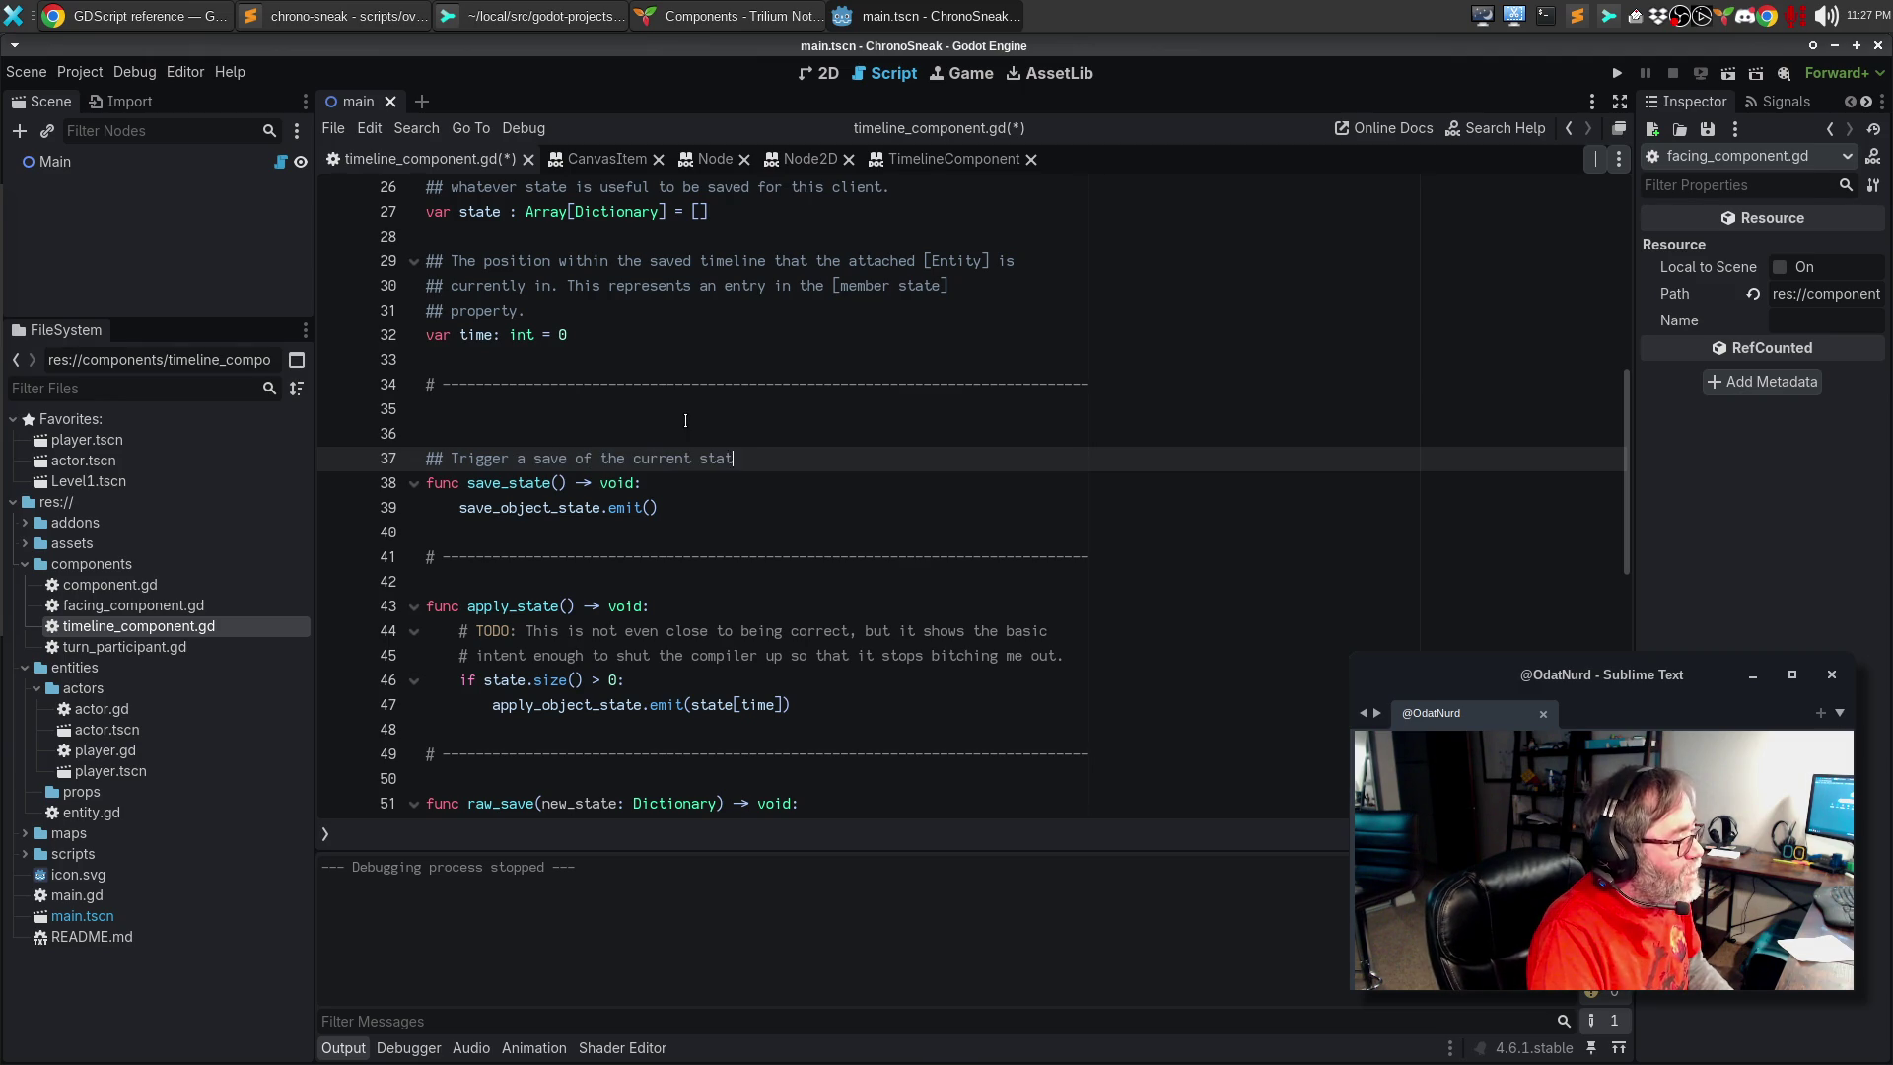
{"action": "type", "text": "e of the attached"}
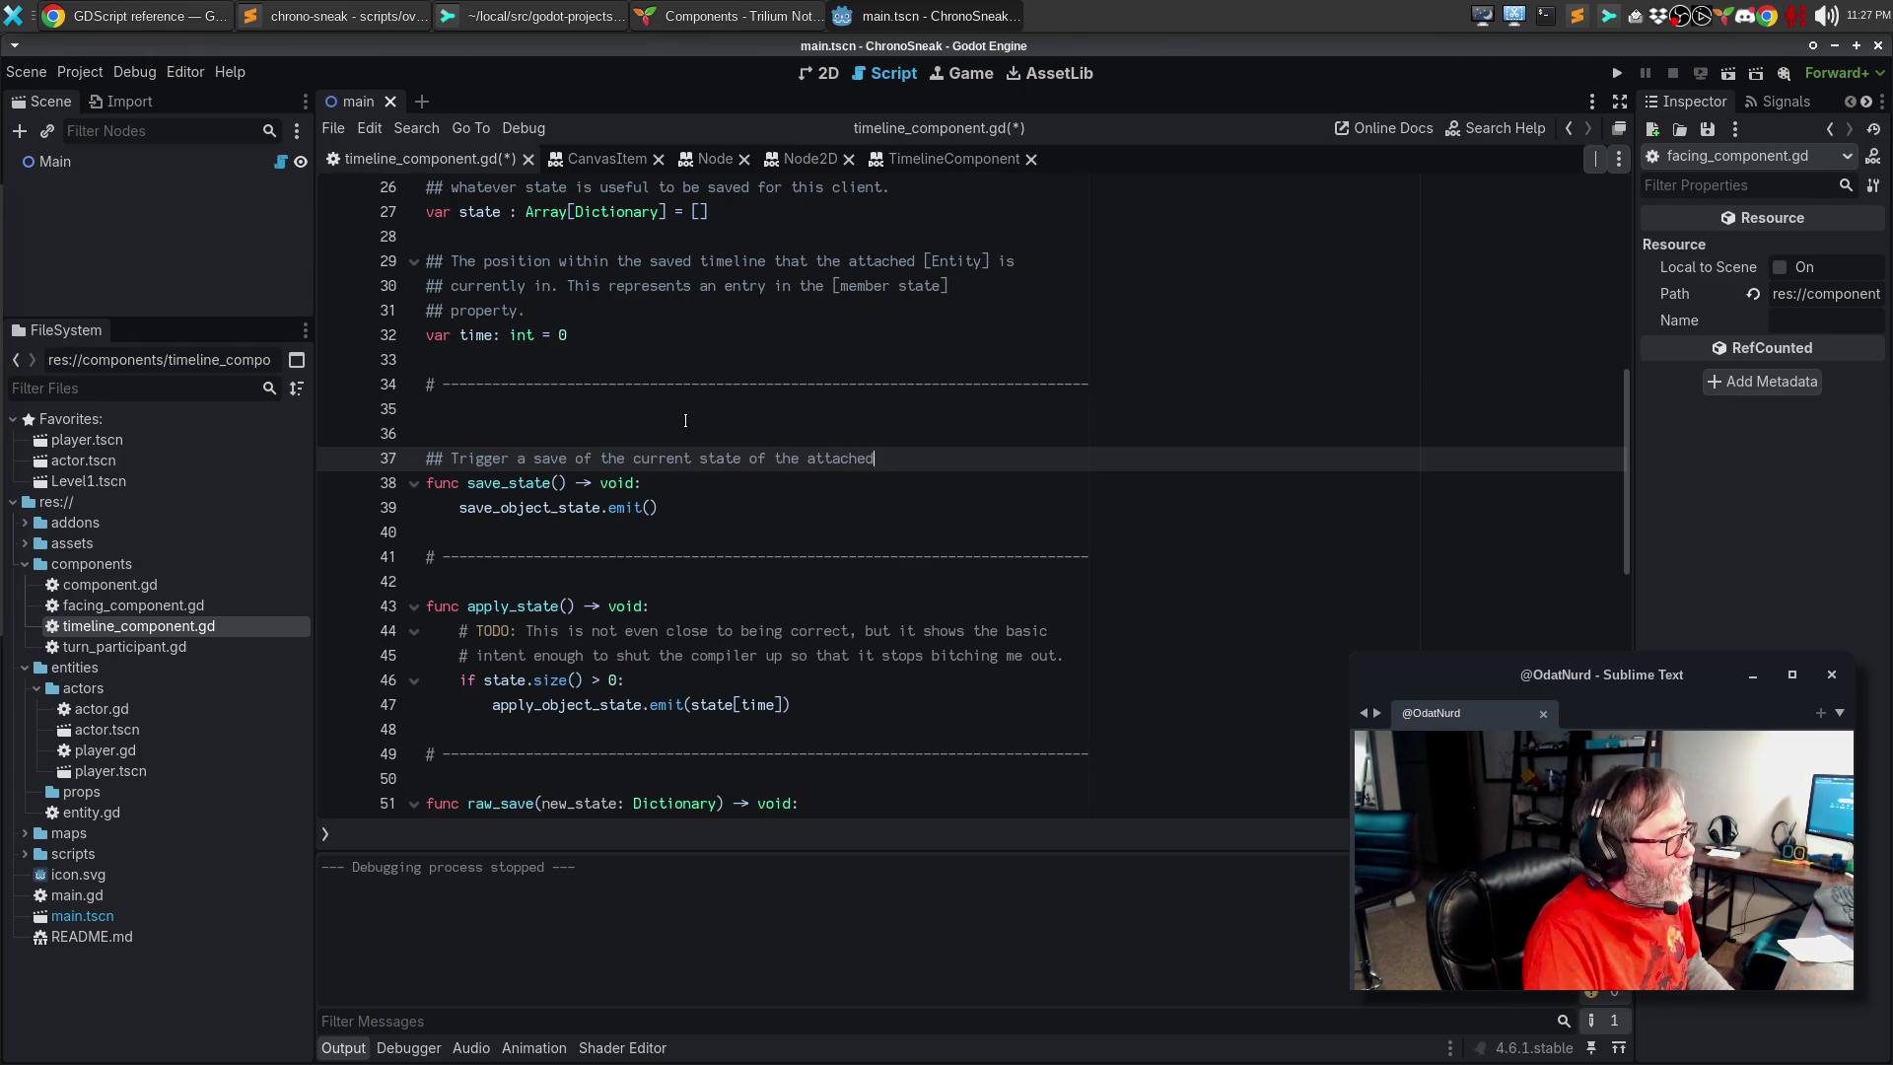
{"action": "type", "text": " [Entity"}
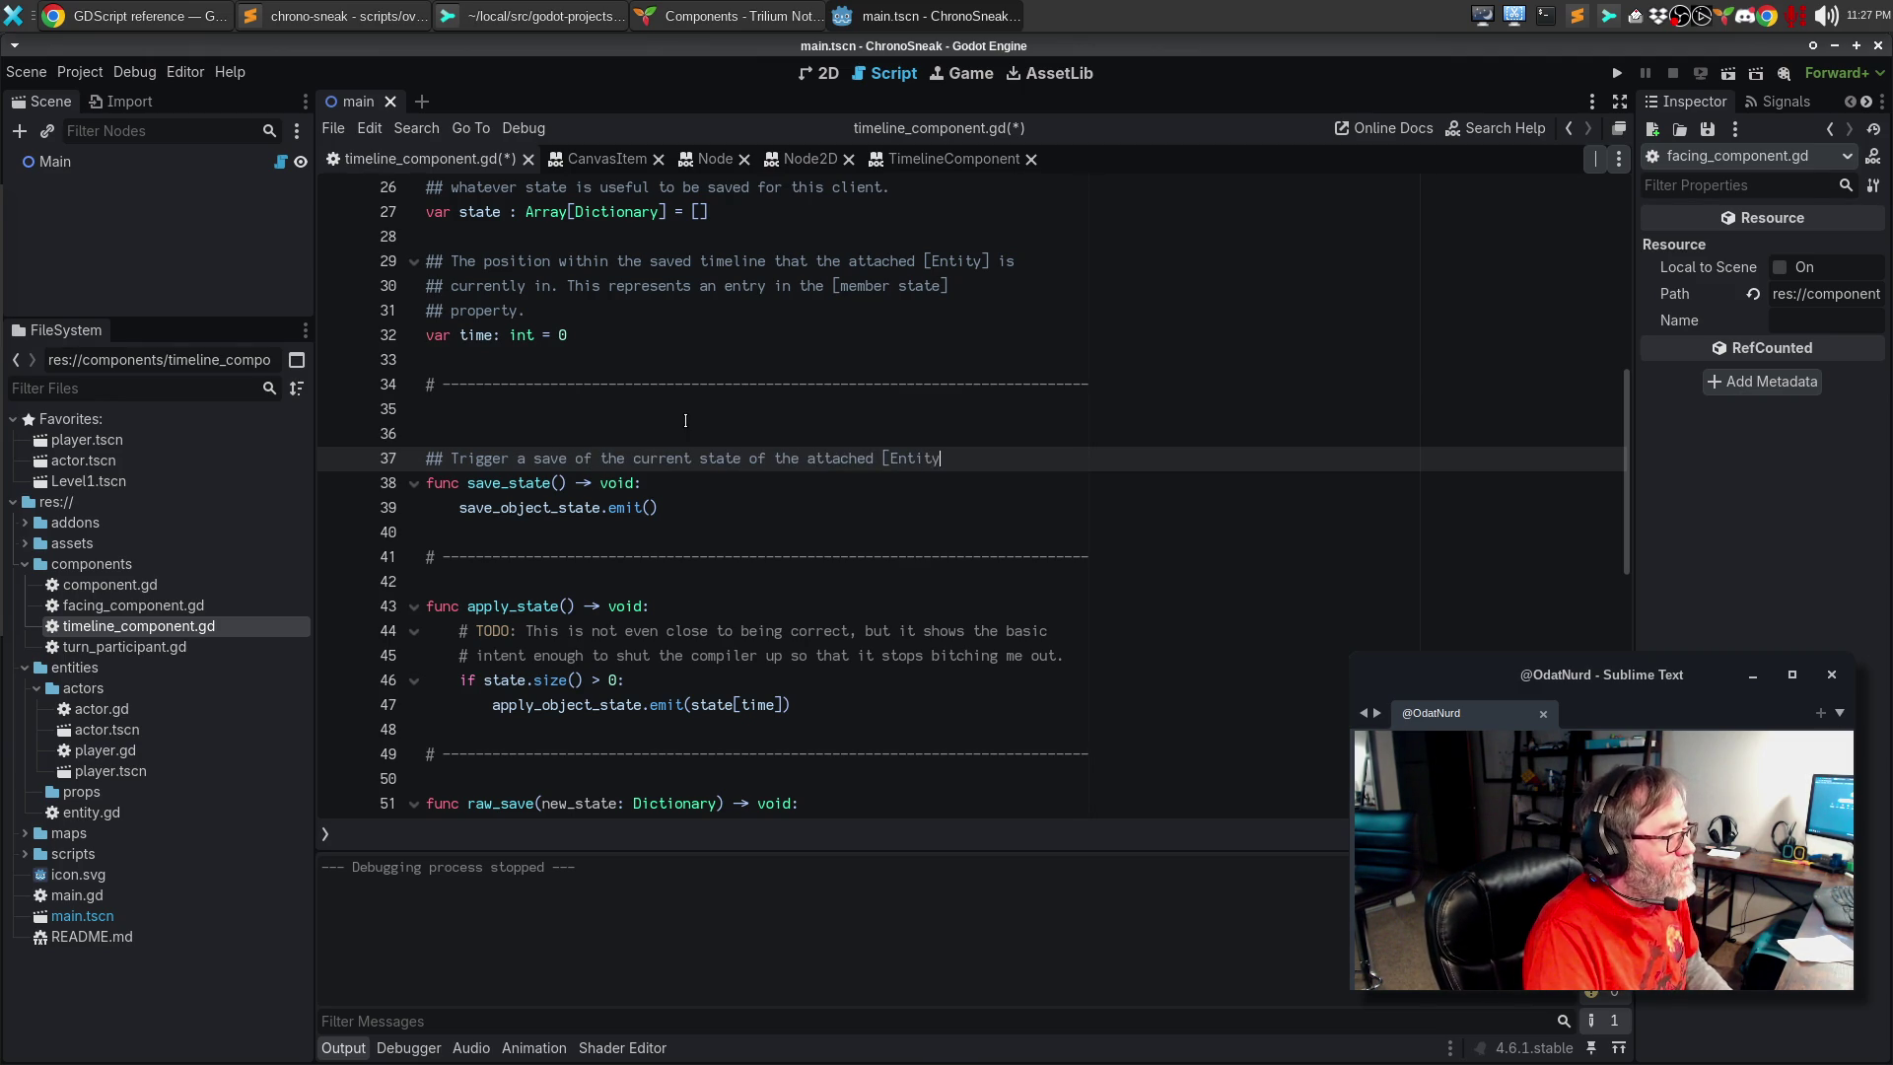
{"action": "type", "text": "] into the time"}
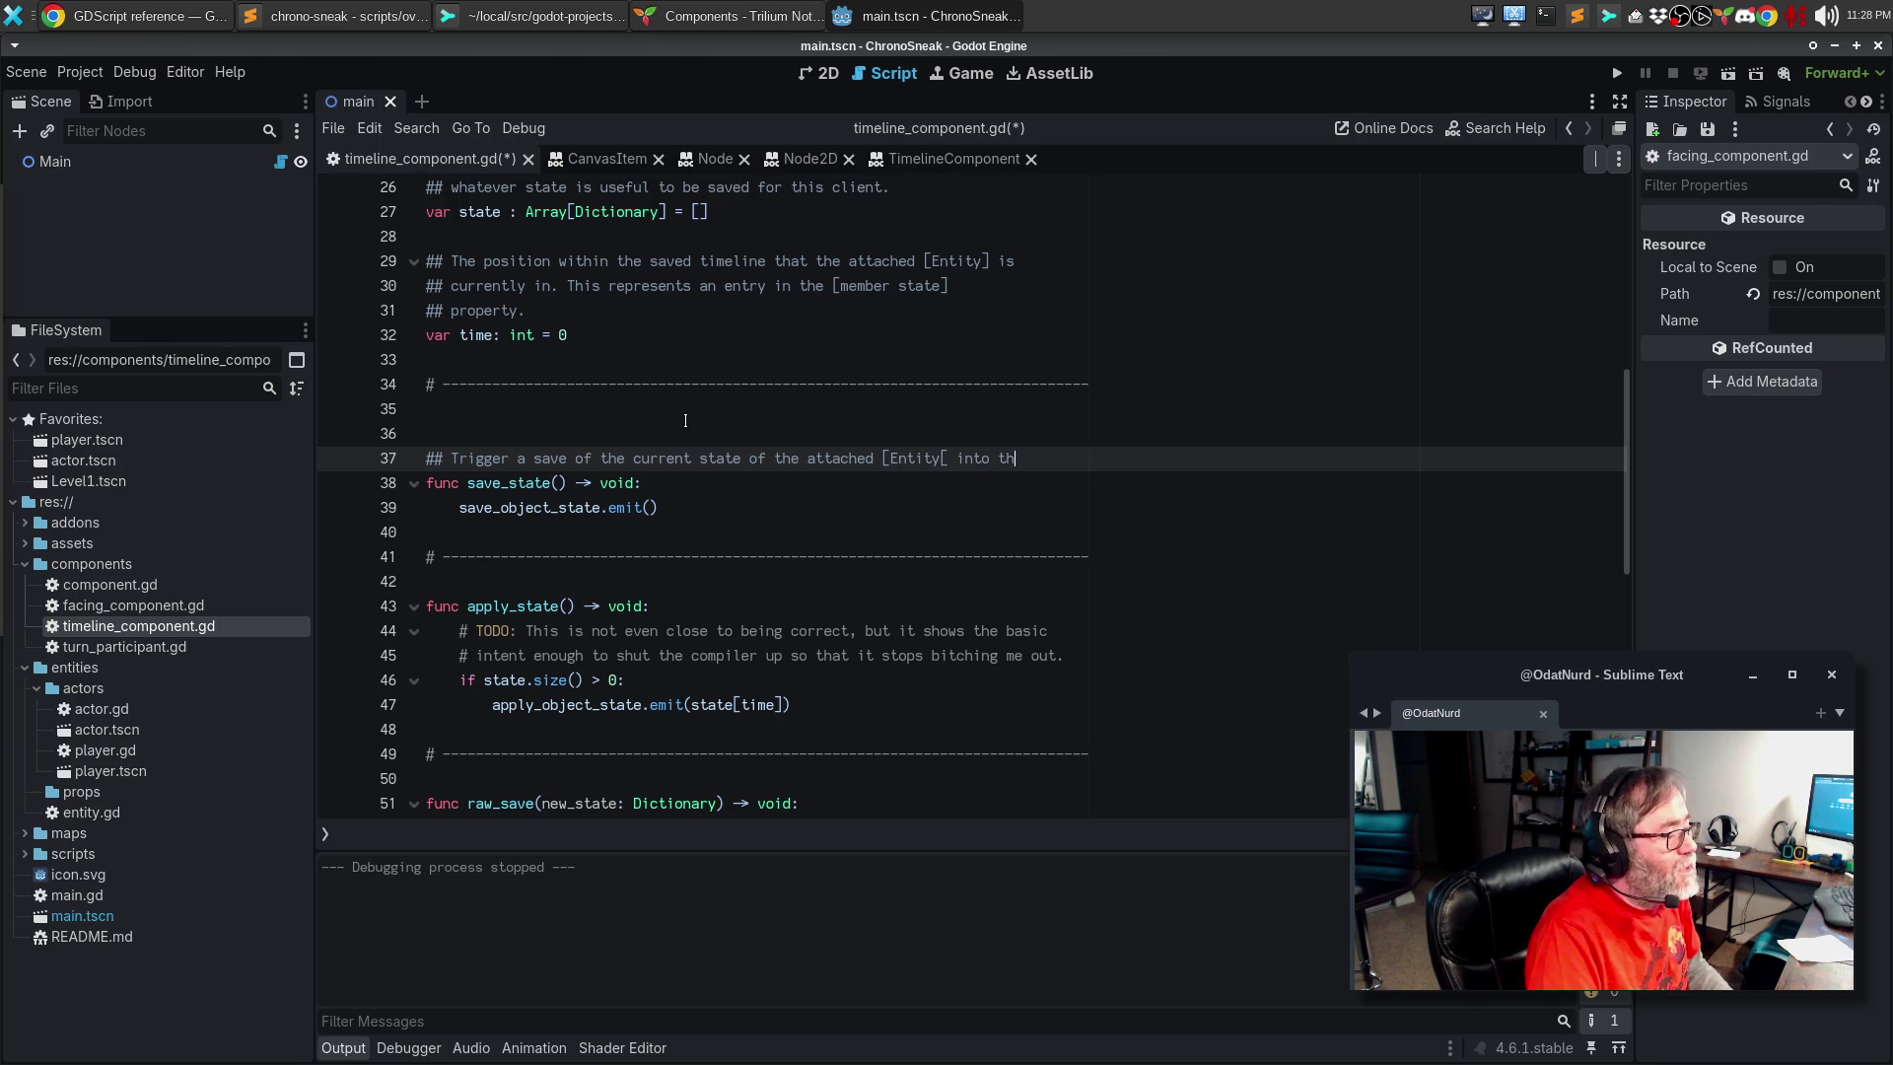
{"action": "key", "text": "ctrl+BackSpace"}
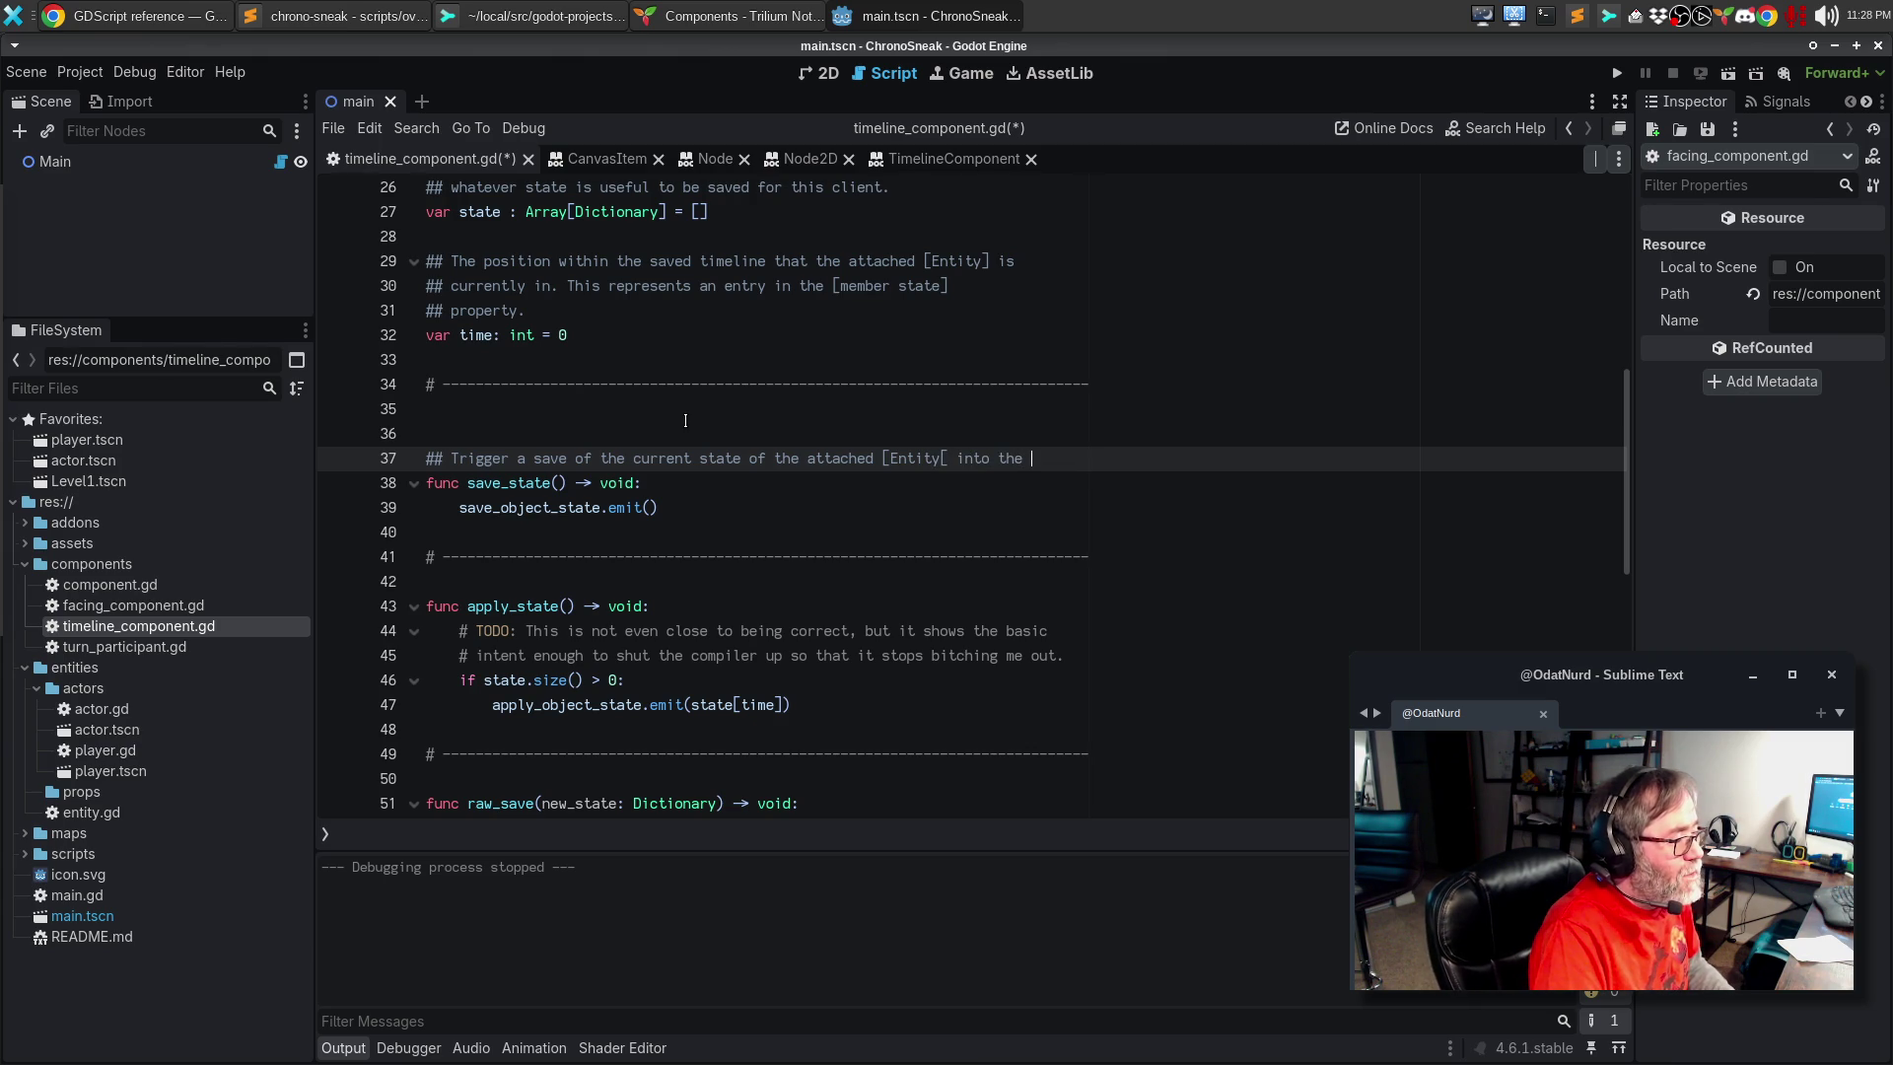
{"action": "key", "text": "Return"}
{"action": "type", "text": "timelone"}
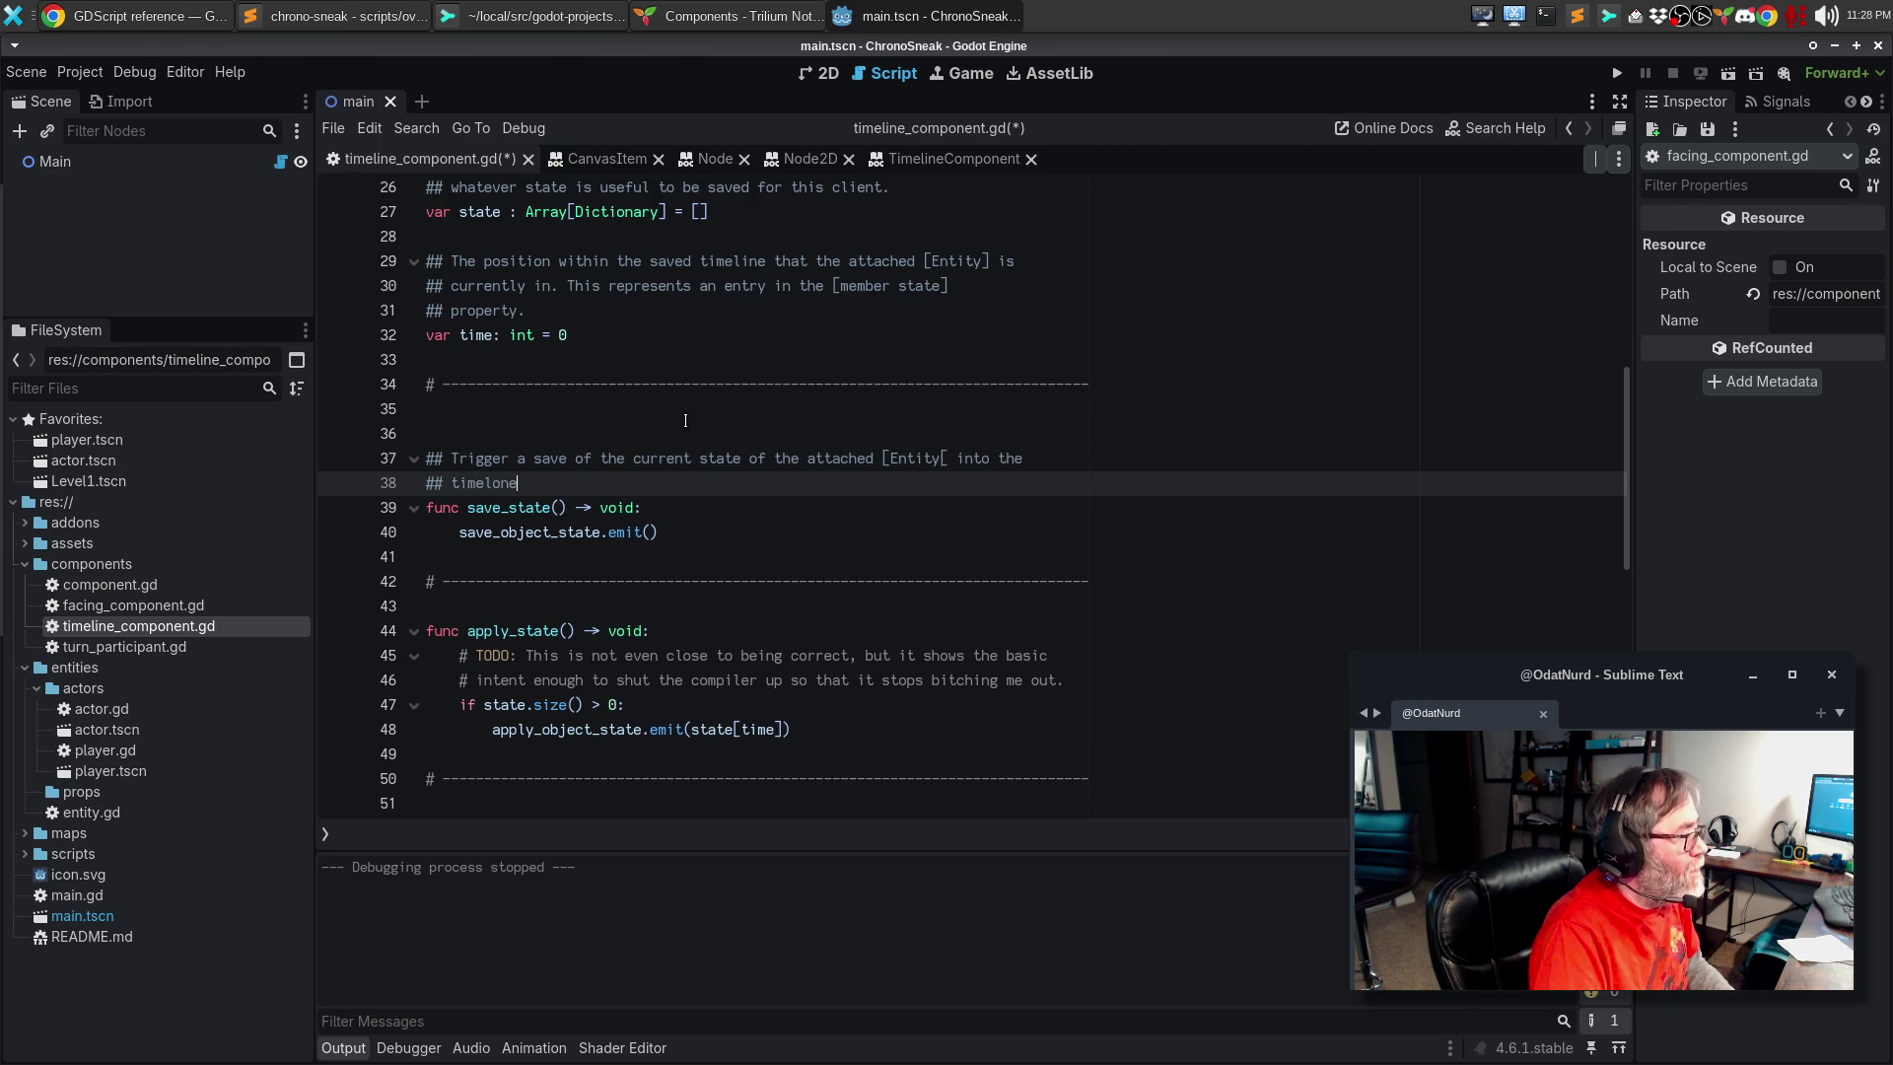
{"action": "key", "text": "ctrl+BackSpace"}
{"action": "key", "text": "ctrl+BackSpace"}
{"action": "key", "text": "ctrl+BackSpace"}
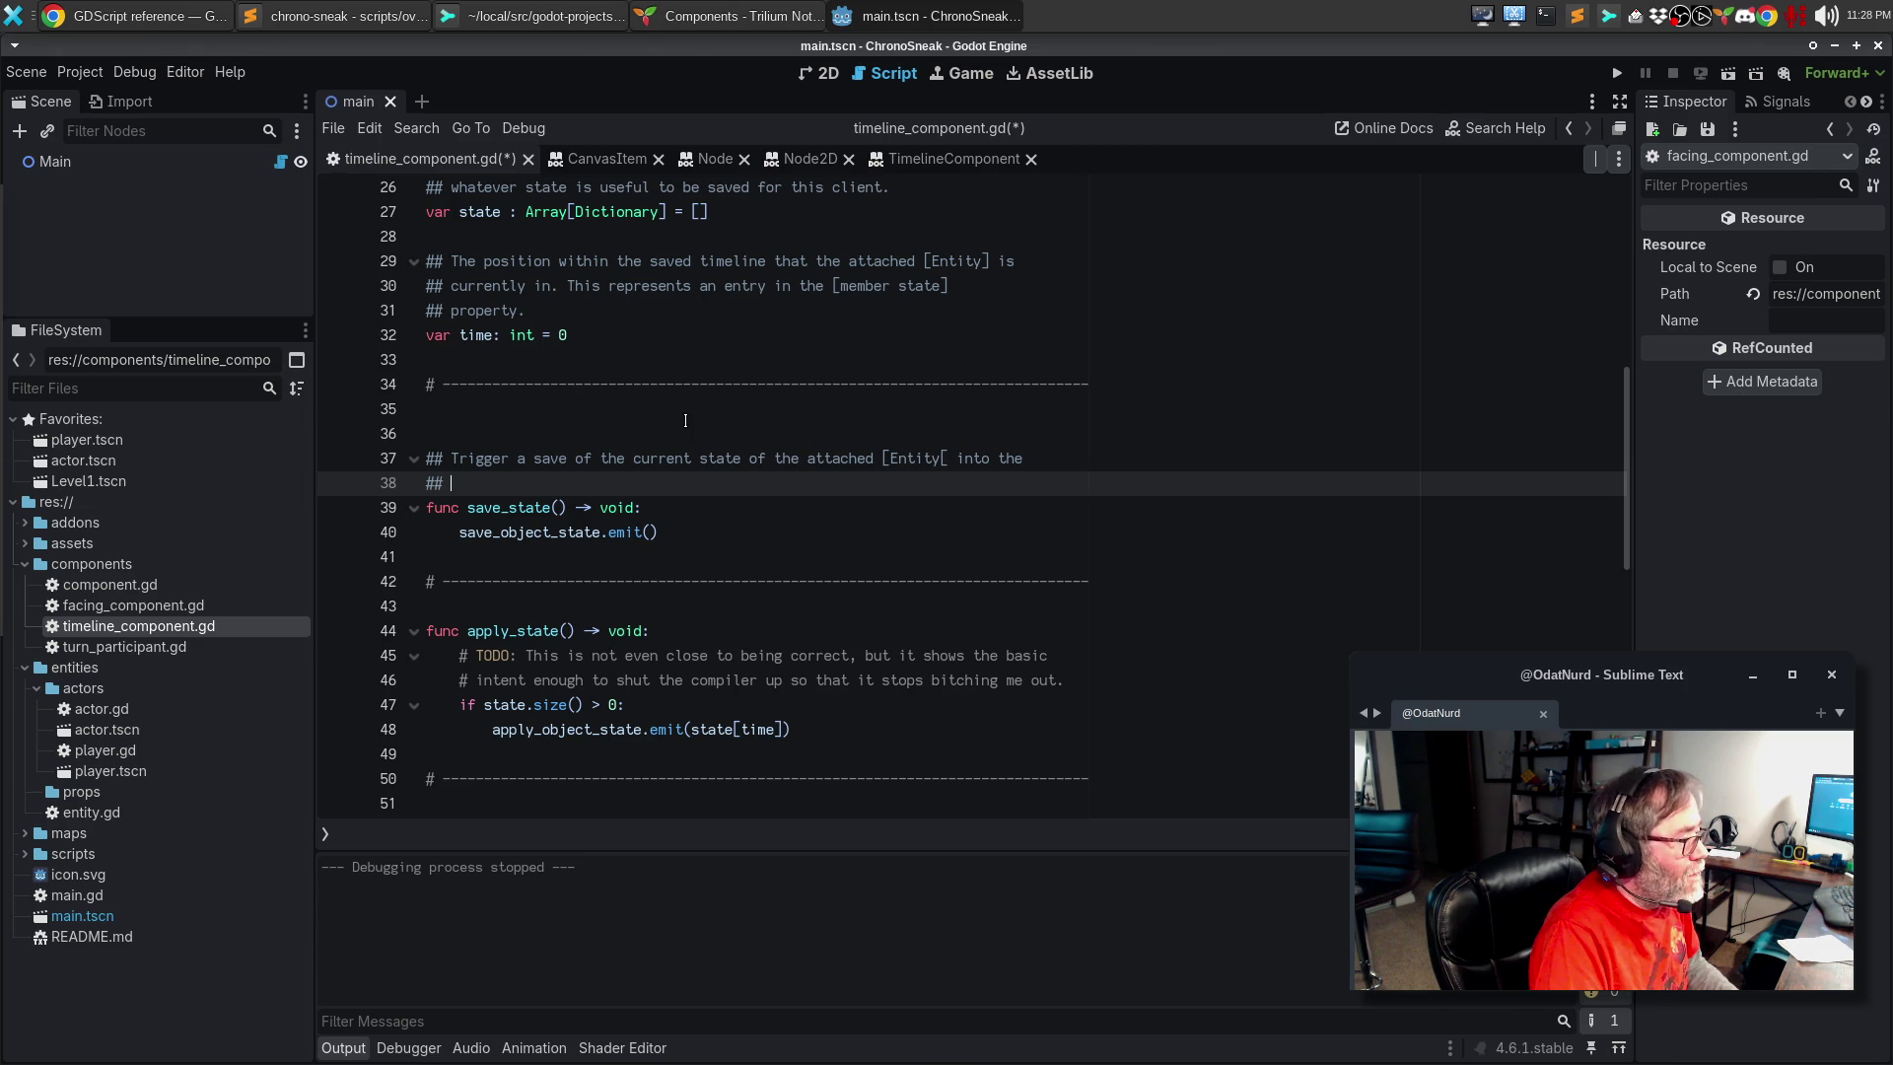
{"action": "key", "text": "BackSpace"}
{"action": "type", "text": "]"}
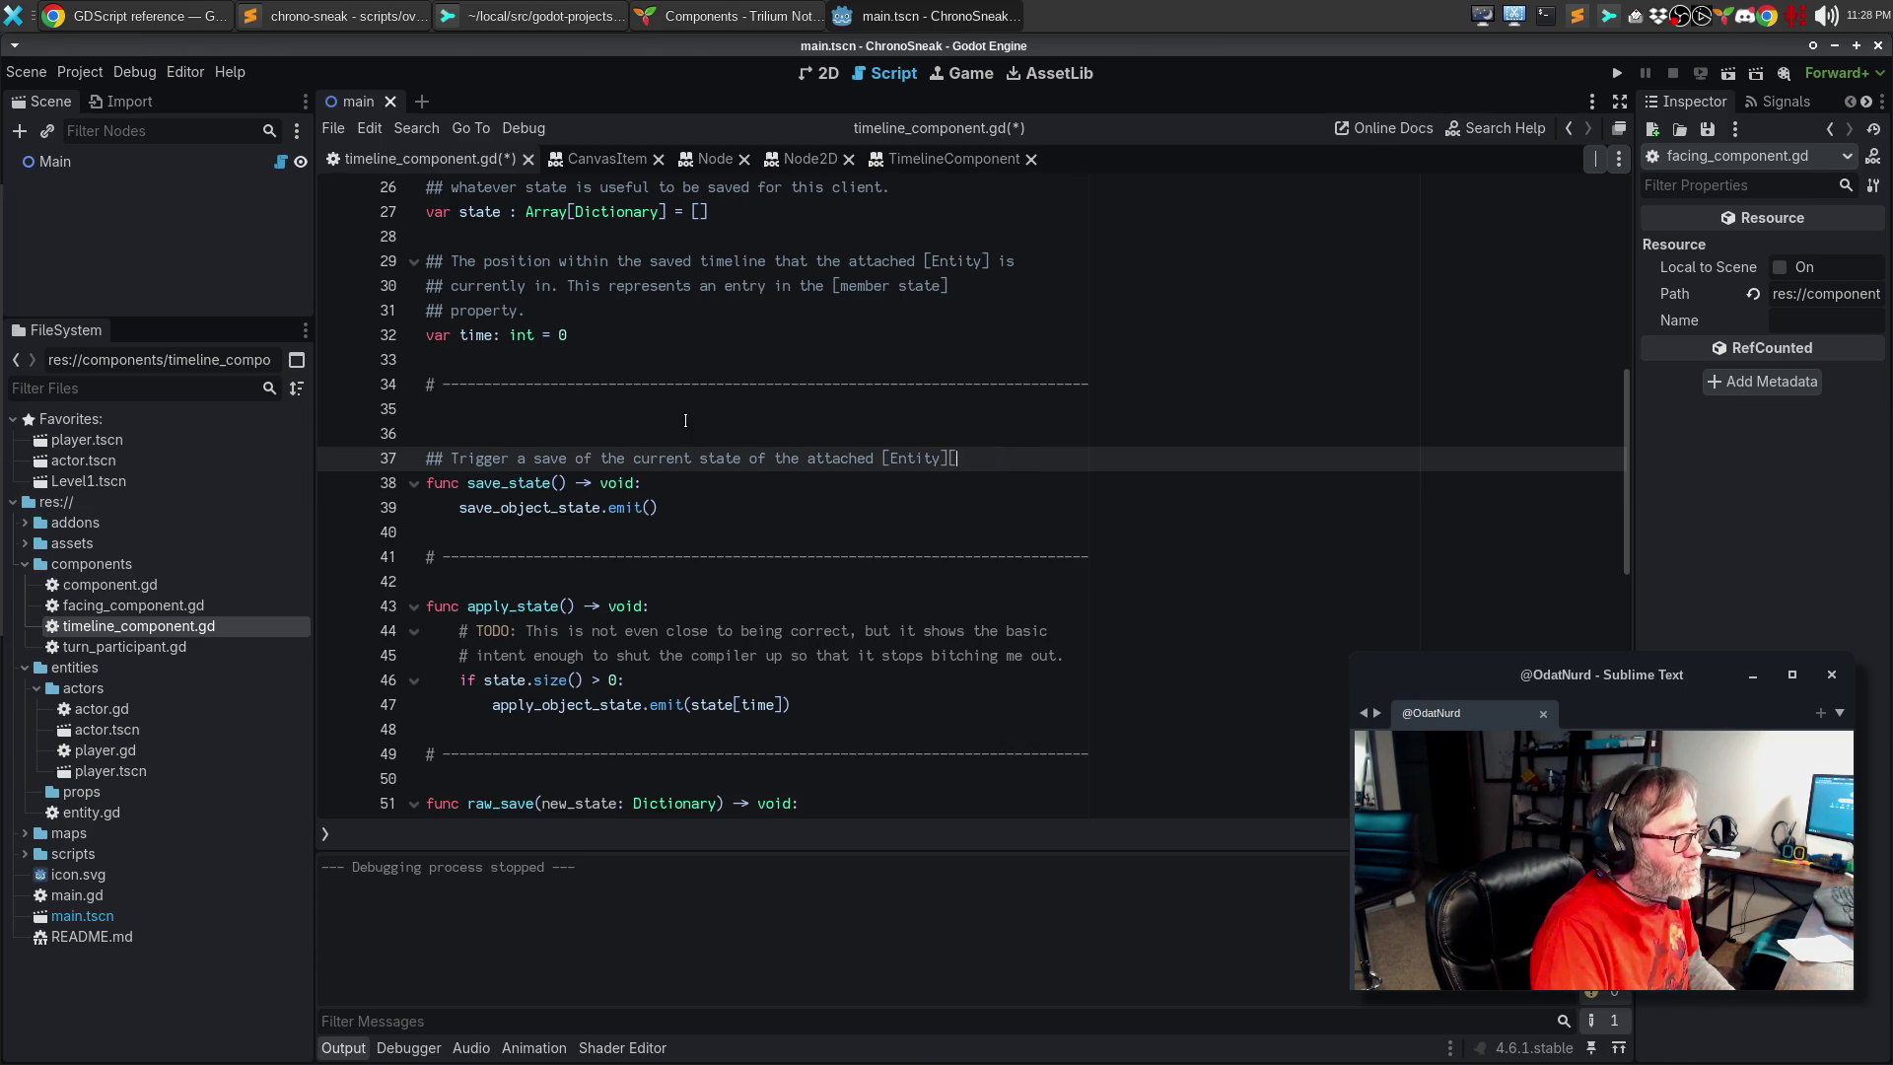
{"action": "type", "text": " into the "}
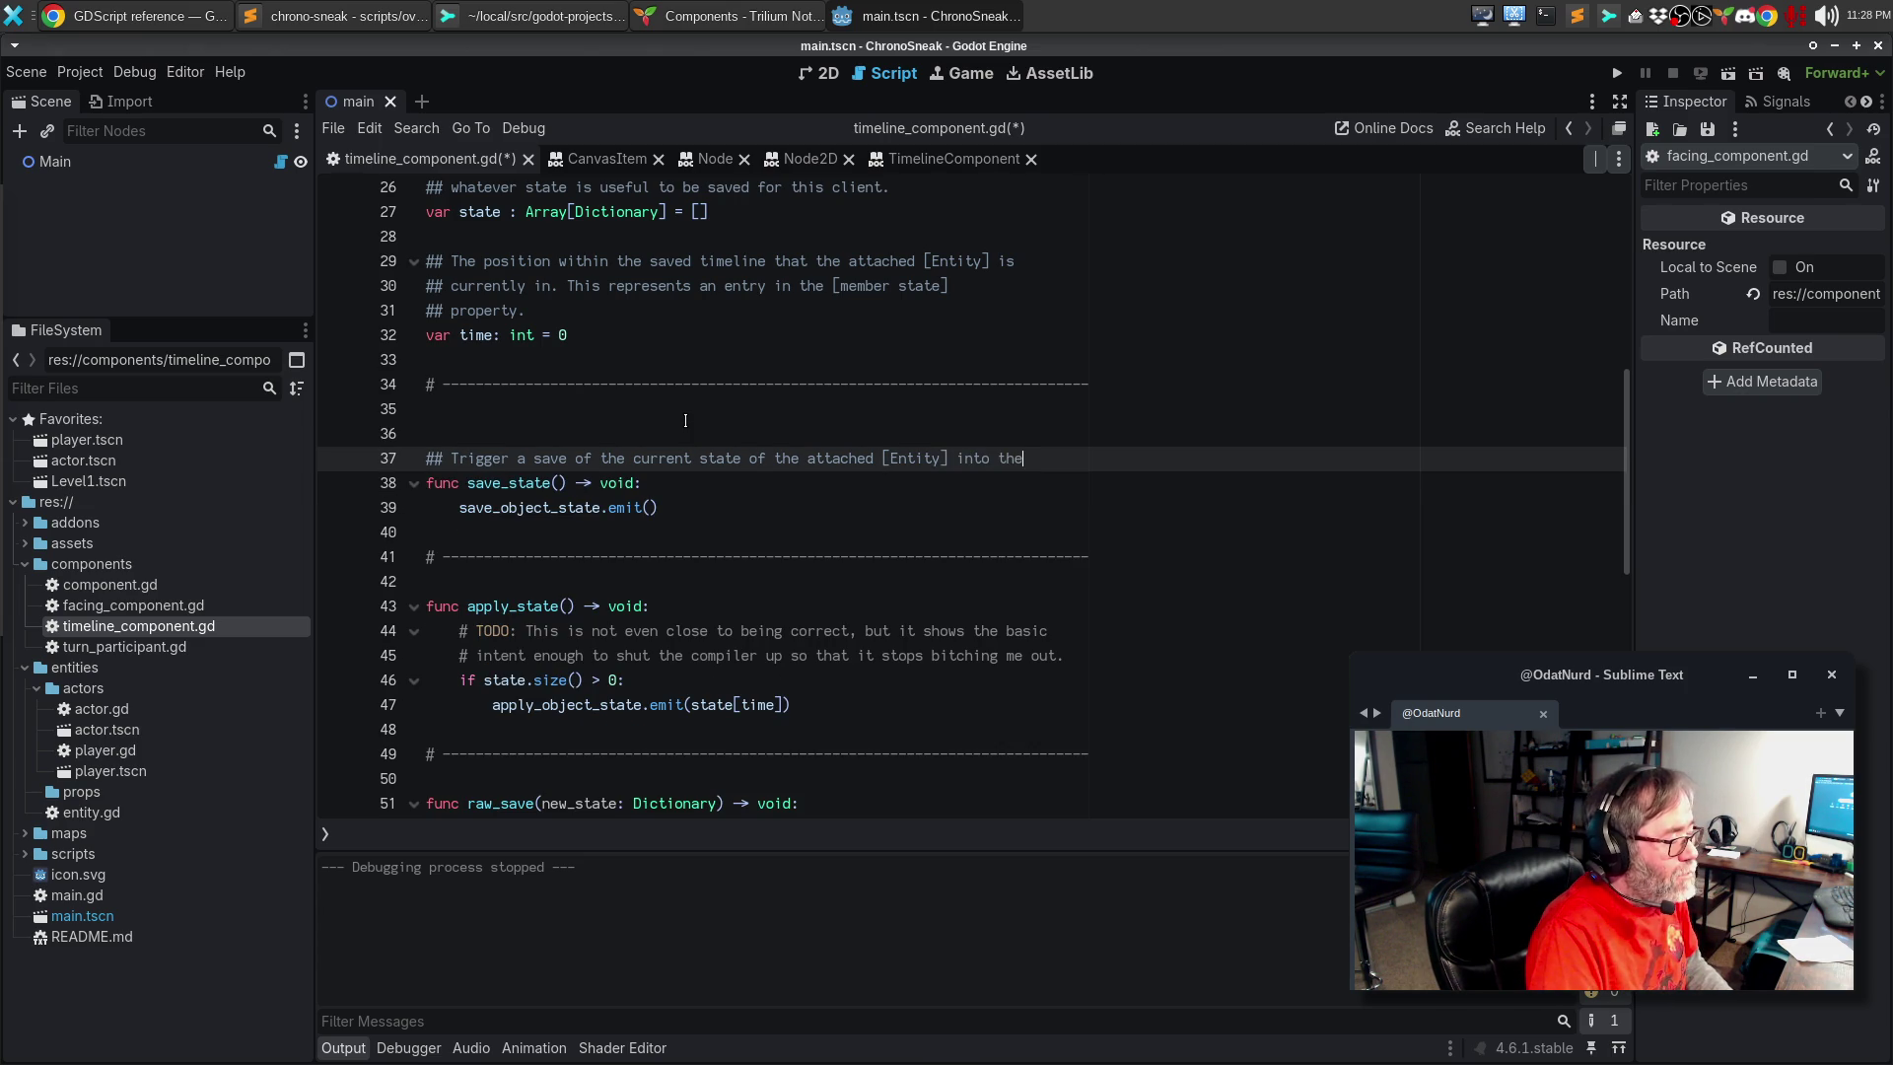
{"action": "type", "text": "storage"}
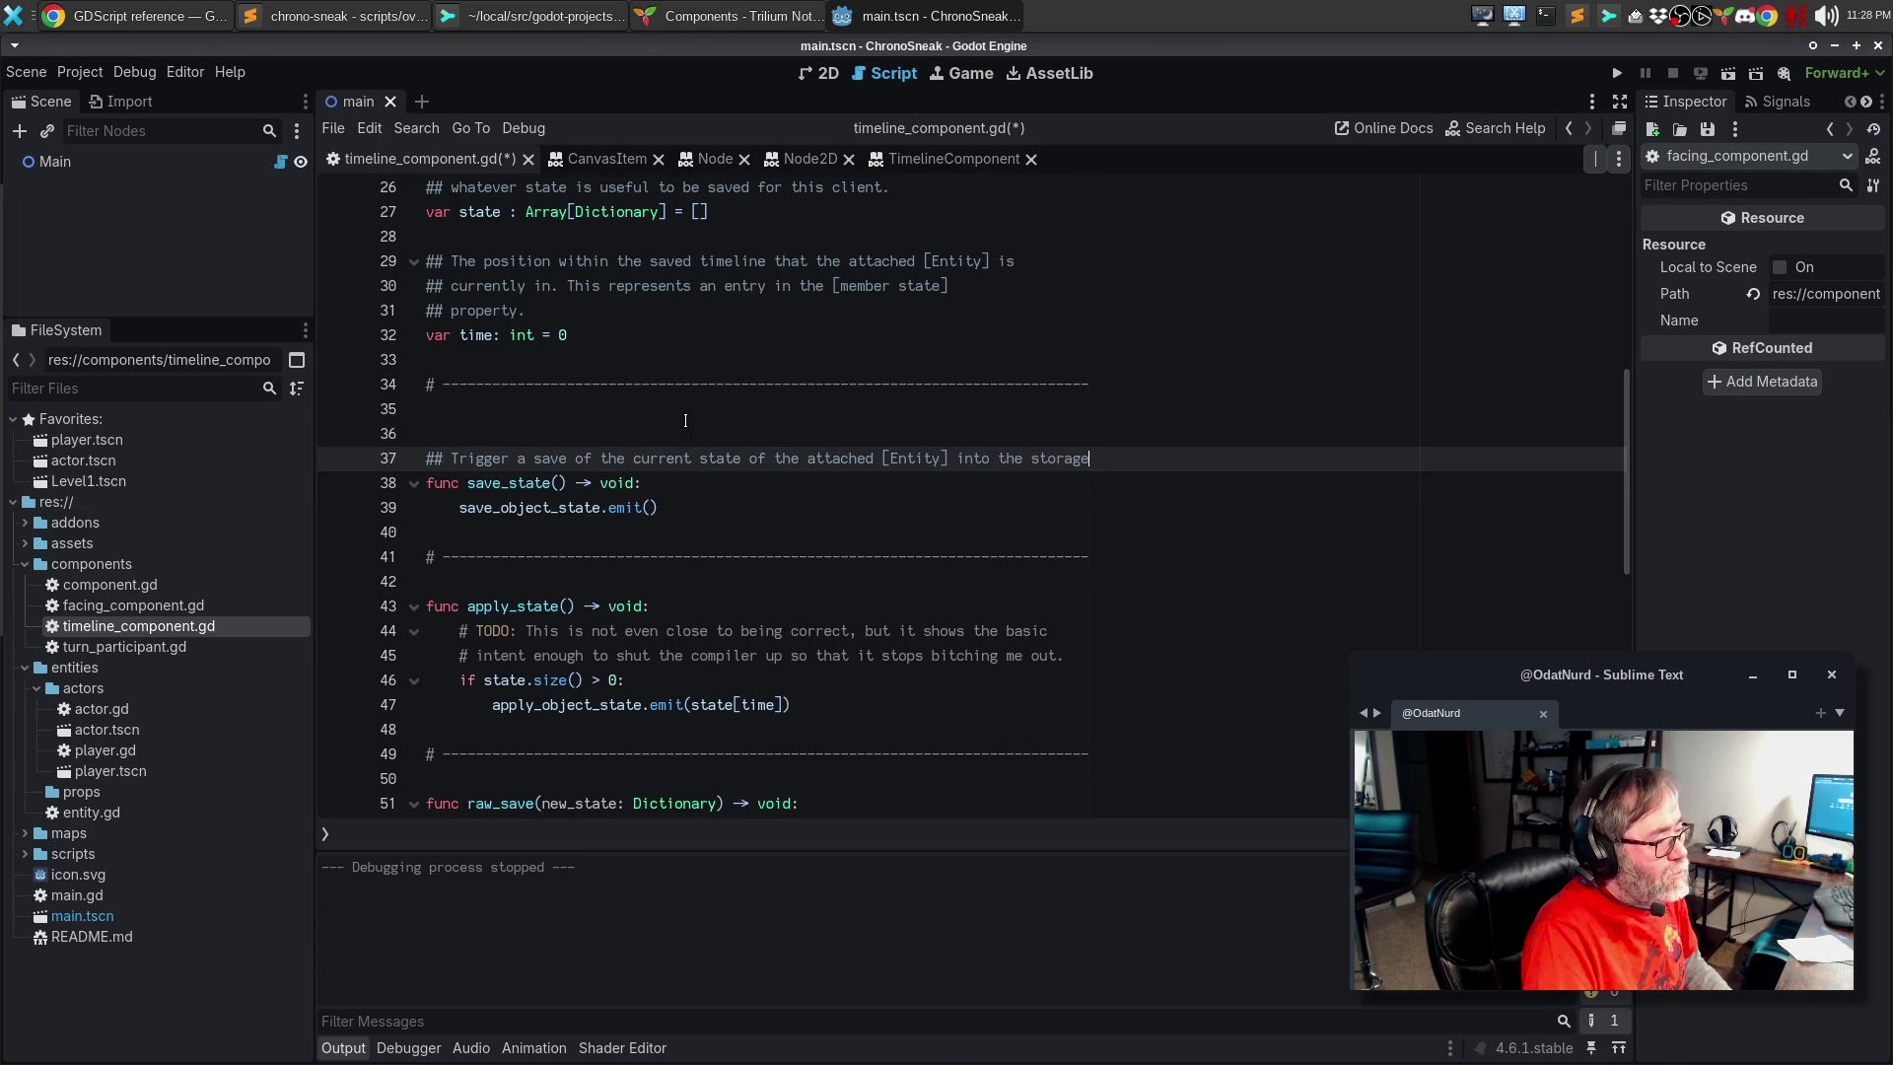
{"action": "key", "text": "Return"}
{"action": "type", "text": "for this co"}
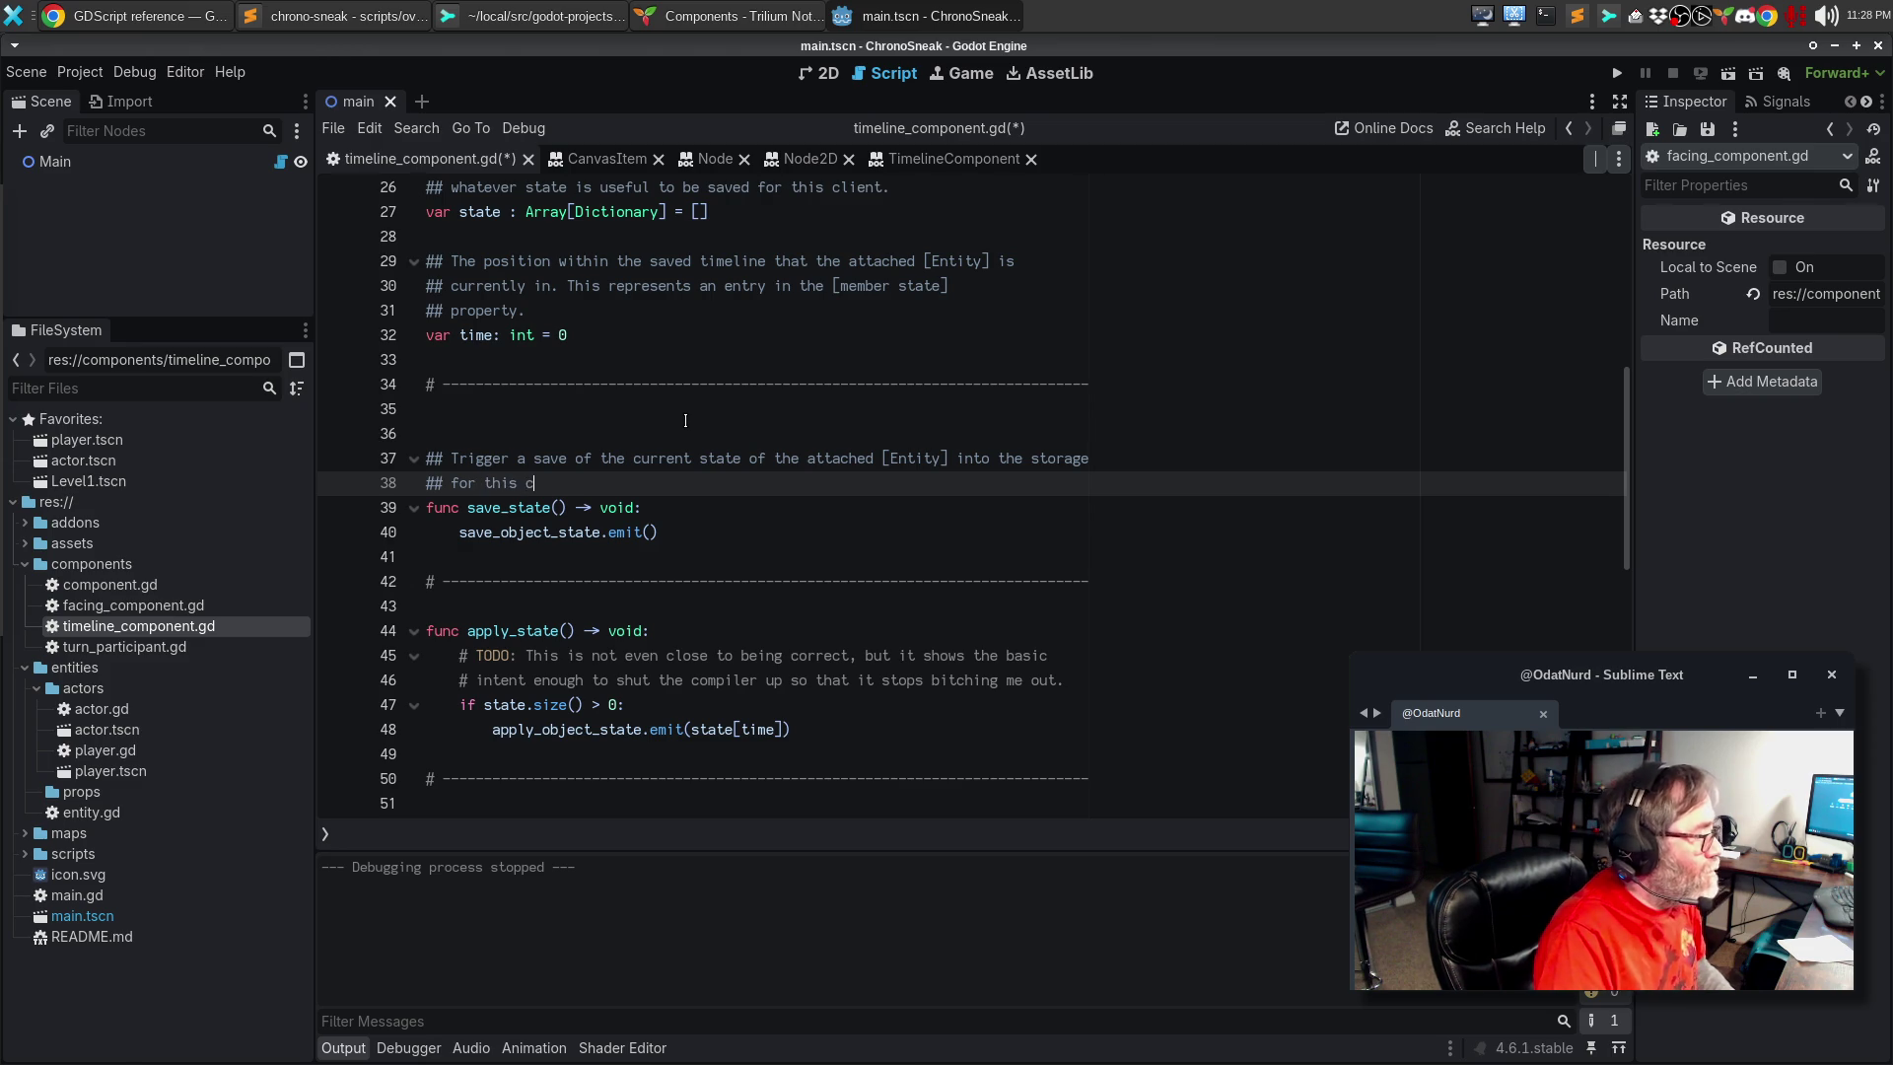
{"action": "key", "text": "BackSpace"}
{"action": "key", "text": "BackSpace"}
{"action": "type", "text": "[Componen"}
{"action": "type", "text": "t"}
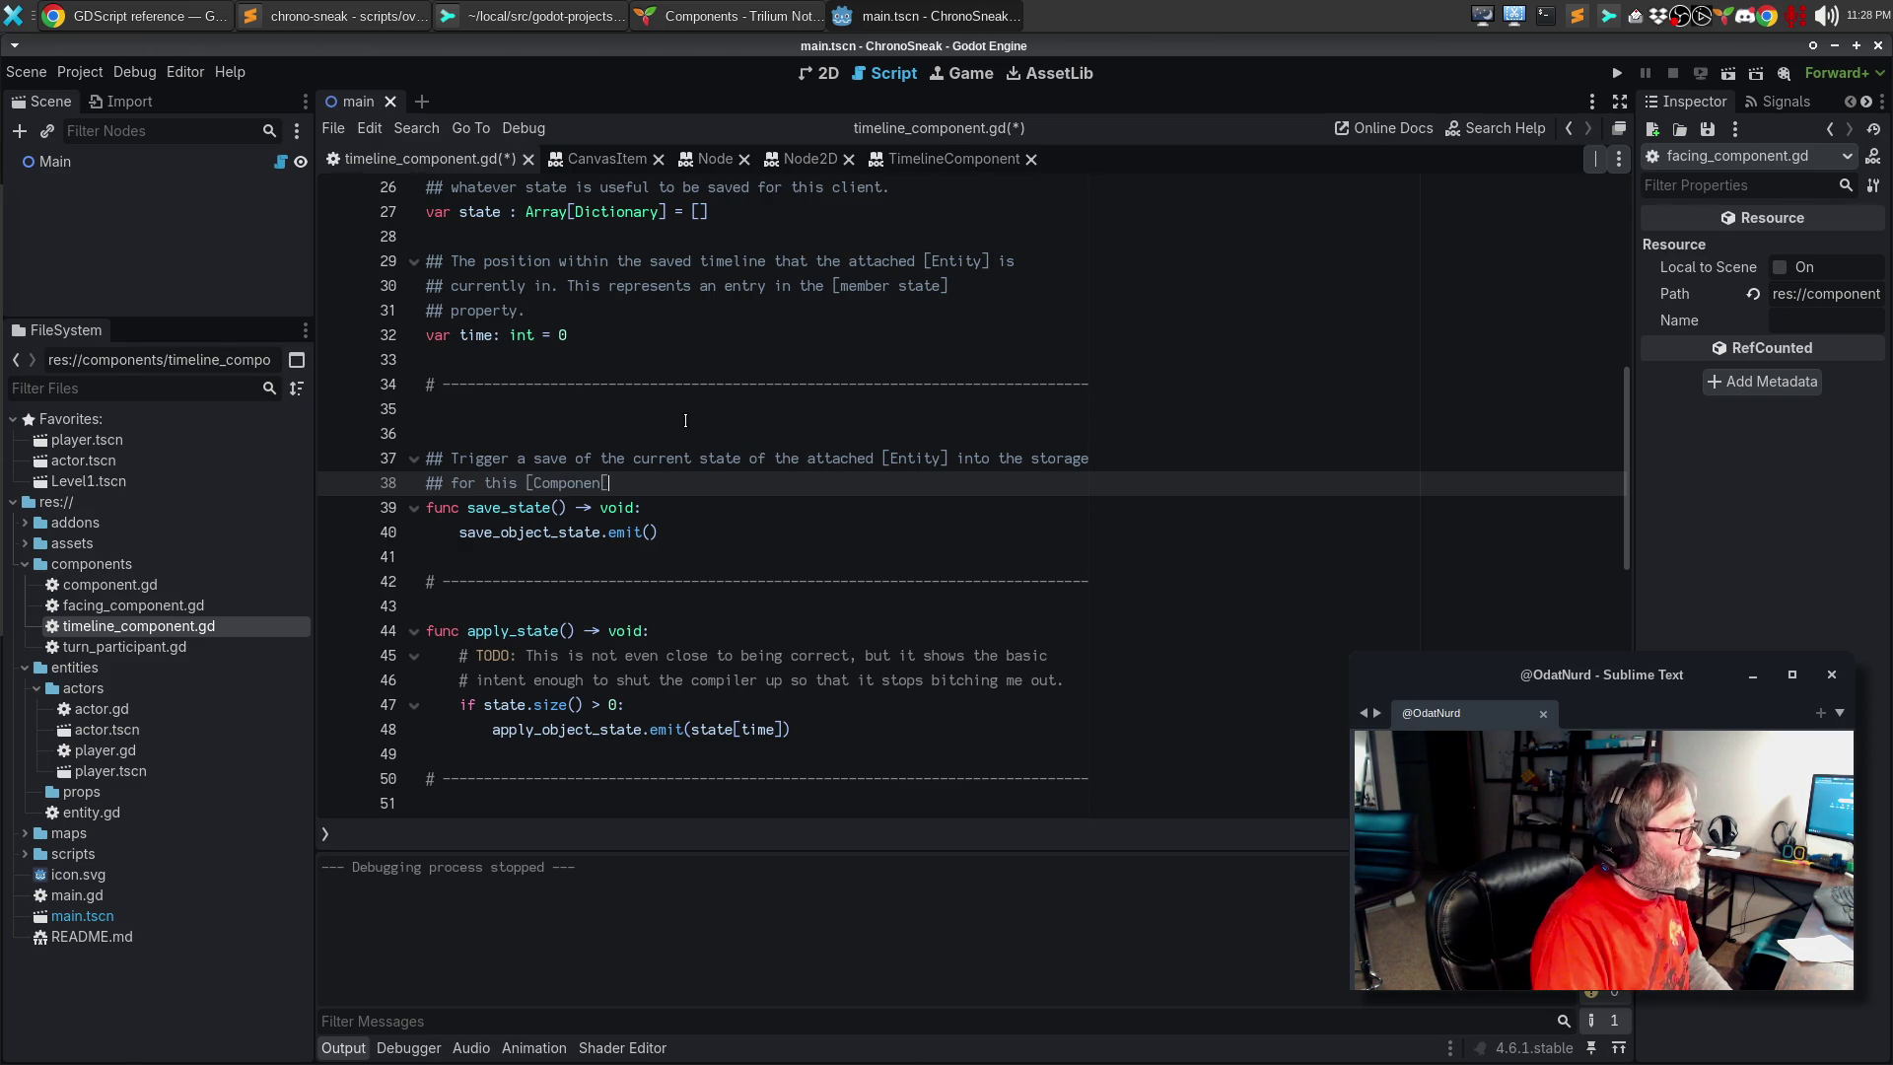
{"action": "type", "text": "]"}
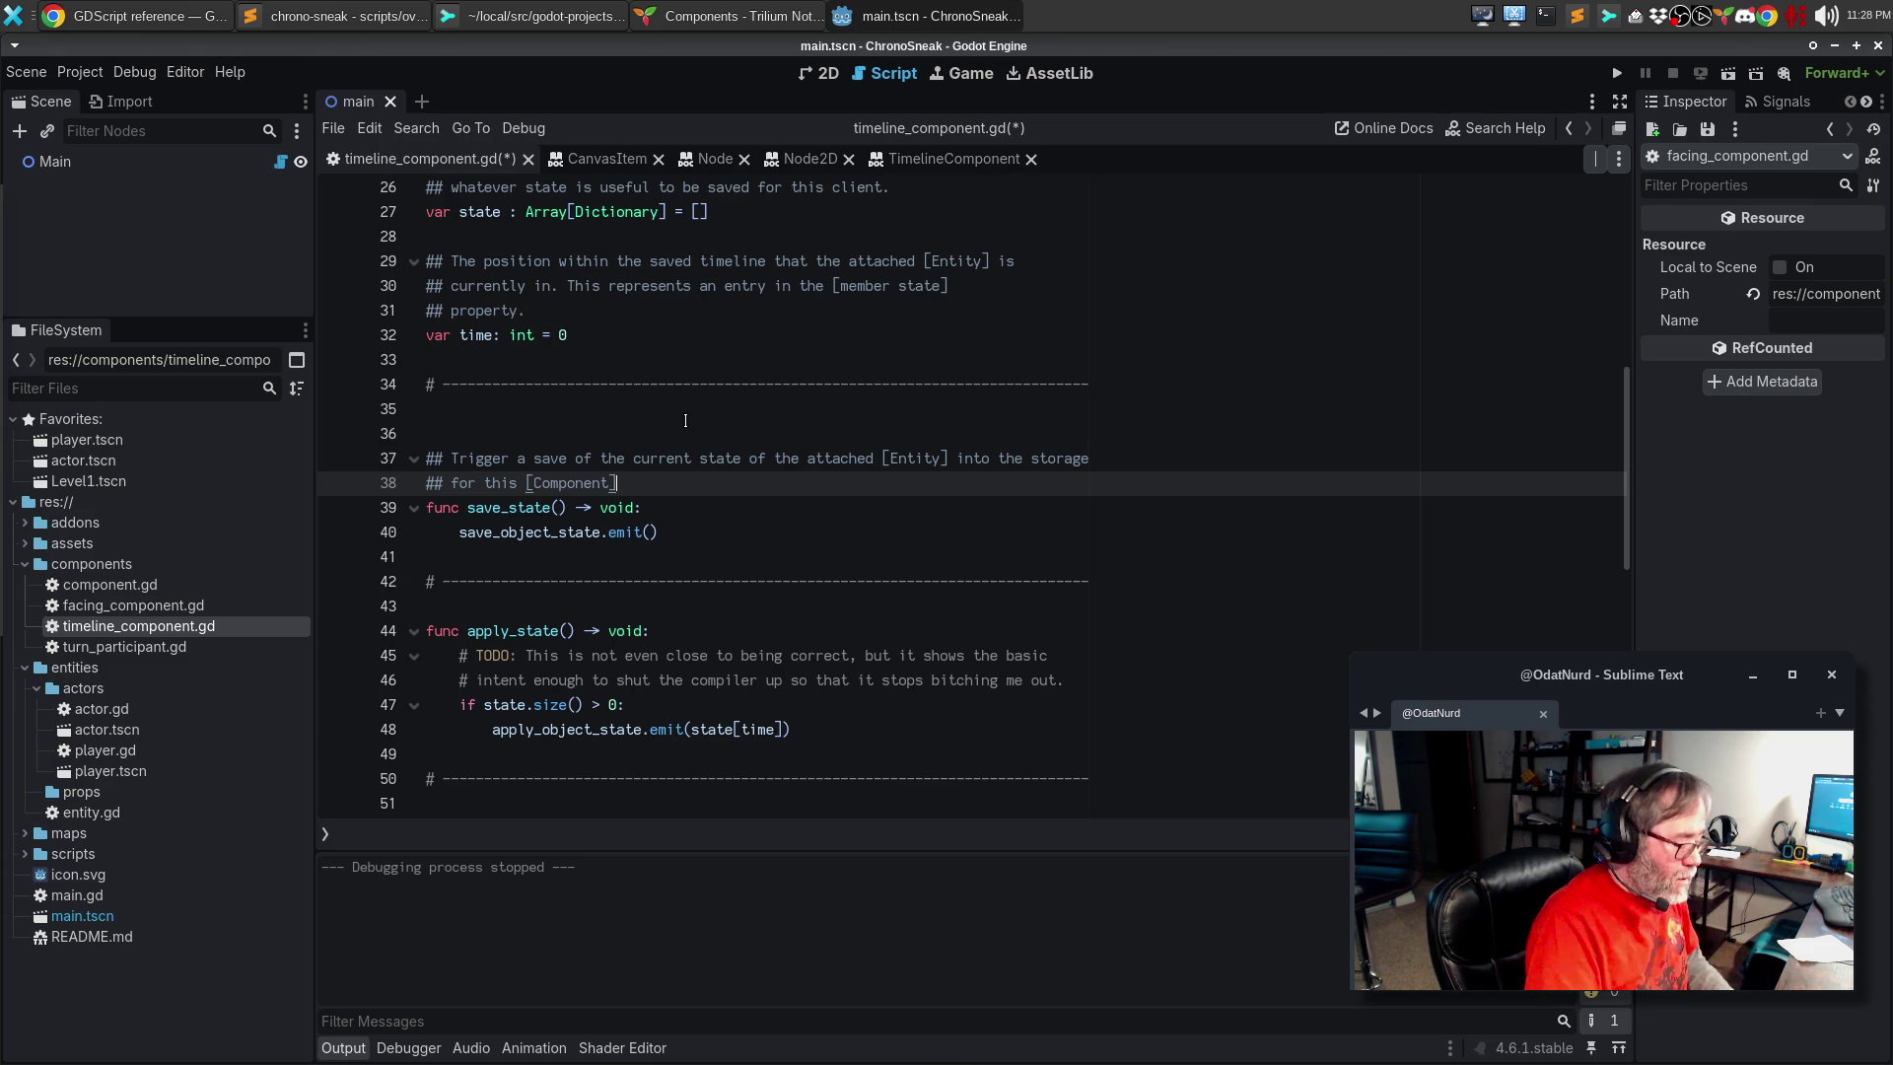
{"action": "type", "text": ". This"}
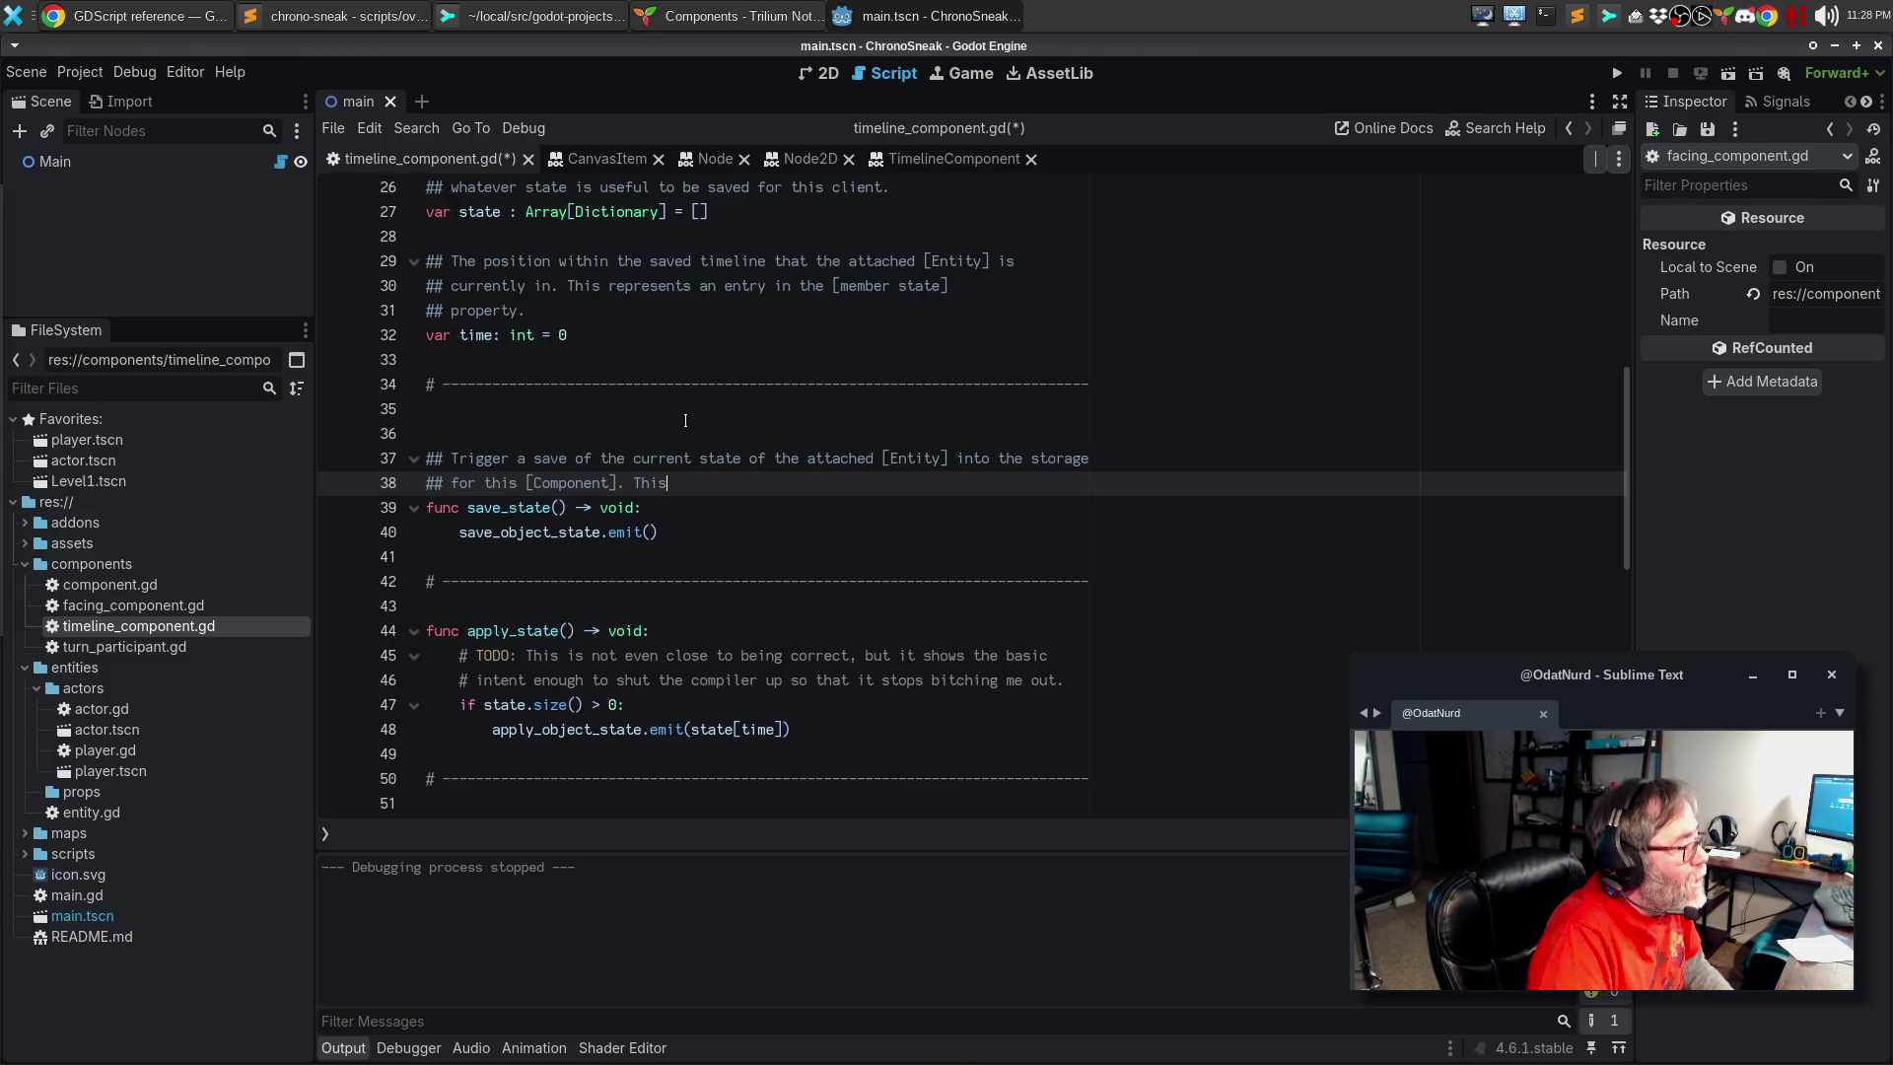
{"action": "key", "text": "BackSpace"}
{"action": "key", "text": "BackSpace"}
{"action": "key", "text": "BackSpace"}
{"action": "key", "text": "BackSpace"}
{"action": "type", "text": "[br][br]"}
Step: Add 'This emits [signal save_object_state] to broadcast to the owning [Entity] that it should save its state.'
{"action": "key", "text": "Return"}
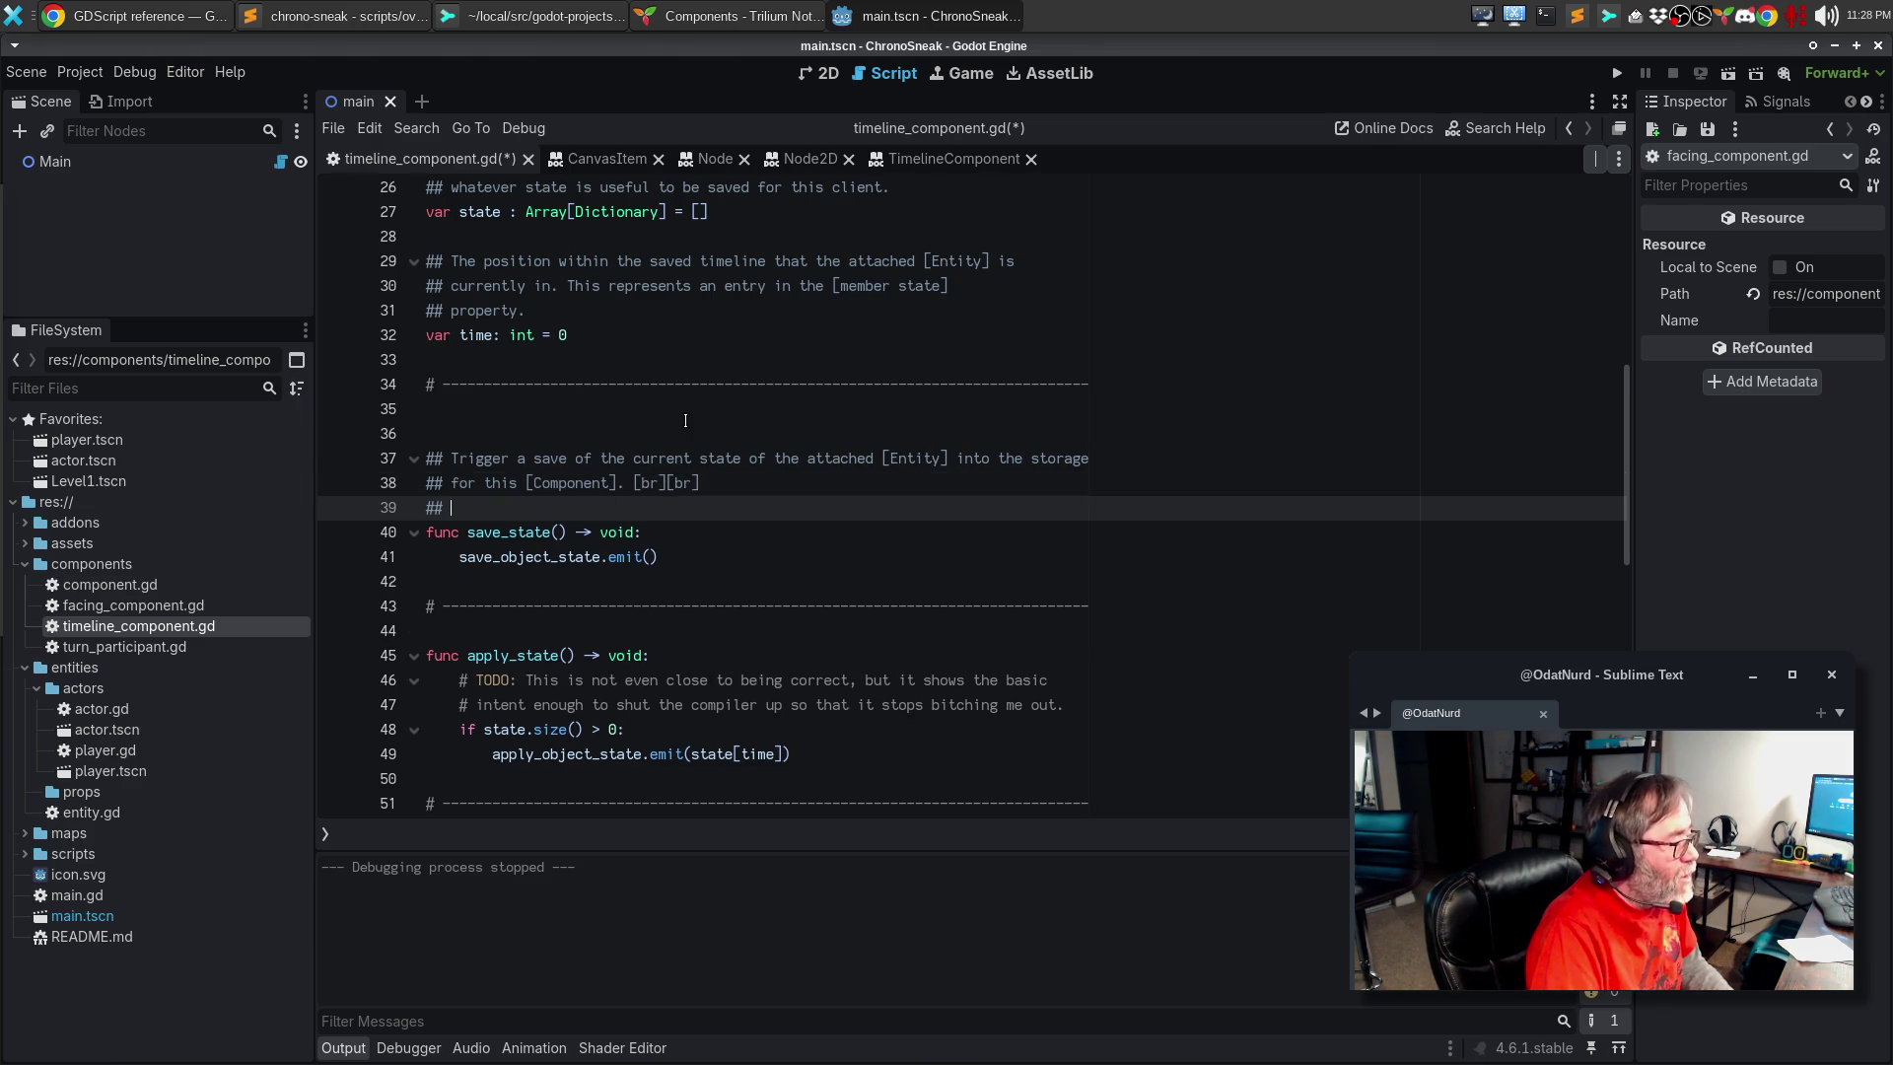
{"action": "key", "text": "Return"}
{"action": "type", "text": "This triggers"}
{"action": "key", "text": "ctrl+BackSpace"}
{"action": "key", "text": "ctrl+BackSpace"}
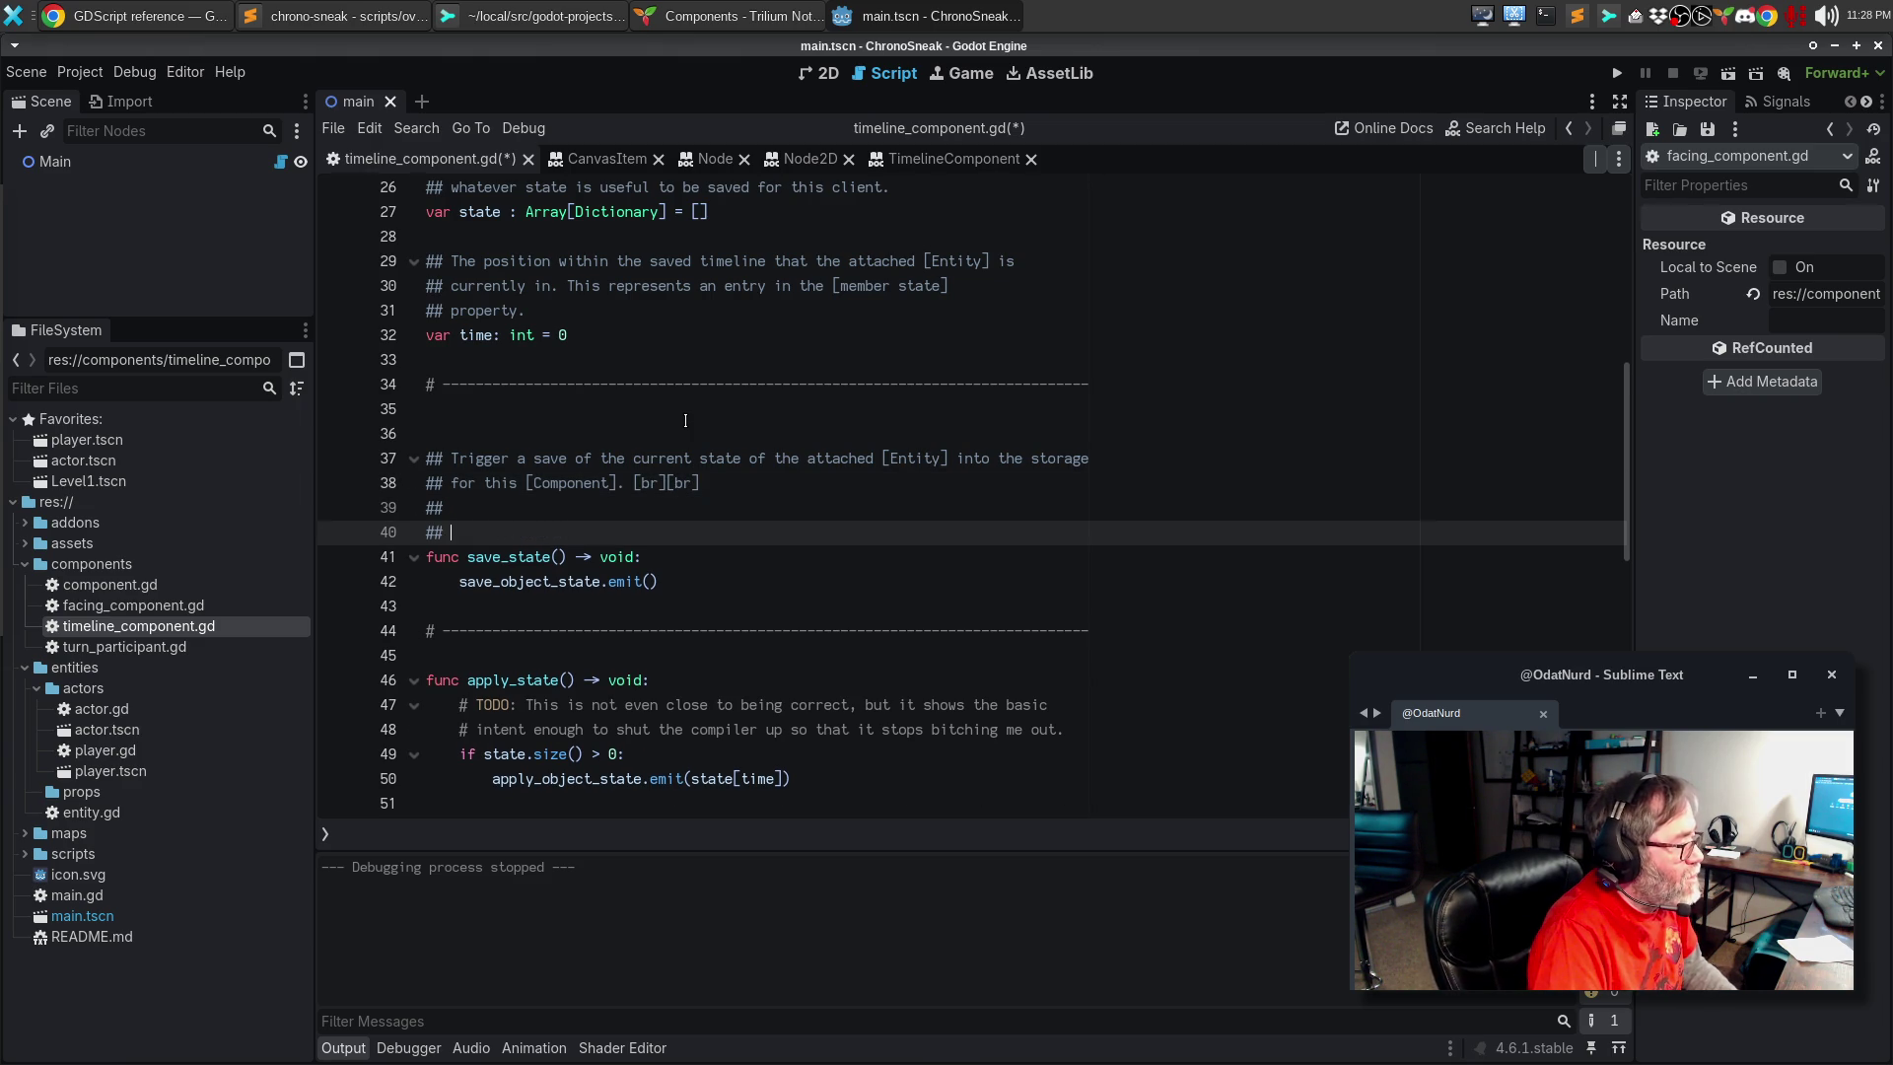
{"action": "type", "text": "This t"}
{"action": "type", "text": "mi"}
{"action": "key", "text": "BackSpace"}
{"action": "key", "text": "BackSpace"}
{"action": "key", "text": "BackSpace"}
{"action": "type", "text": "emits"}
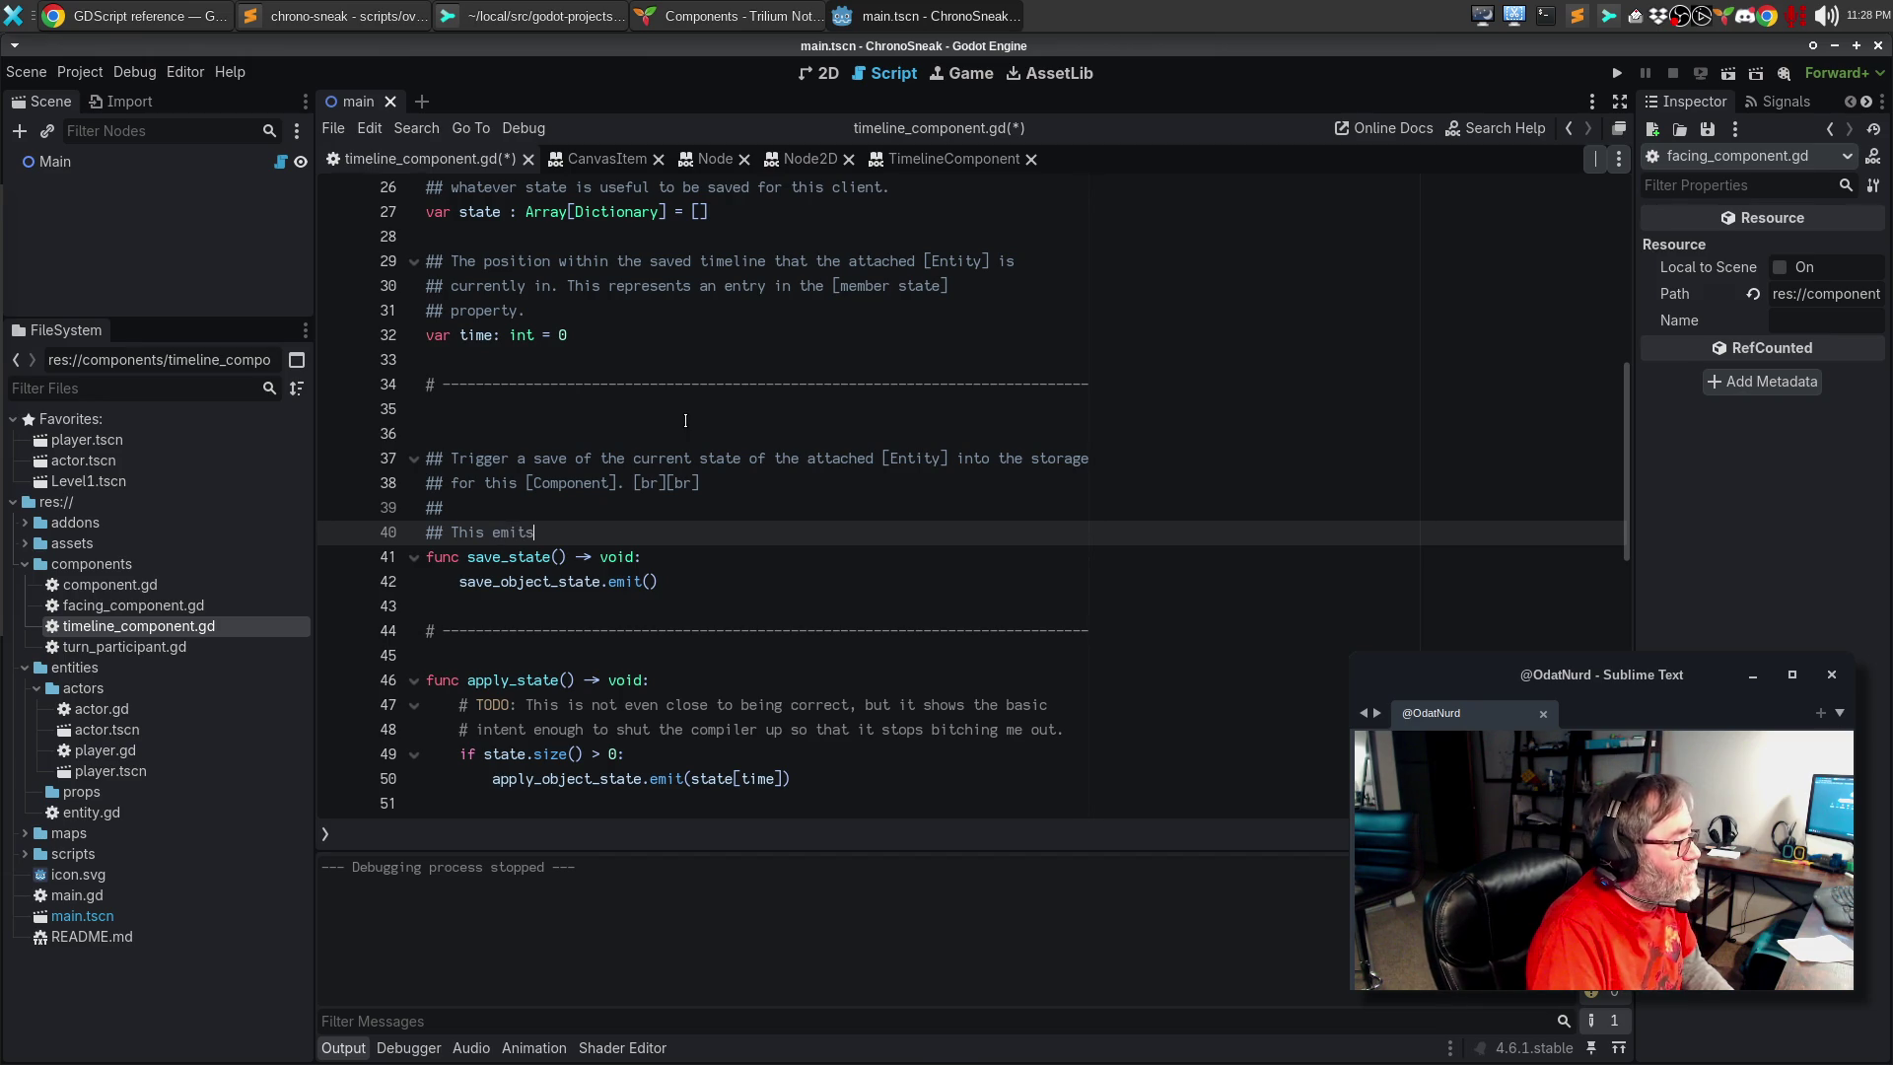
{"action": "type", "text": " [signal save_"}
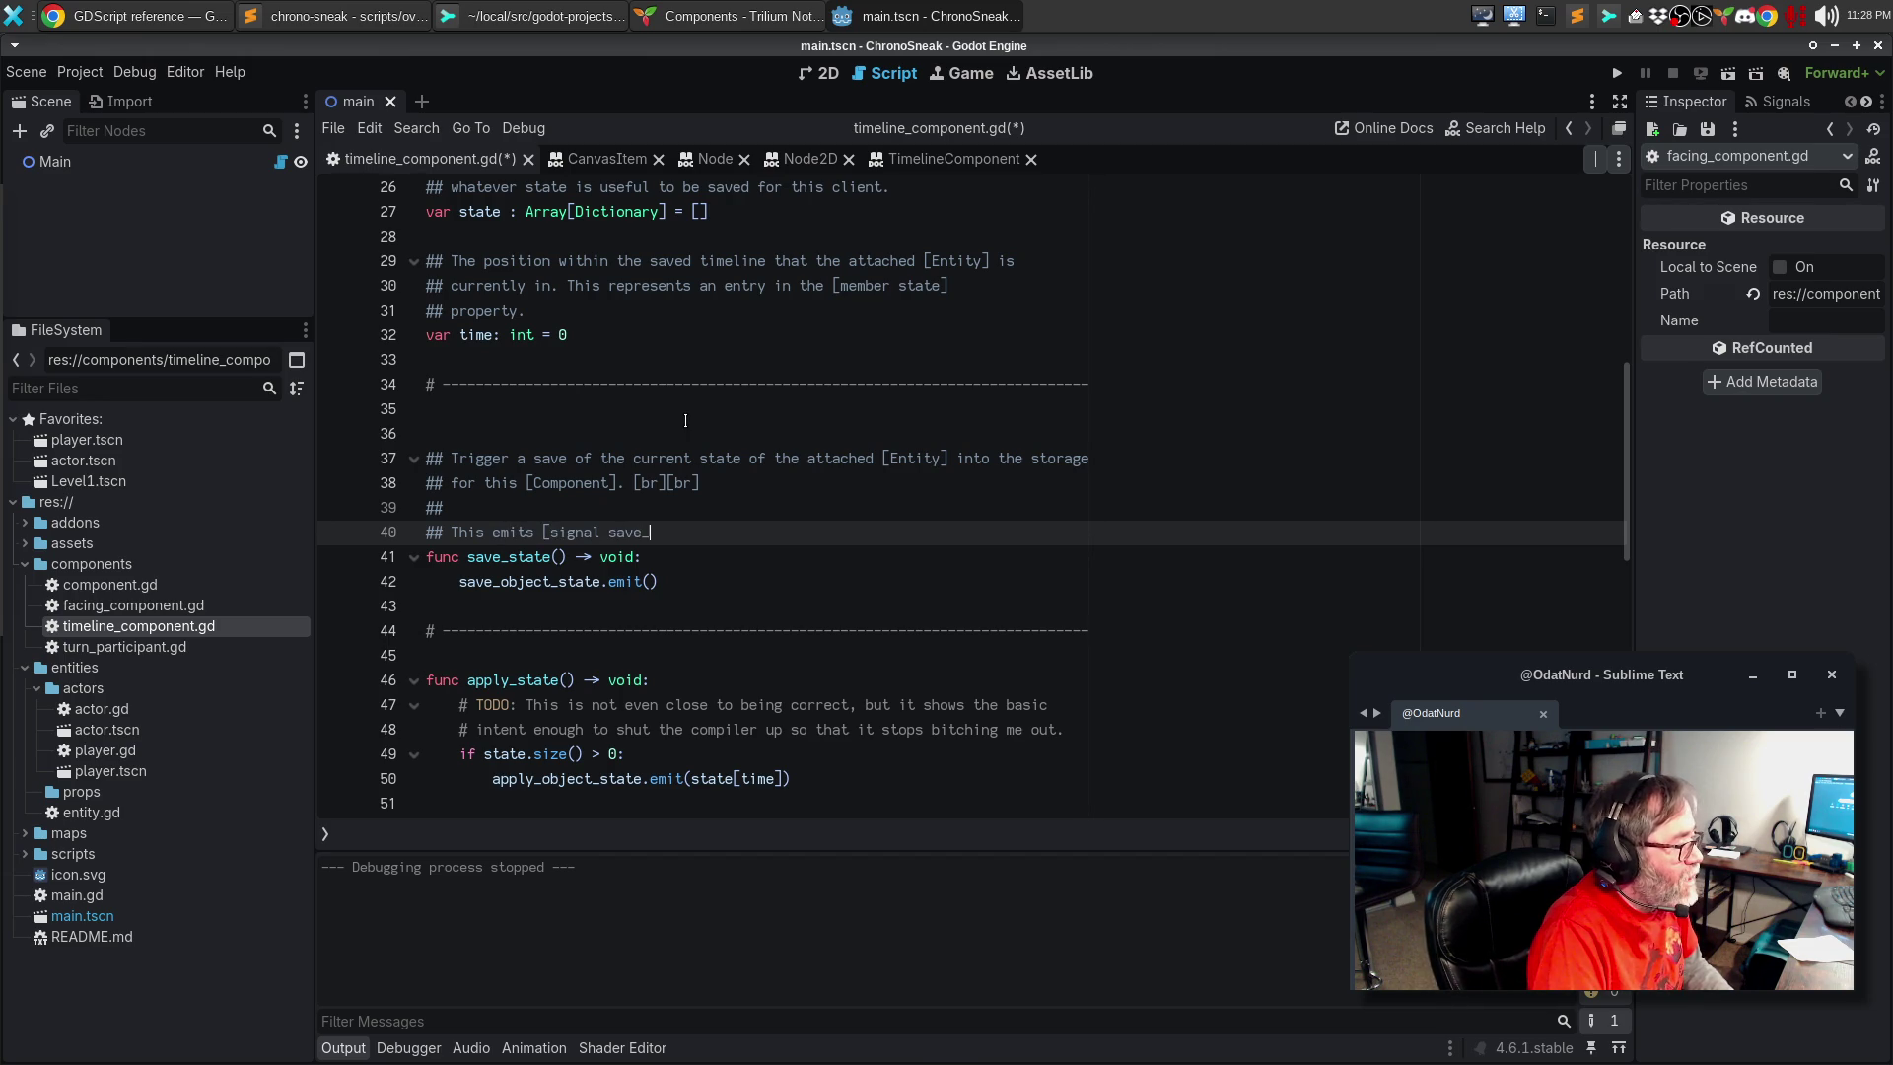
{"action": "type", "text": "object_state] to b"}
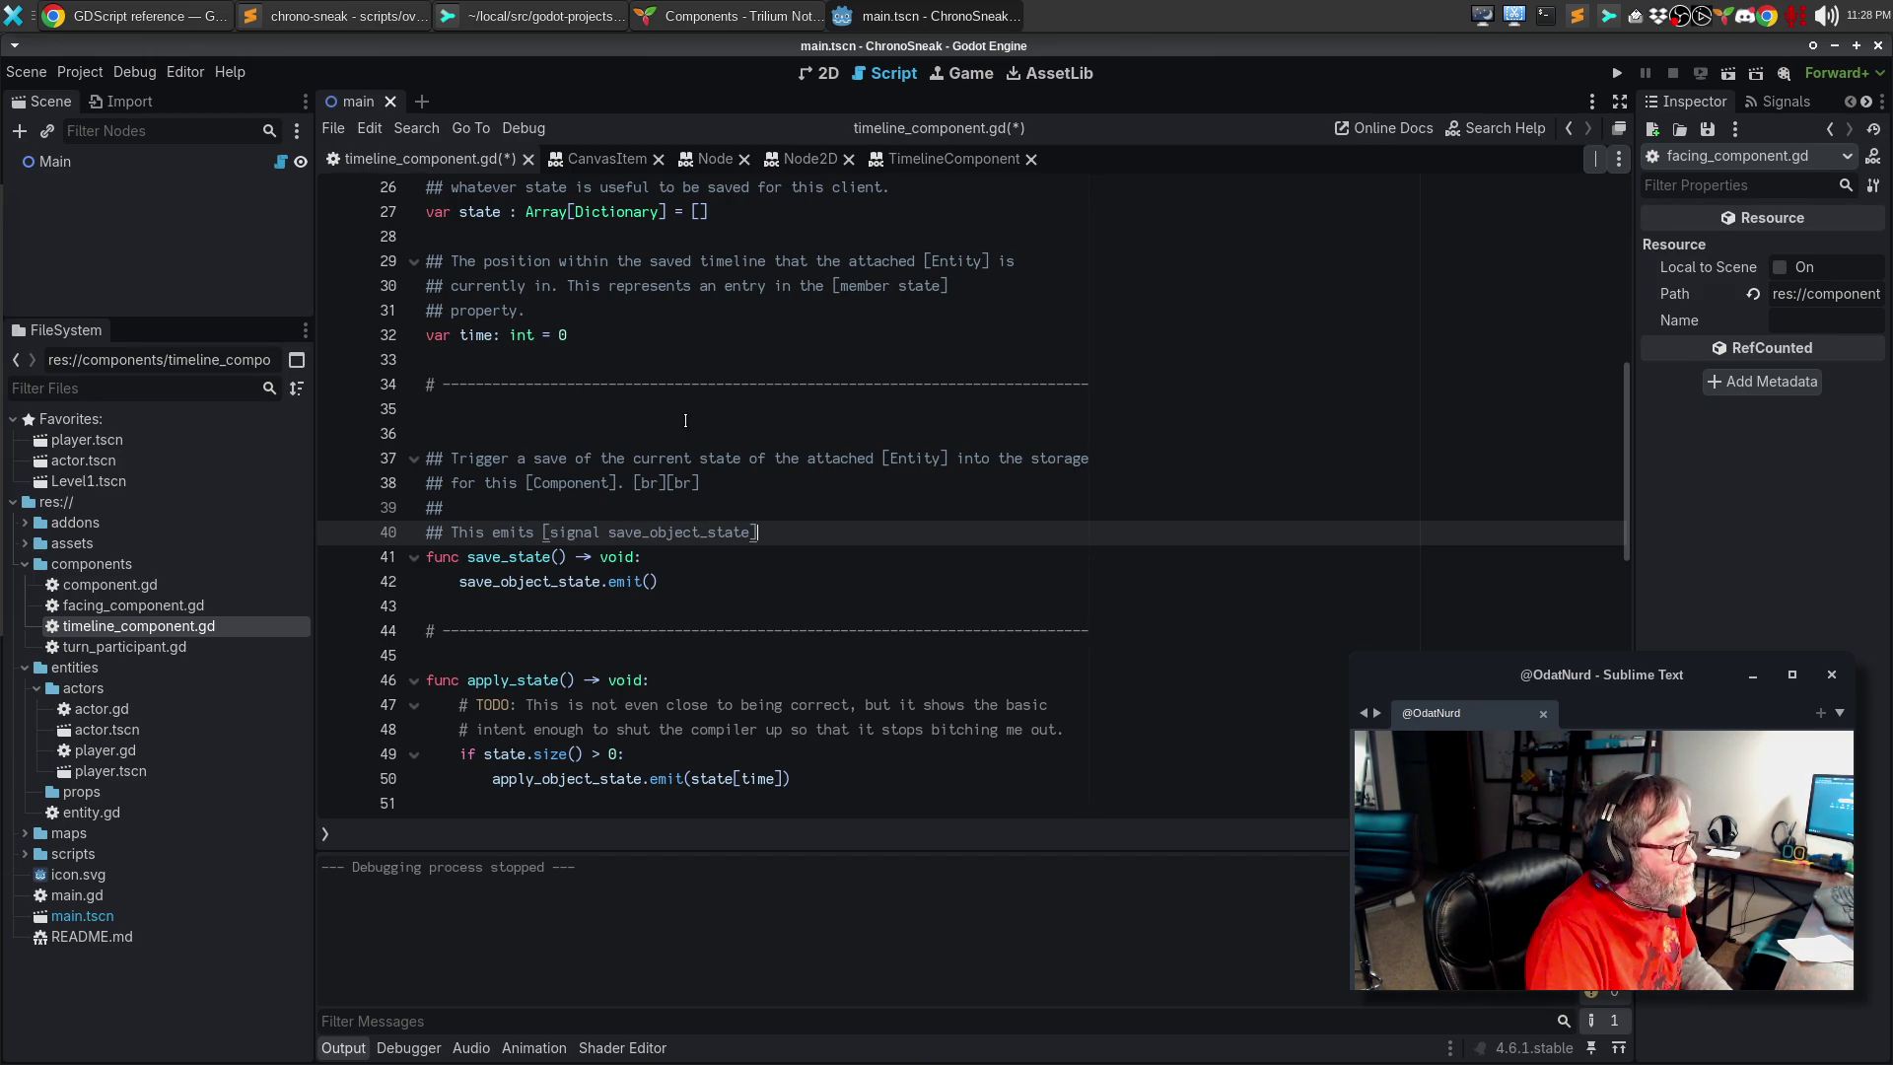
{"action": "type", "text": "roadcas"}
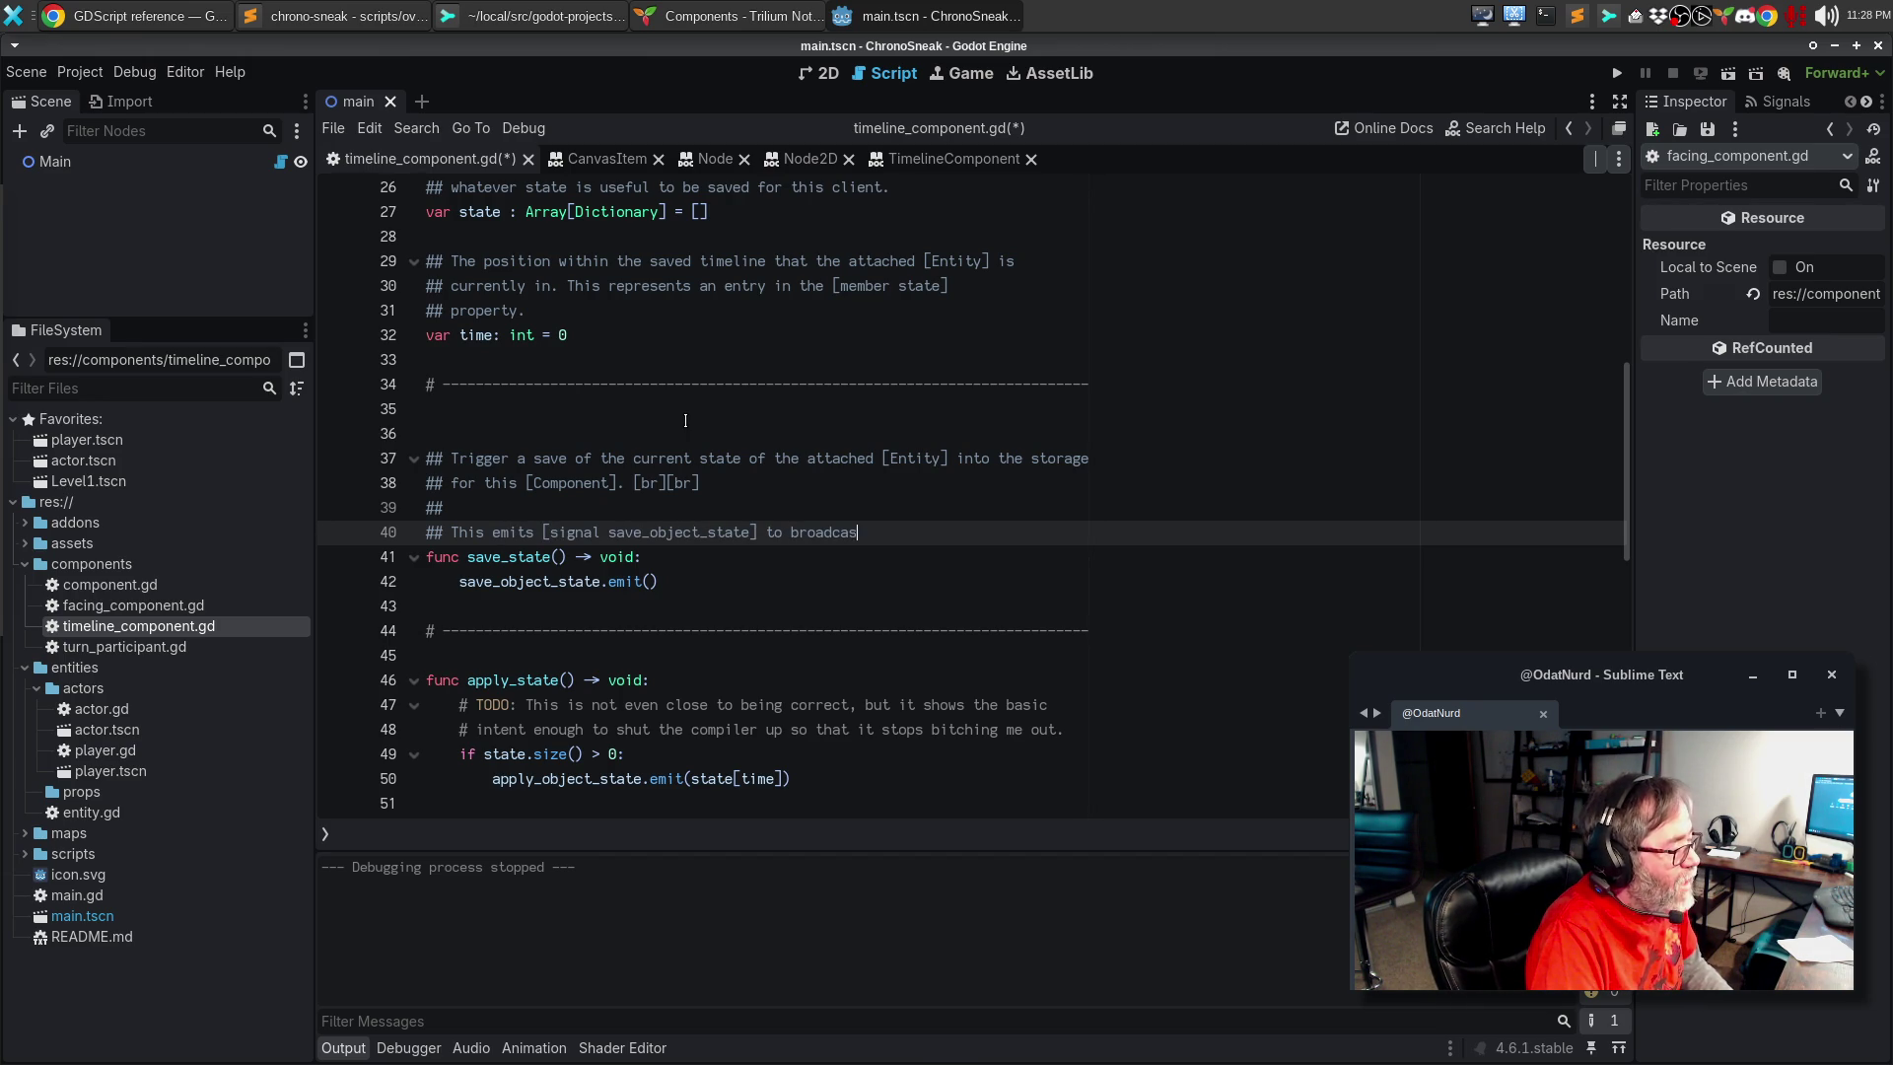
{"action": "type", "text": "t to the owning "}
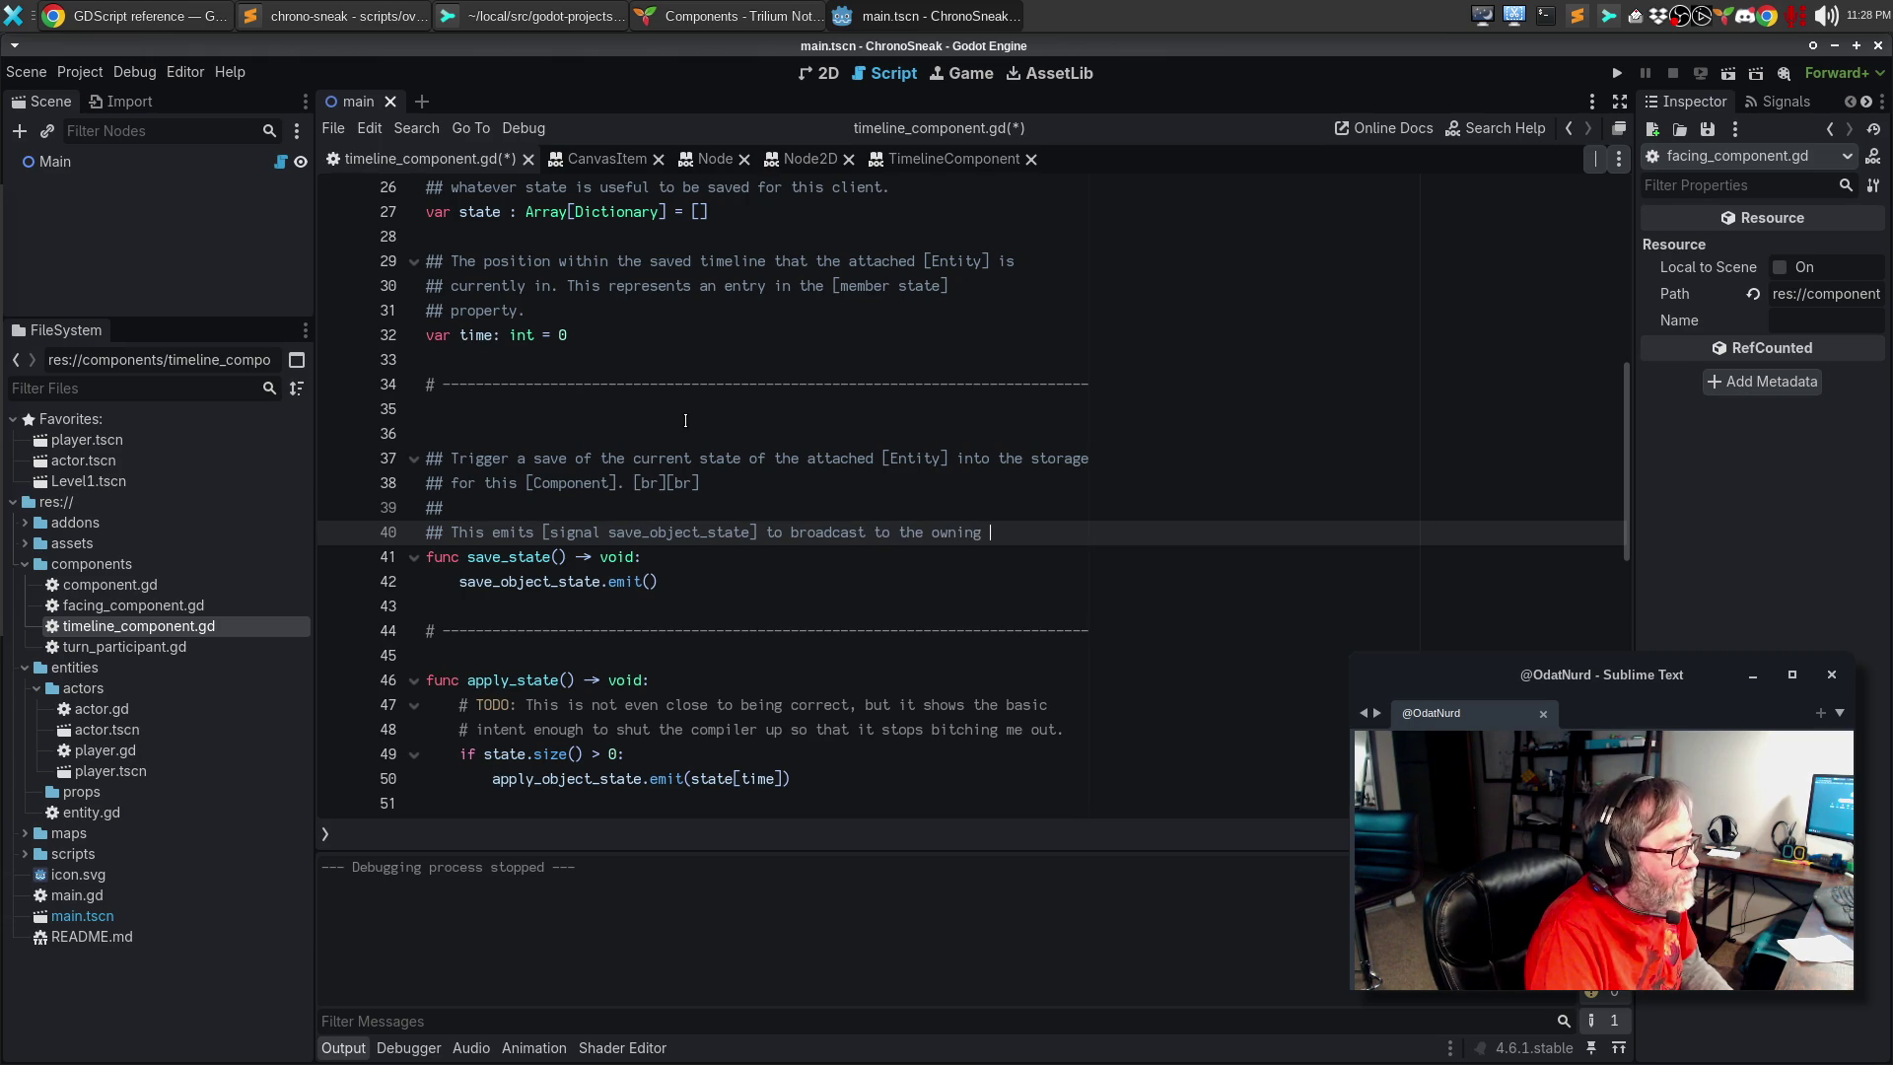
{"action": "type", "text": "[Entity]"}
{"action": "key", "text": "Return"}
{"action": "key", "text": "BackSpace"}
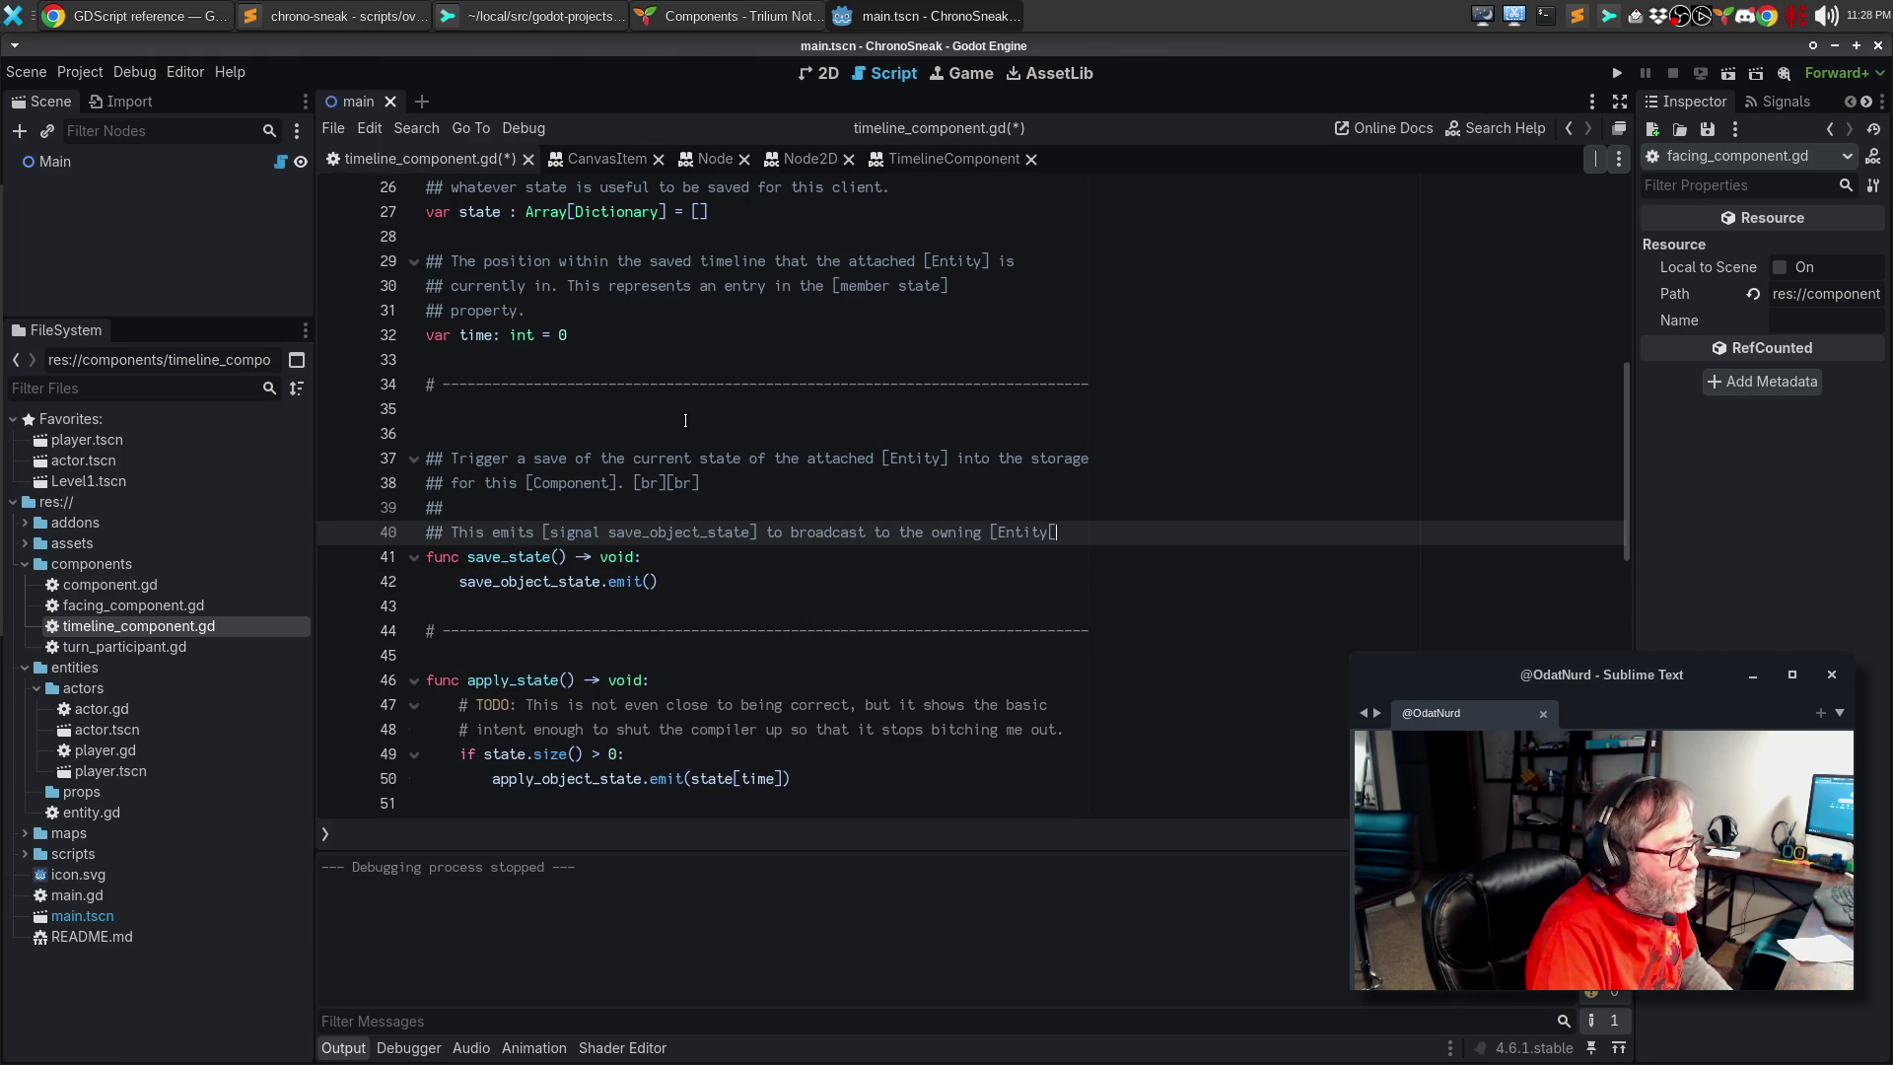
{"action": "key", "text": "Return"}
{"action": "type", "text": "that "}
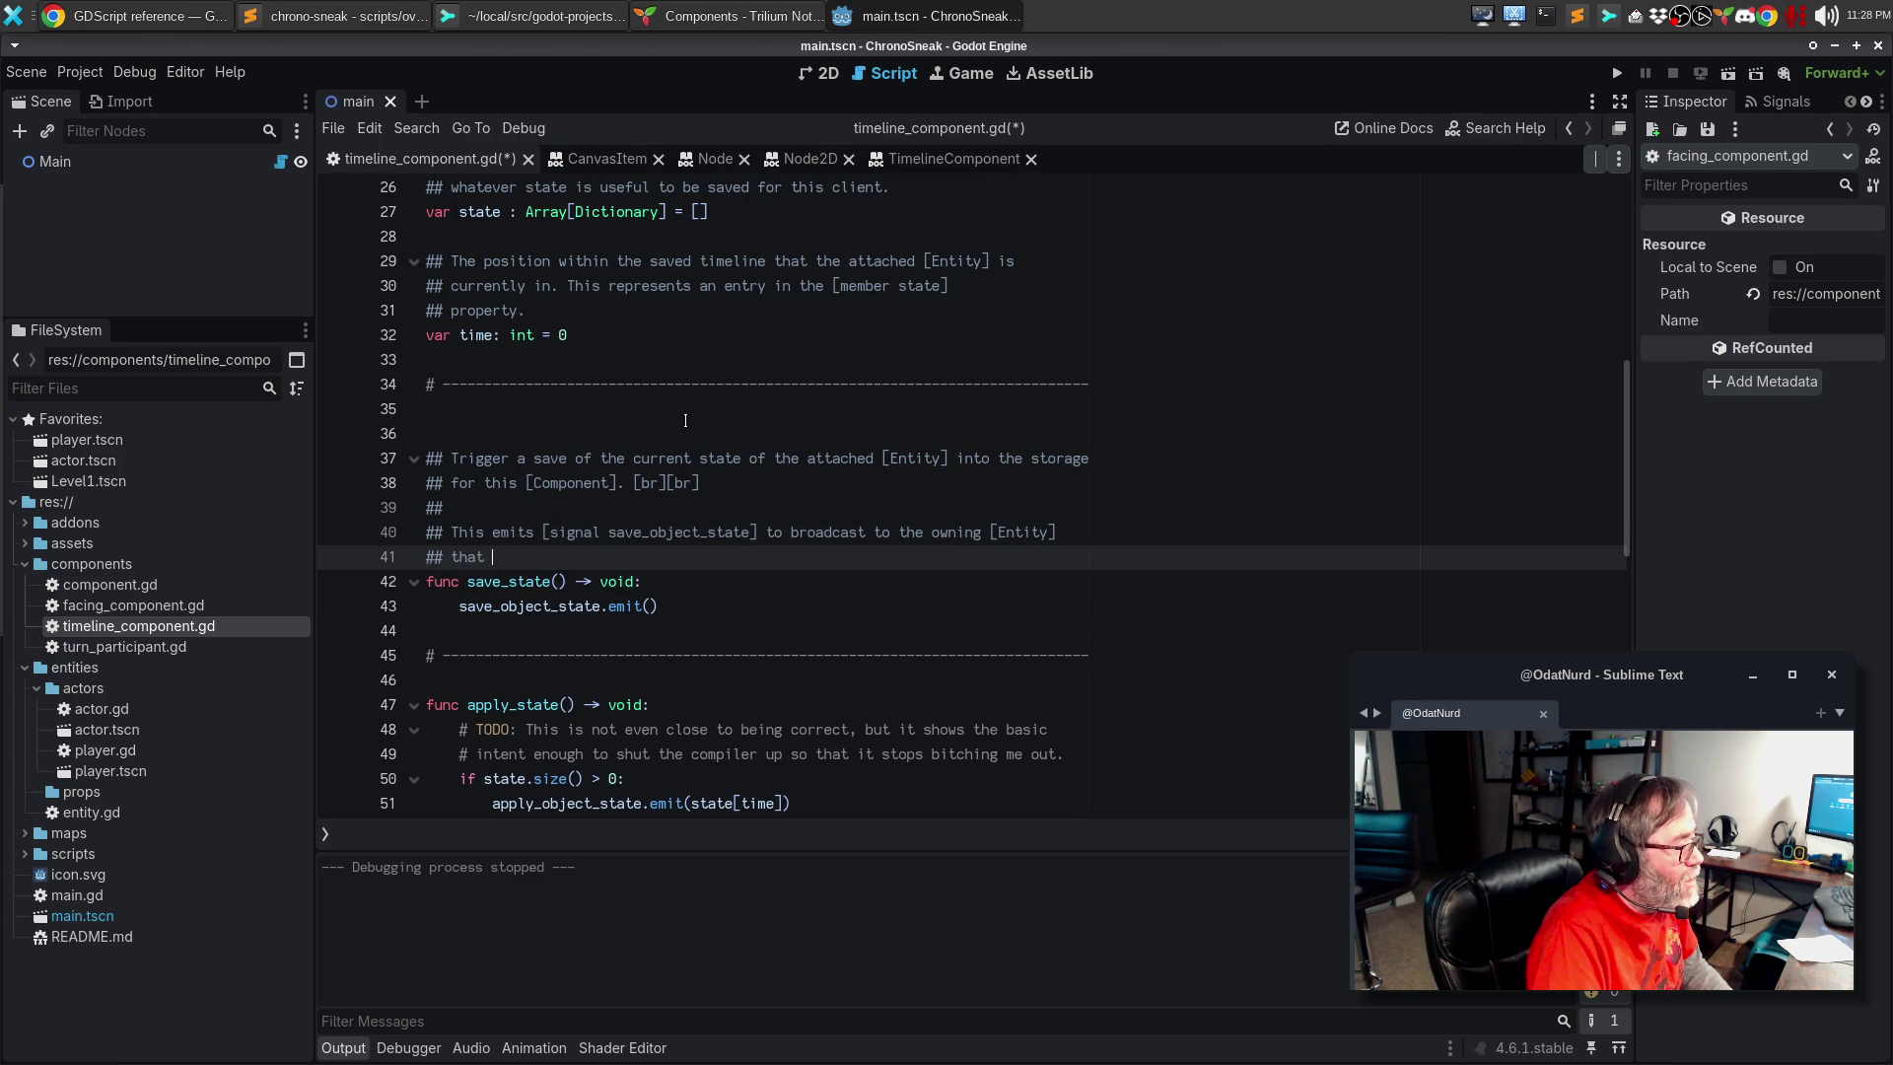
{"action": "type", "text": "it should save its state."}
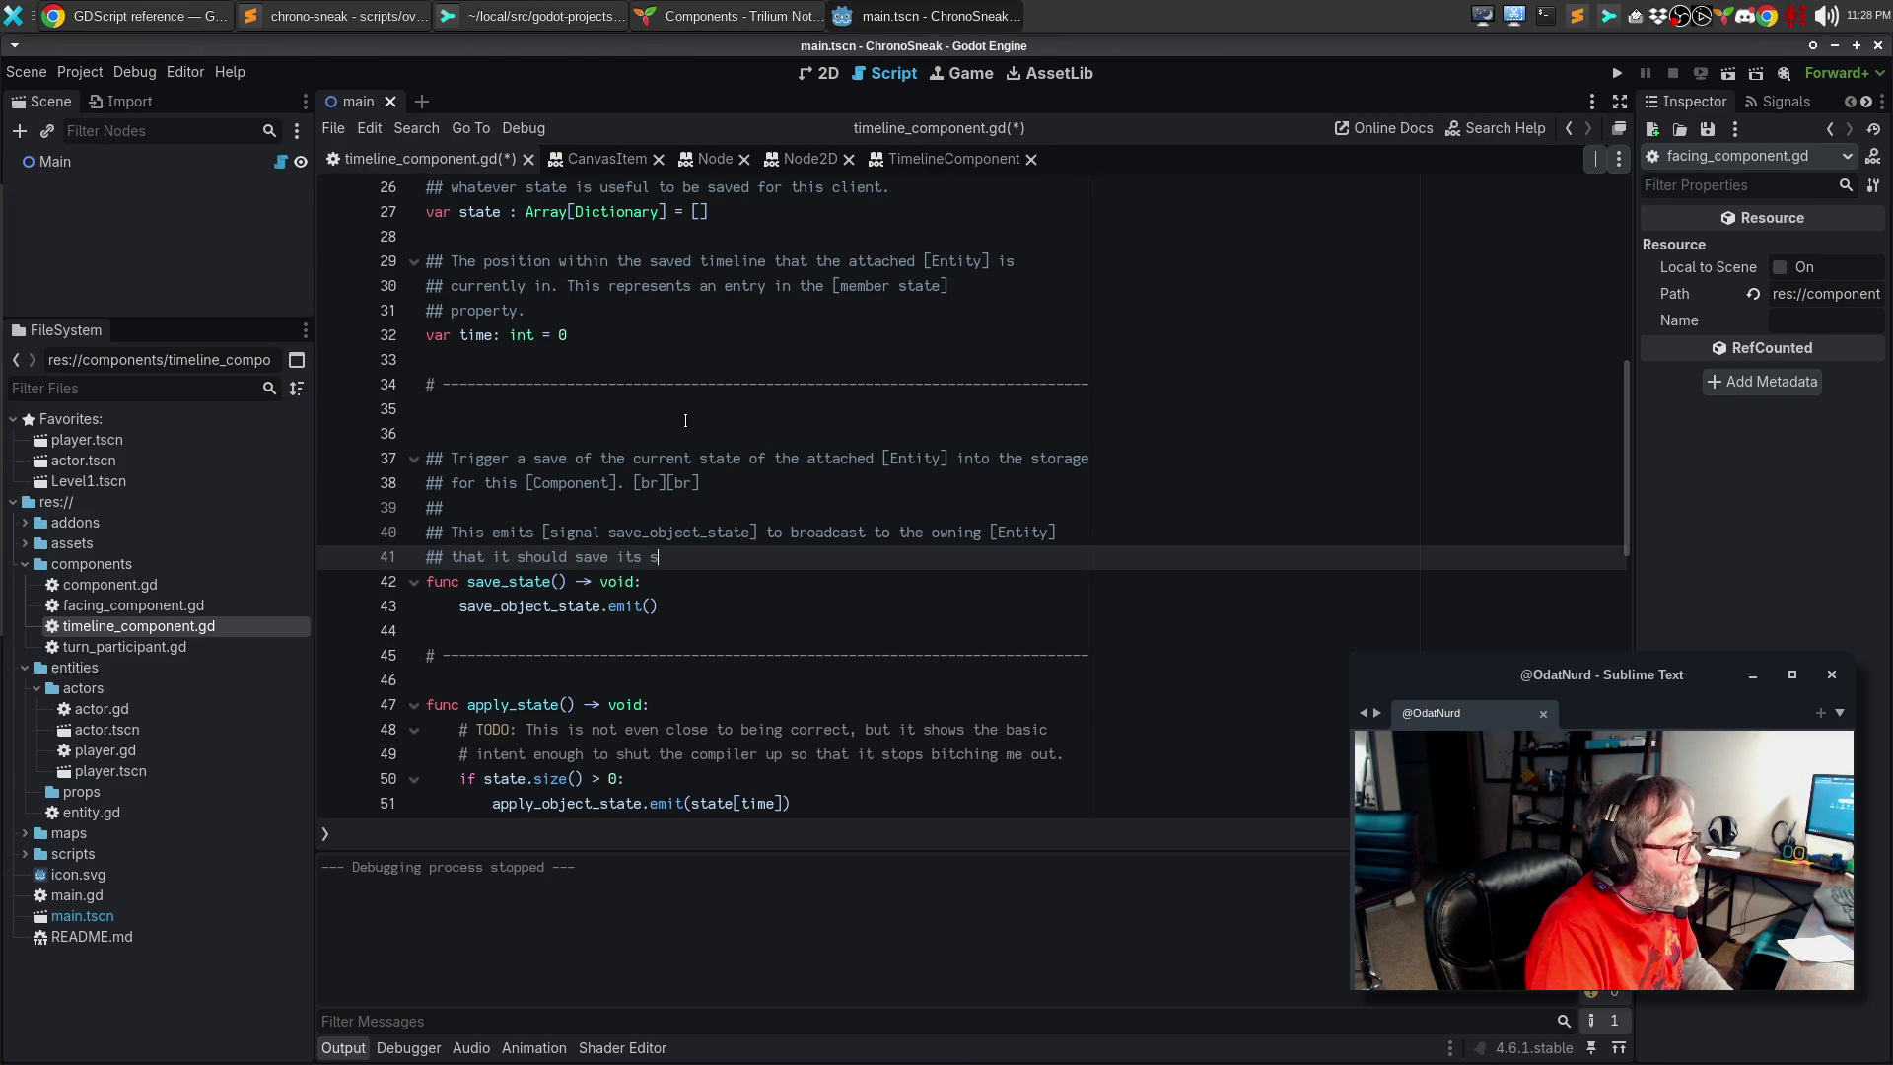
Step: Remove the extra blank line above the save_state() doc comment
{"action": "key", "text": "Up"}
{"action": "key", "text": "Up"}
{"action": "key", "text": "Up"}
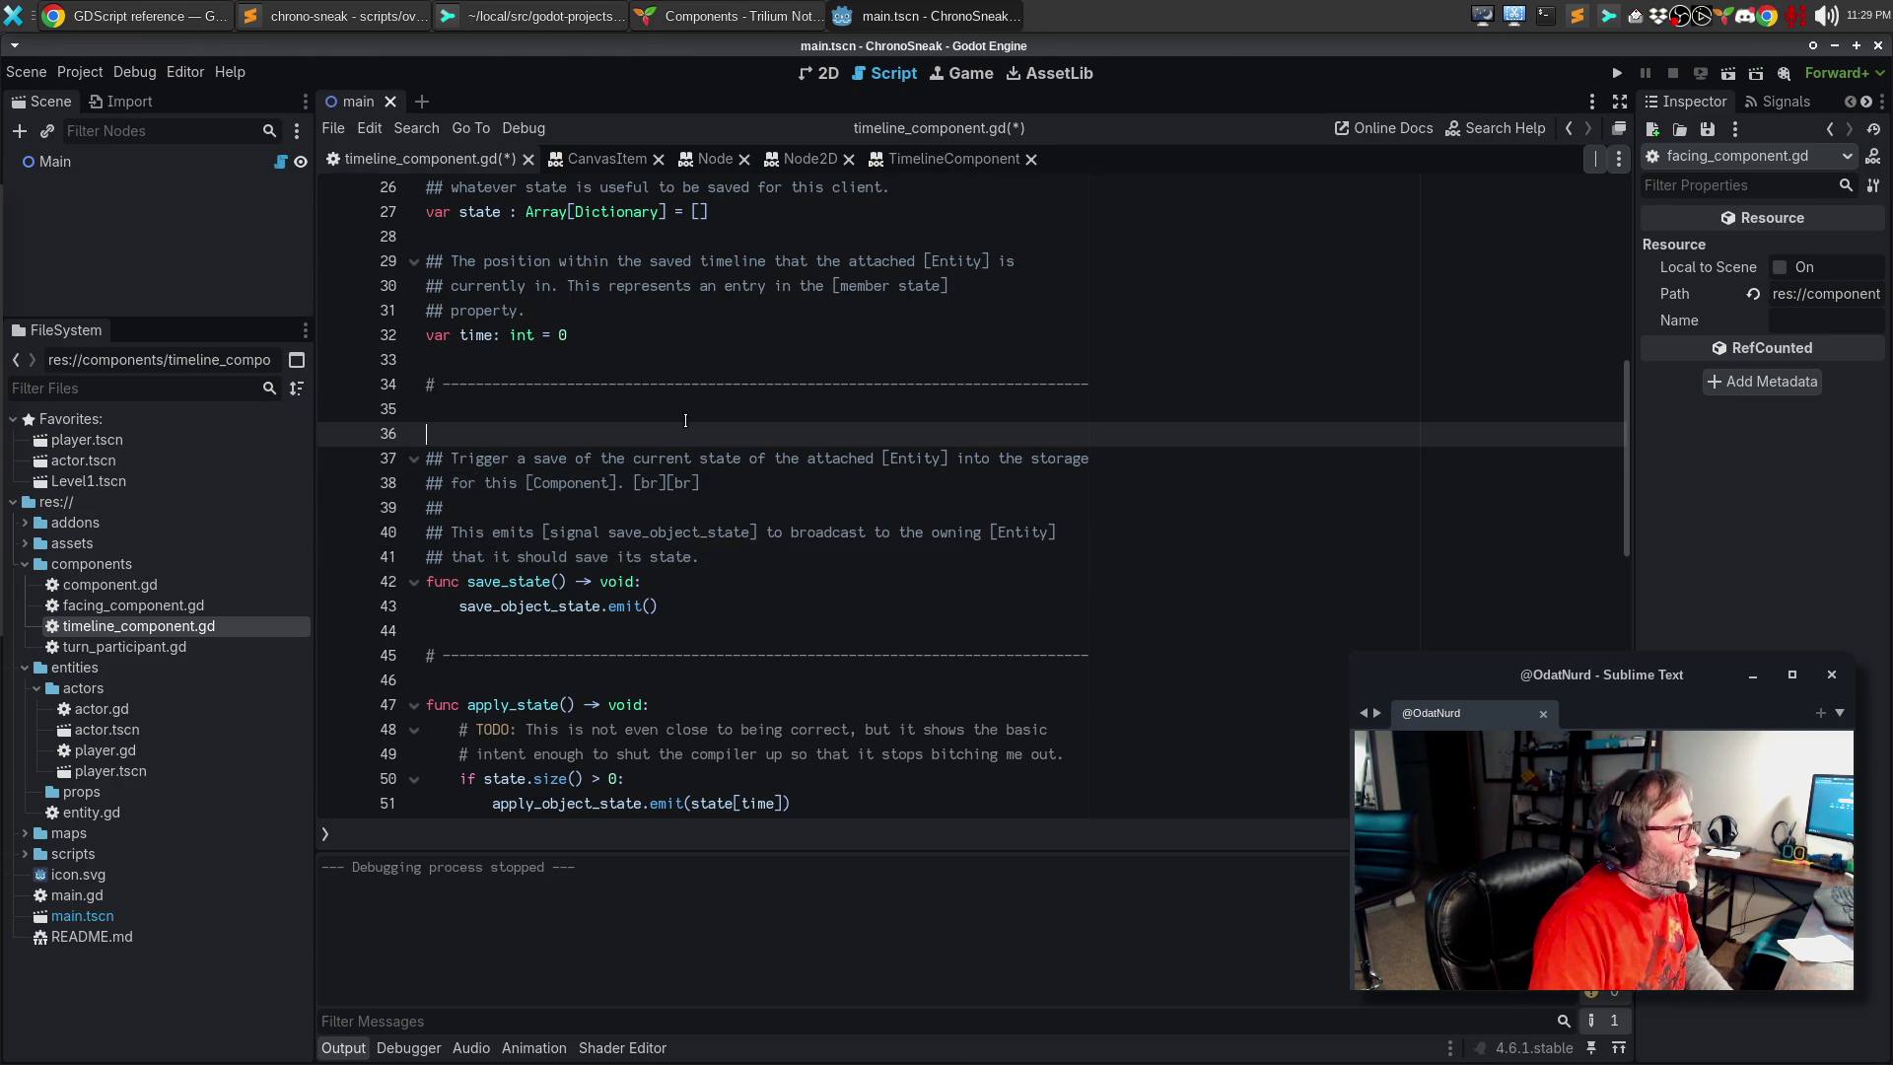
{"action": "key", "text": "BackSpace"}
{"action": "key", "text": "Down"}
{"action": "key", "text": "End"}
Step: Scroll through the rest of timeline_component.gd and go to the apply_state() declaration
{"action": "key", "text": "Down"}
{"action": "key", "text": "Down"}
{"action": "key", "text": "Down"}
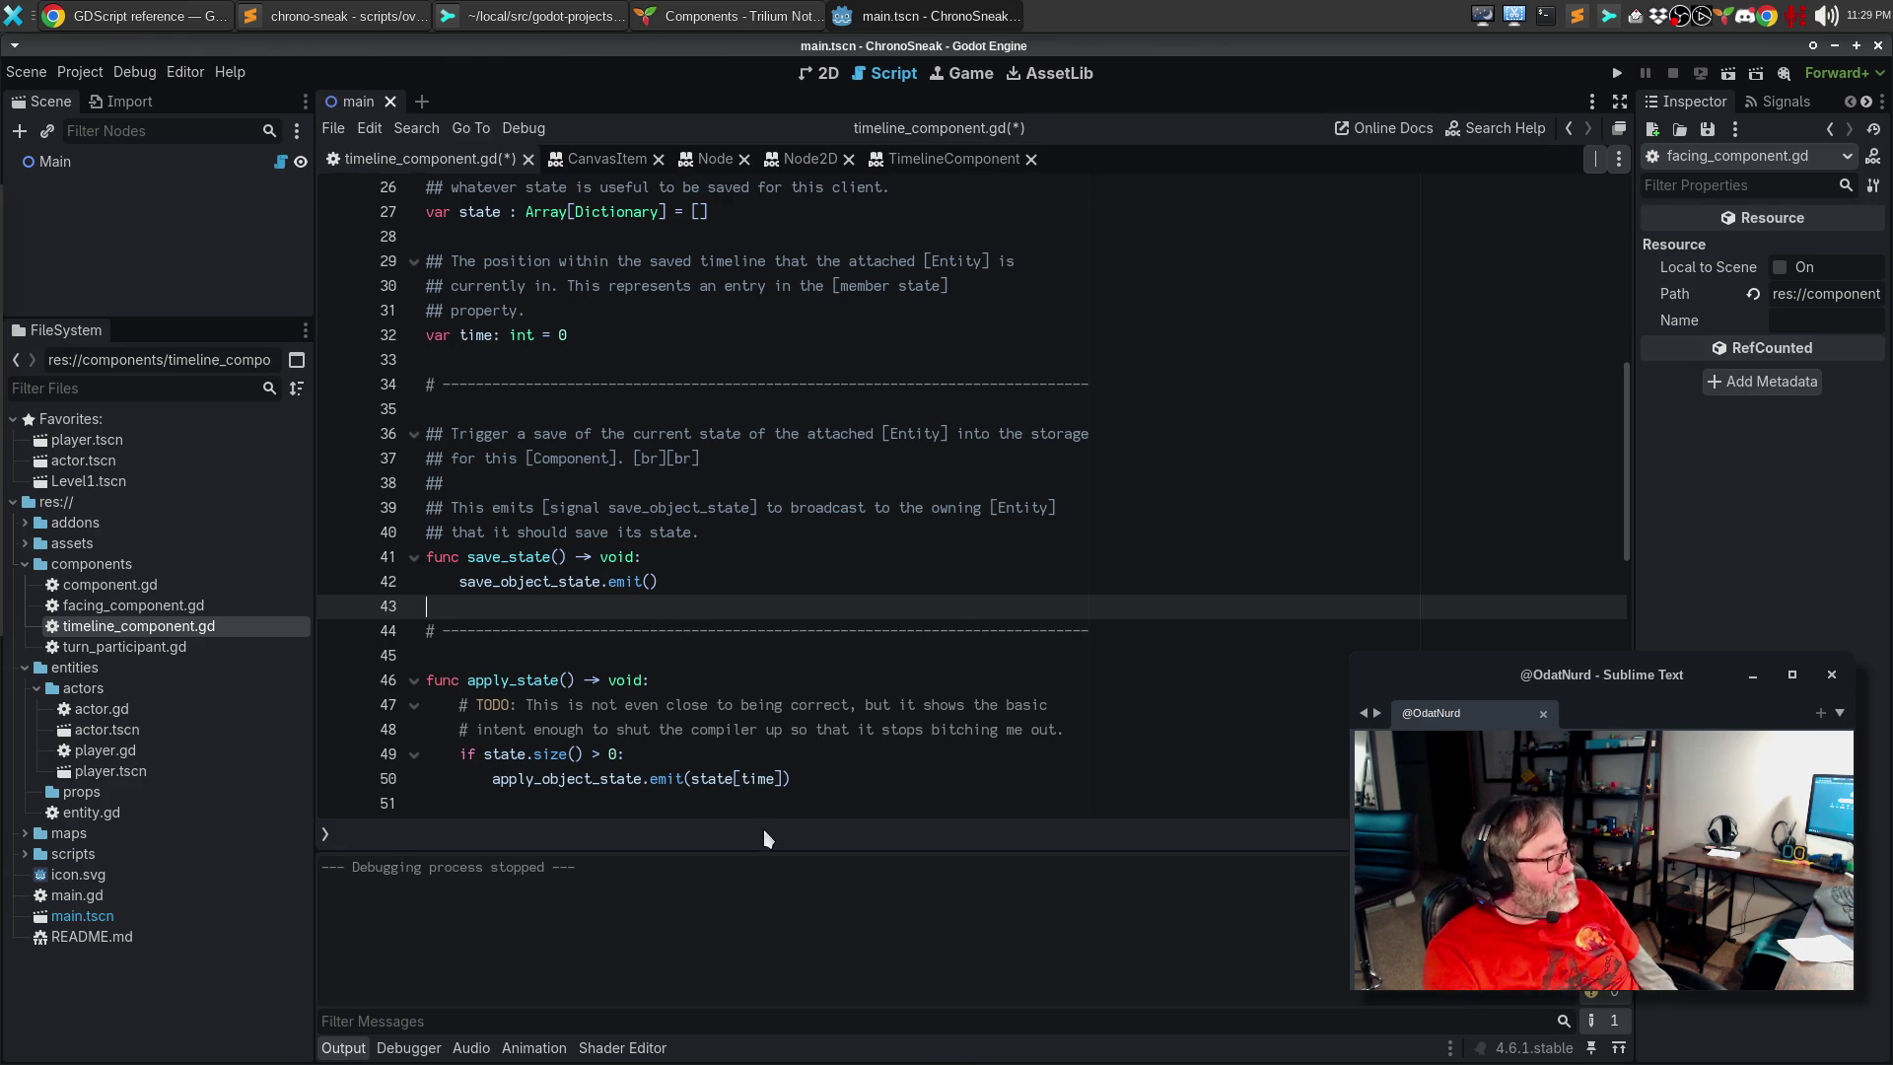
{"action": "scroll", "coordinate": [621, 619], "scroll_direction": "down", "scroll_amount": 3}
{"action": "scroll", "coordinate": [646, 565], "scroll_direction": "down", "scroll_amount": 2}
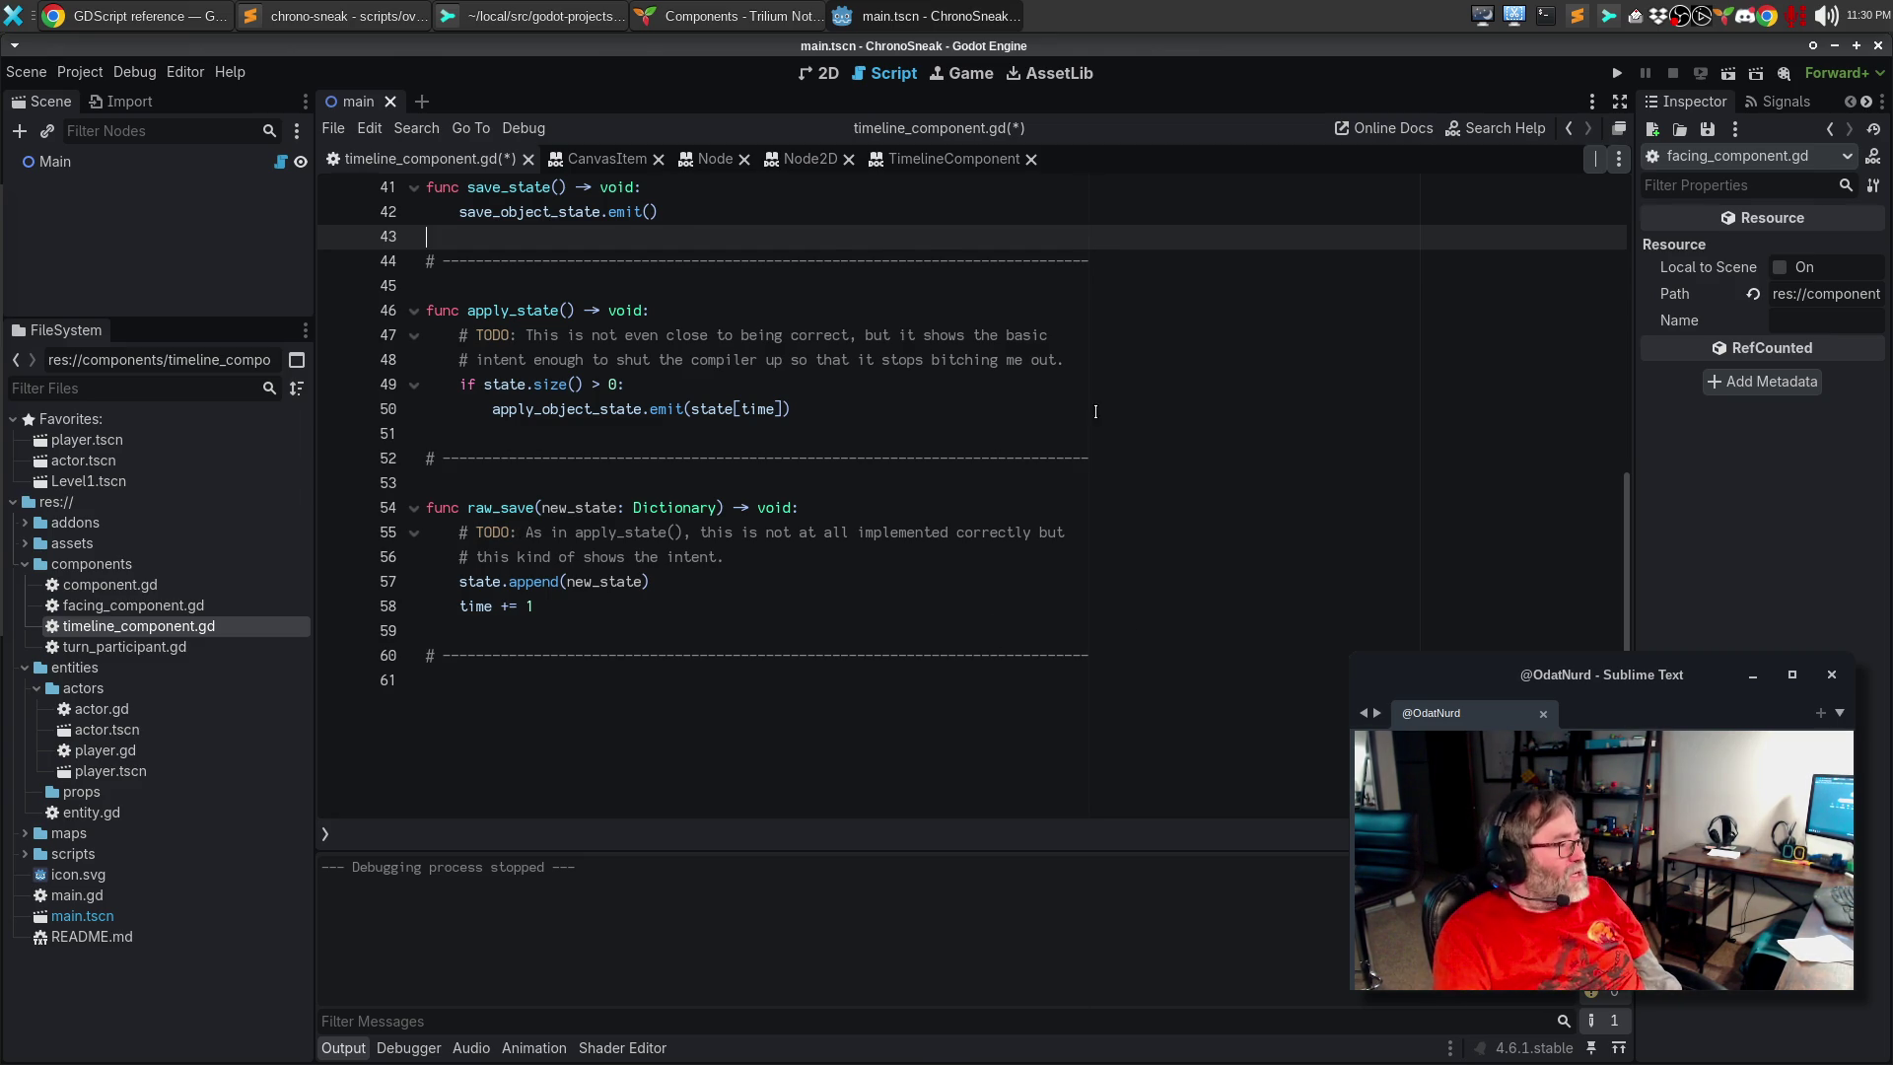
{"action": "scroll", "coordinate": [618, 521], "scroll_direction": "up", "scroll_amount": 3}
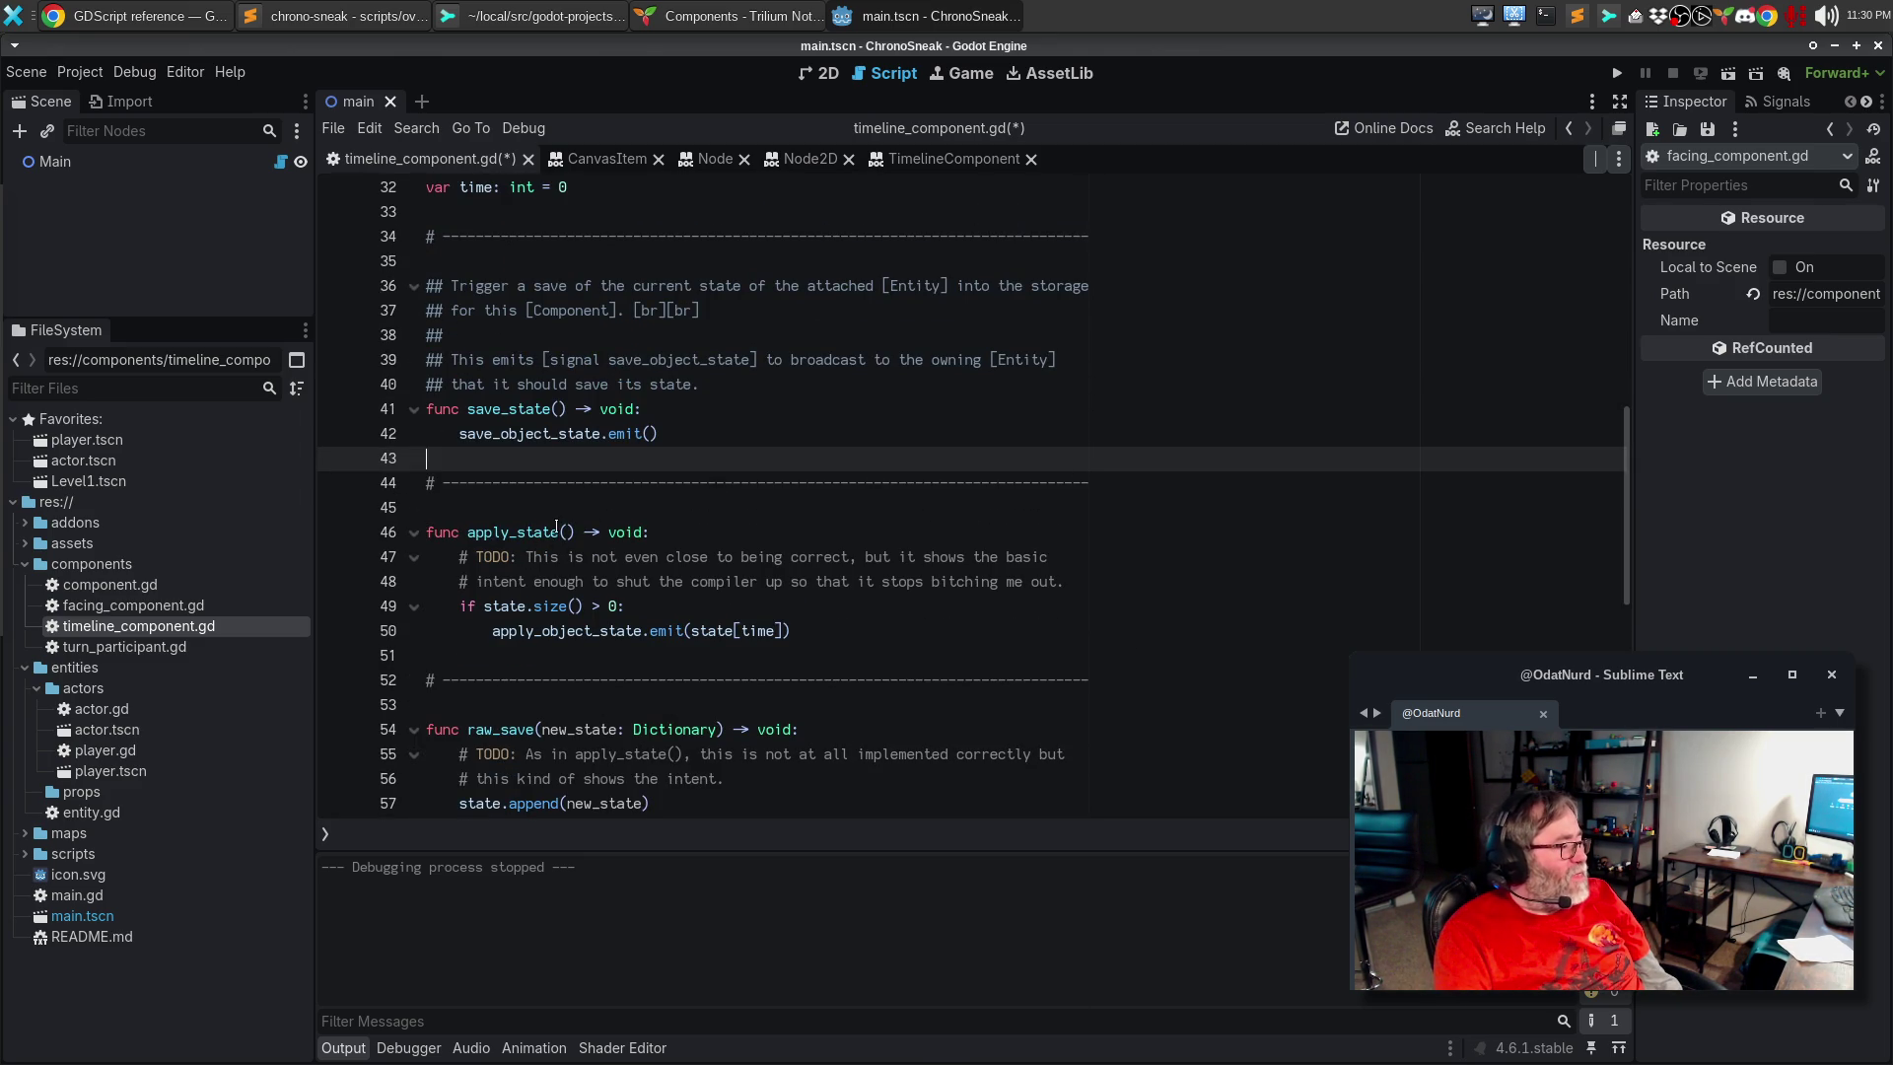
{"action": "left_click", "coordinate": [568, 532]}
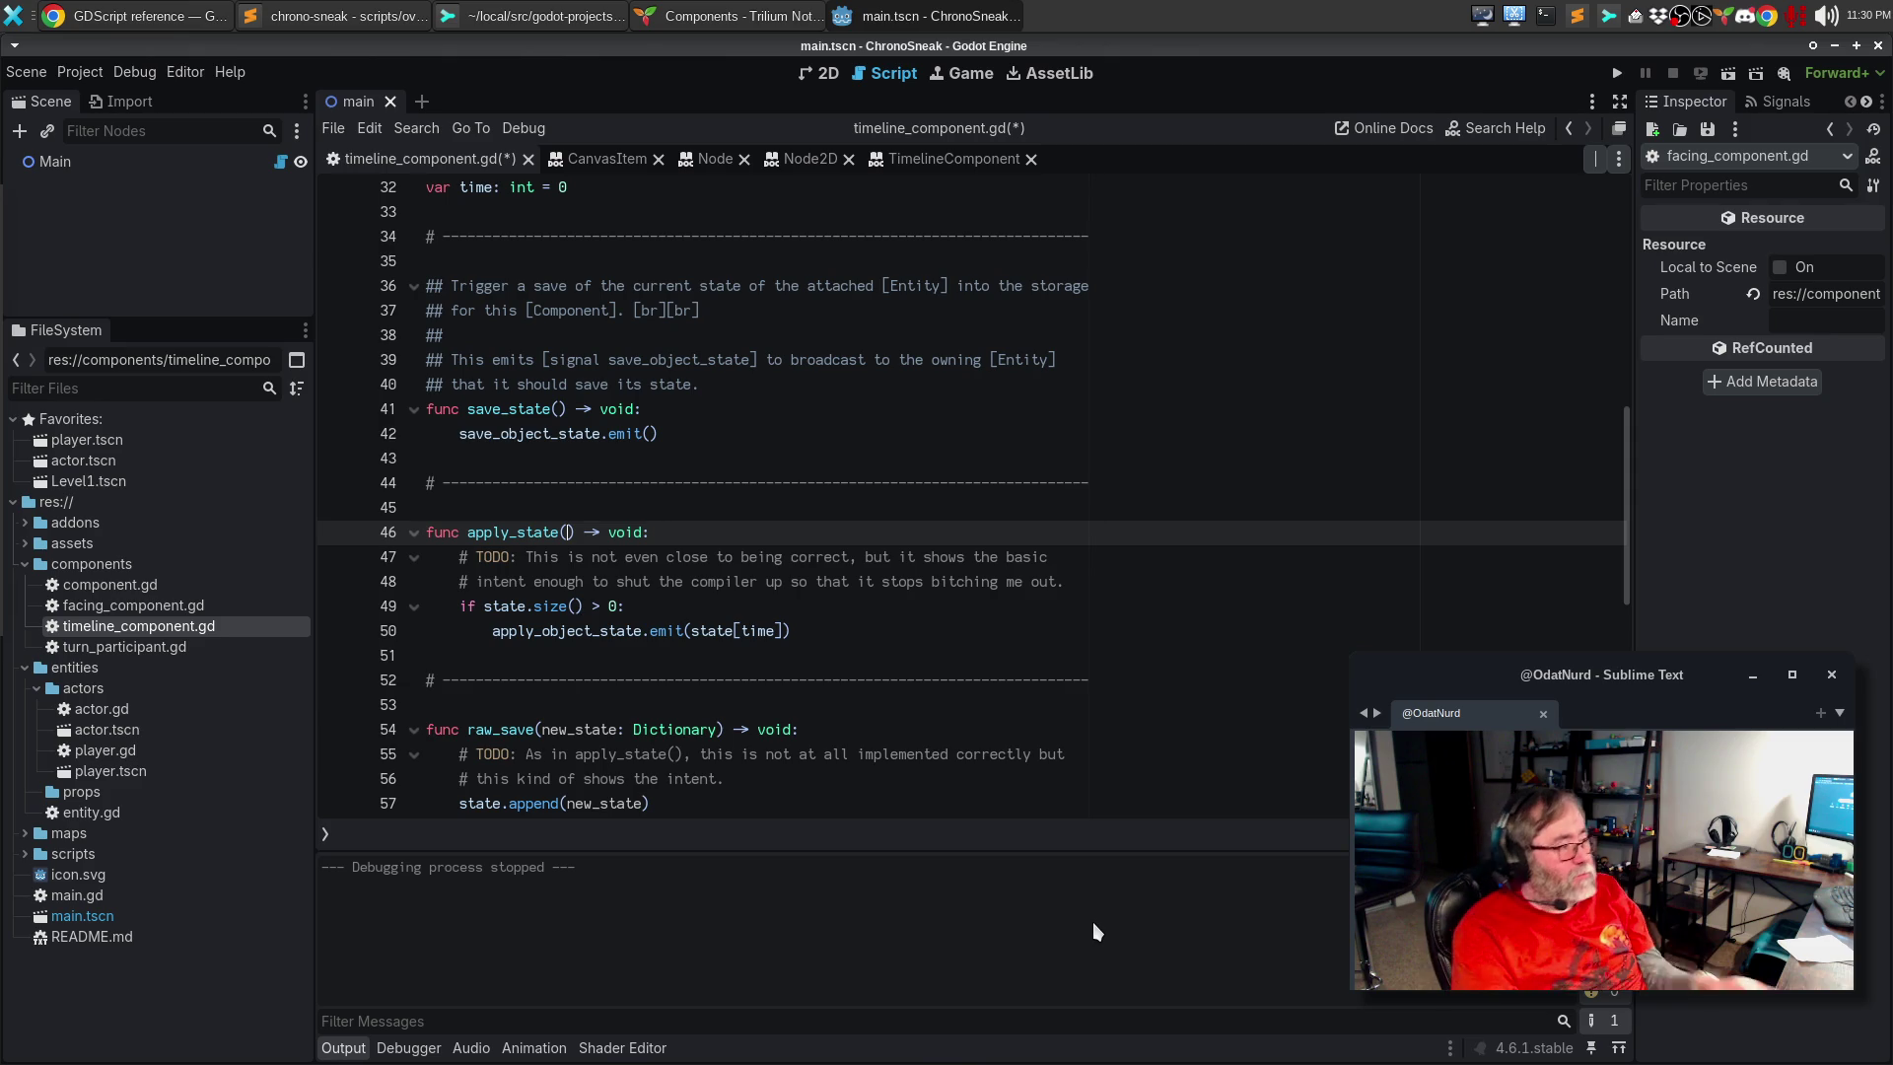
Step: Document apply_state() as 'Trigger a load of previously saved state from the attached [Entity] from the internal [member state] storage in this [Component].'
{"action": "key", "text": "ctrl+shift+Return"}
{"action": "type", "text": "## T"}
{"action": "type", "text": "rigger a reload"}
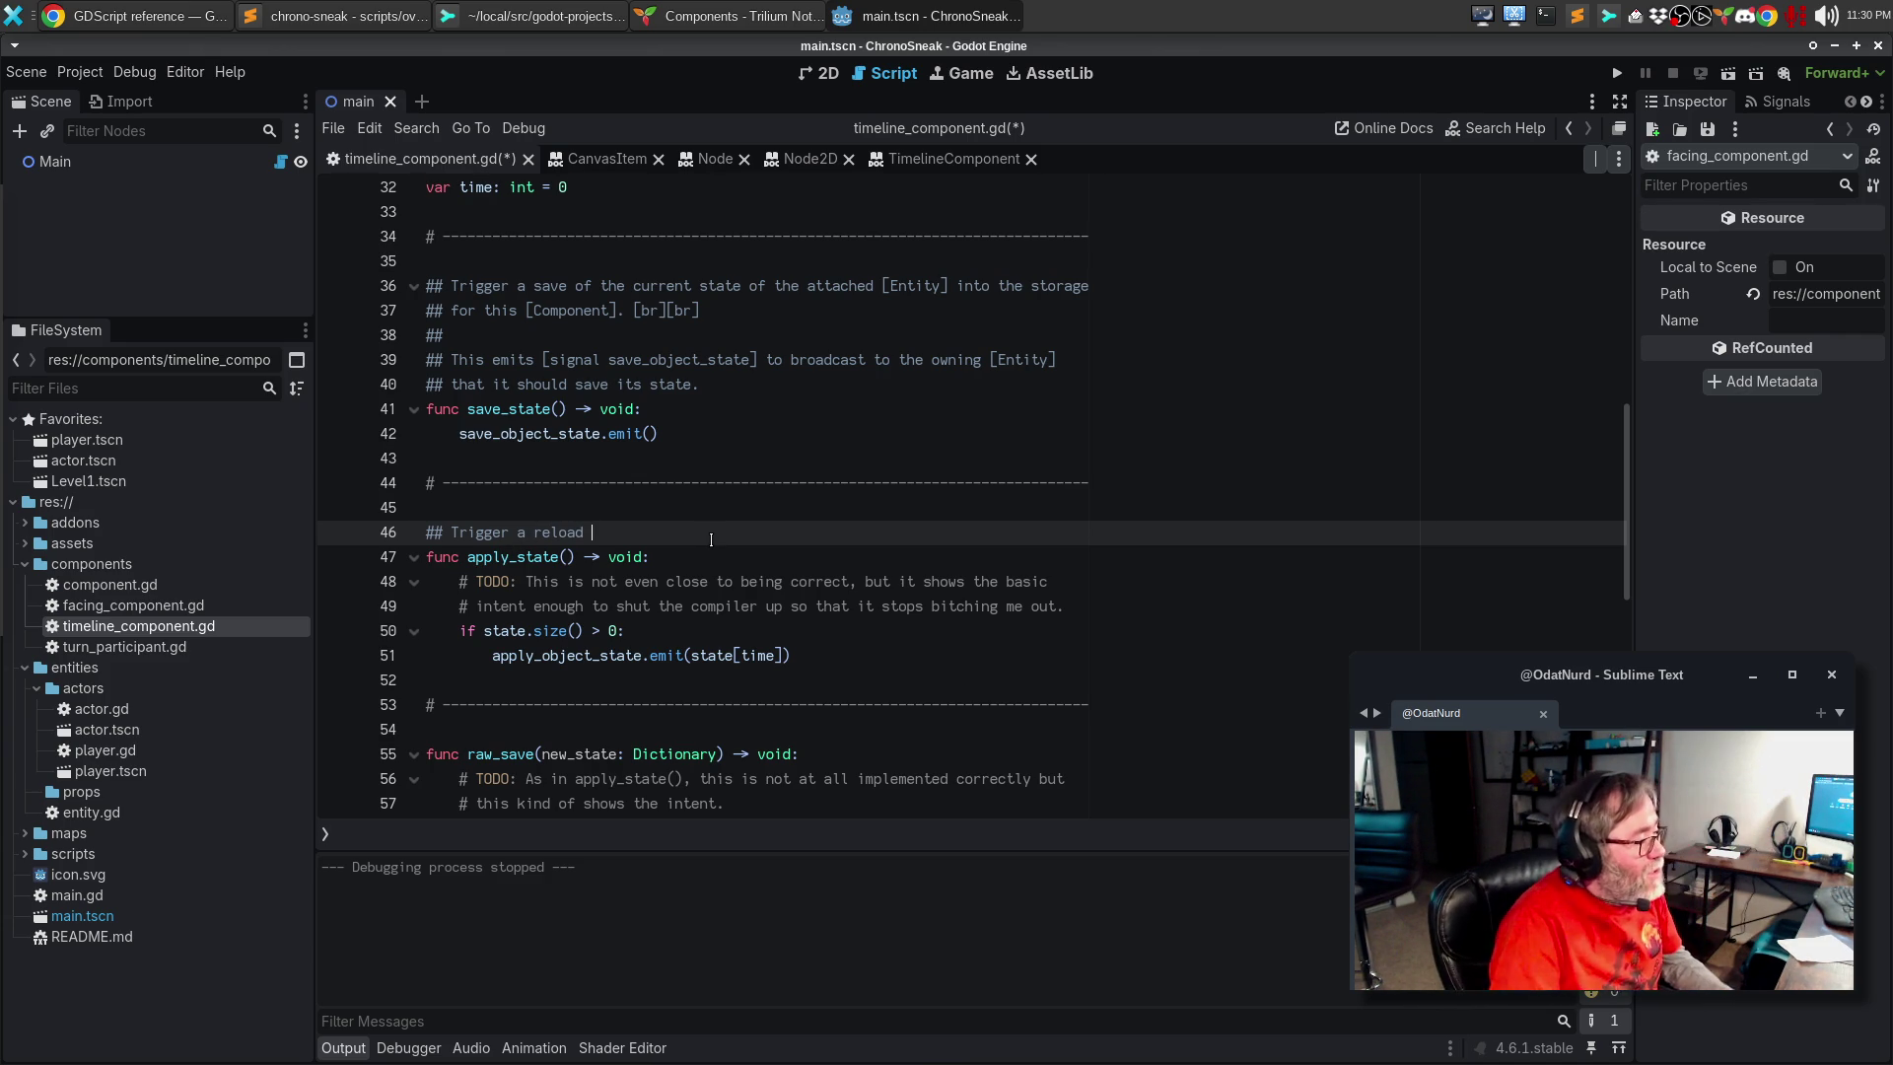
{"action": "key", "text": "ctrl+BackSpace"}
{"action": "type", "text": "load of s"}
{"action": "key", "text": "BackSpace"}
{"action": "type", "text": "previously saved state "}
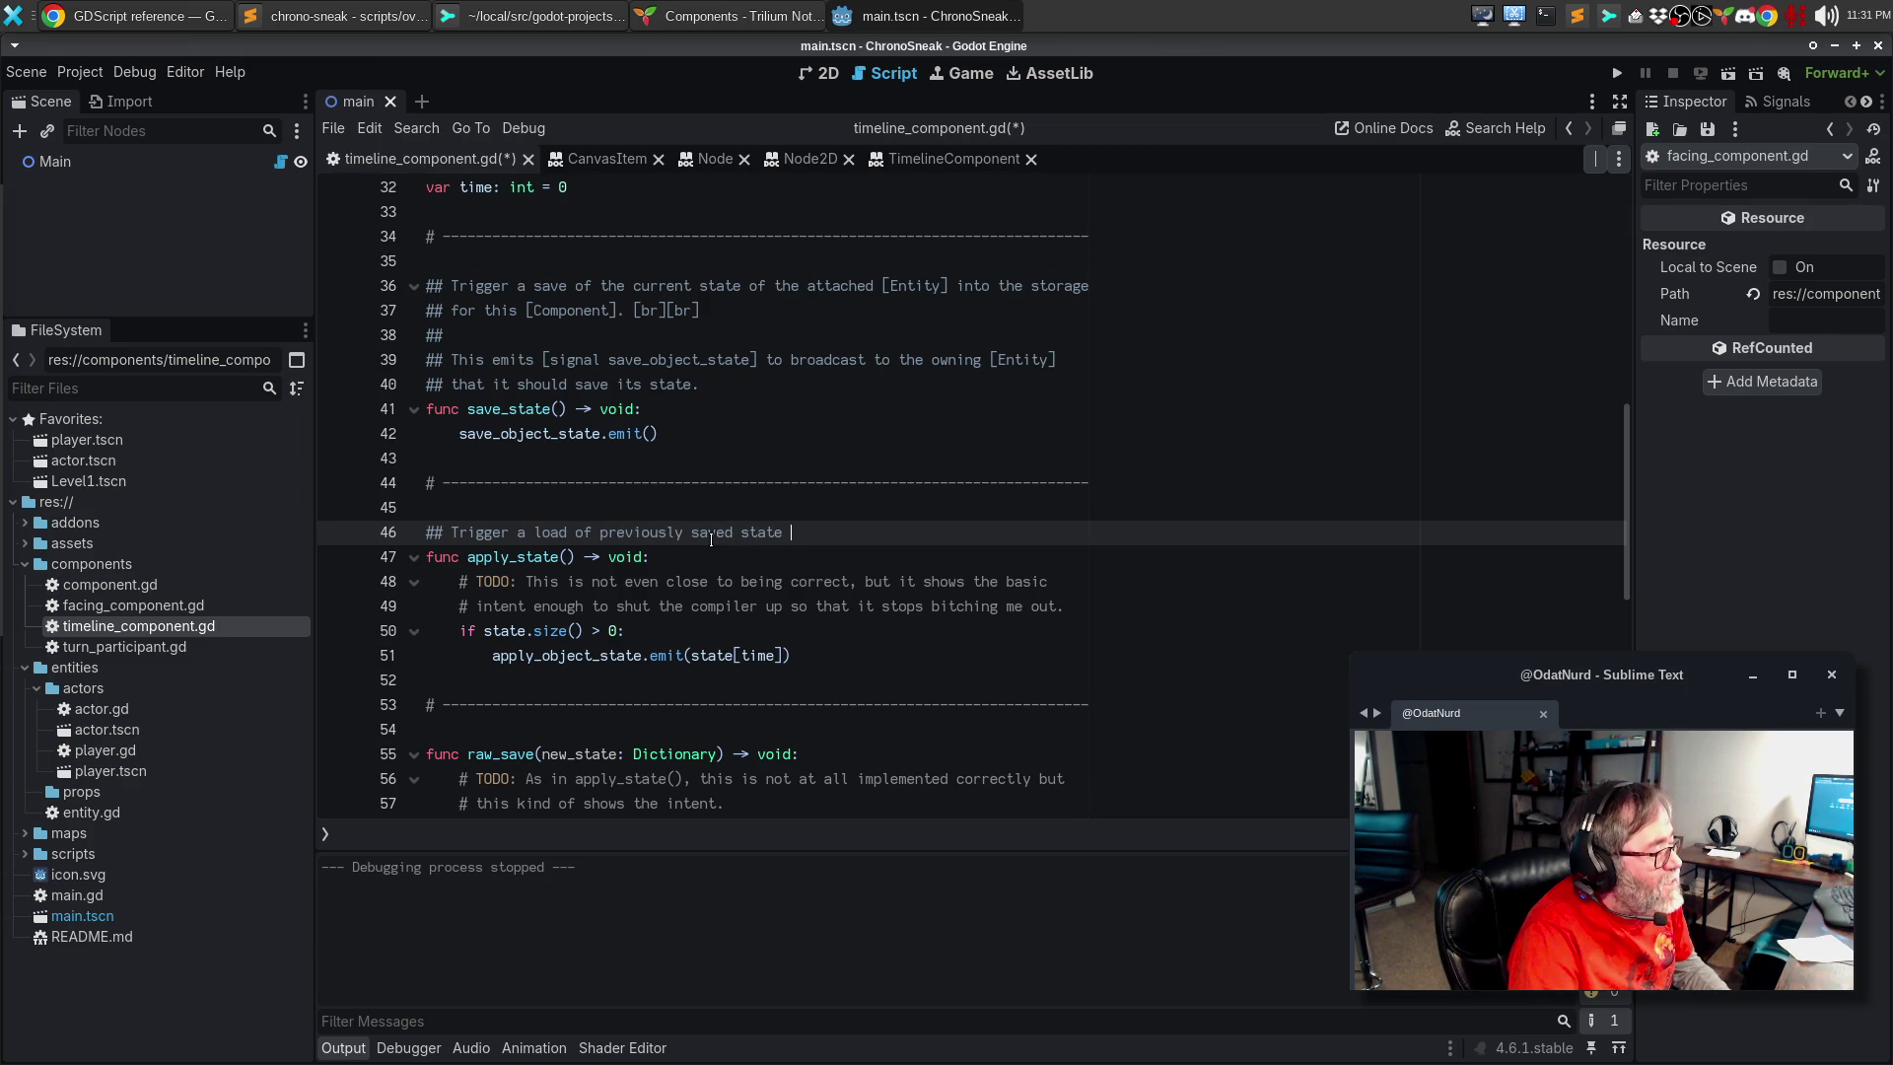
{"action": "type", "text": "from the attached"}
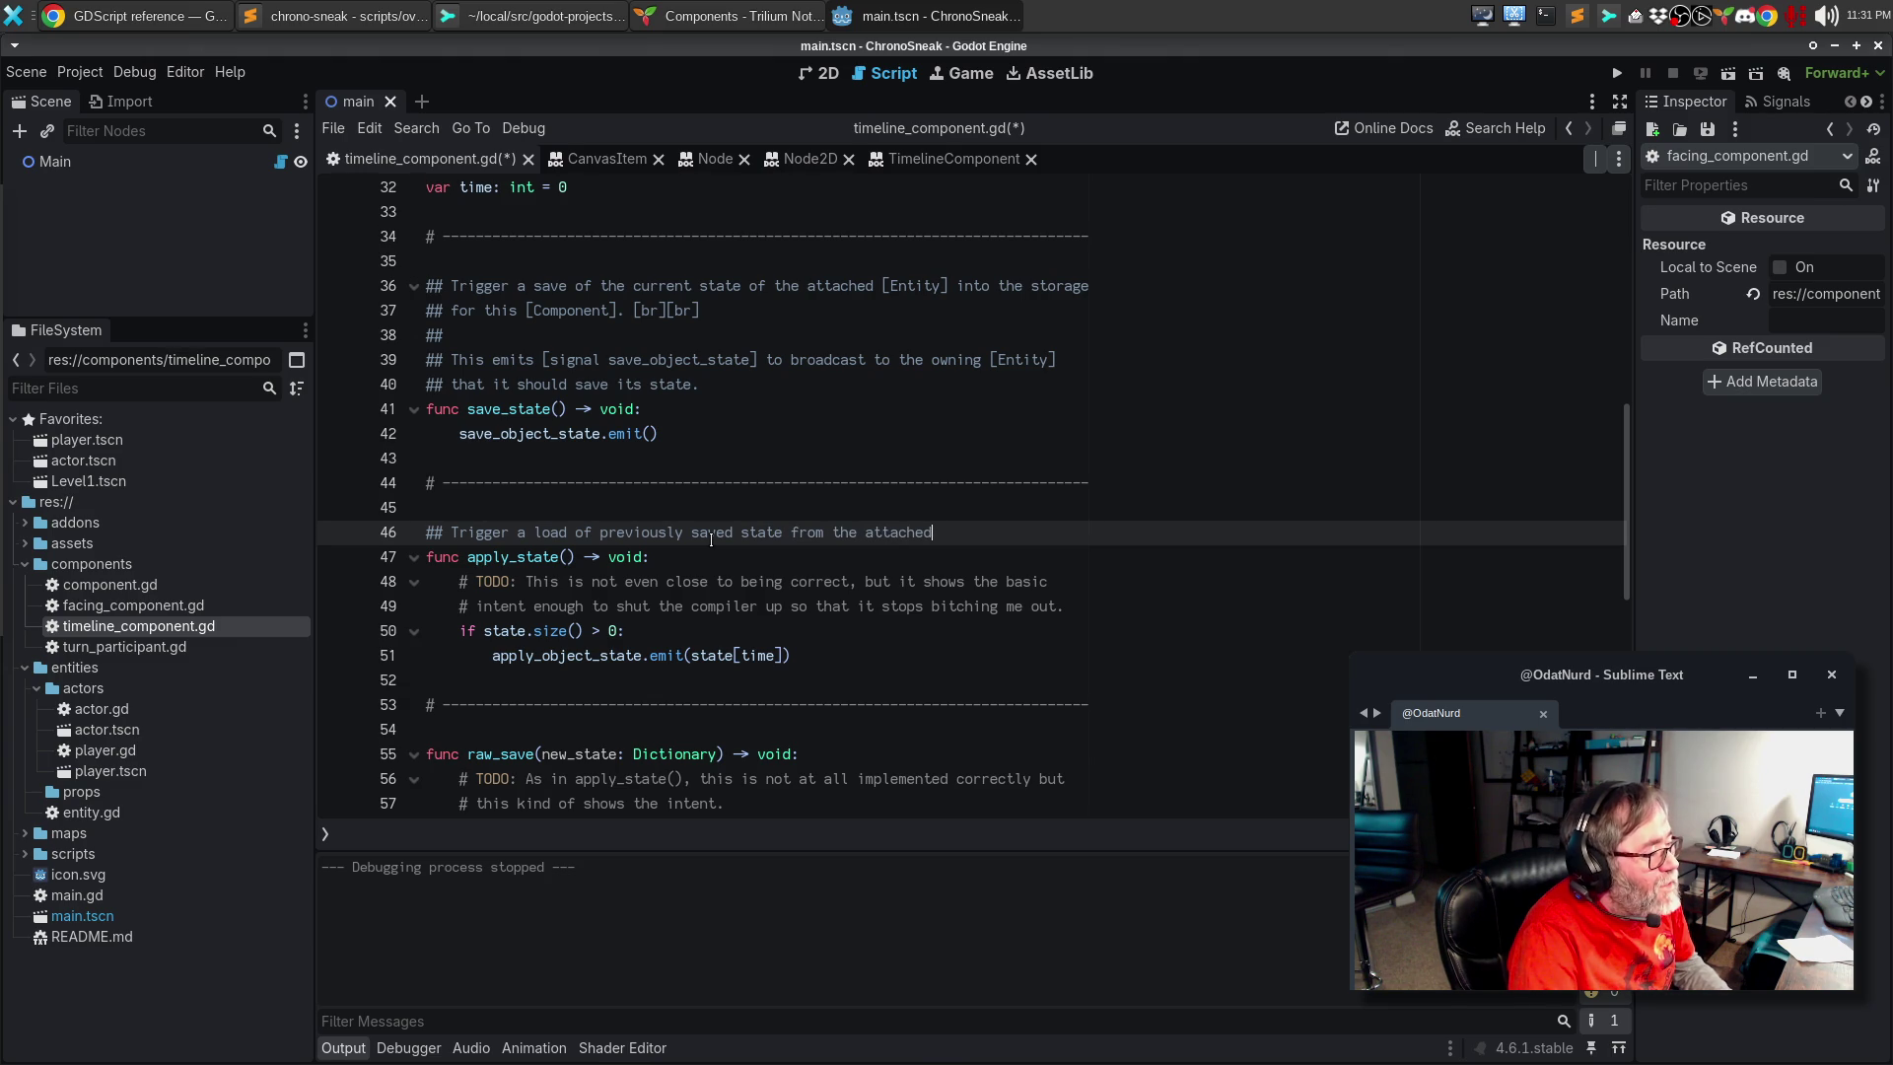
{"action": "type", "text": " [Entity] "}
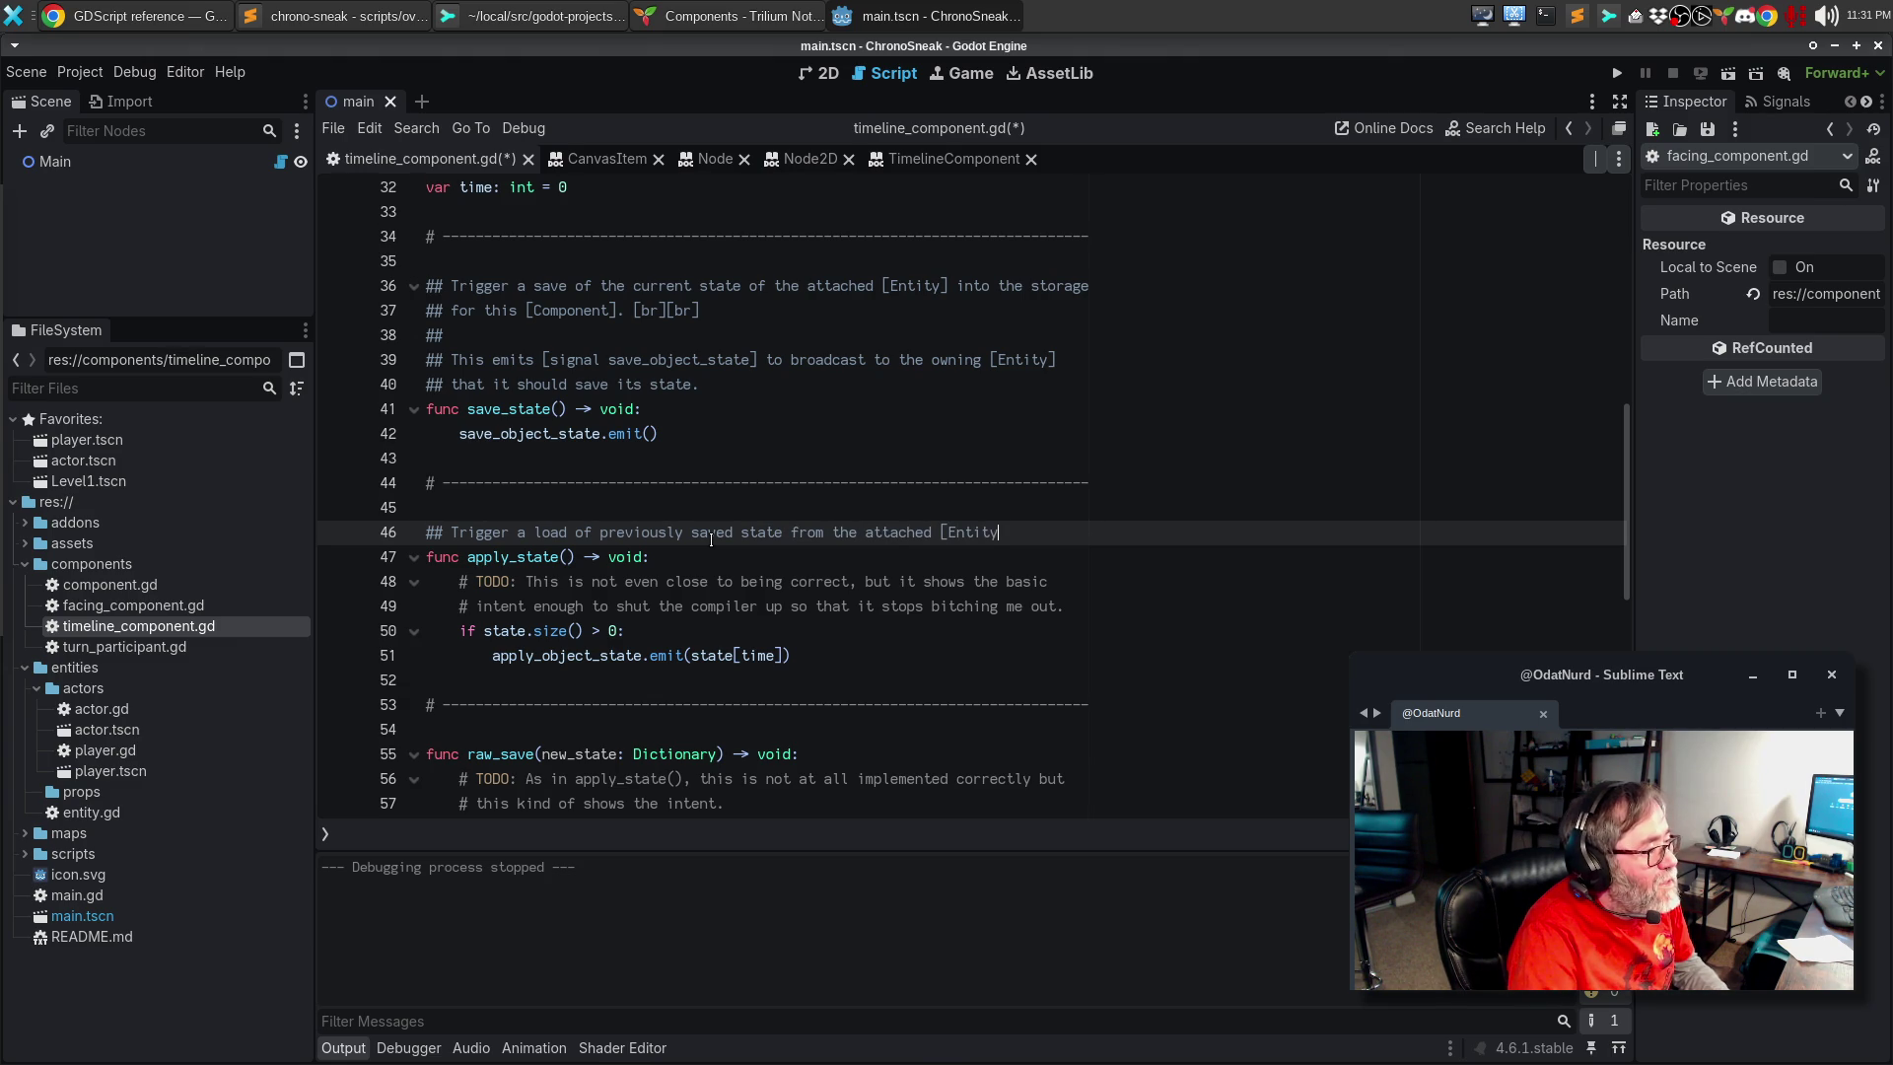
{"action": "type", "text": "from the"}
{"action": "key", "text": "Return"}
{"action": "type", "text": "internal "}
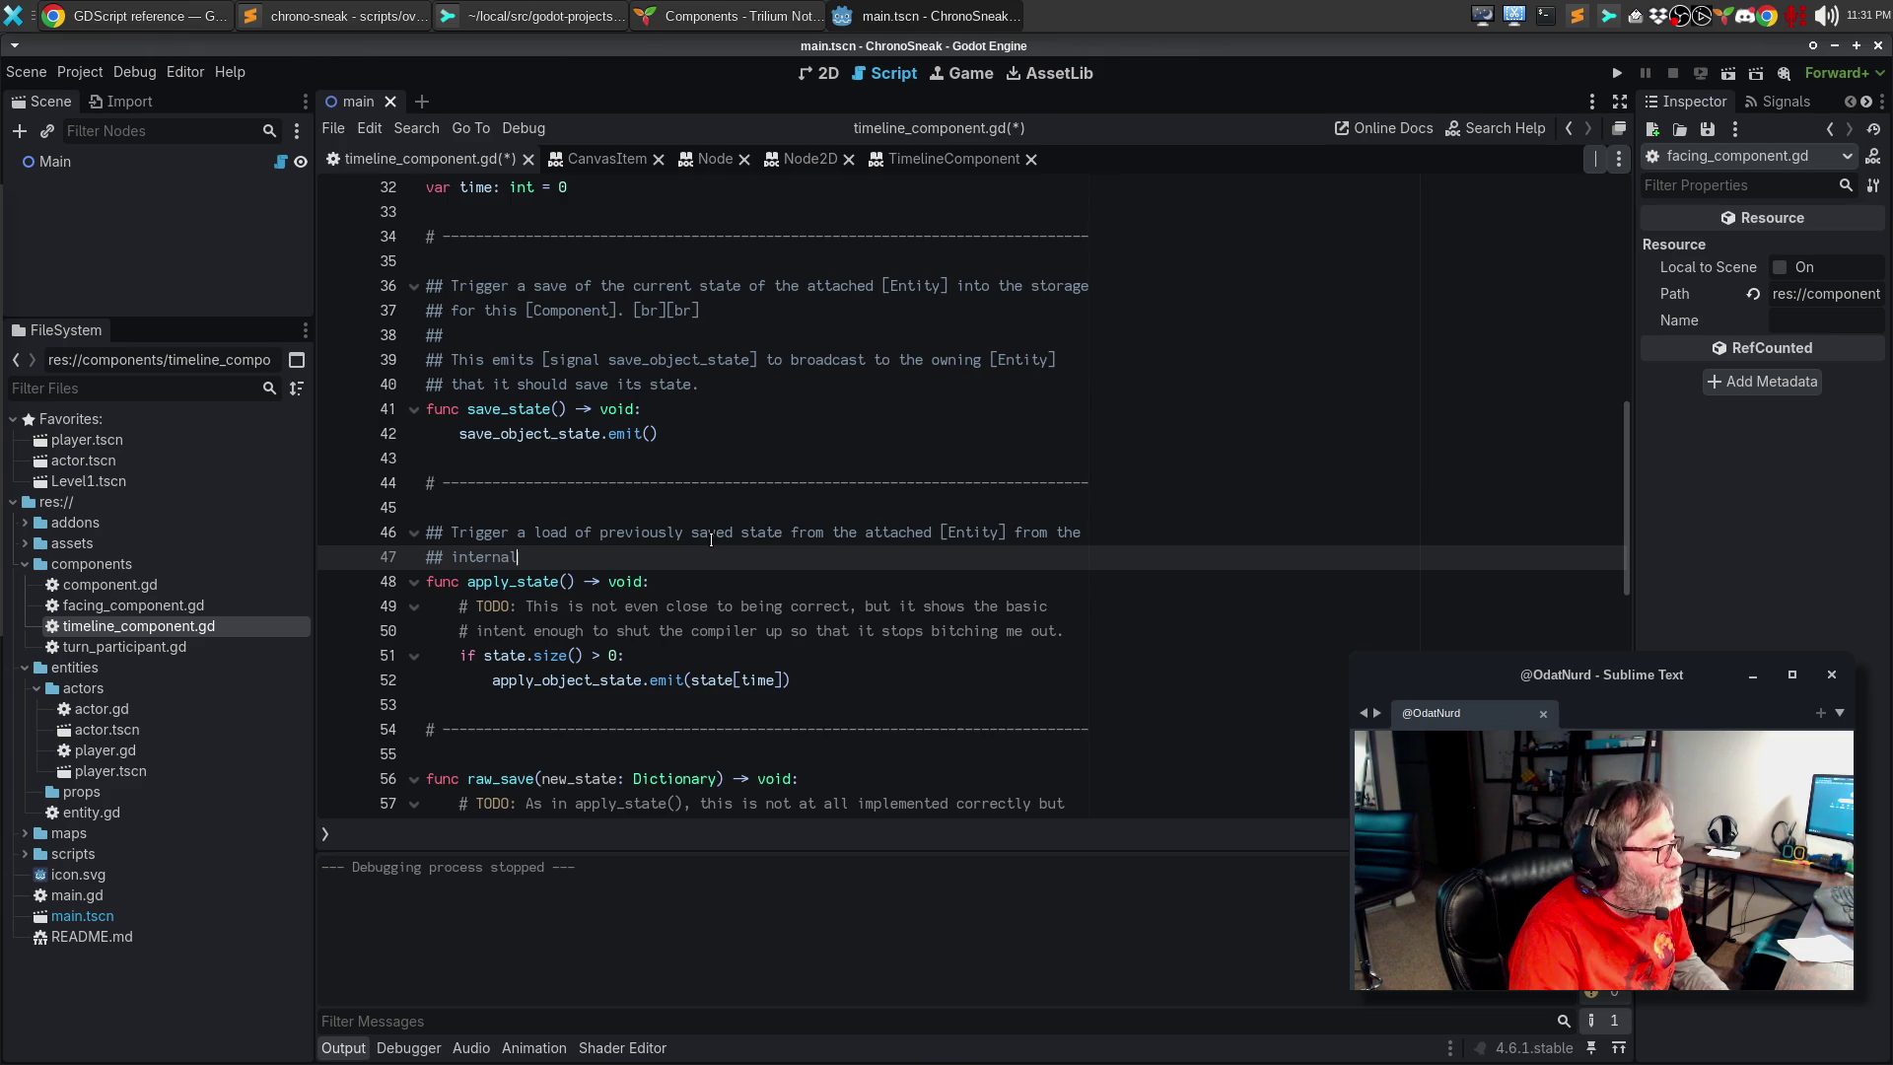
{"action": "type", "text": "[member state"}
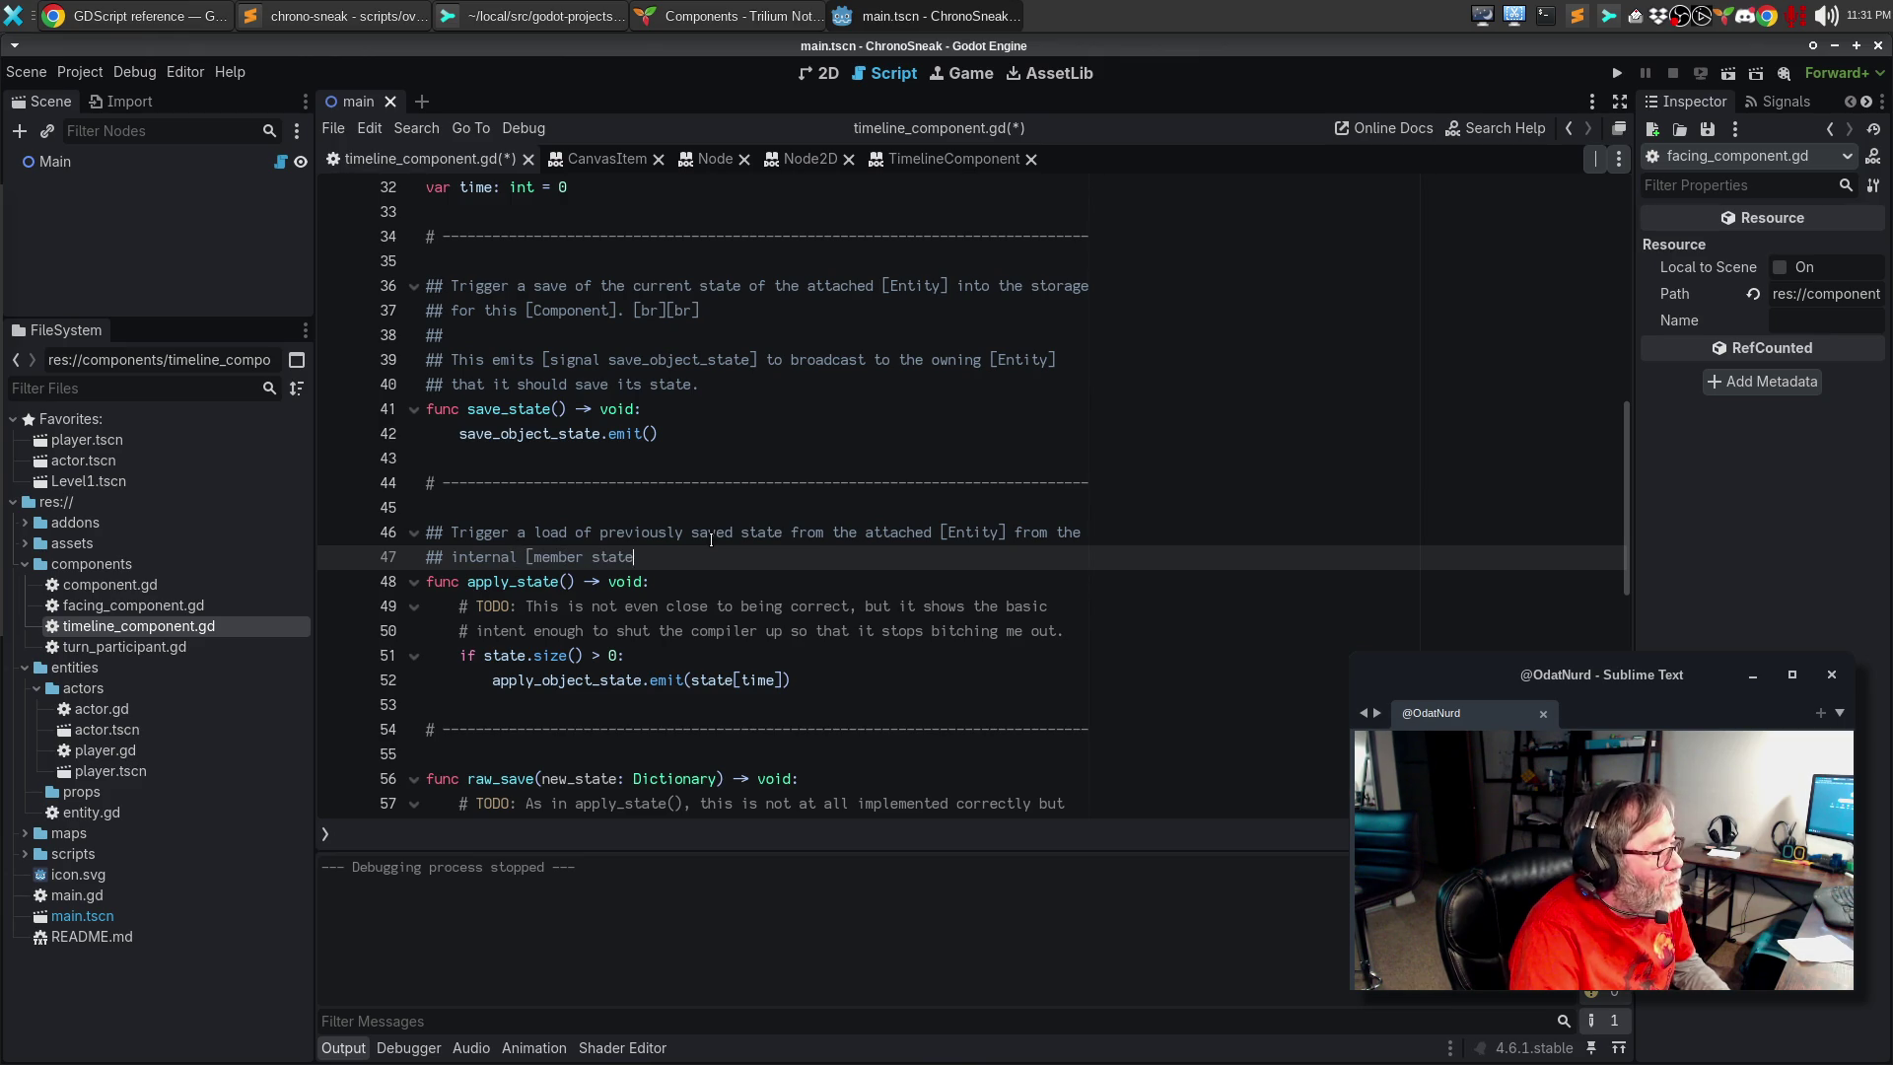
{"action": "type", "text": "] storage i"}
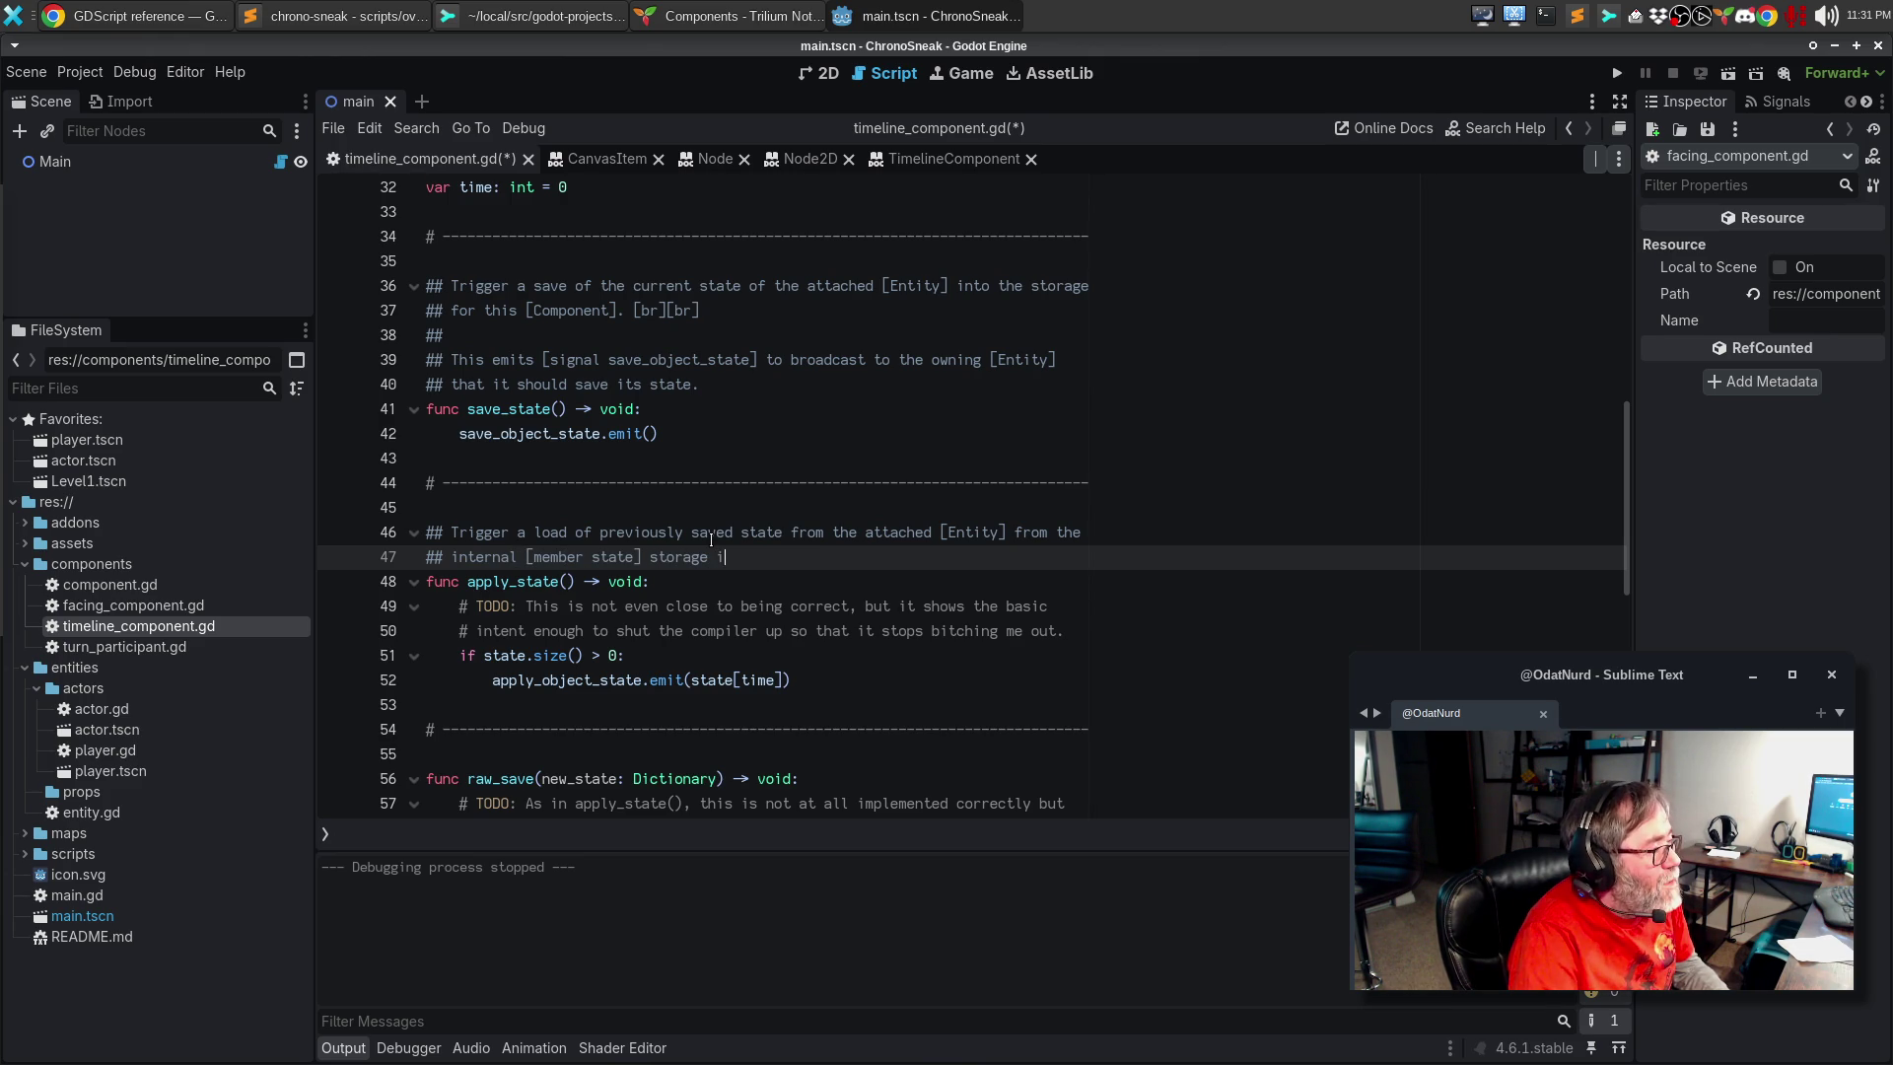
{"action": "type", "text": "n this [Compo"}
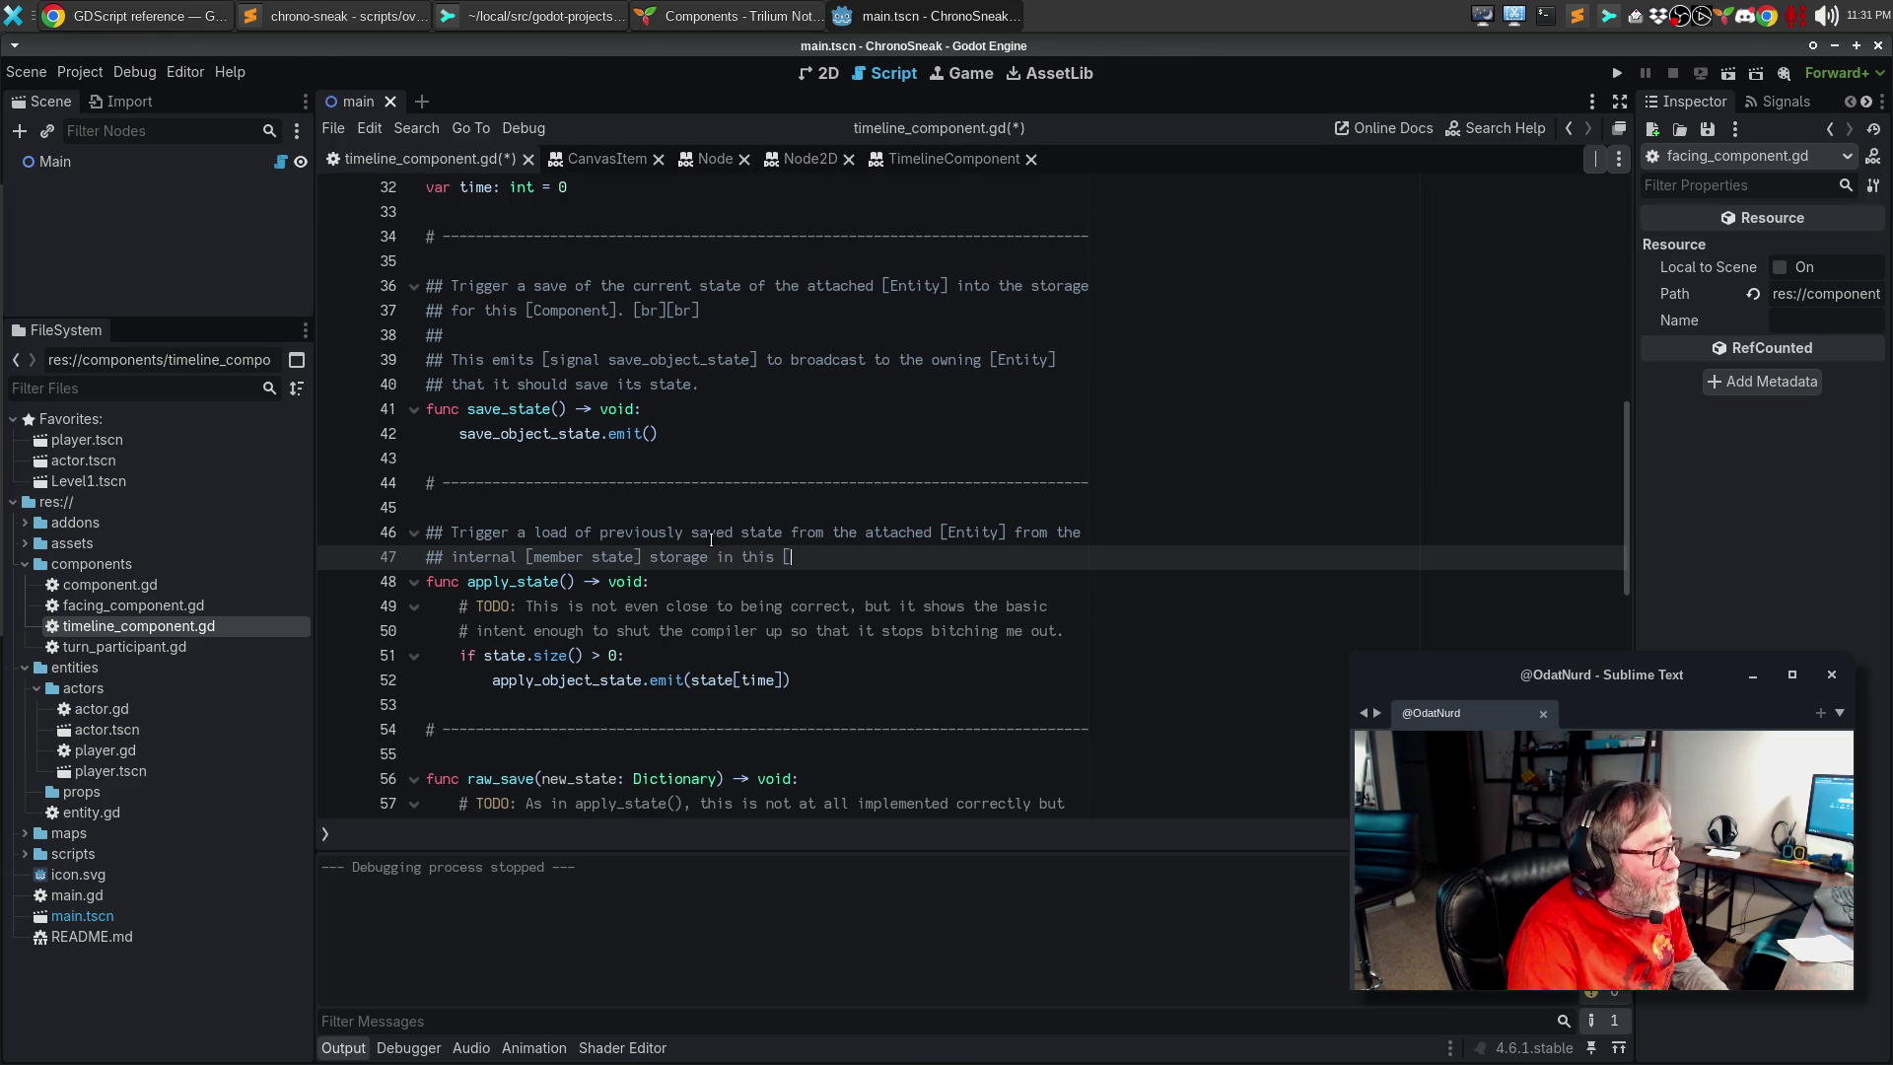
{"action": "type", "text": "nent]."}
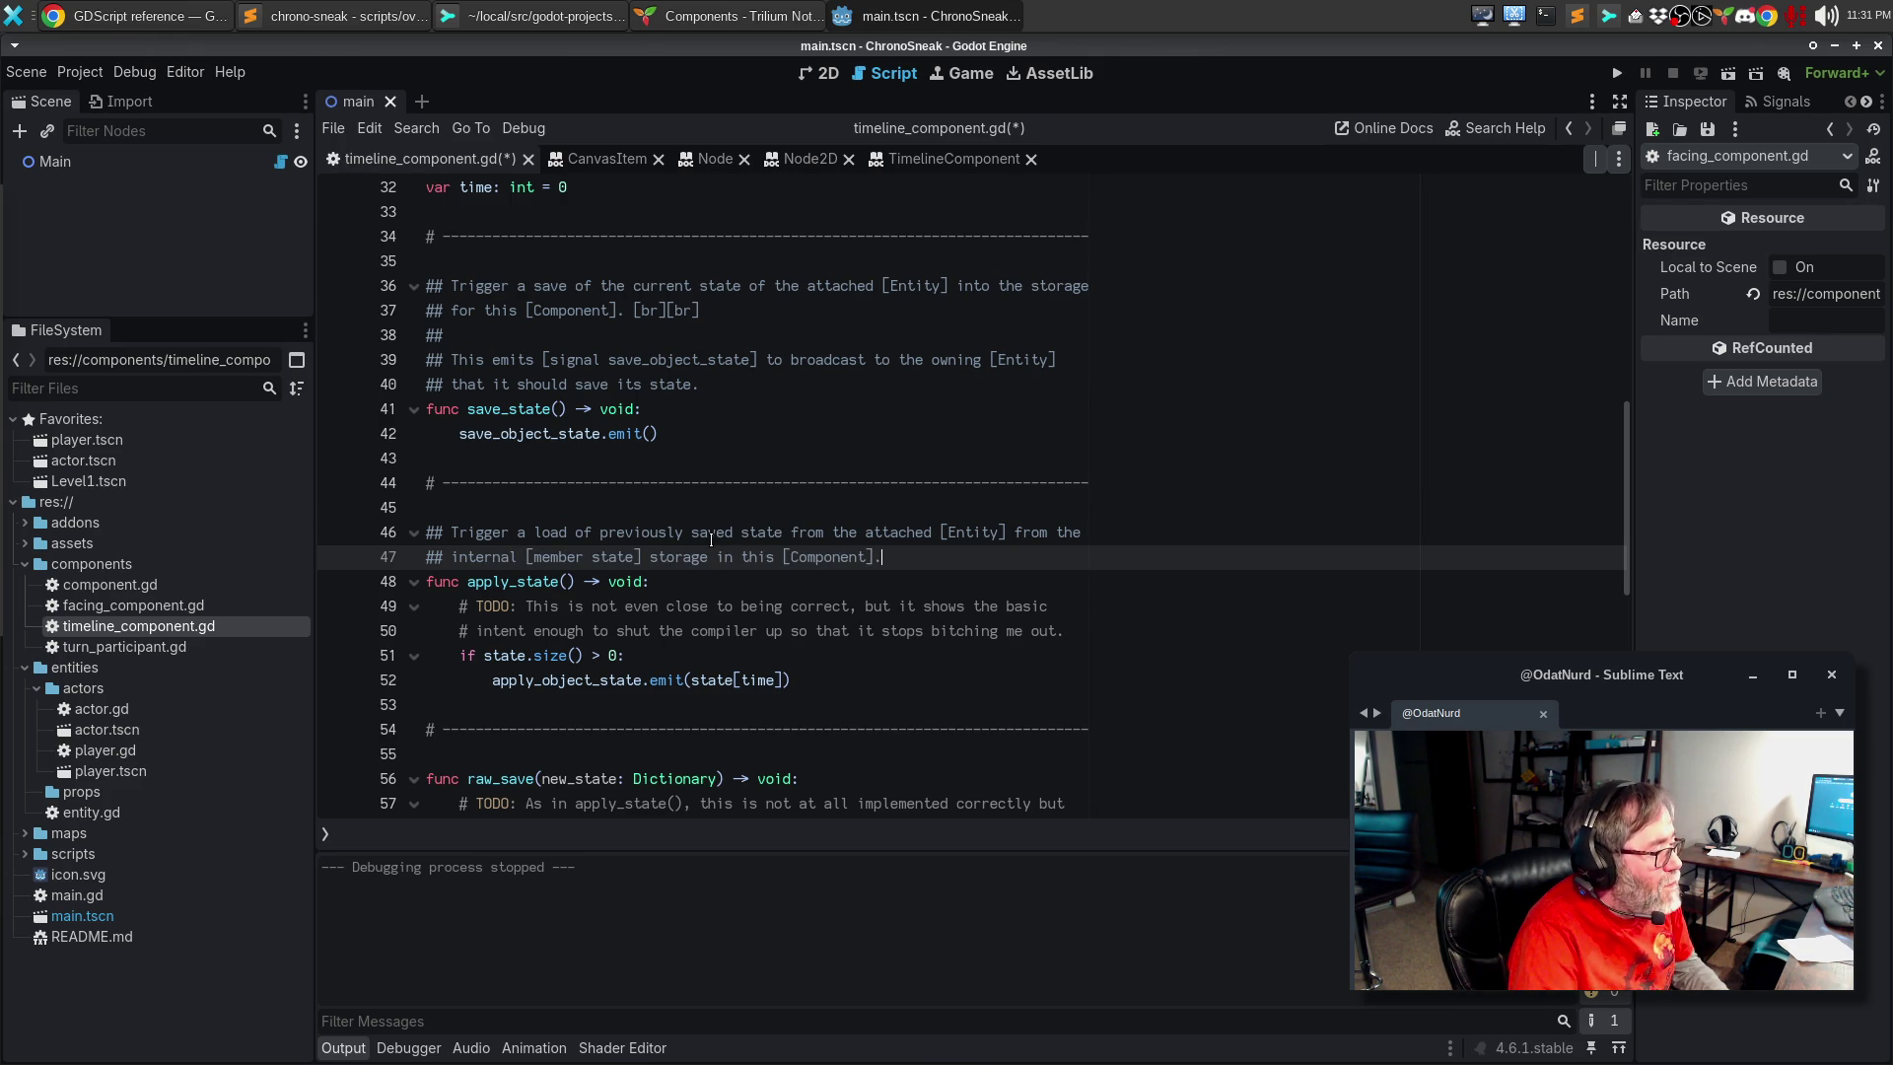
{"action": "type", "text": " [br][br"}
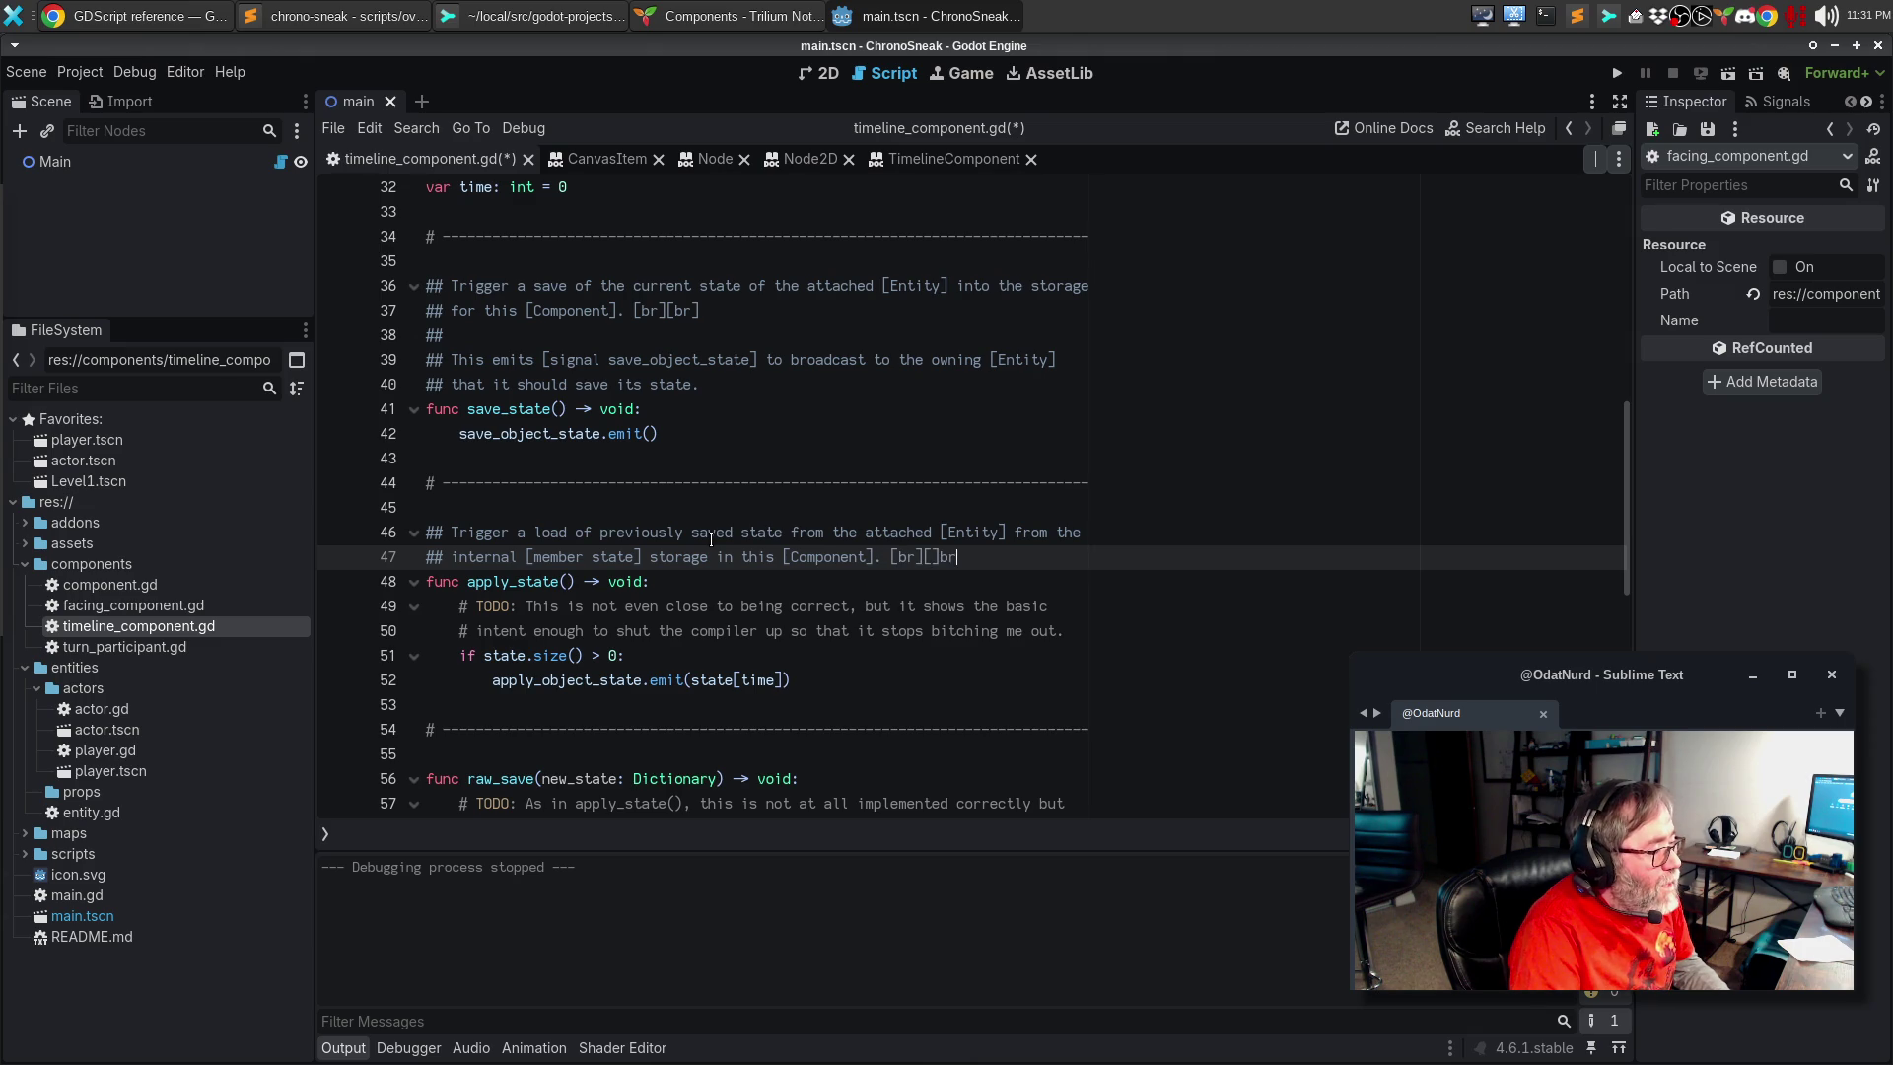
{"action": "type", "text": "]"}
Step: Continue with 'This emits [signal apply_object_state] to broadcast to the'
{"action": "key", "text": "Return"}
{"action": "key", "text": "Return"}
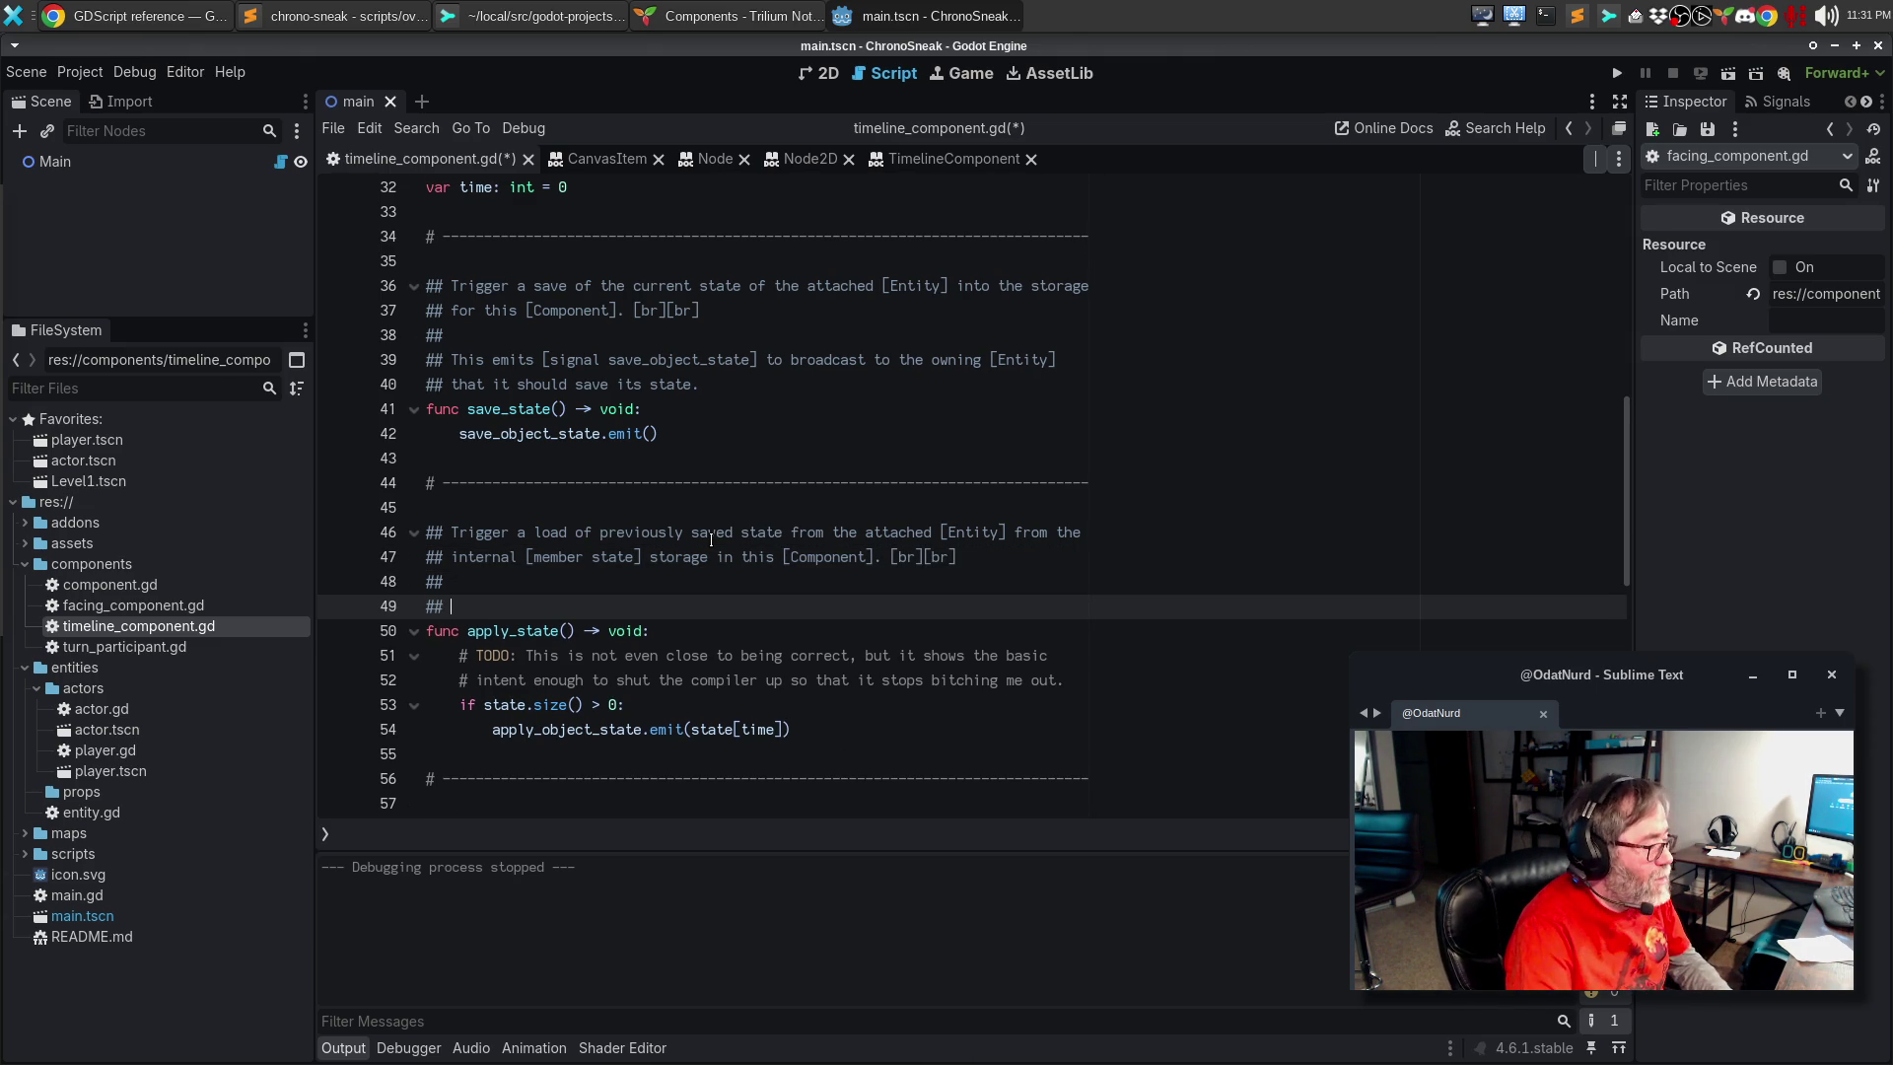
{"action": "type", "text": "This"}
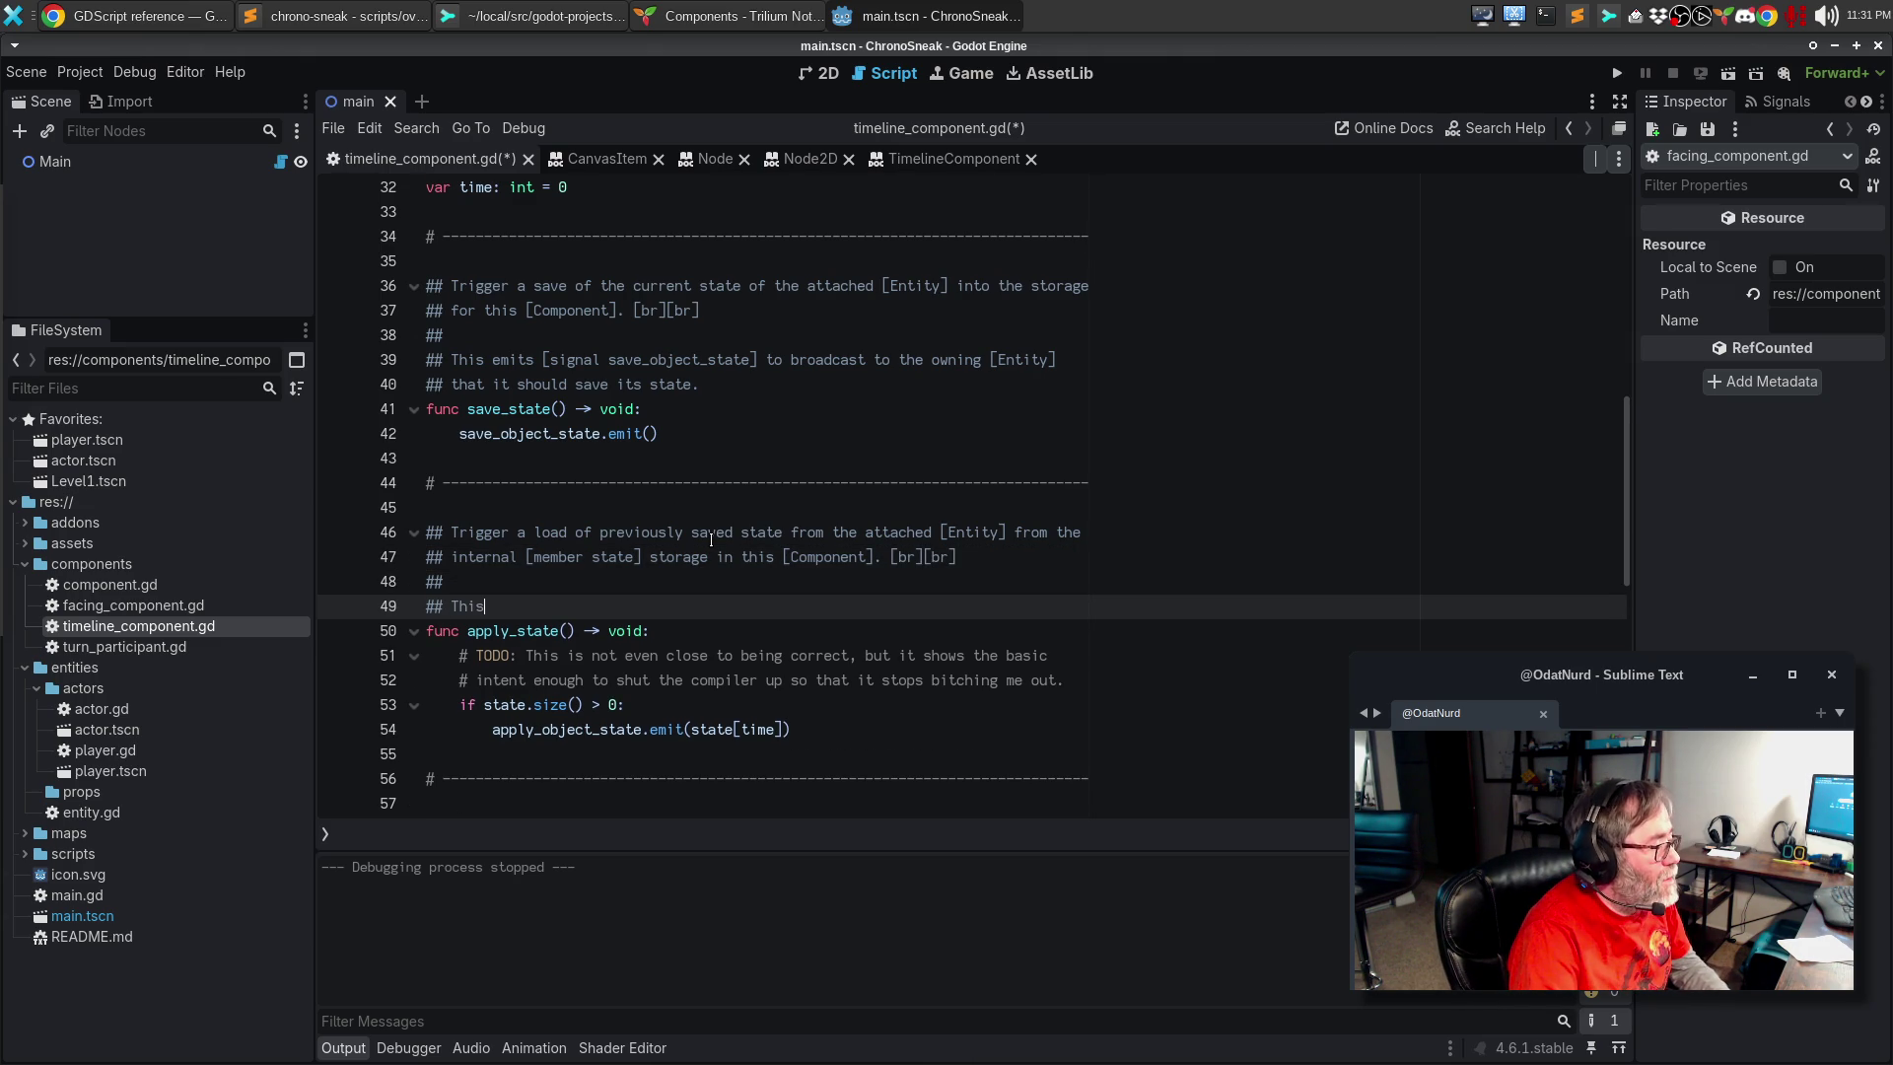
{"action": "type", "text": " emits [signal o"}
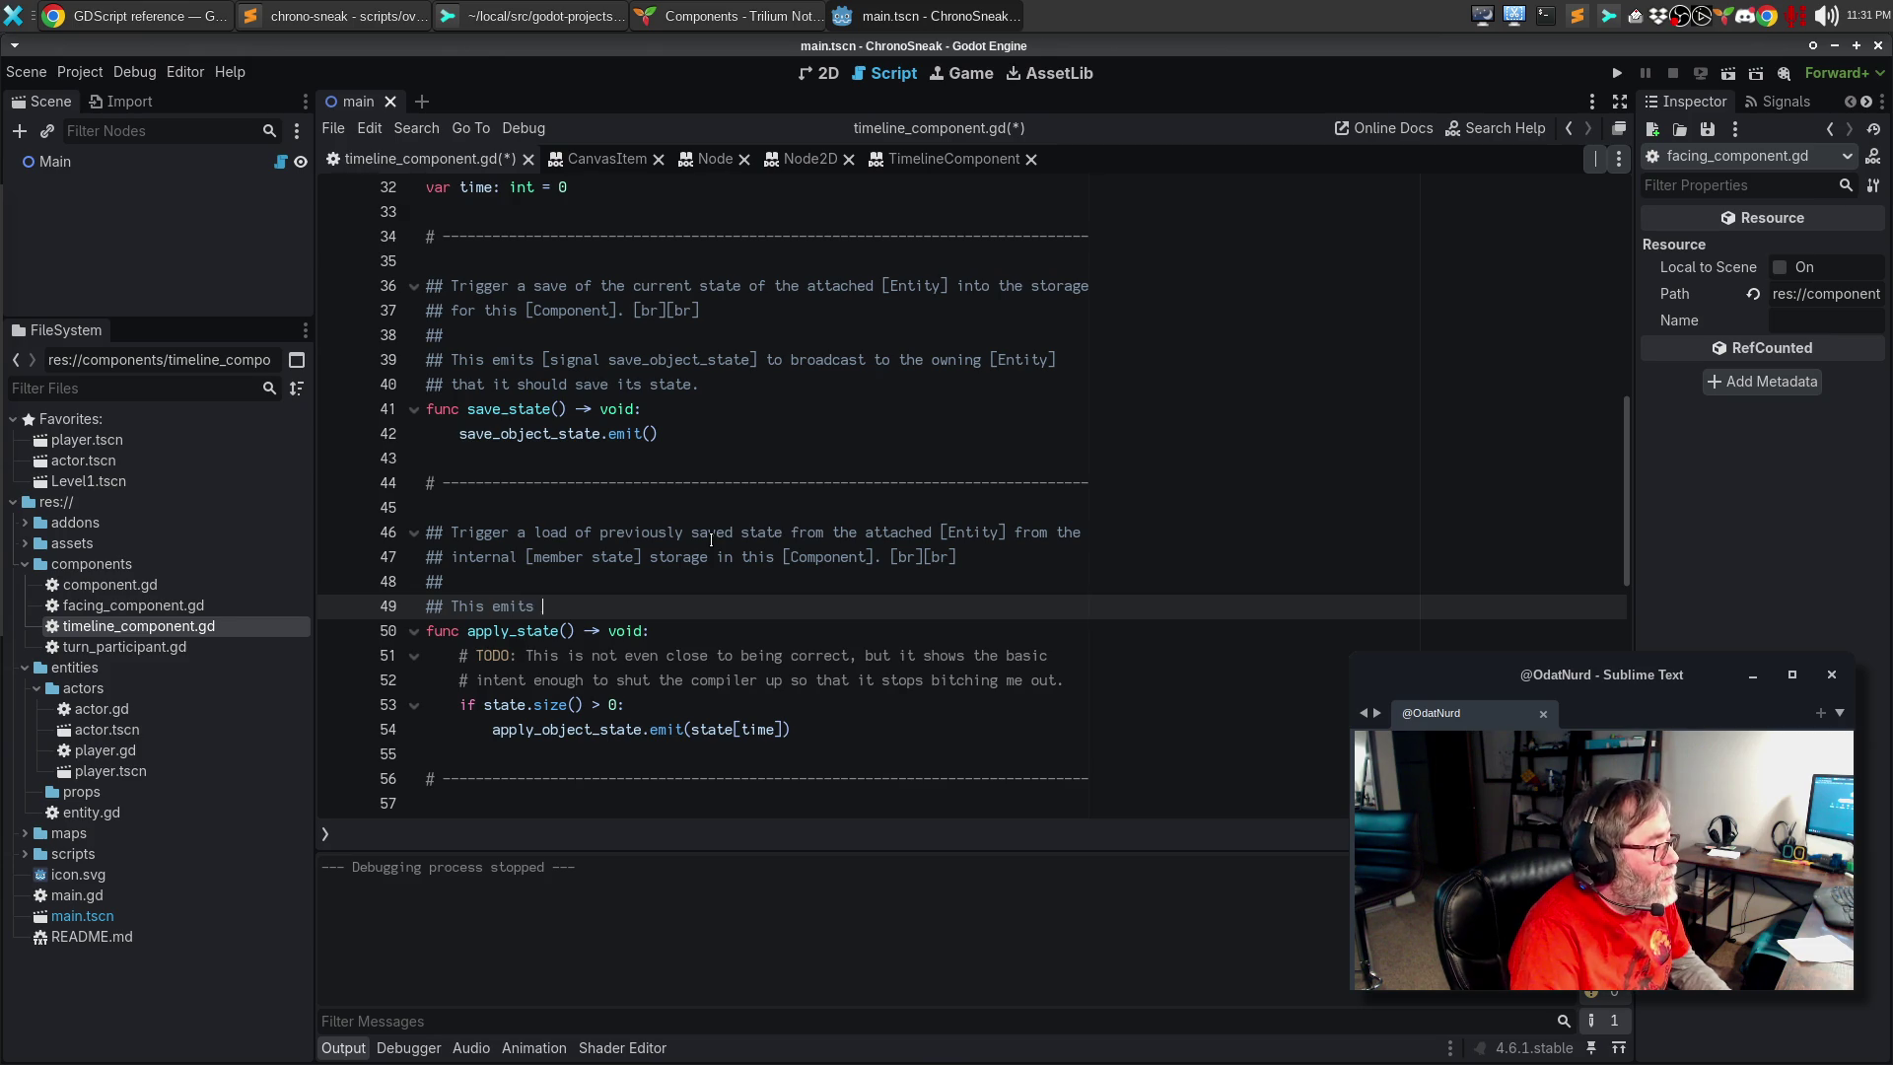
{"action": "key", "text": "BackSpace"}
{"action": "type", "text": "ap"}
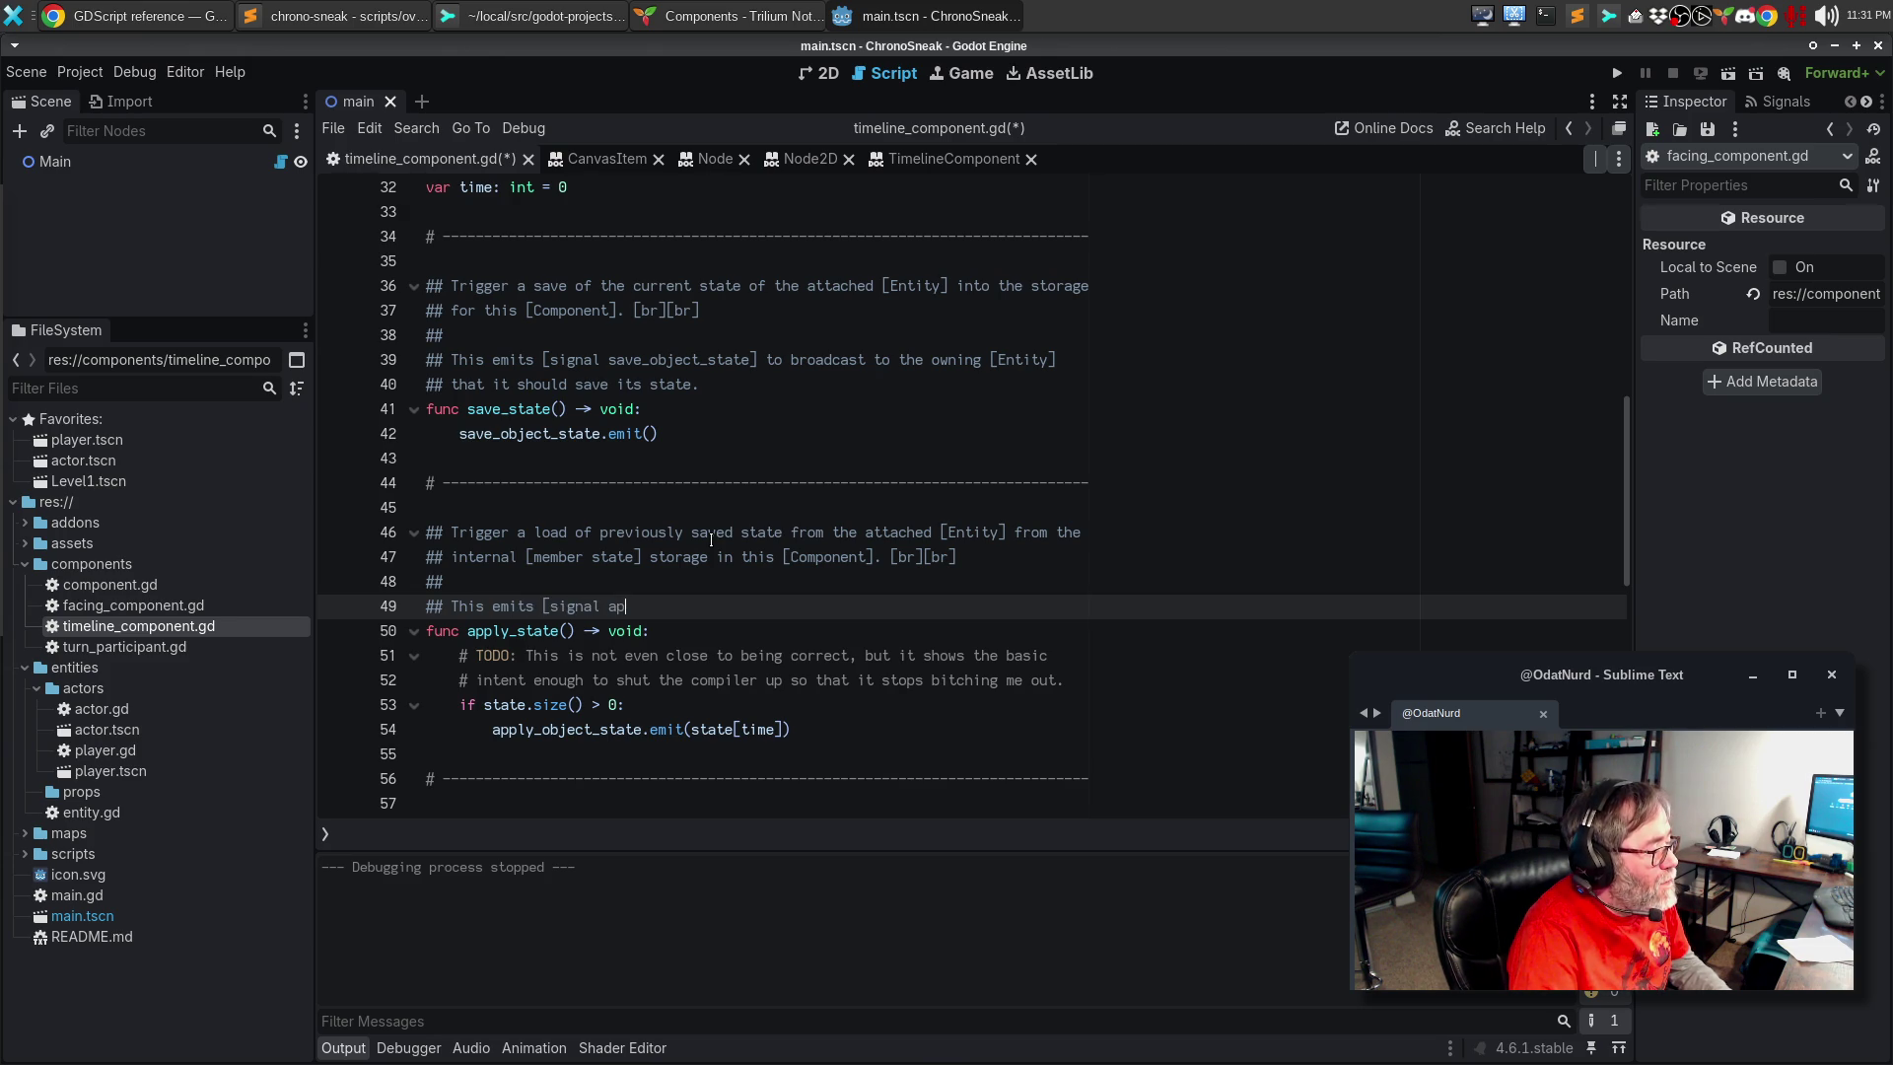
{"action": "type", "text": "ply_object_s"}
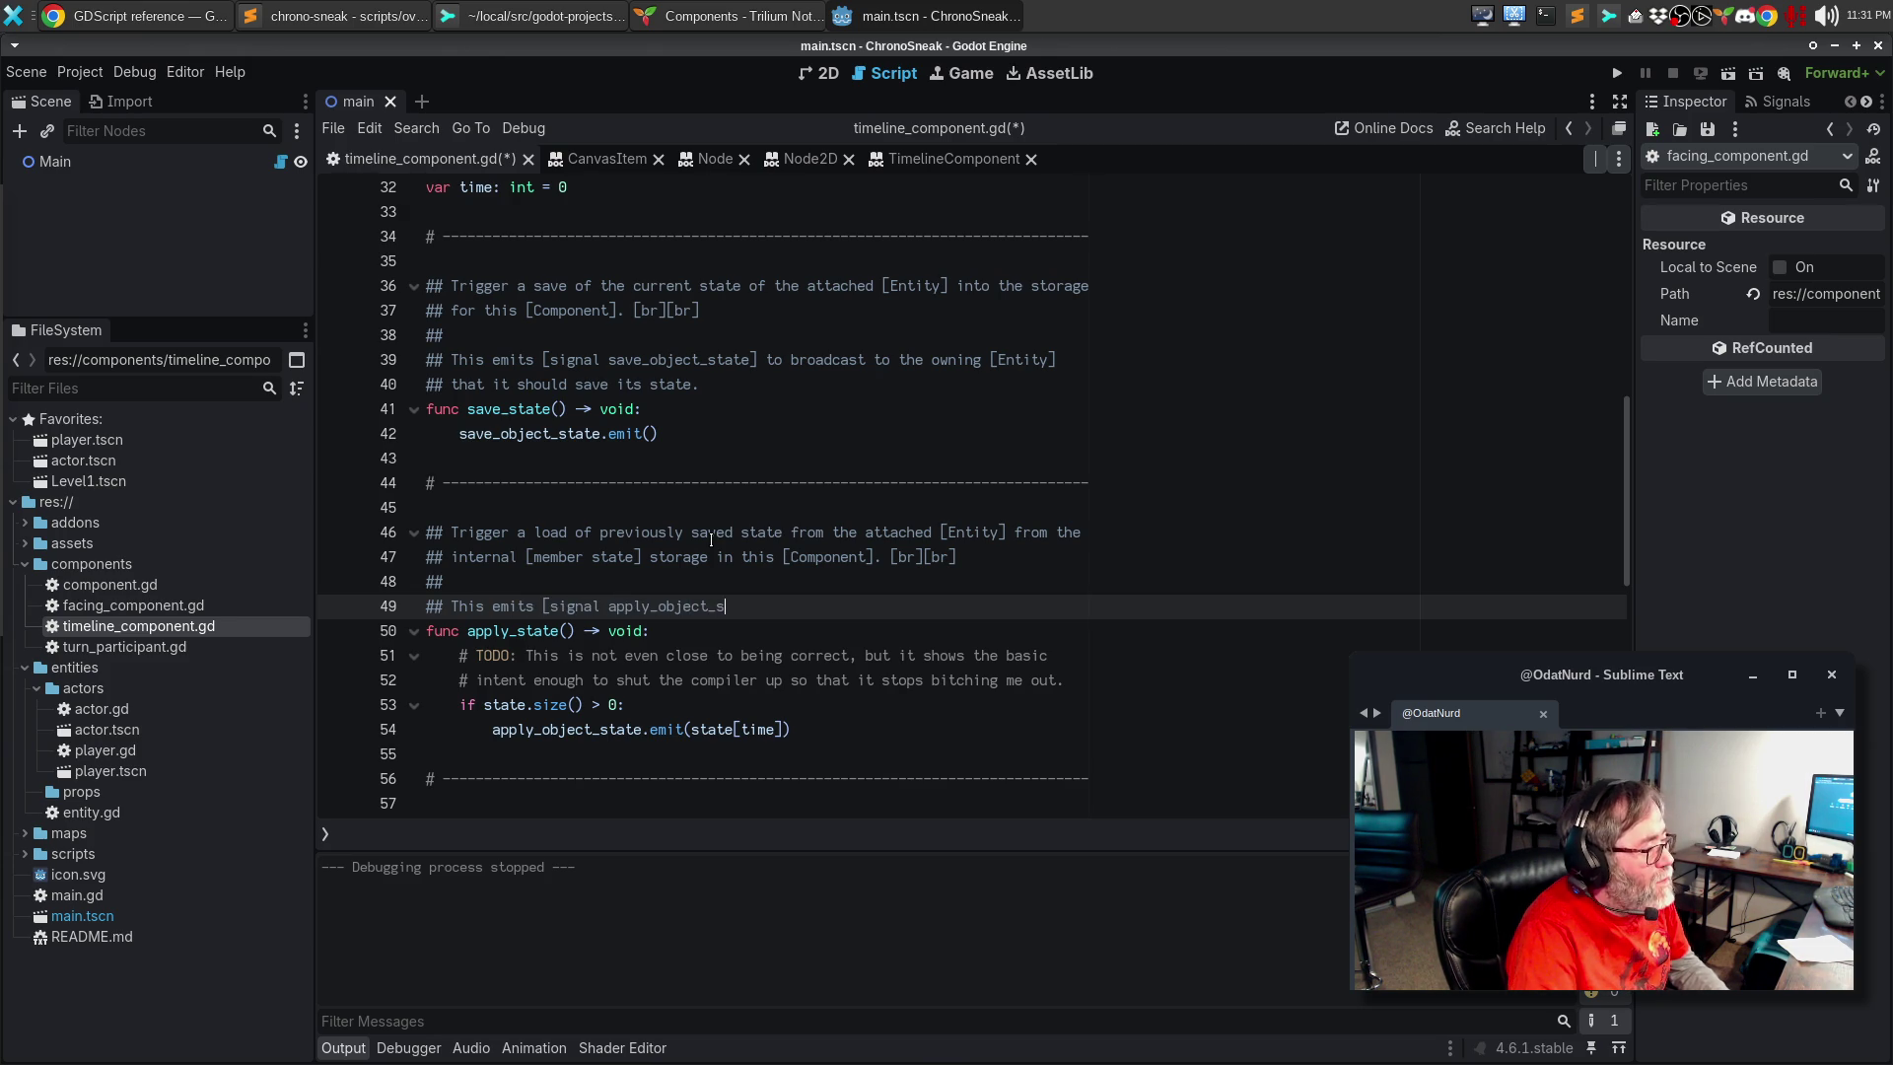
{"action": "type", "text": "tate] top broad"}
{"action": "key", "text": "BackSpace"}
{"action": "key", "text": "BackSpace"}
{"action": "key", "text": "BackSpace"}
{"action": "type", "text": "b"}
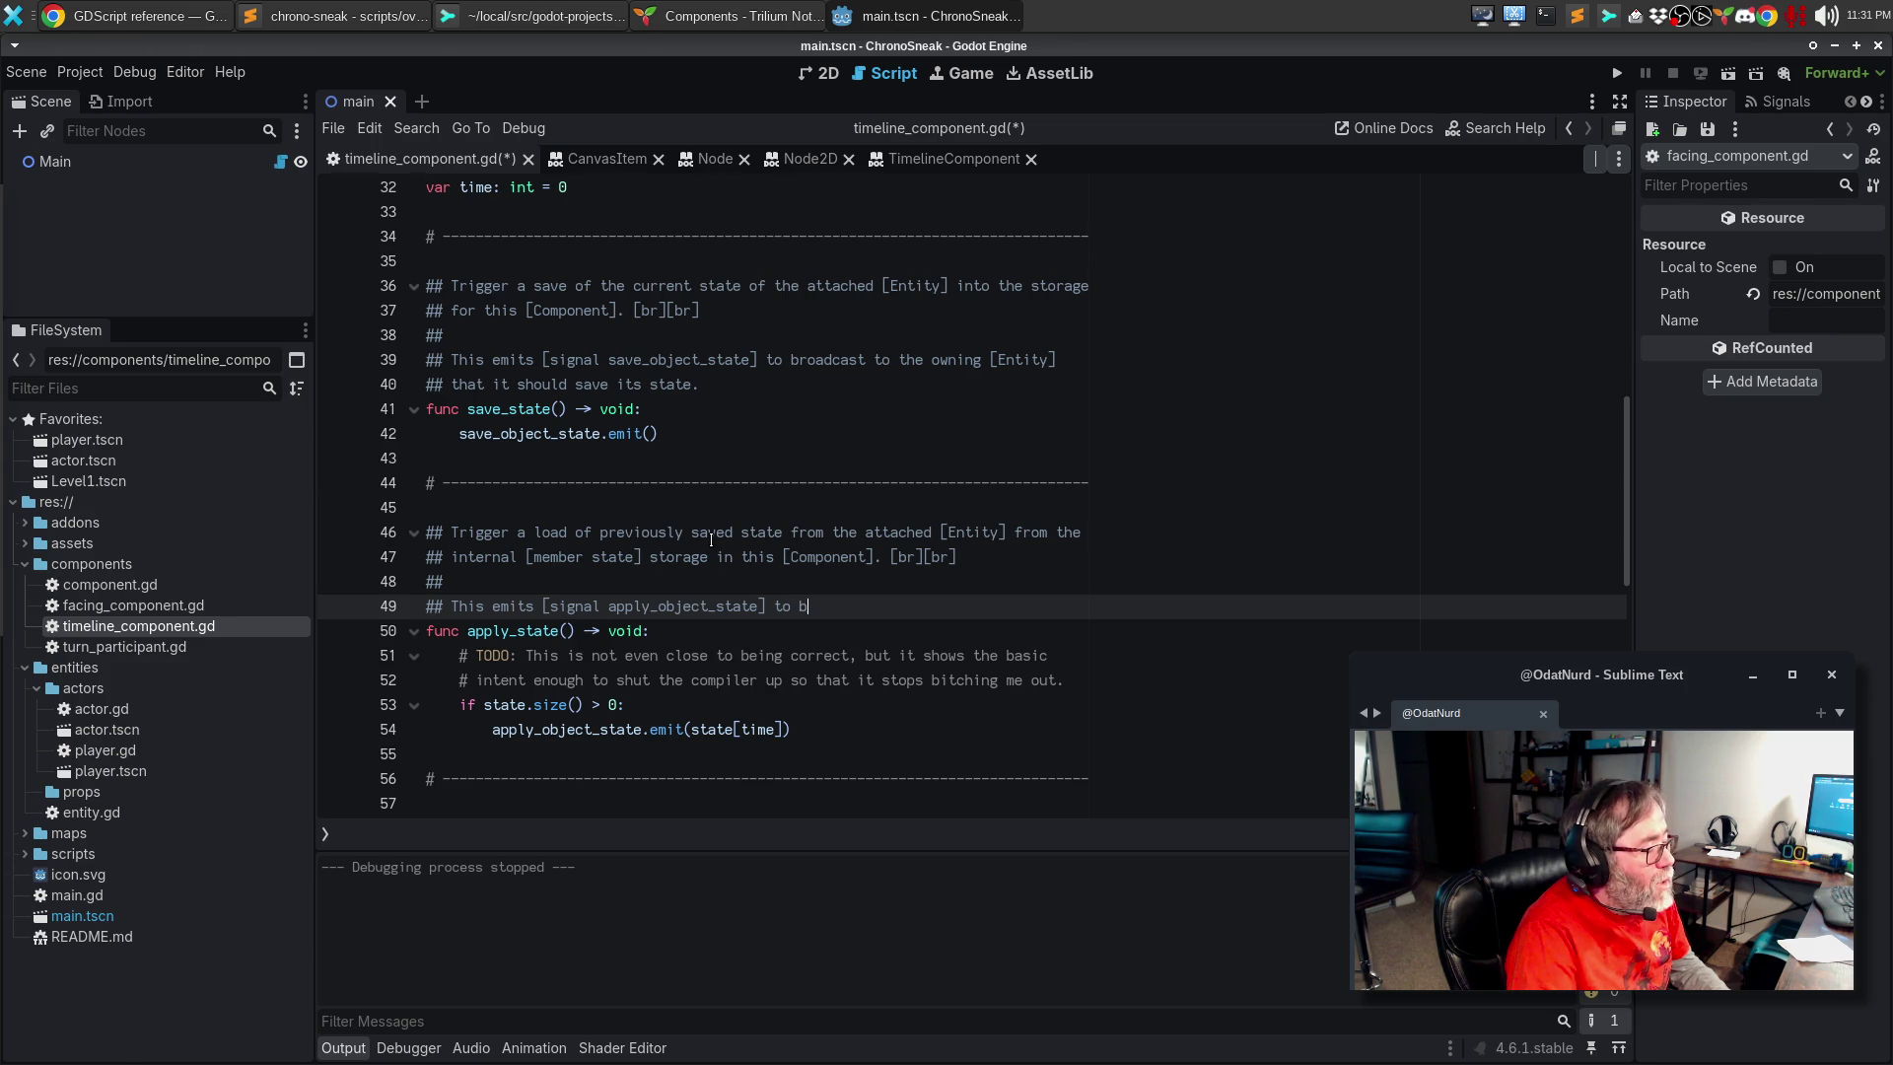
{"action": "type", "text": "roadcast to the"}
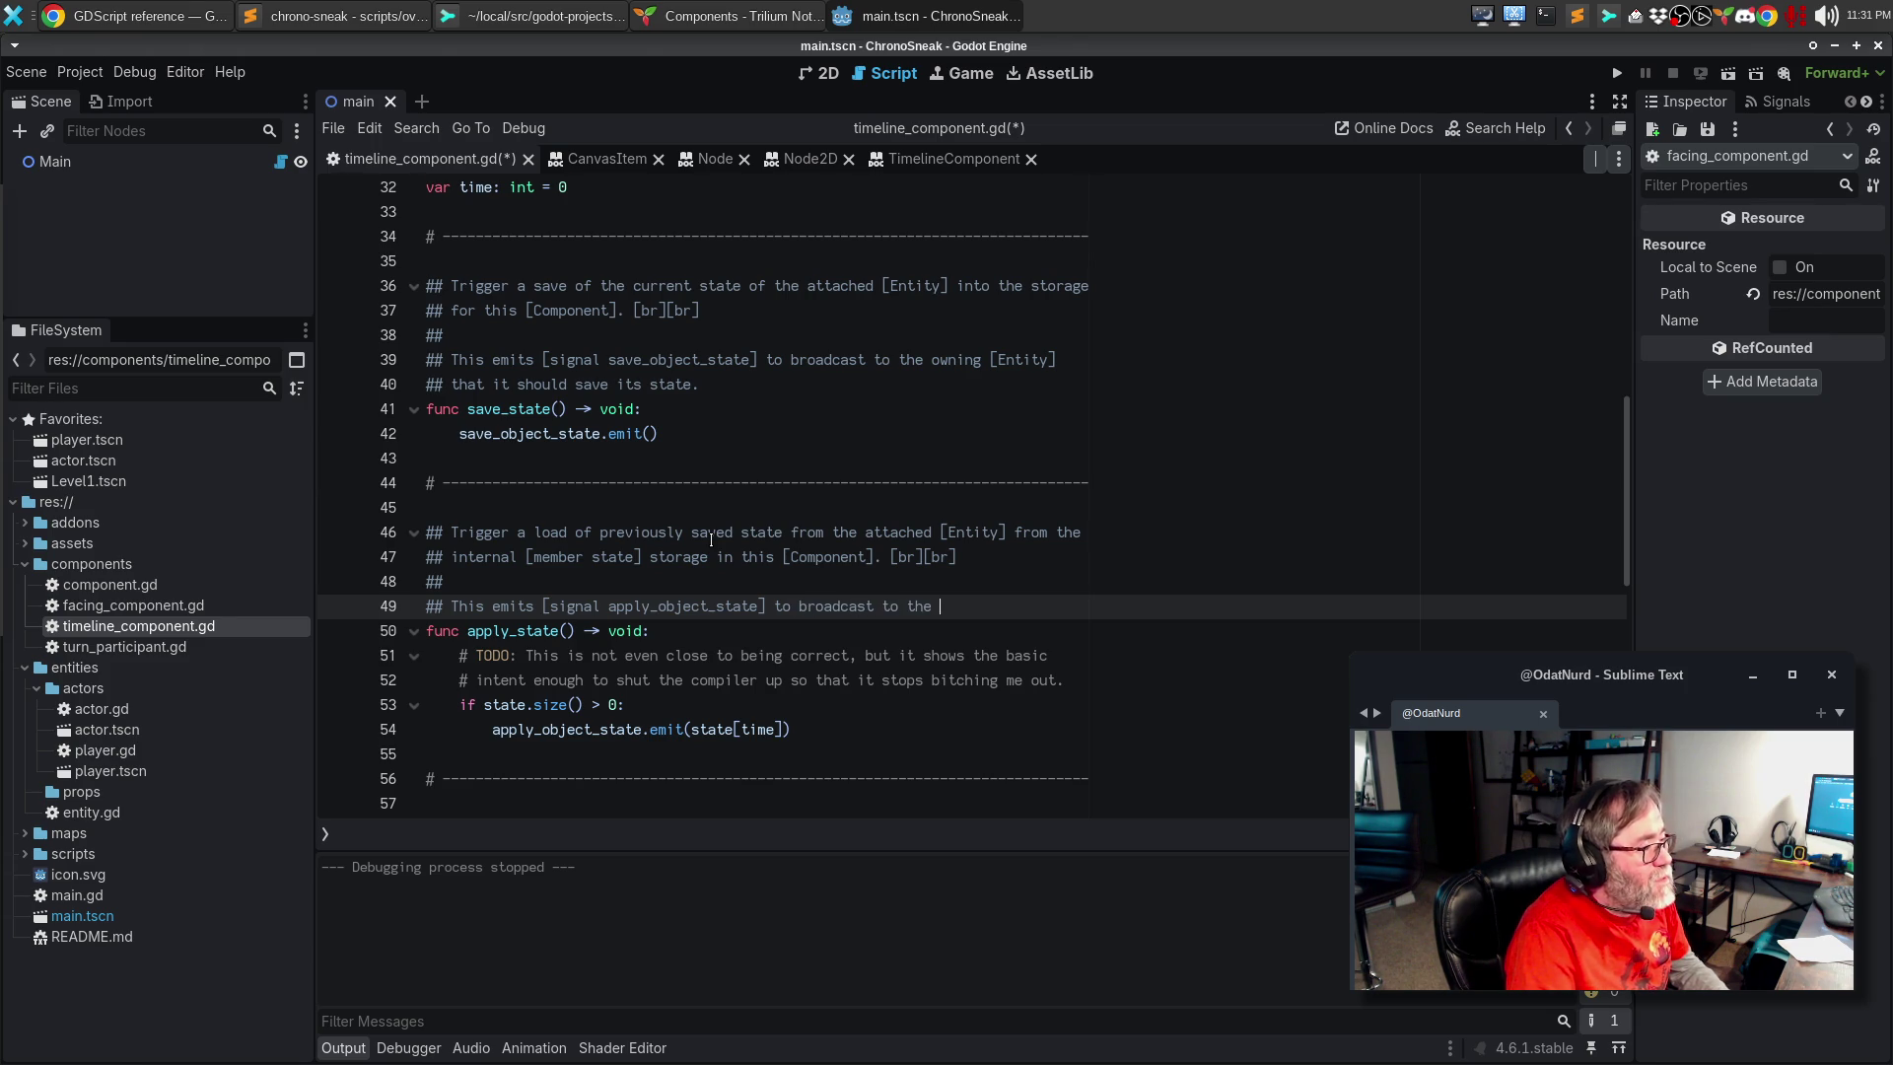
{"action": "left_click", "coordinate": [1002, 359]}
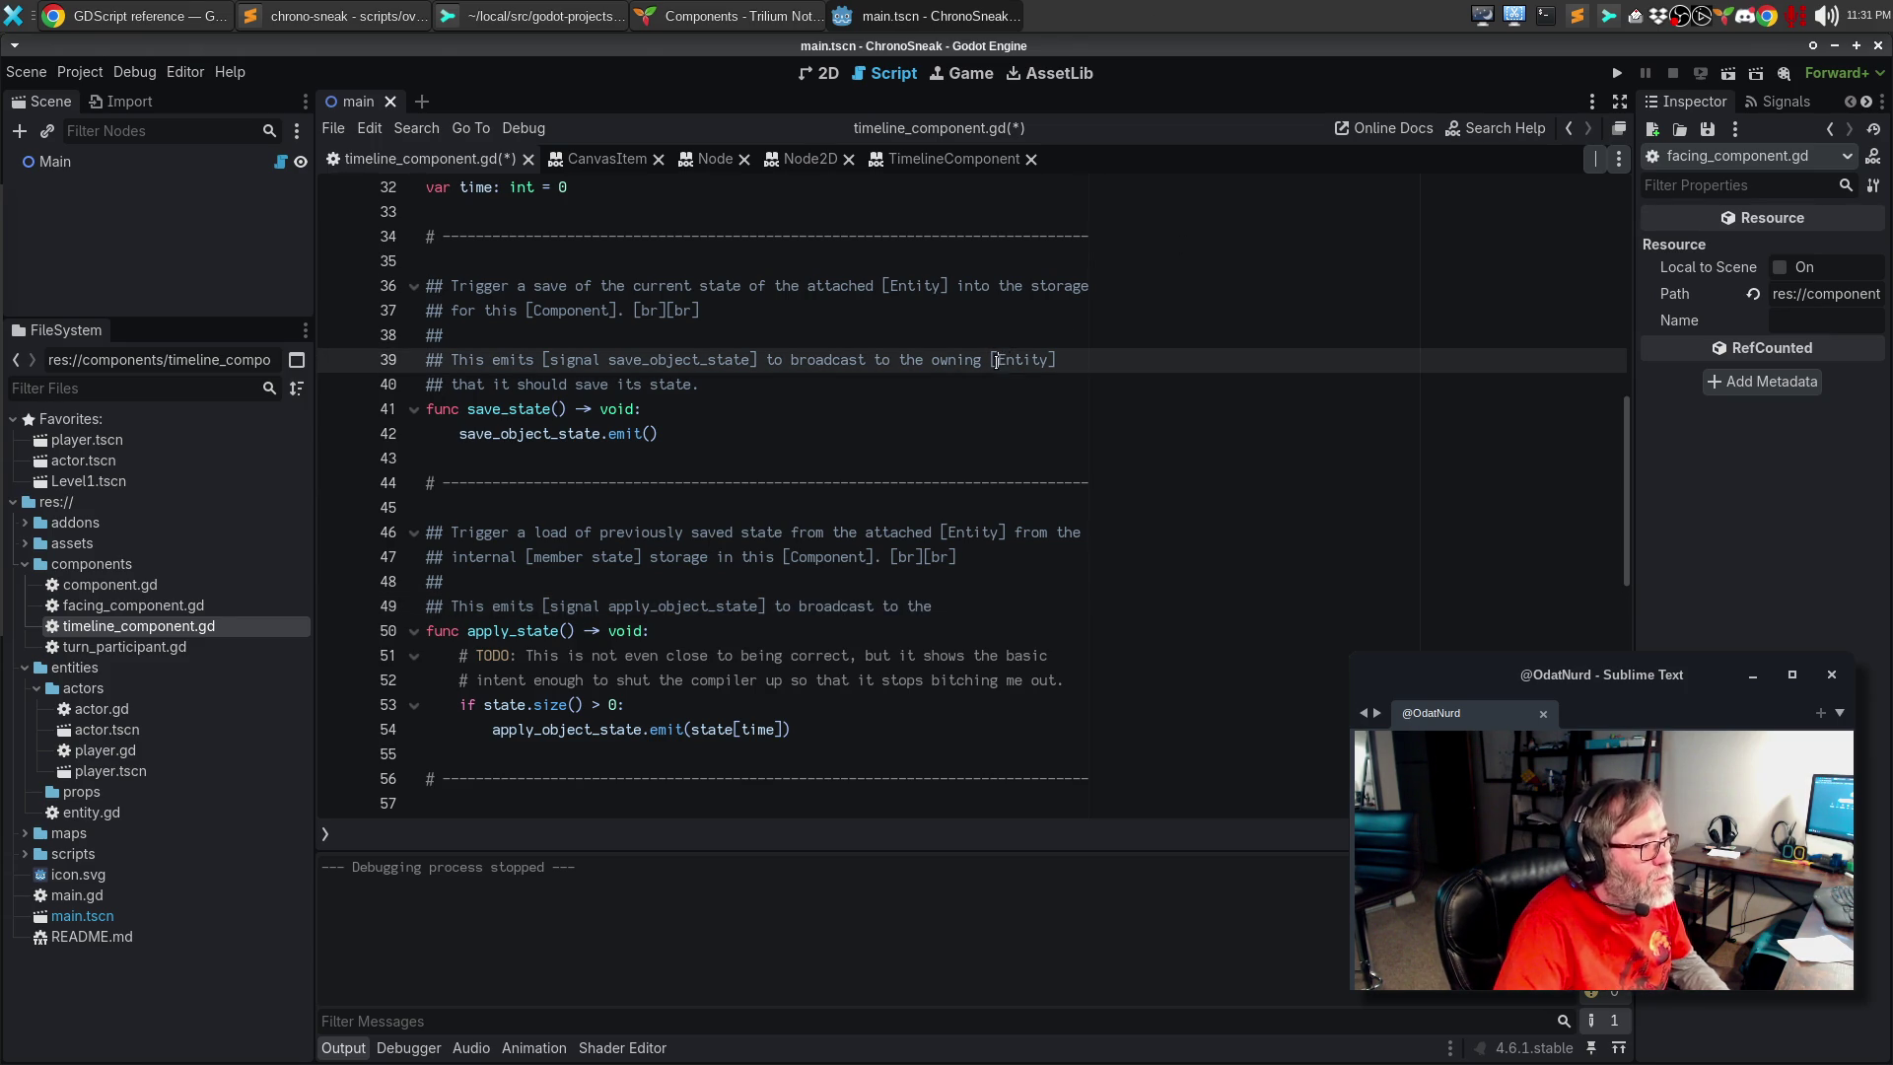
Step: Remove the square brackets around Entity in the save_state() comment
{"action": "key", "text": "BackSpace"}
{"action": "key", "text": "End"}
{"action": "key", "text": "BackSpace"}
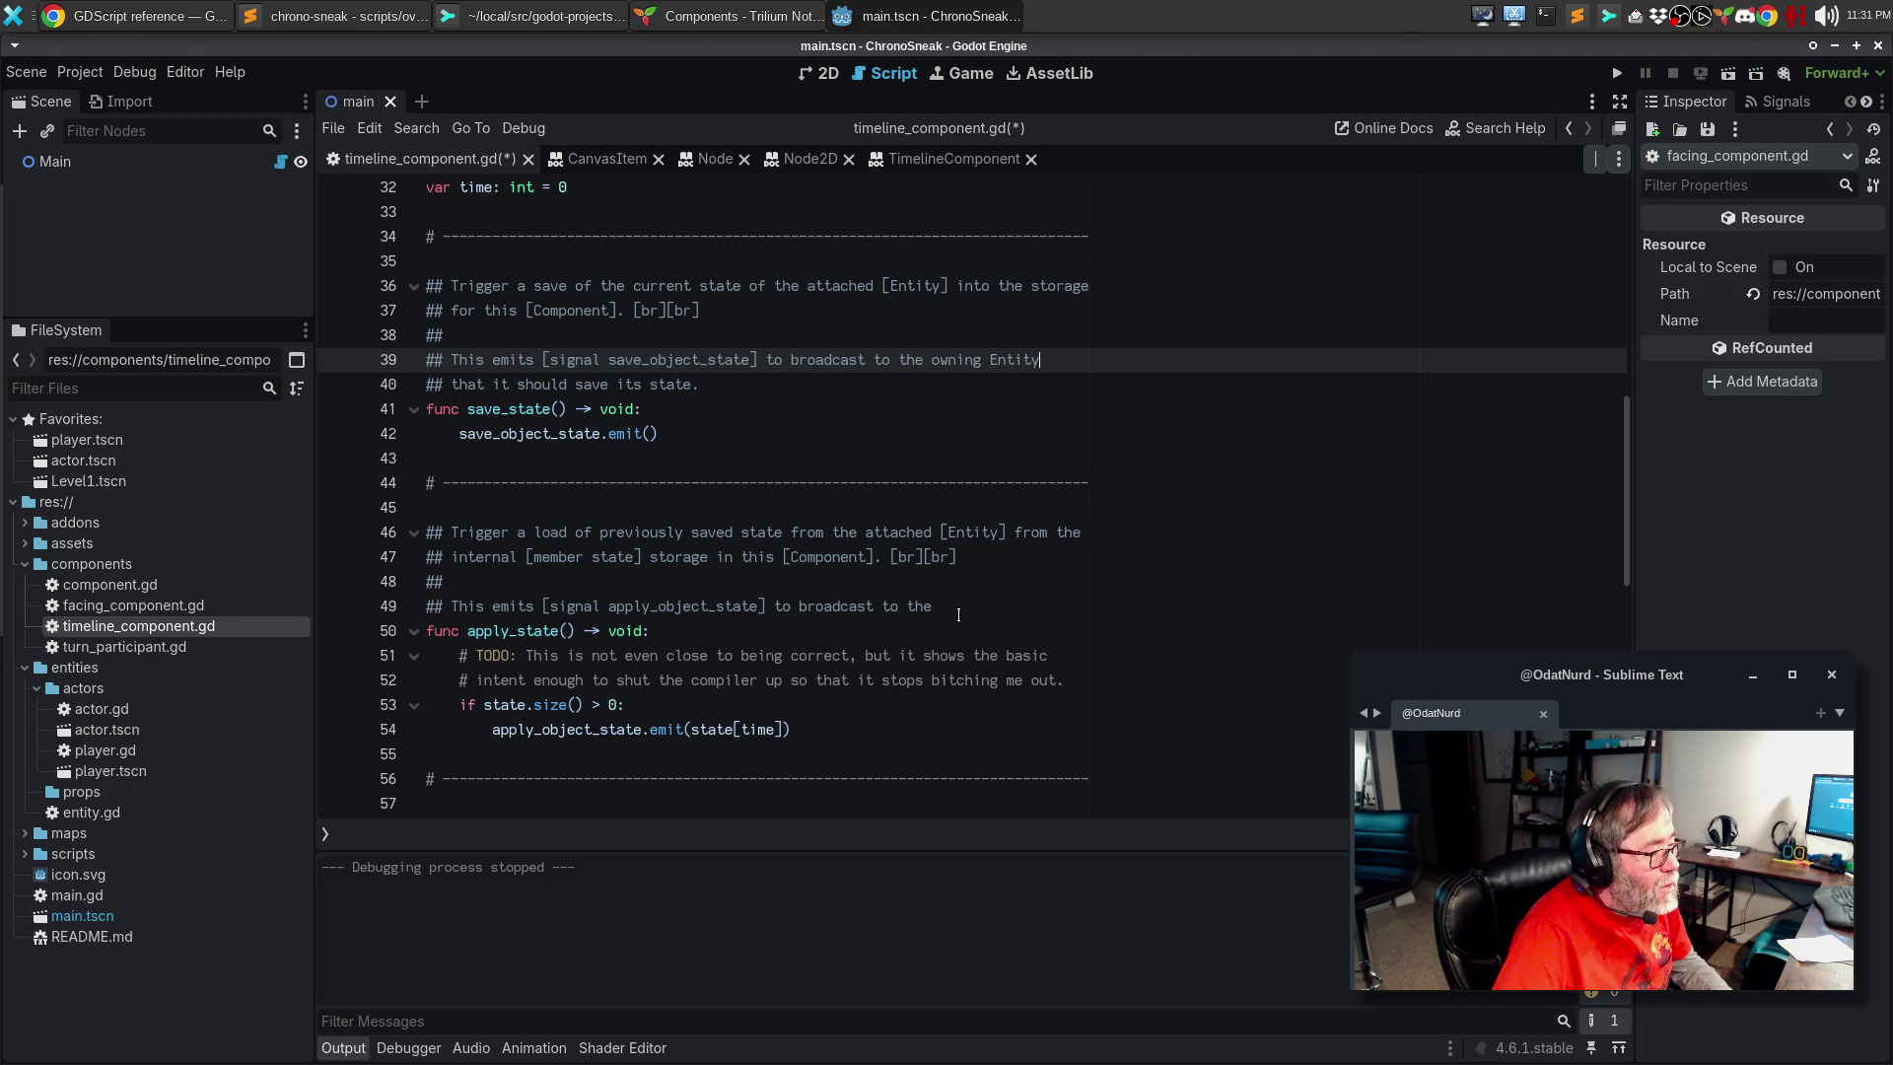
Step: End apply_state()'s doc comment with 'owning Entity that it should perform the load. [br][br]'
{"action": "left_click", "coordinate": [959, 617]}
{"action": "type", "text": "owning Entity that"}
{"action": "key", "text": "Return"}
{"action": "type", "text": "it should perform the load. "}
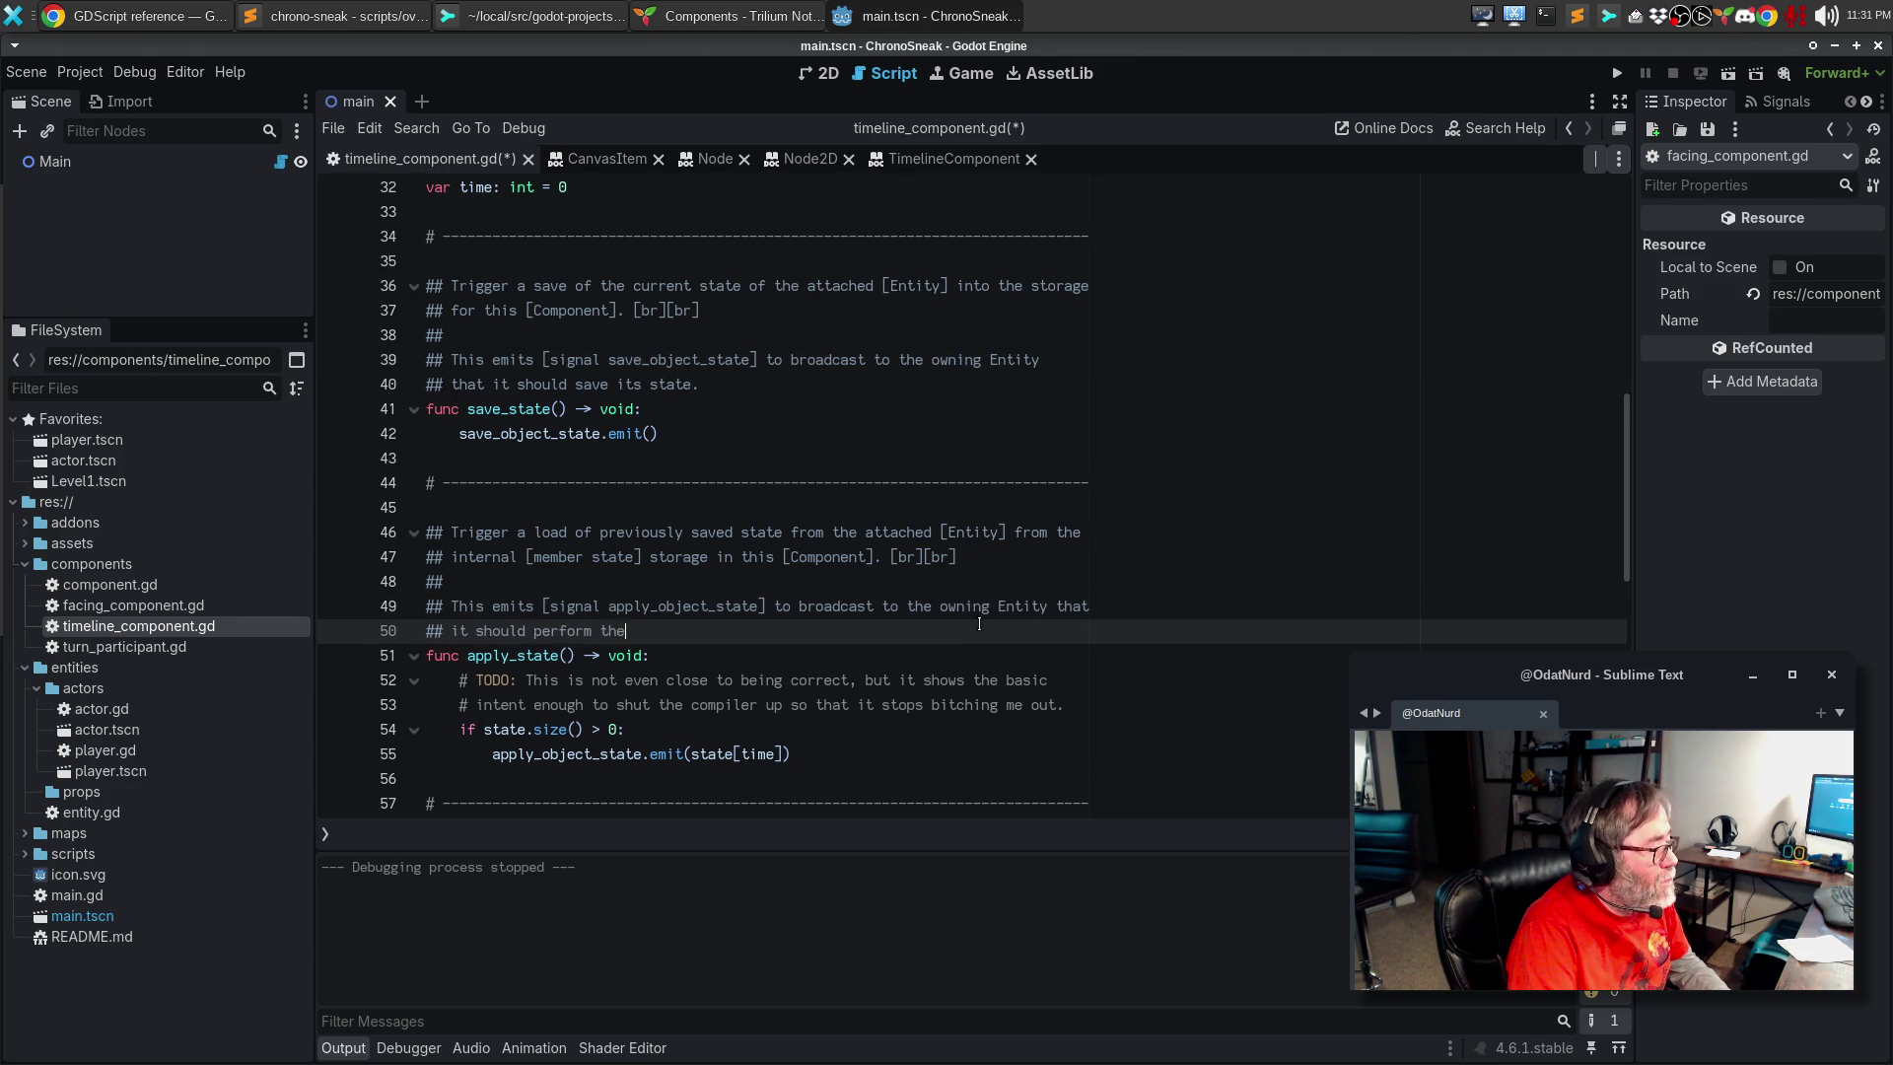
{"action": "type", "text": "[p"}
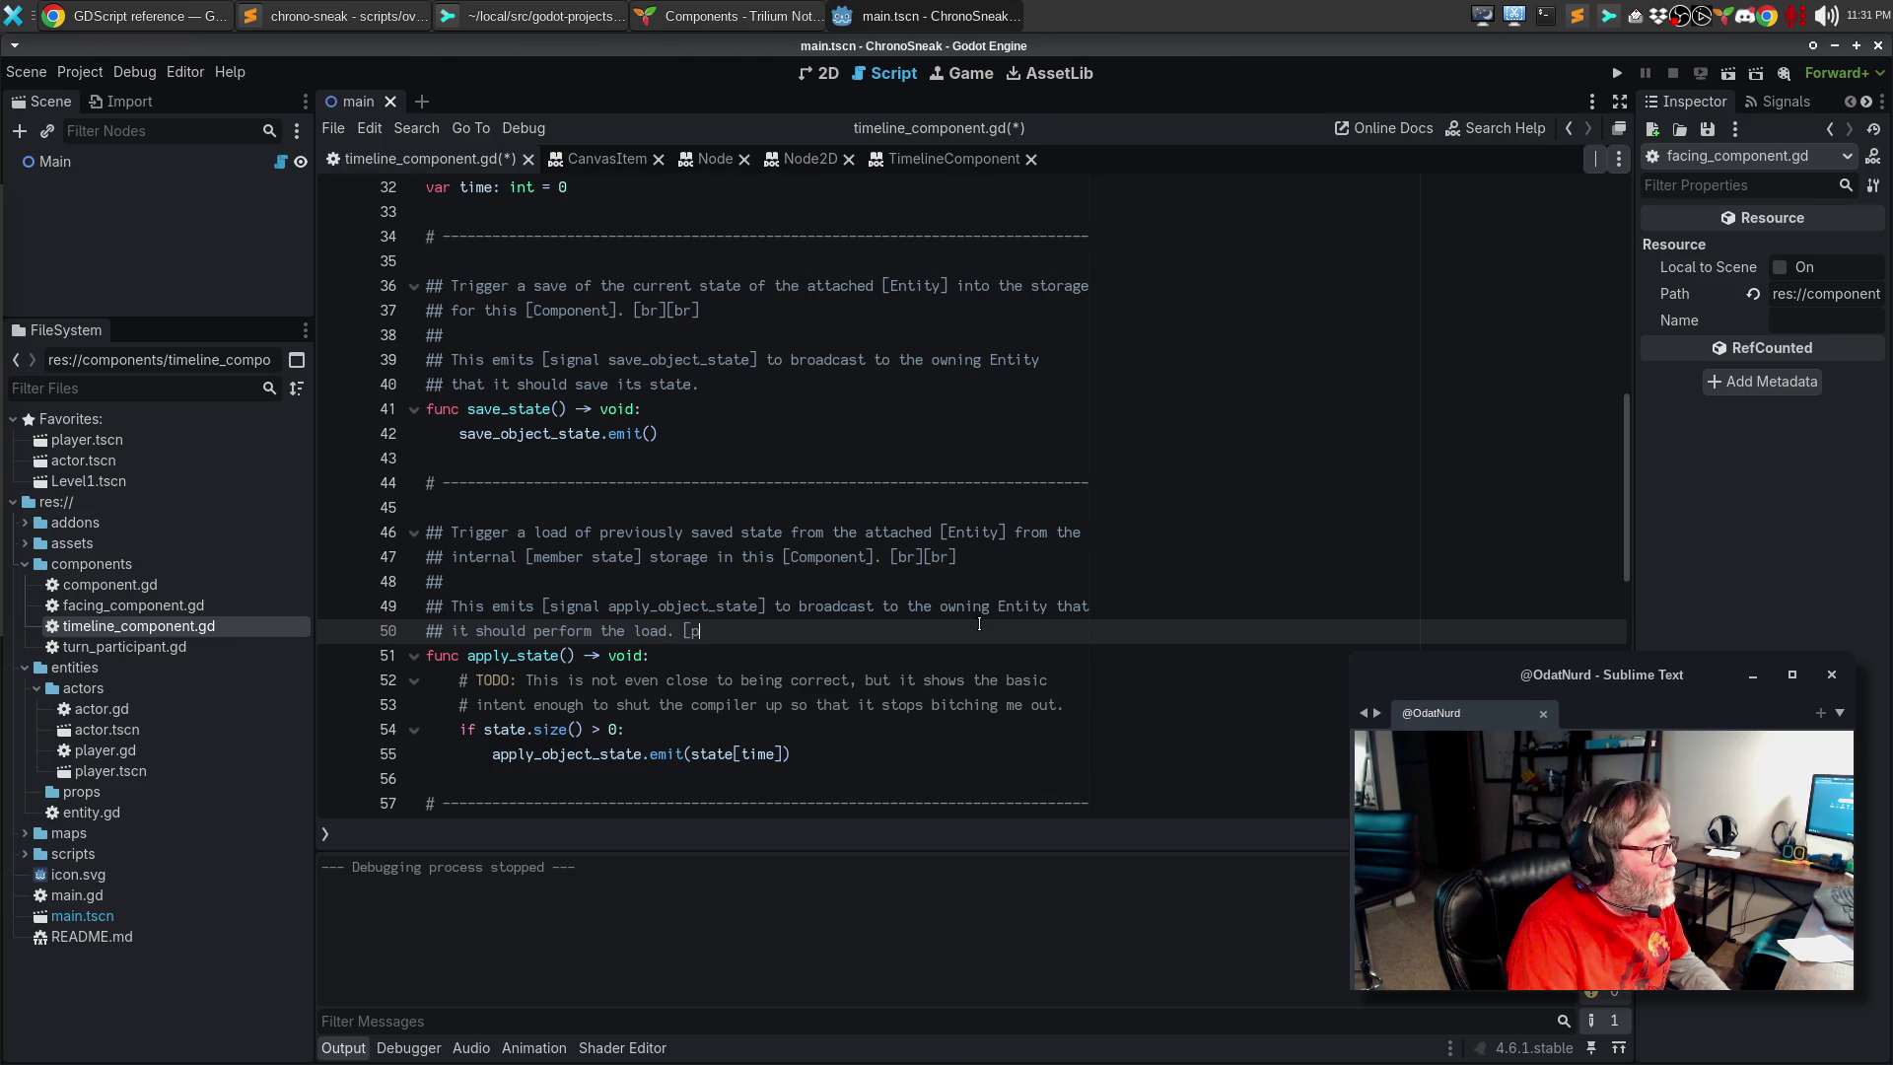
{"action": "key", "text": "BackSpace"}
{"action": "type", "text": "br][br]"}
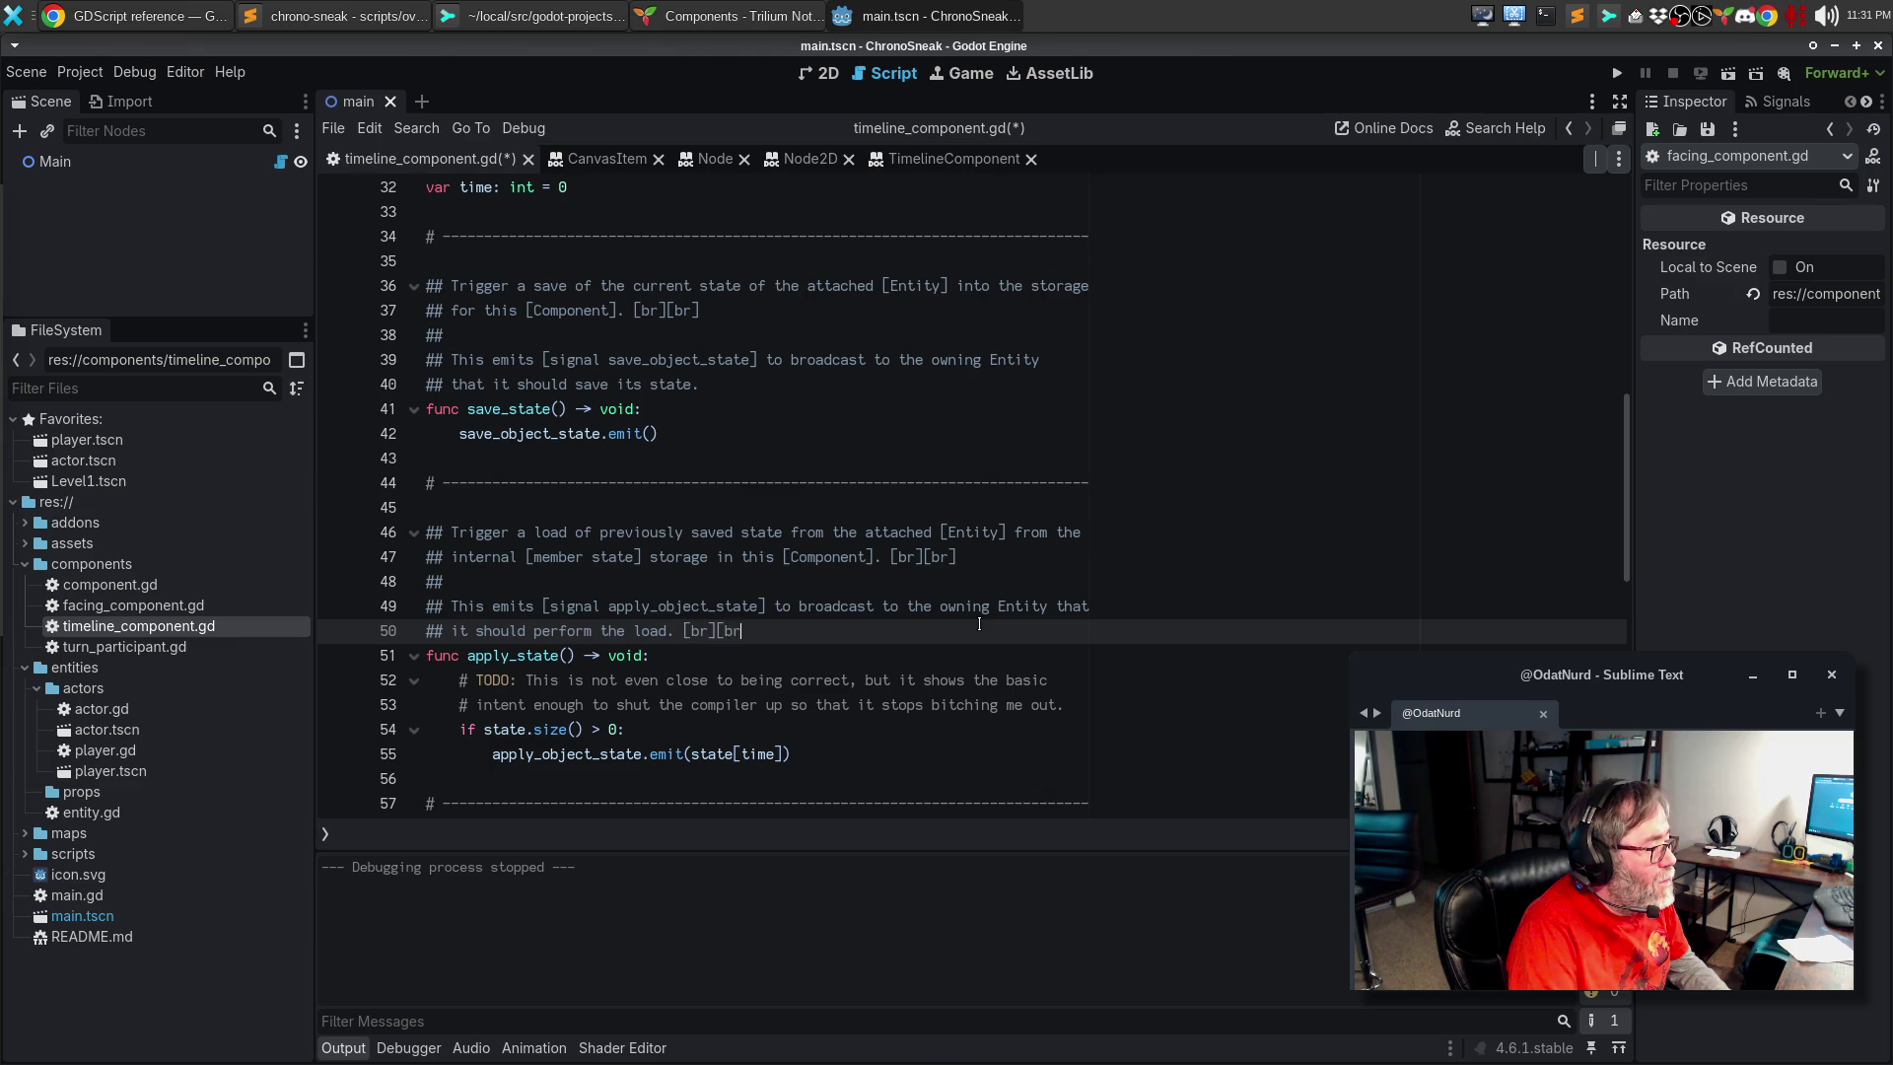
{"action": "key", "text": "Return"}
{"action": "key", "text": "Return"}
{"action": "type", "text": "Th"}
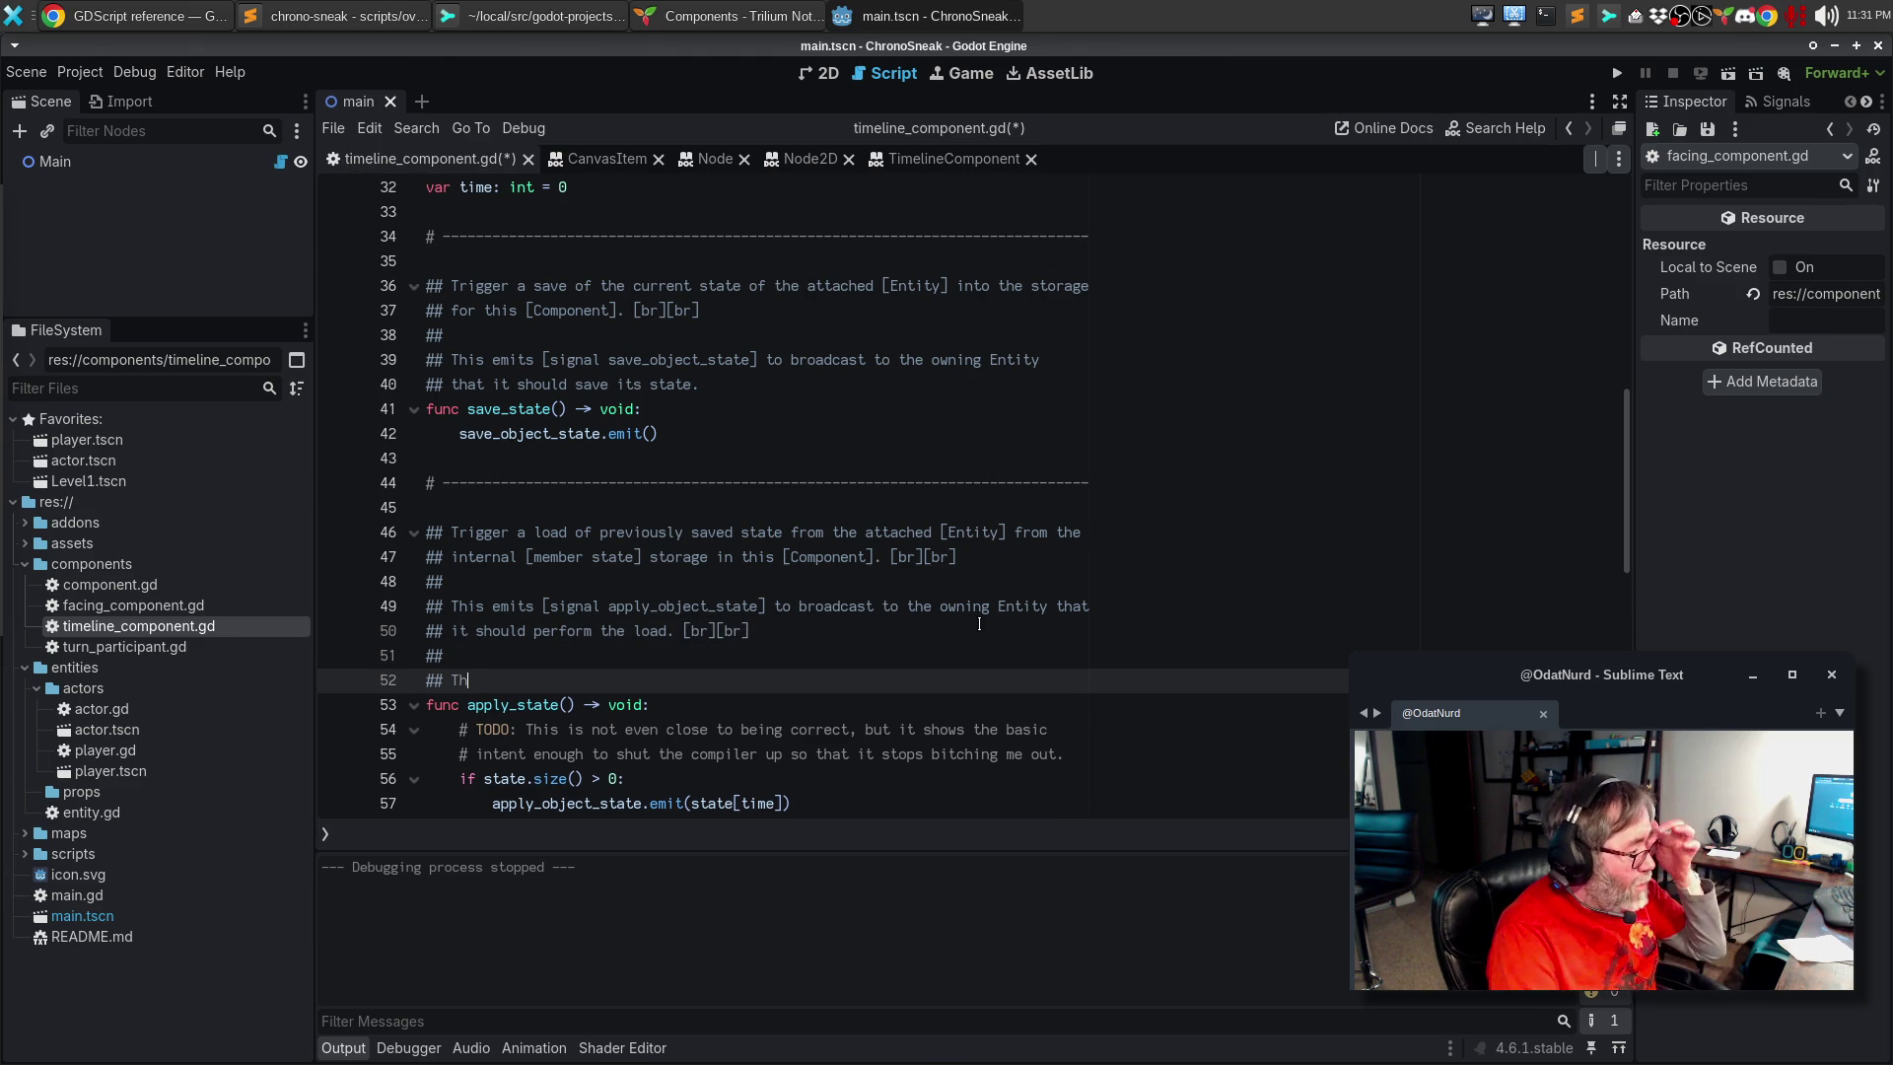
Step: Delete the leftover doc-comment lines 51–52 above apply_state() and save the script
{"action": "scroll", "coordinate": [1076, 544], "scroll_direction": "down", "scroll_amount": 4}
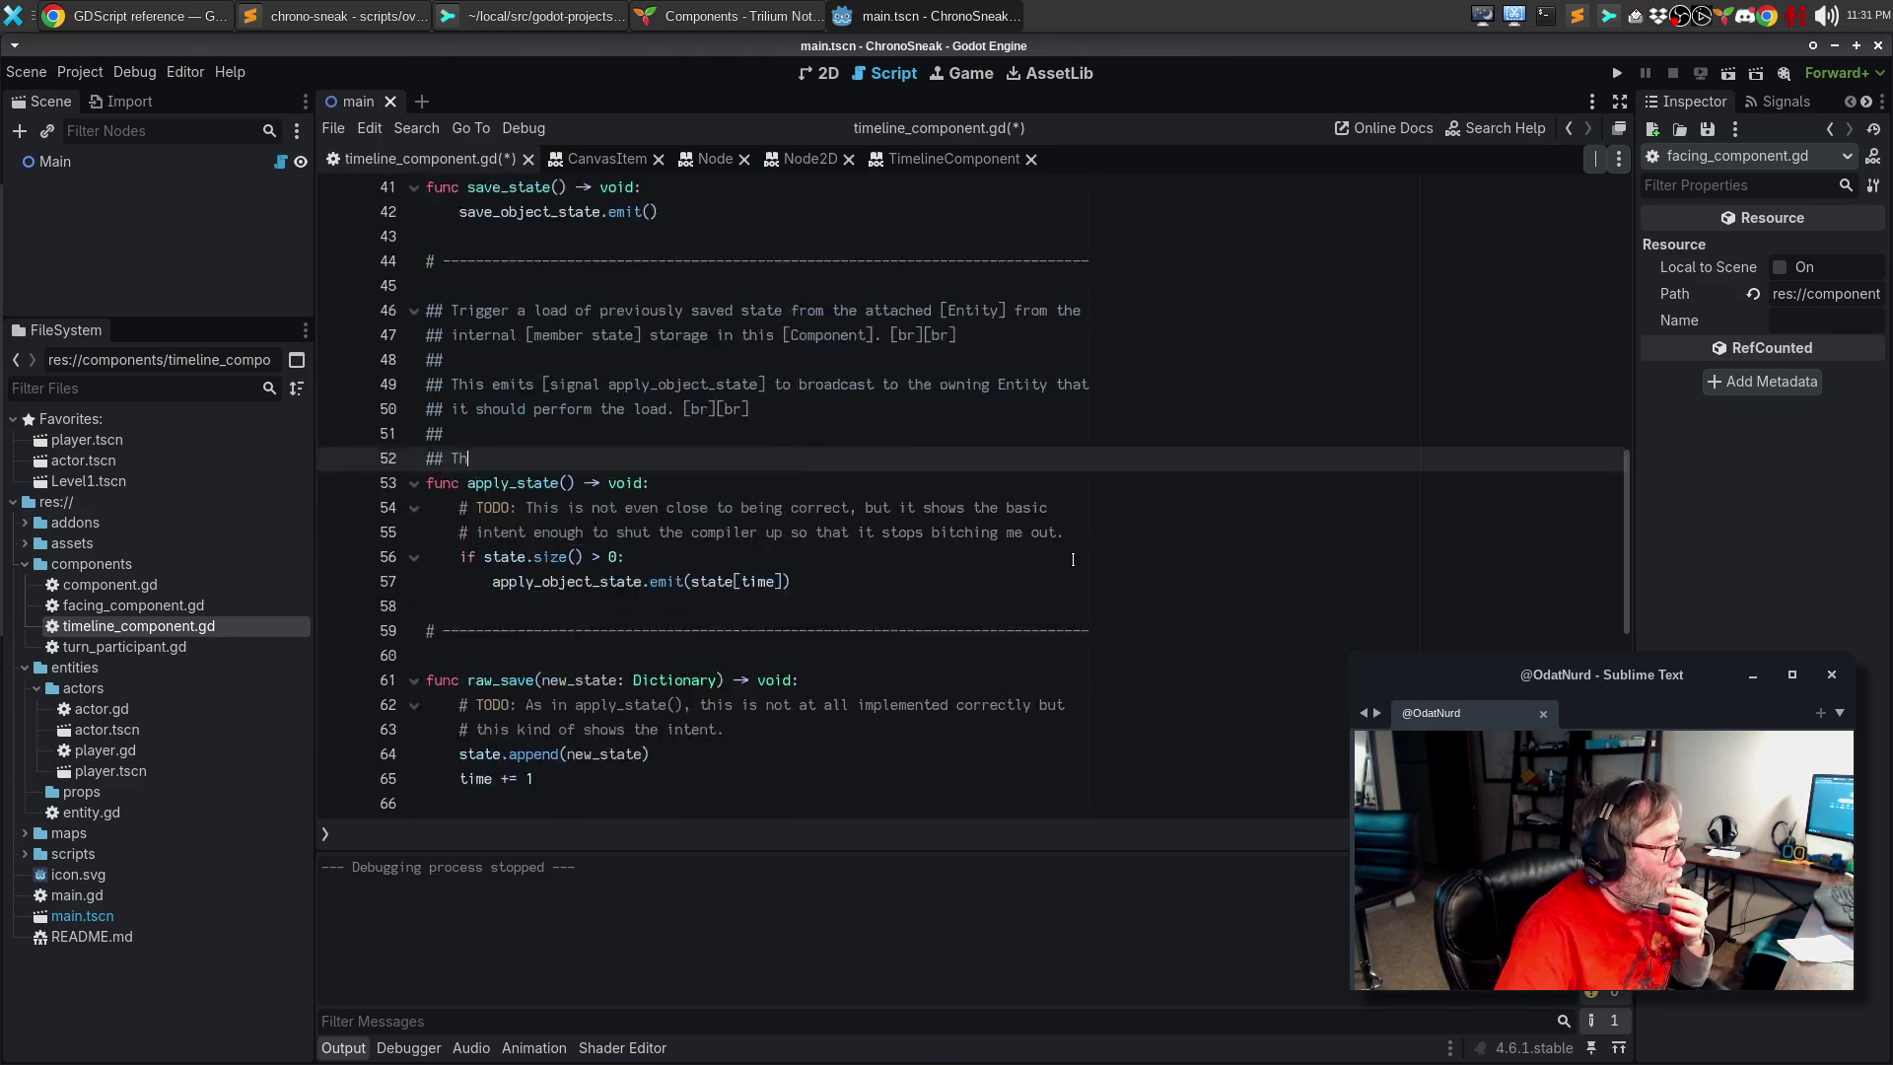
{"action": "scroll", "coordinate": [1075, 544], "scroll_direction": "up", "scroll_amount": 4}
{"action": "scroll", "coordinate": [741, 476], "scroll_direction": "down", "scroll_amount": 2}
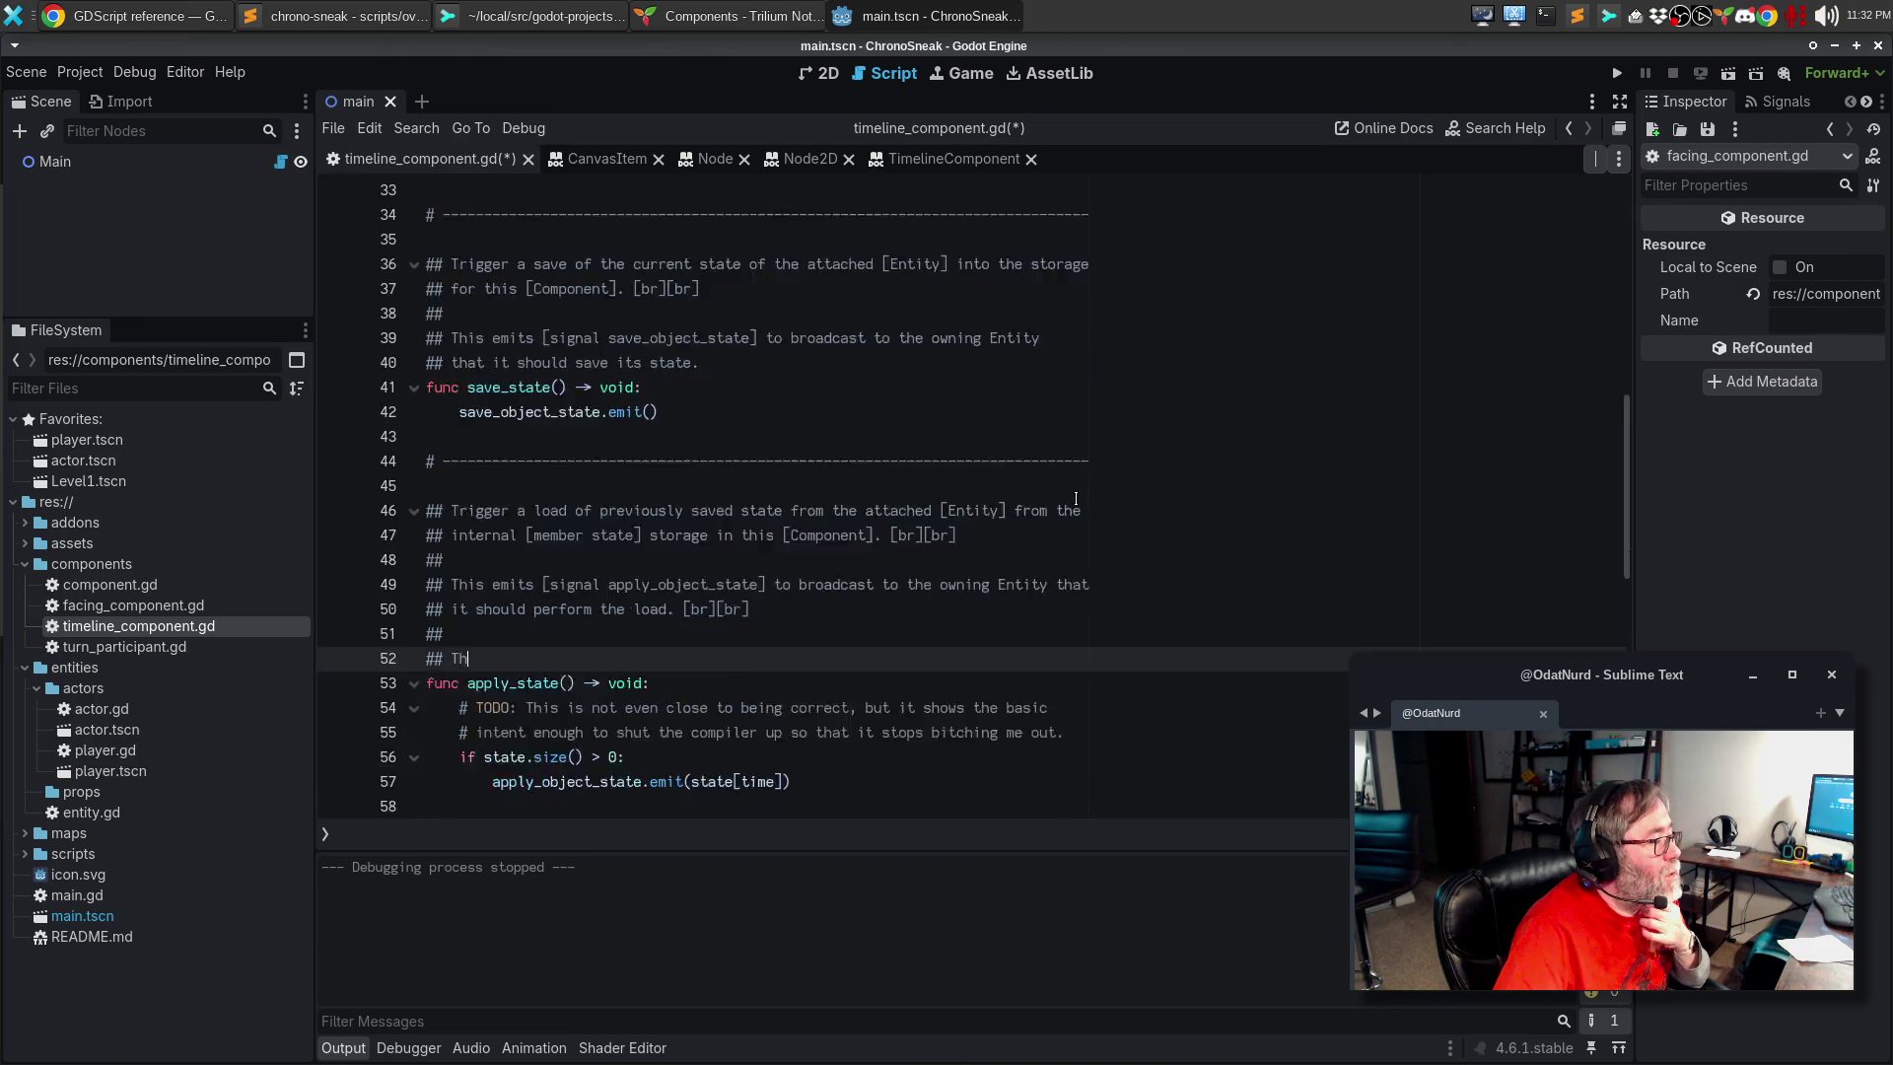
{"action": "left_click_drag", "start_coordinate": [627, 532], "coordinate": [389, 509]}
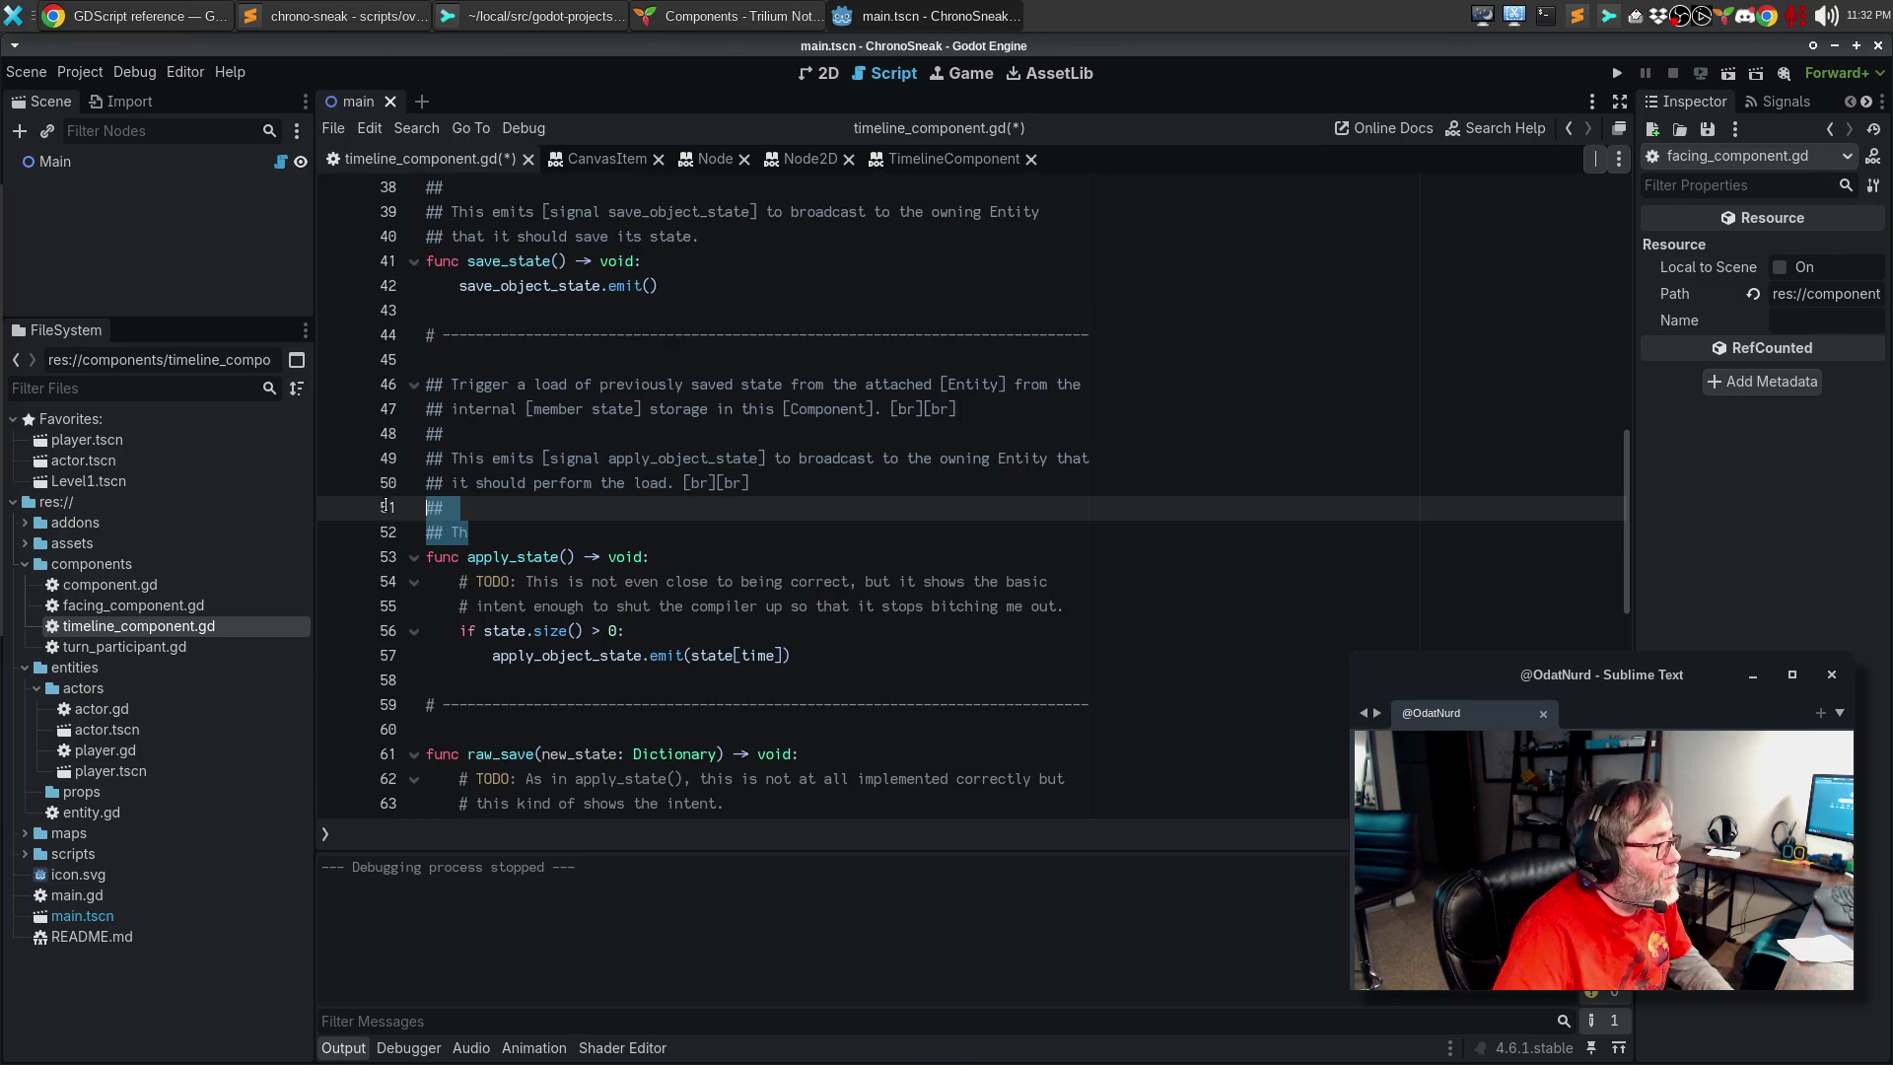
{"action": "key", "text": "BackSpace"}
{"action": "key", "text": "BackSpace"}
{"action": "key", "text": "ctrl+s"}
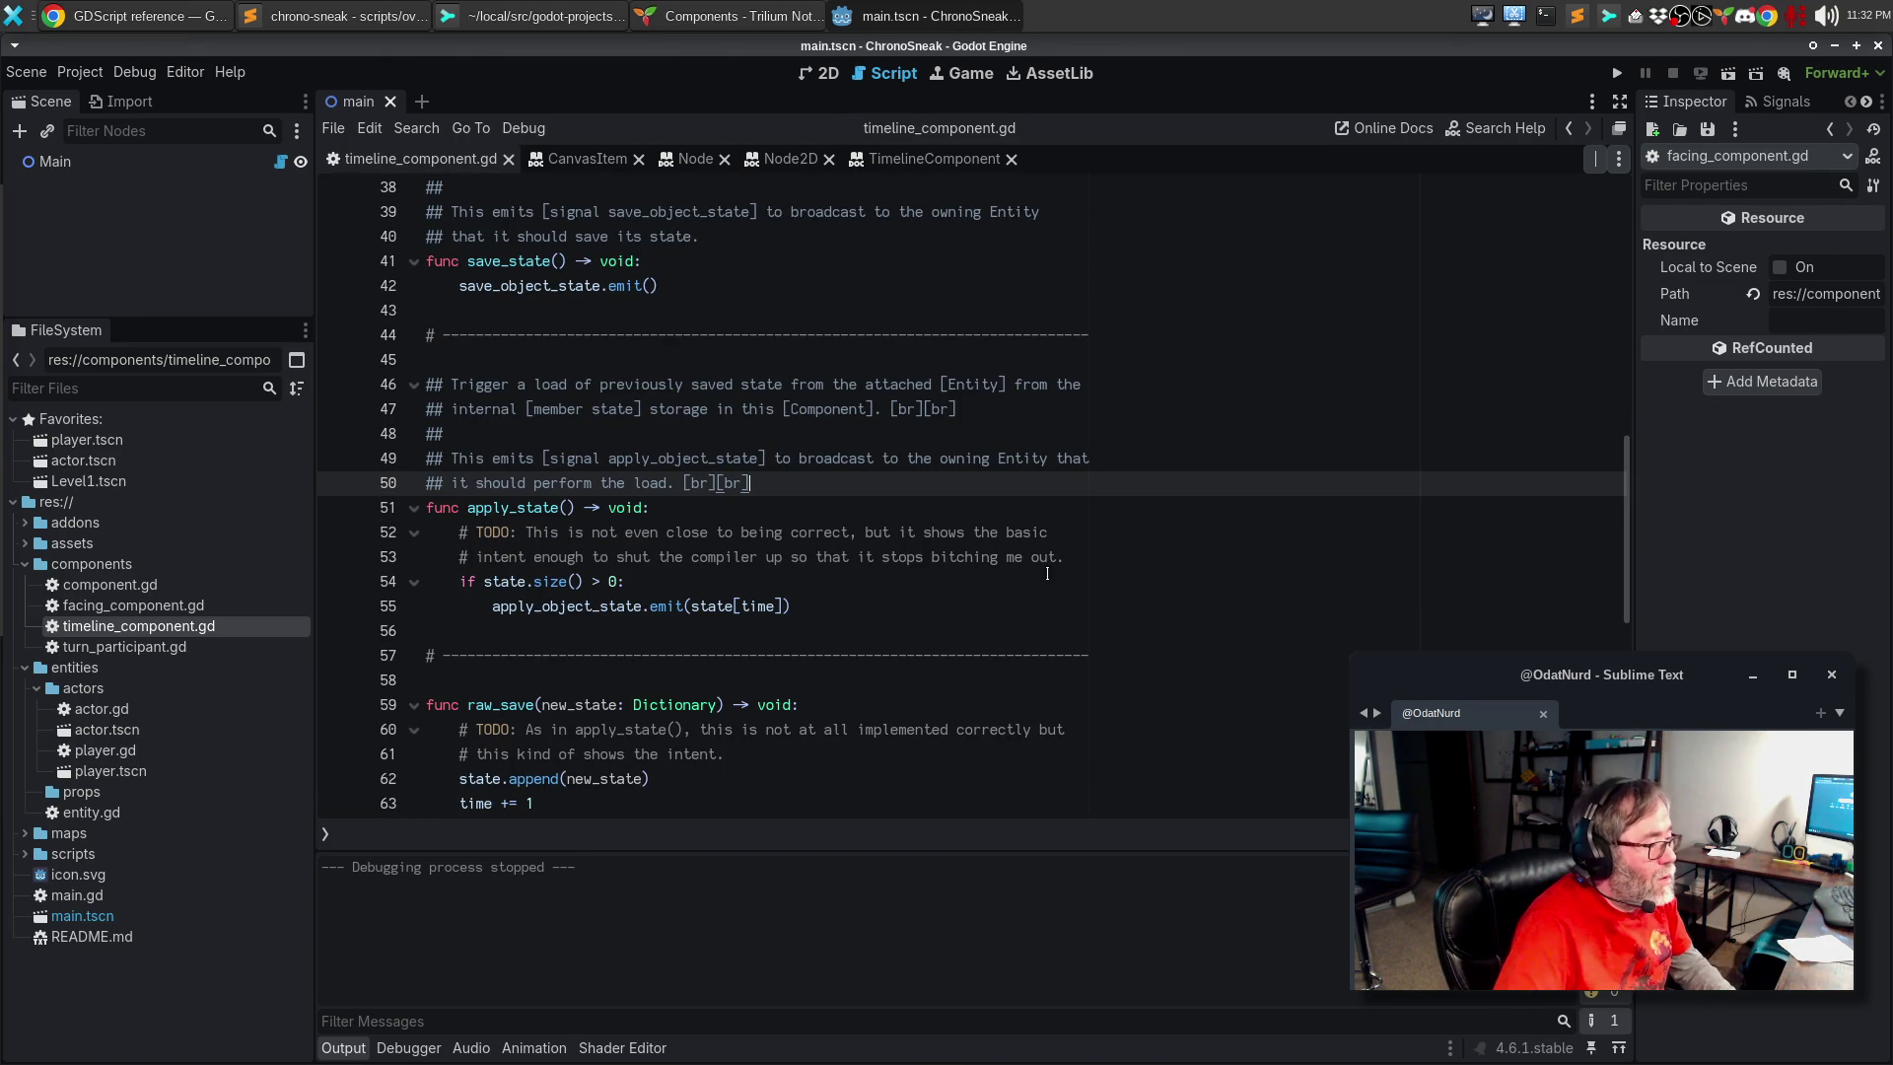
{"action": "left_click", "coordinate": [1089, 564]}
Step: Note in apply_state() that it should have a time indication to signal exactly which state to load, and save
{"action": "key", "text": "Return"}
{"action": "key", "text": "Return"}
{"action": "type", "text": "Pr"}
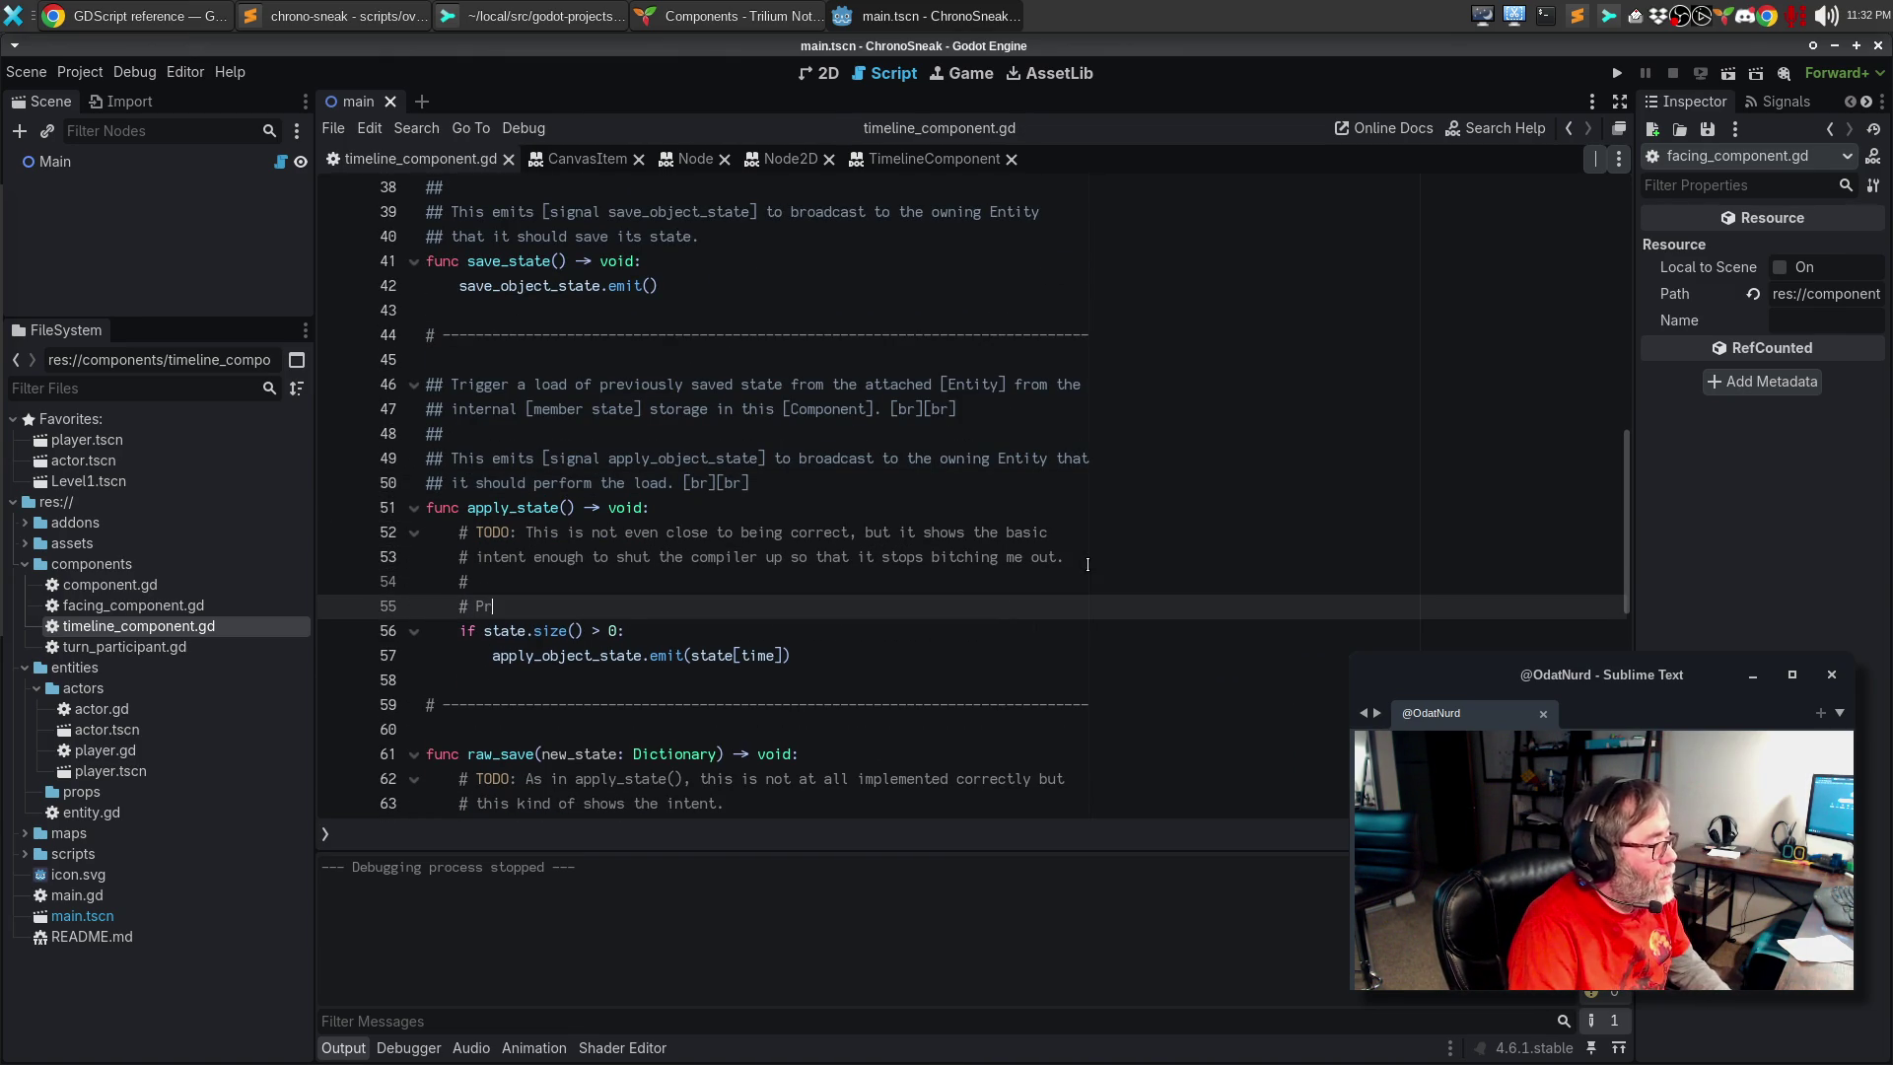
{"action": "type", "text": "oobably this"}
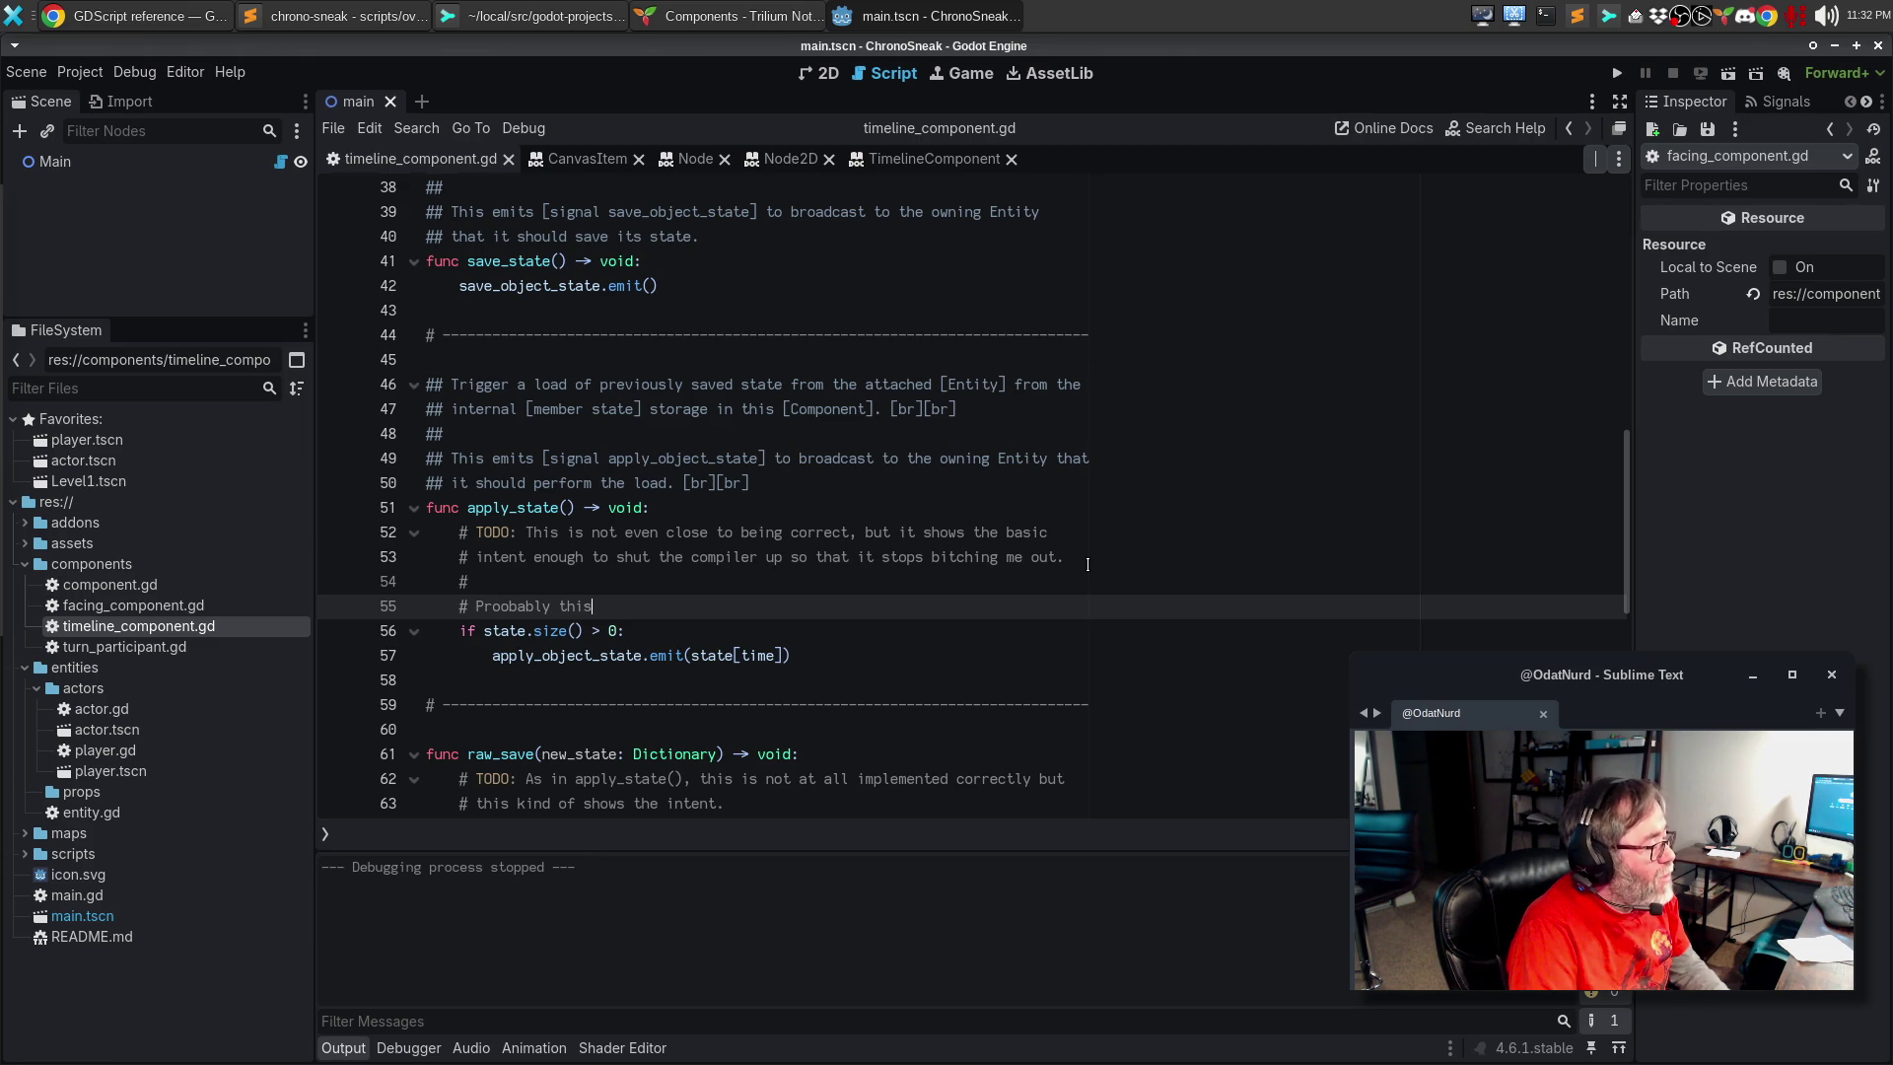
{"action": "type", "text": " should either"}
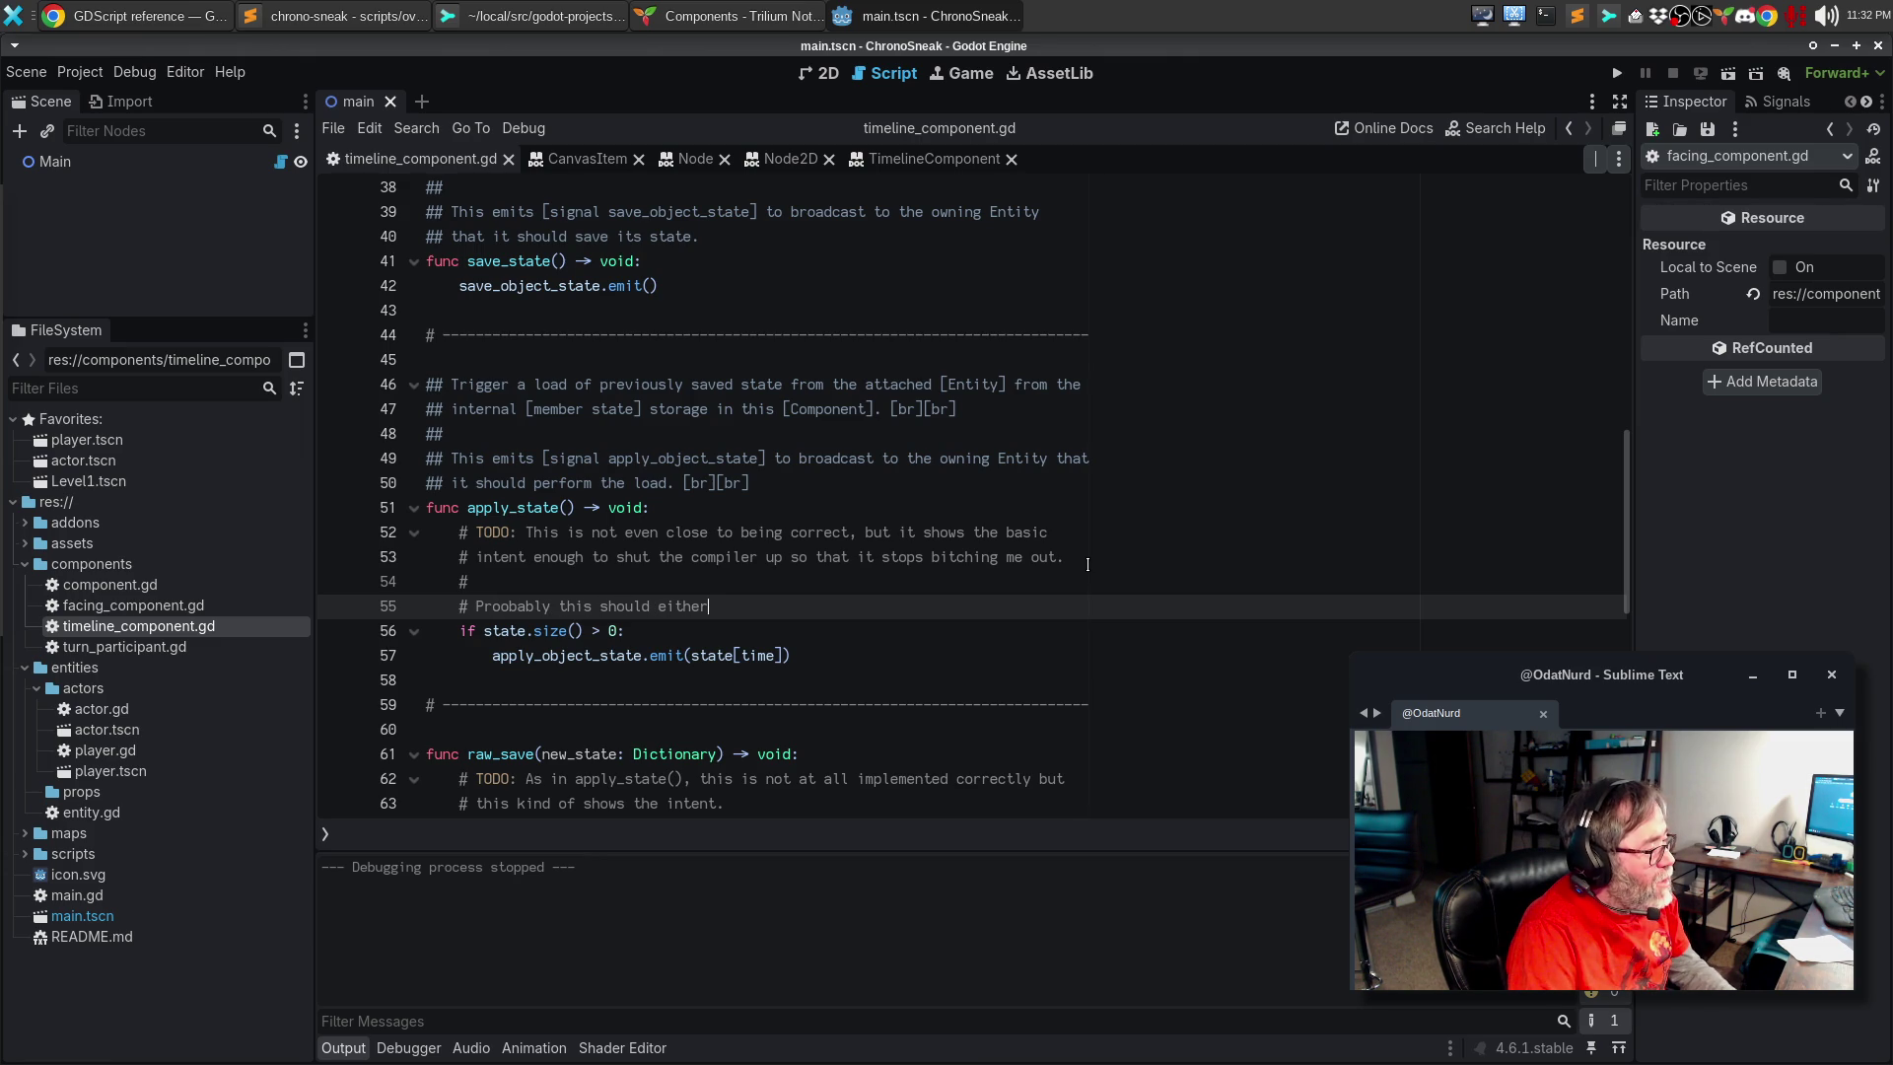
{"action": "key", "text": "ctrl+BackSpace"}
{"action": "key", "text": "ctrl+BackSpace"}
{"action": "type", "text": "shou"}
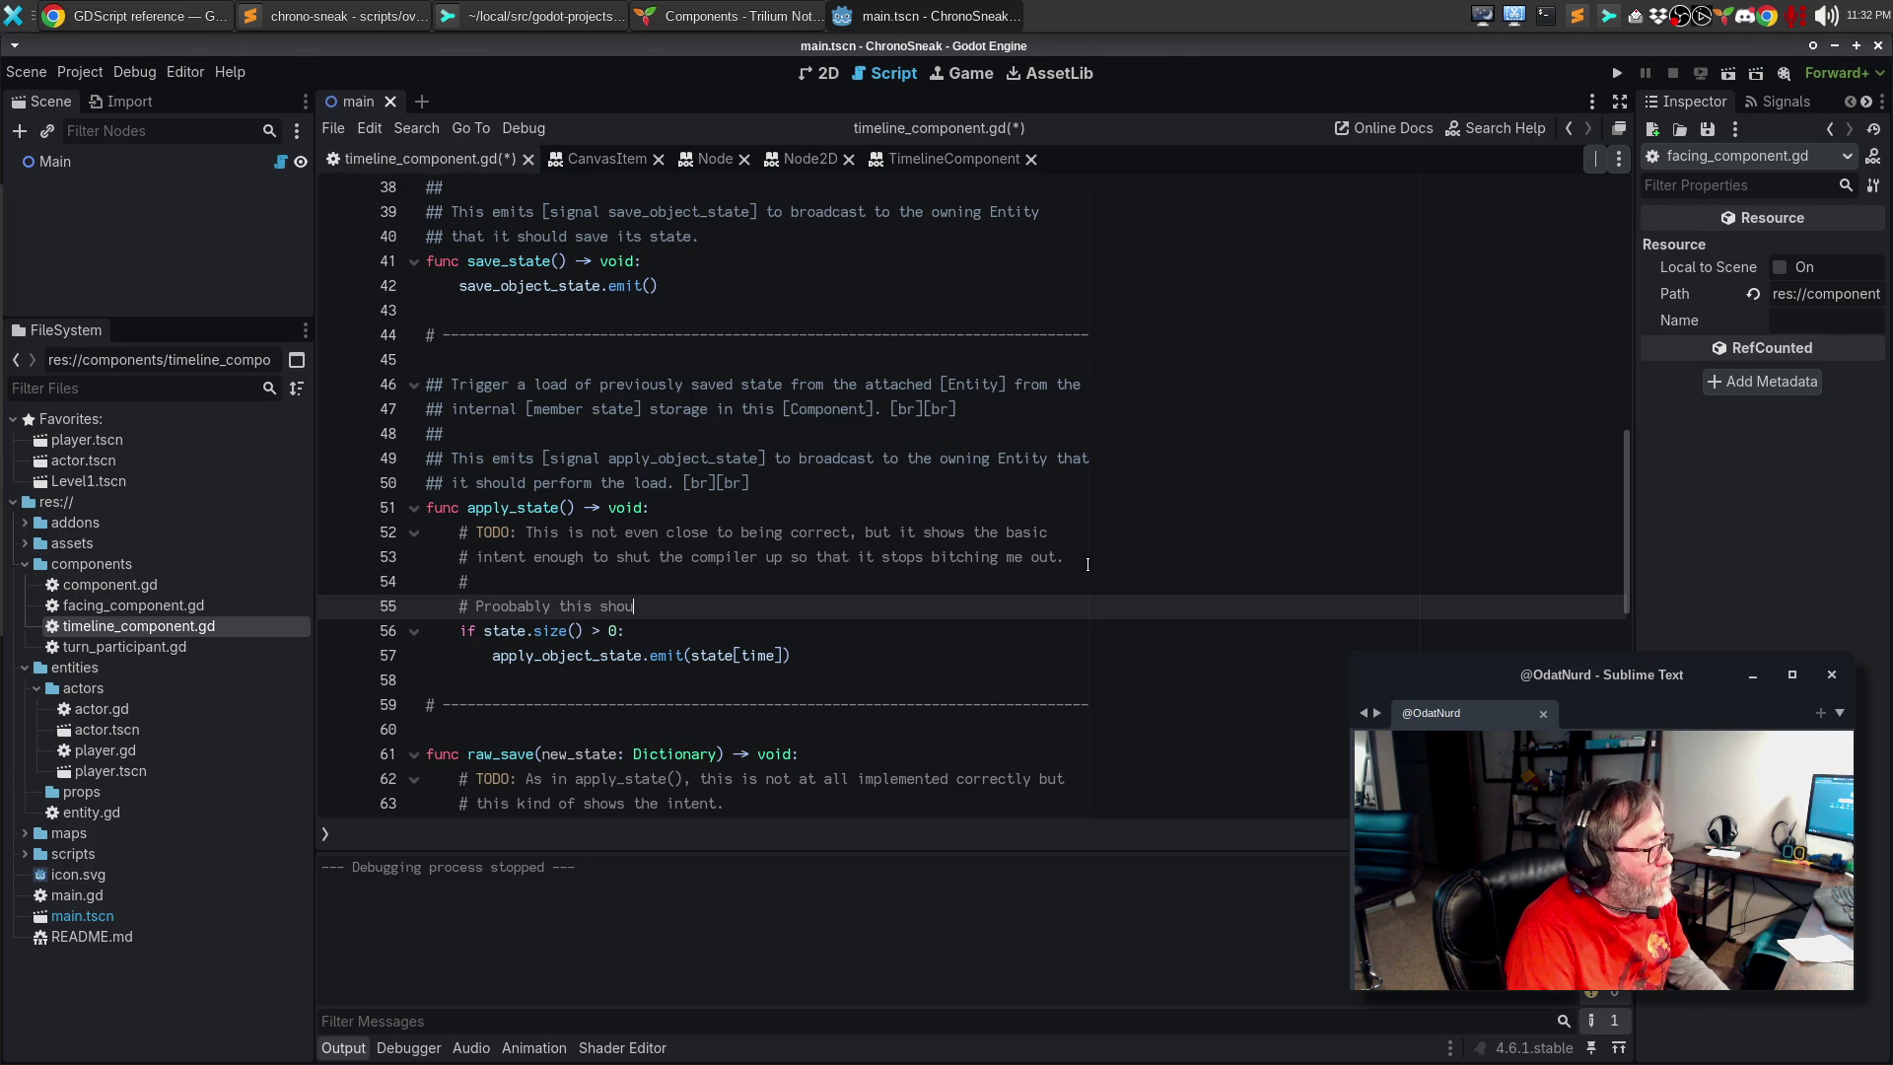
{"action": "type", "text": "ld have something like"}
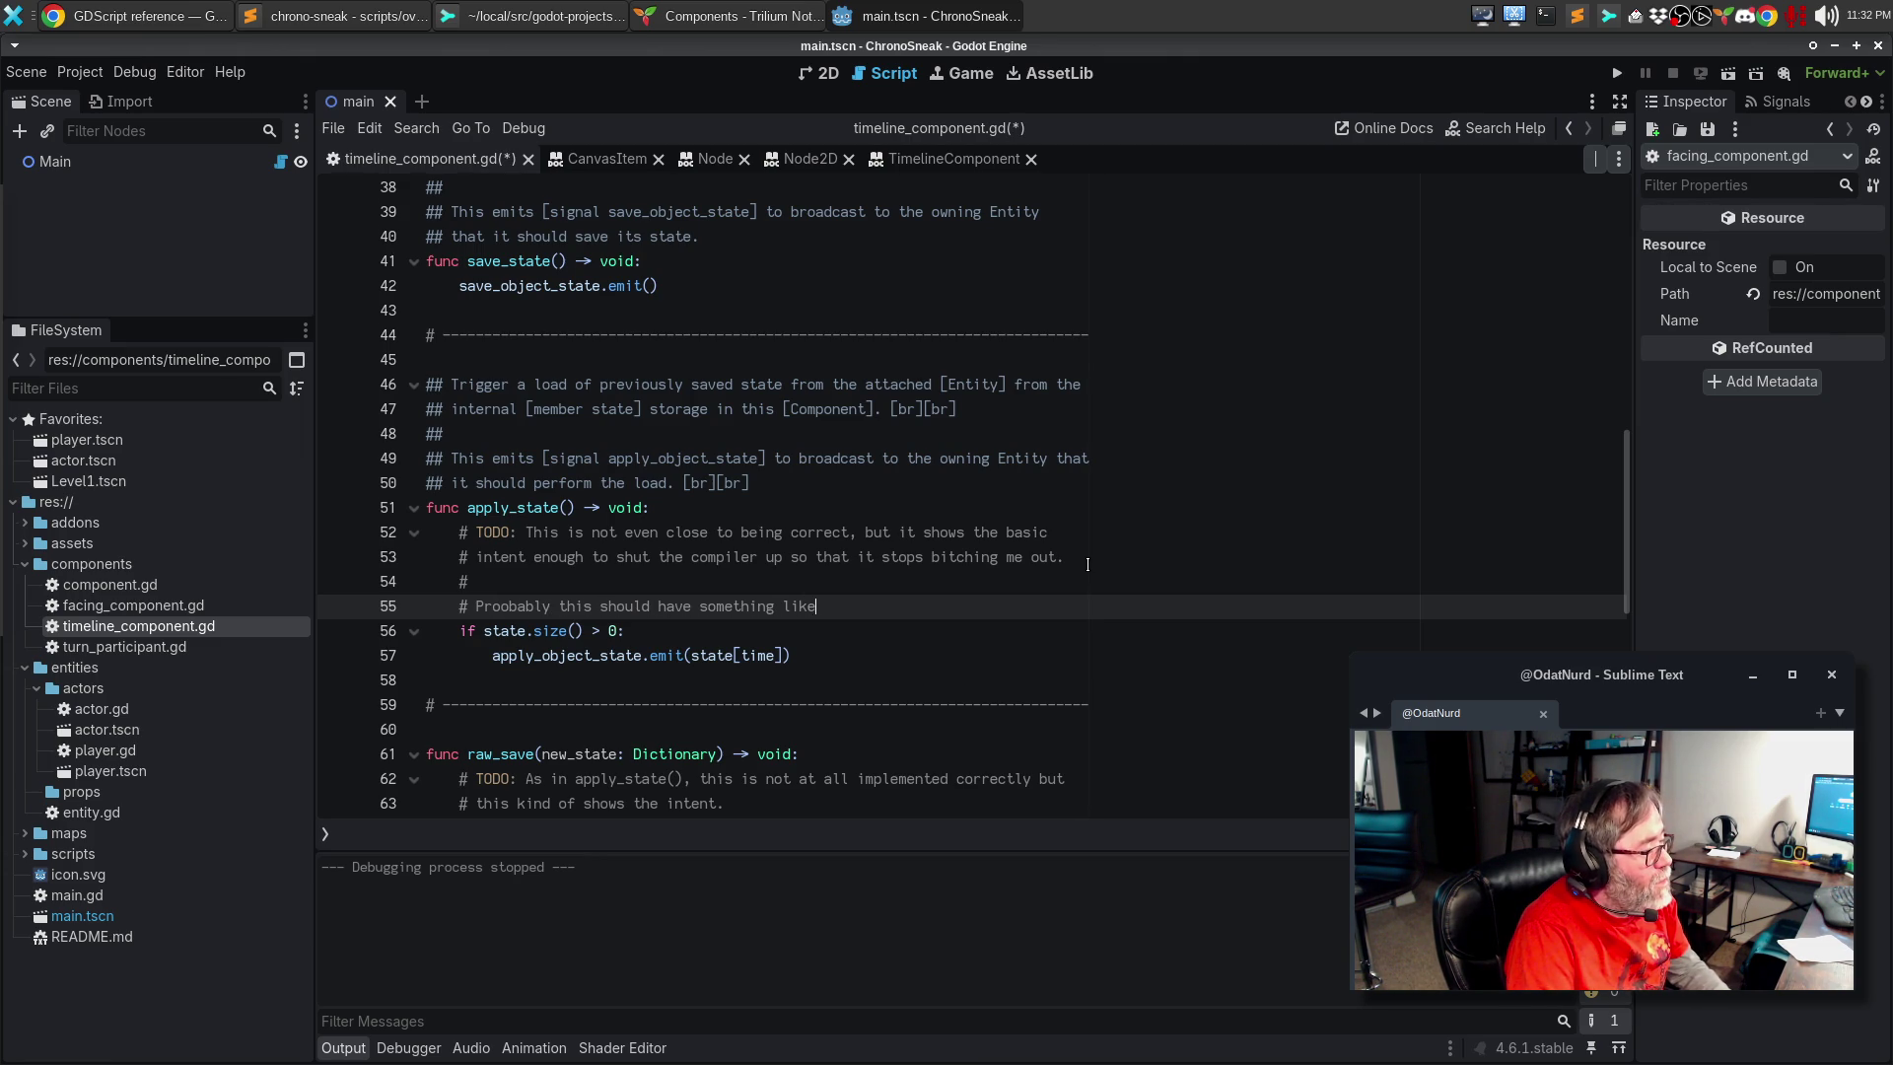
{"action": "type", "text": " a time indication to be able to"}
{"action": "key", "text": "Return"}
{"action": "type", "text": "# signal"}
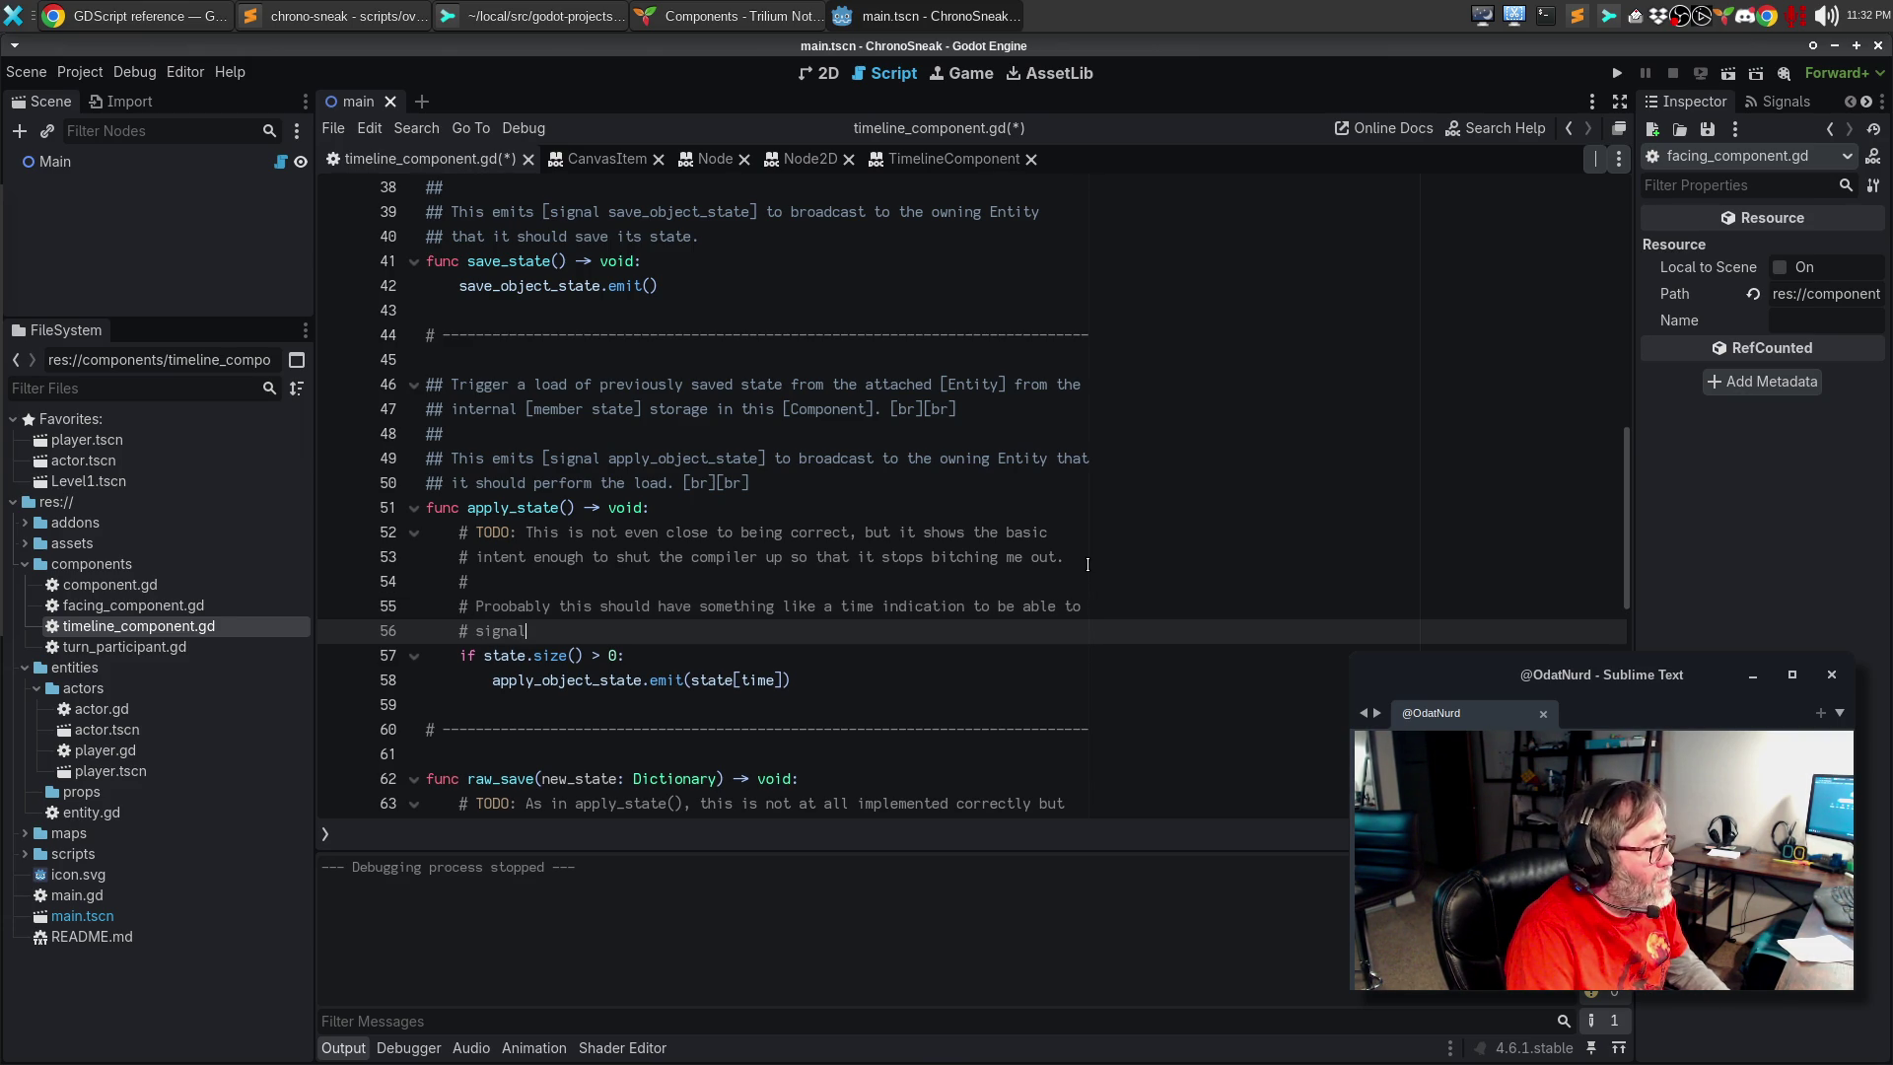
{"action": "type", "text": " ex"}
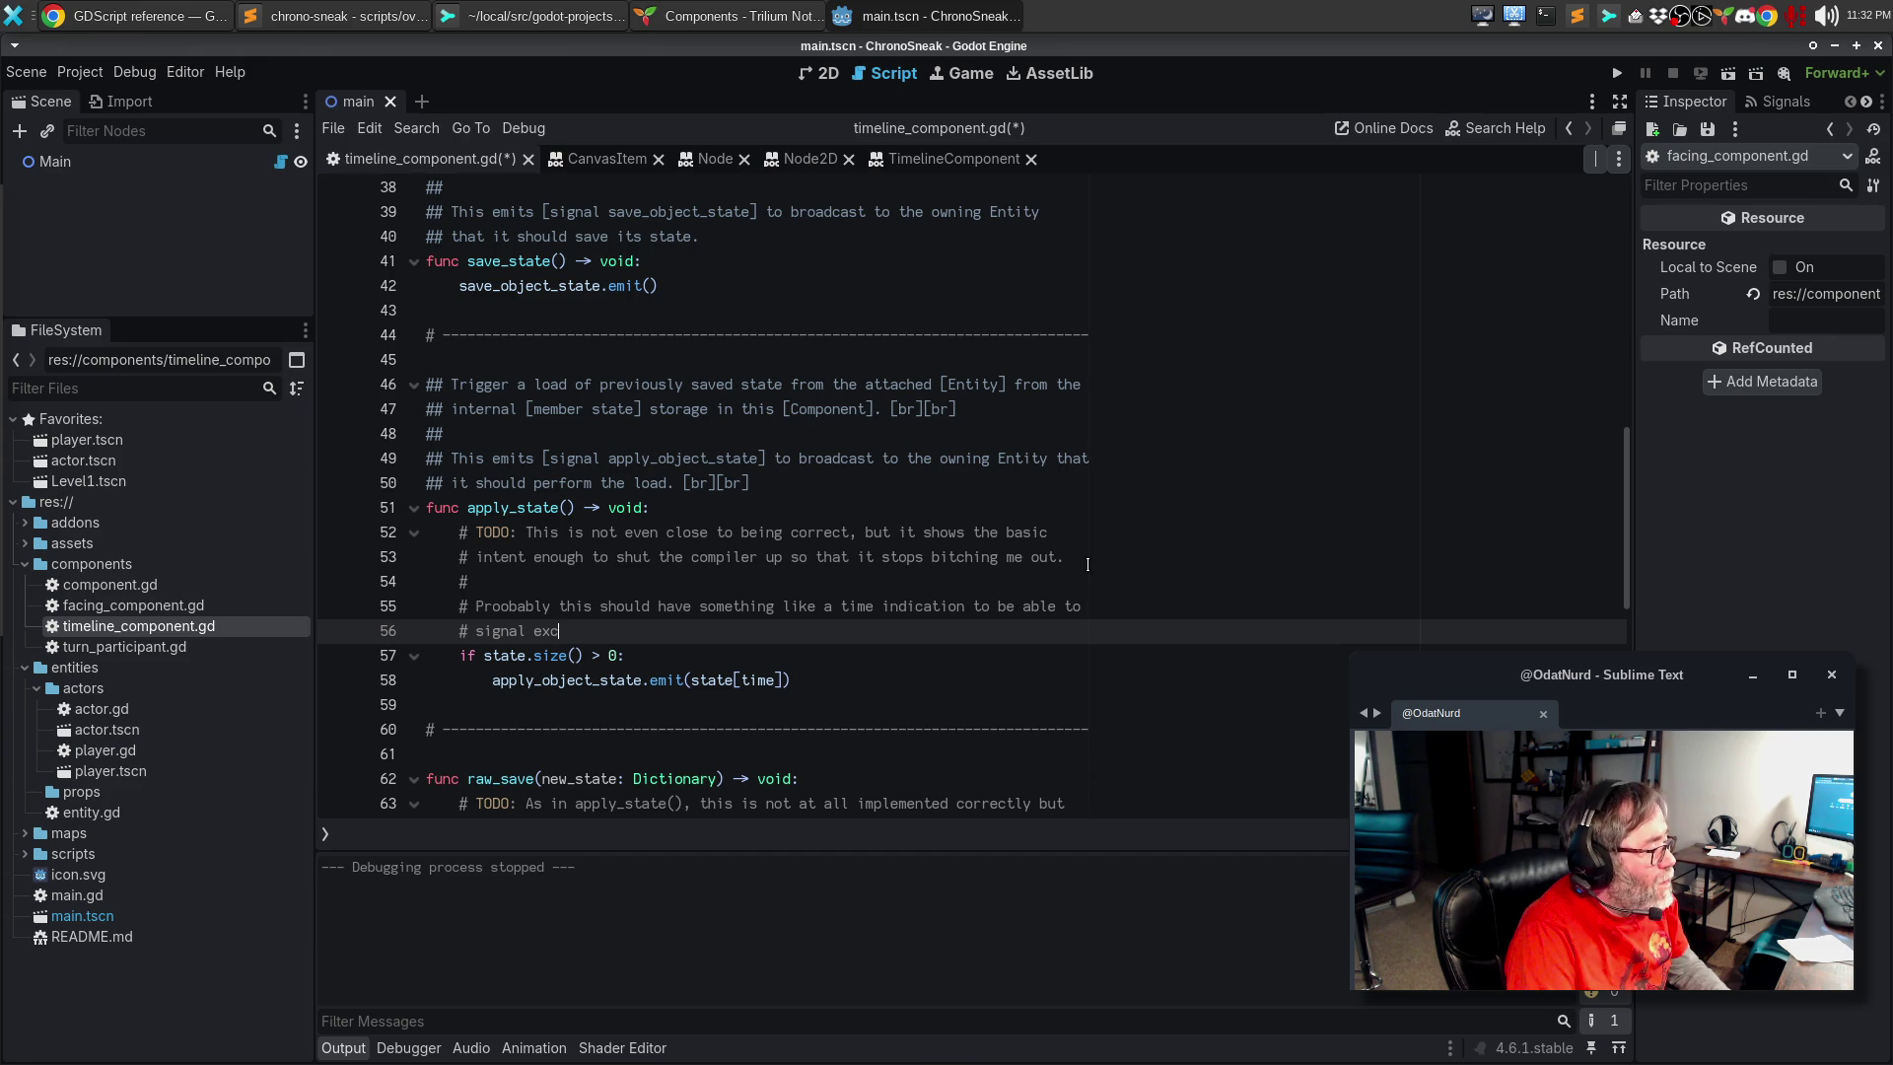
{"action": "type", "text": "actly what state should be loade"}
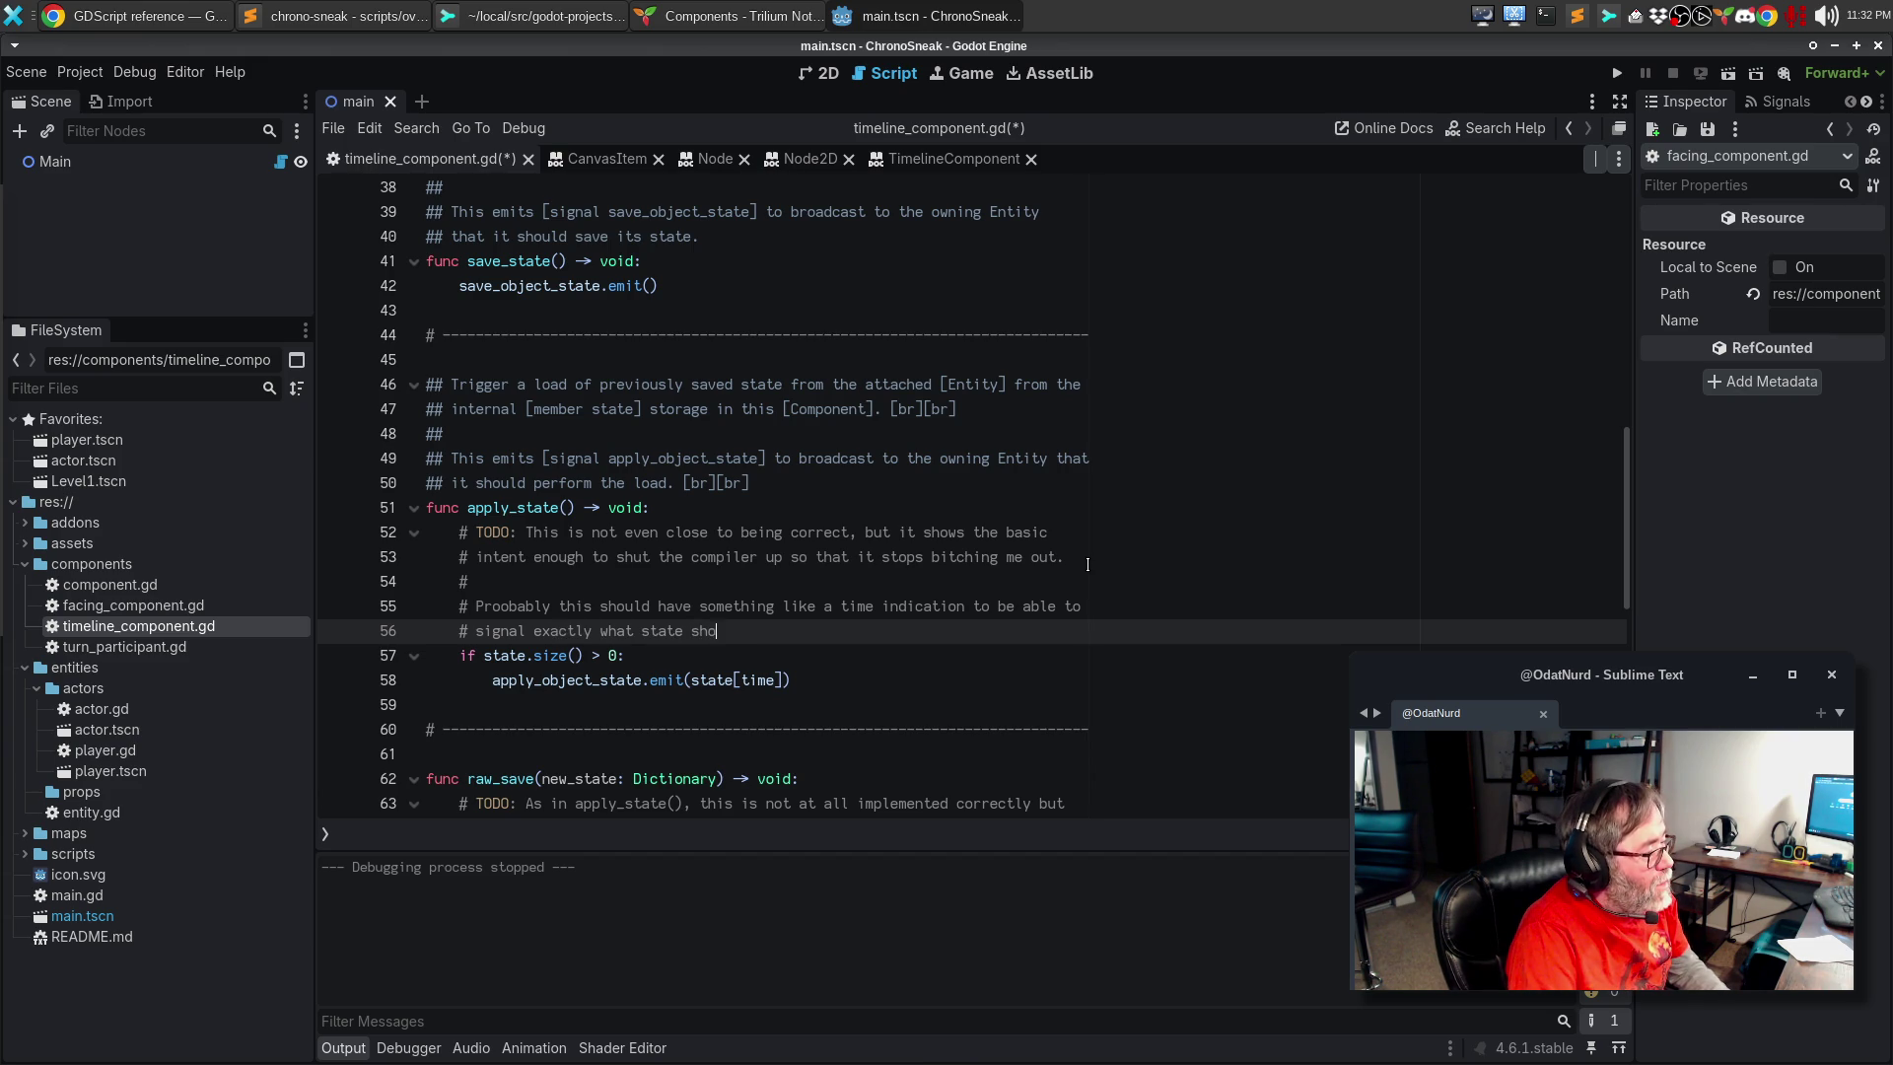
{"action": "type", "text": "d, or so on."}
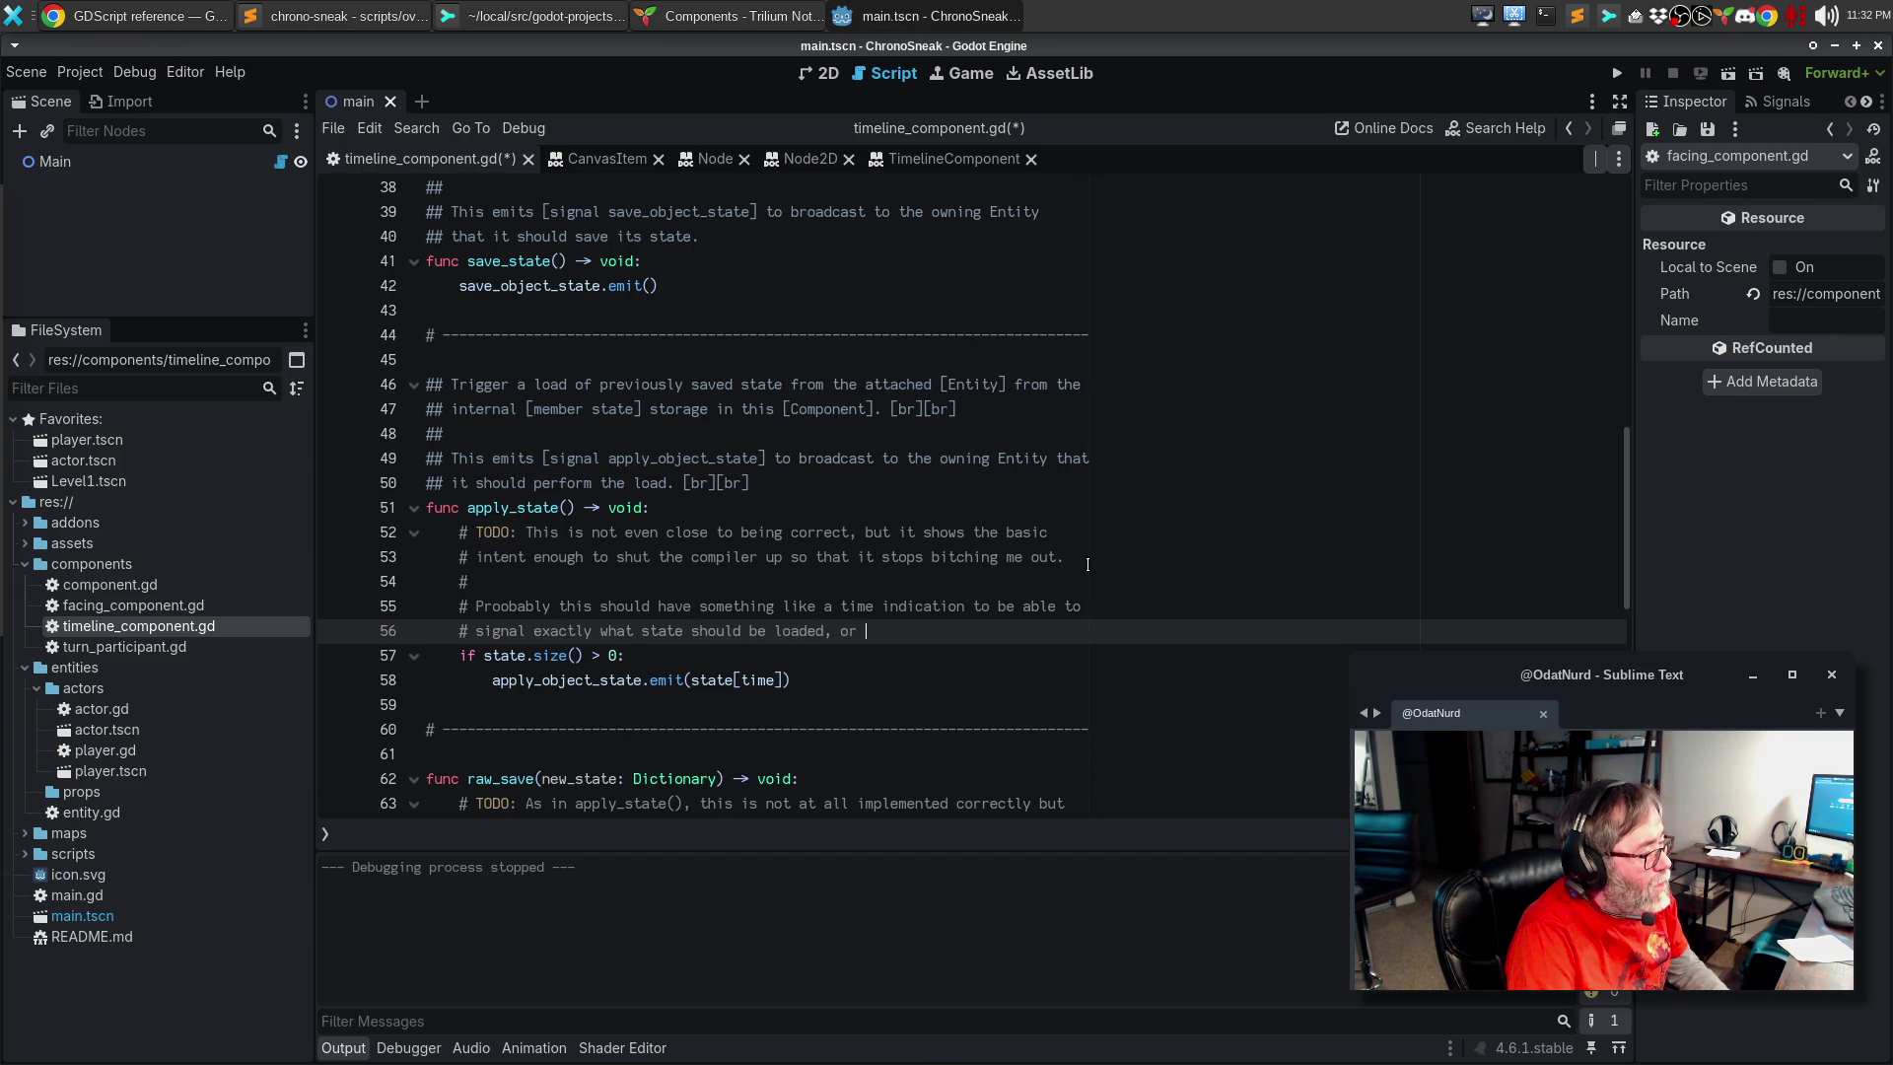
{"action": "key", "text": "ctrl+s"}
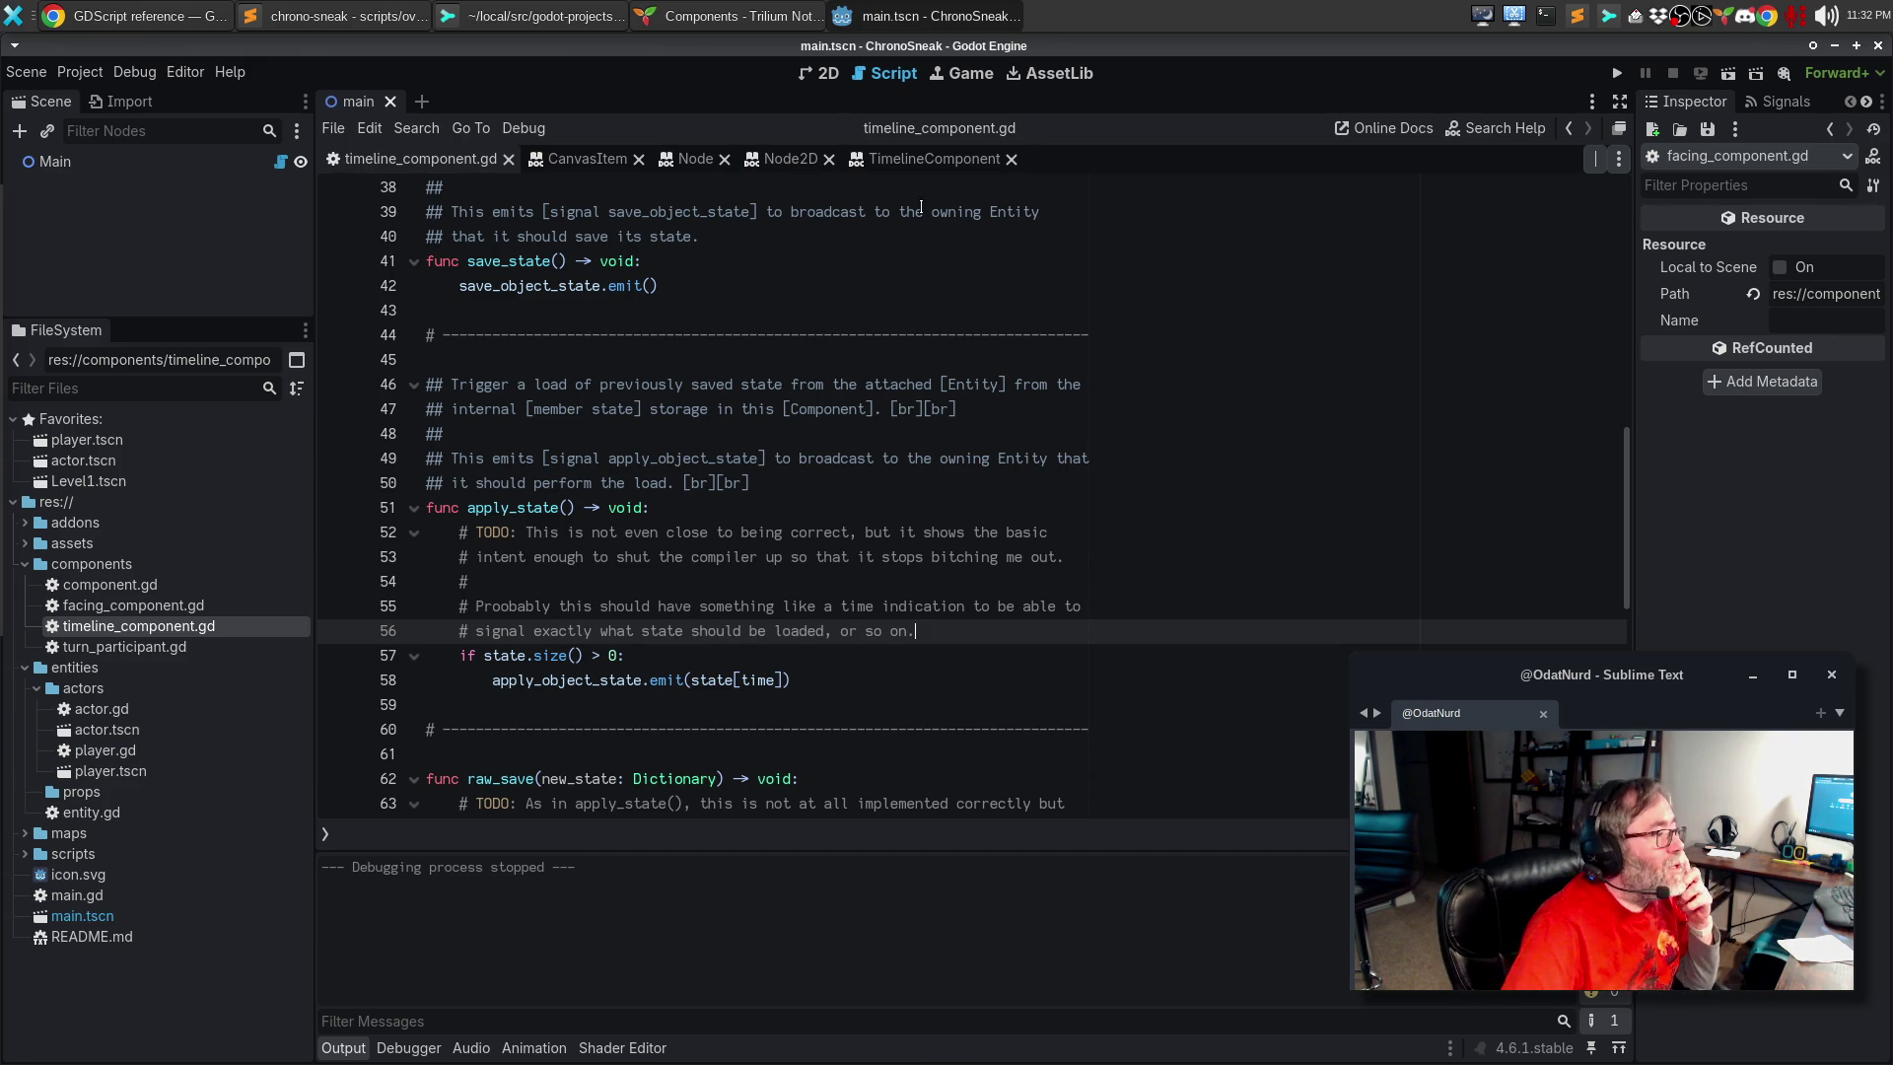
{"action": "left_click", "coordinate": [937, 159]}
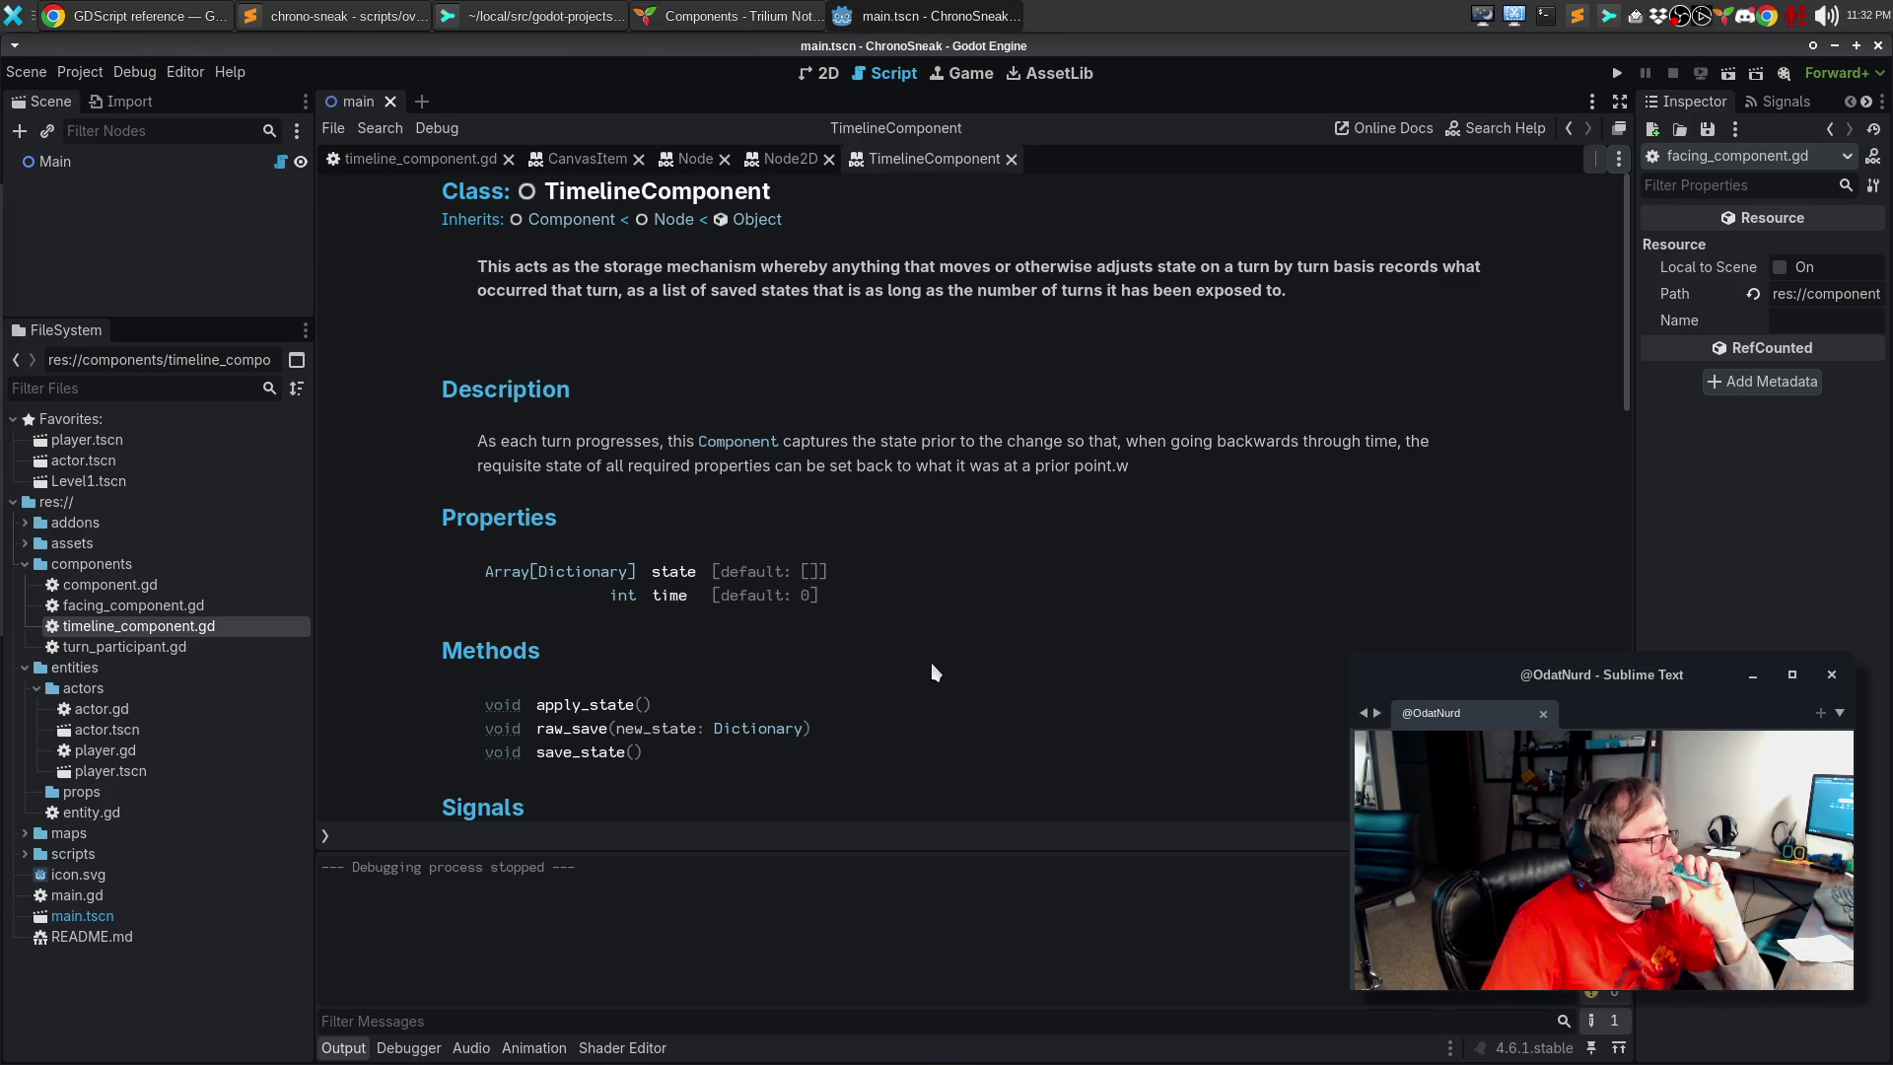
{"action": "scroll", "coordinate": [932, 690], "scroll_direction": "down", "scroll_amount": 1}
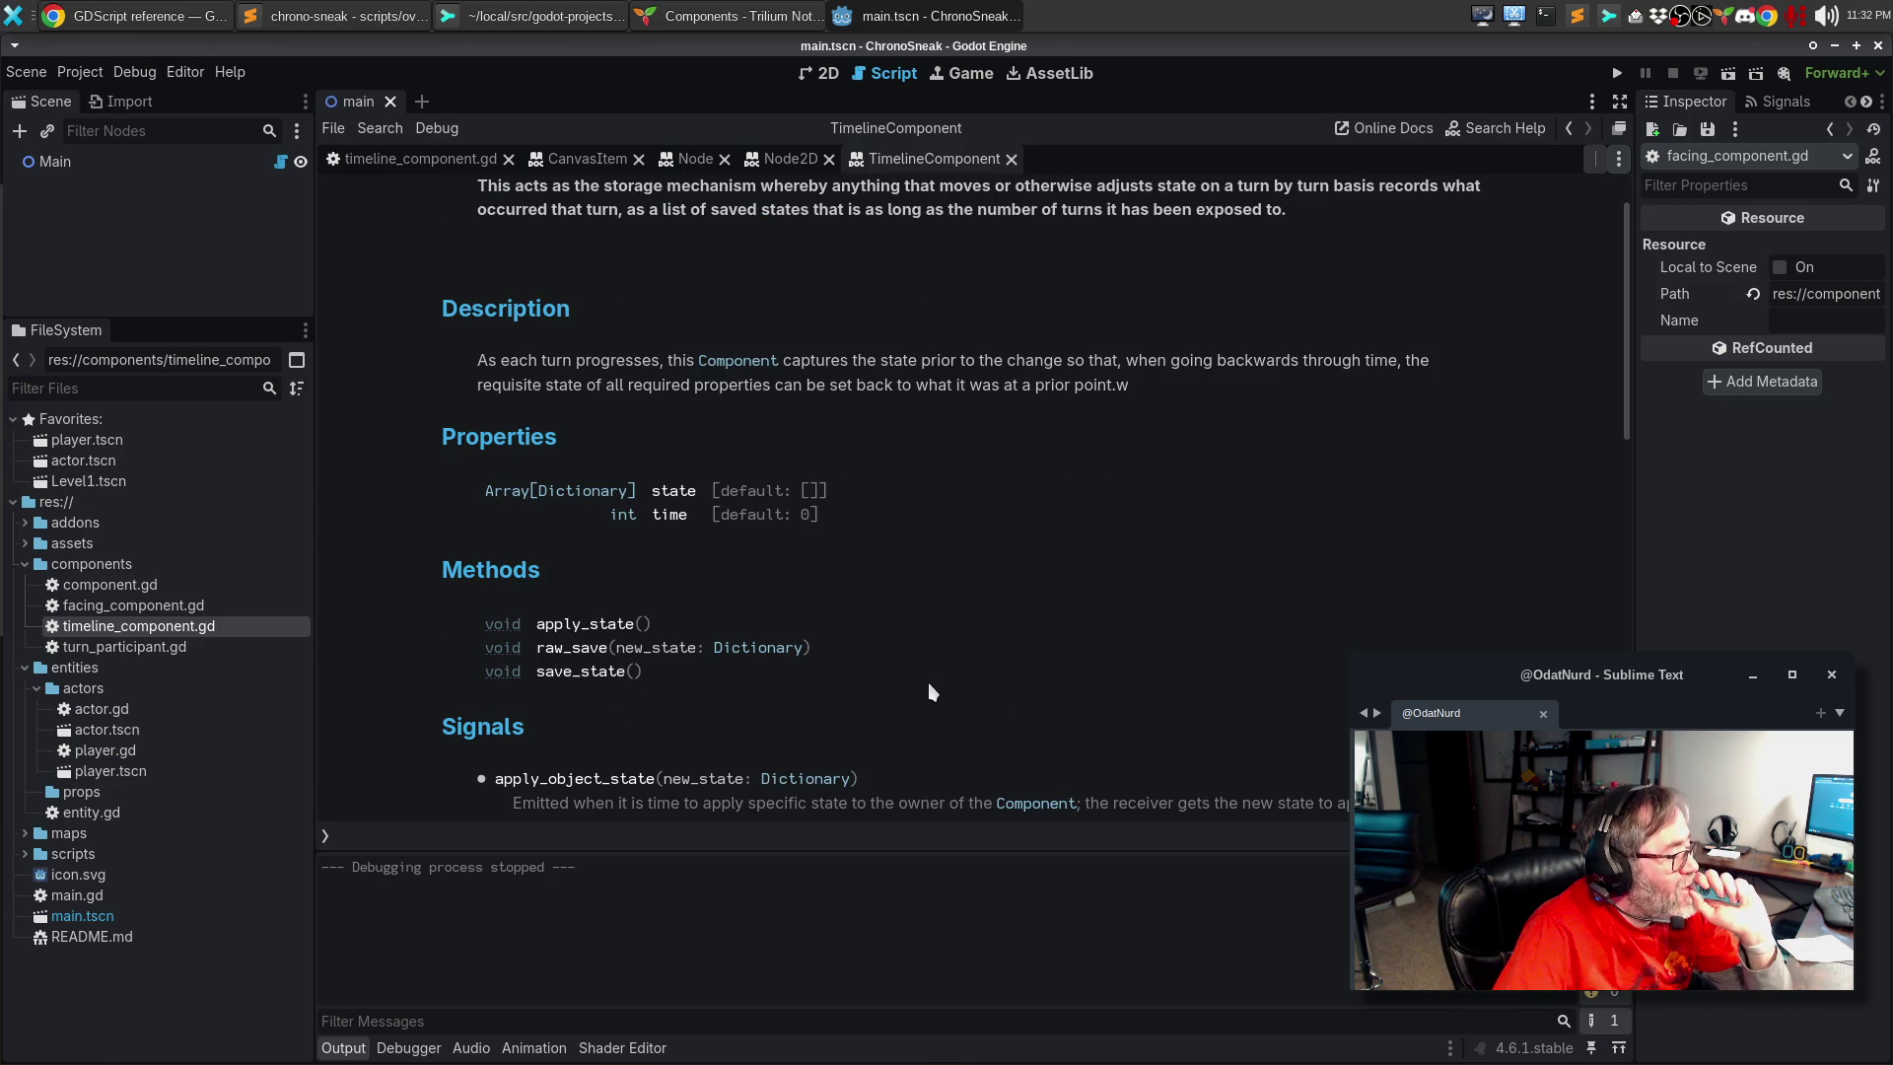
{"action": "scroll", "coordinate": [766, 641], "scroll_direction": "down", "scroll_amount": 1}
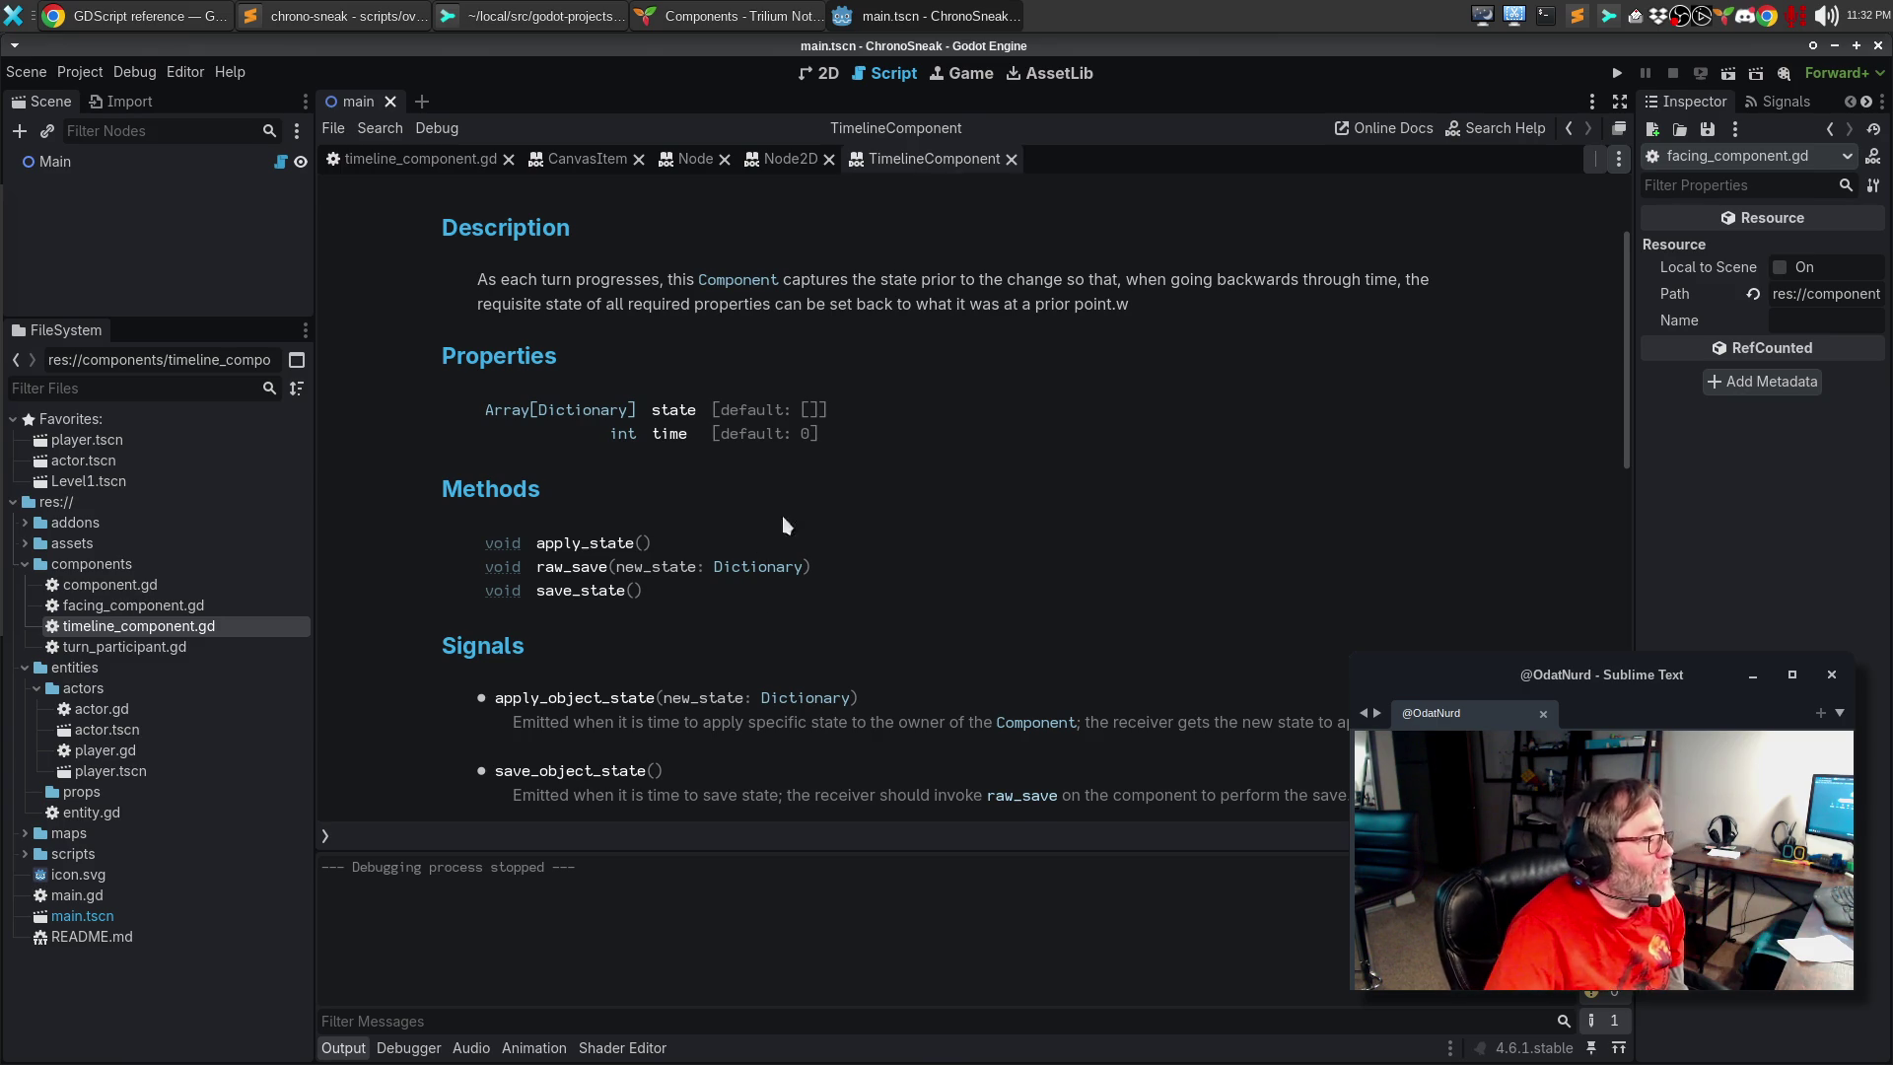
{"action": "scroll", "coordinate": [798, 517], "scroll_direction": "down", "scroll_amount": 3}
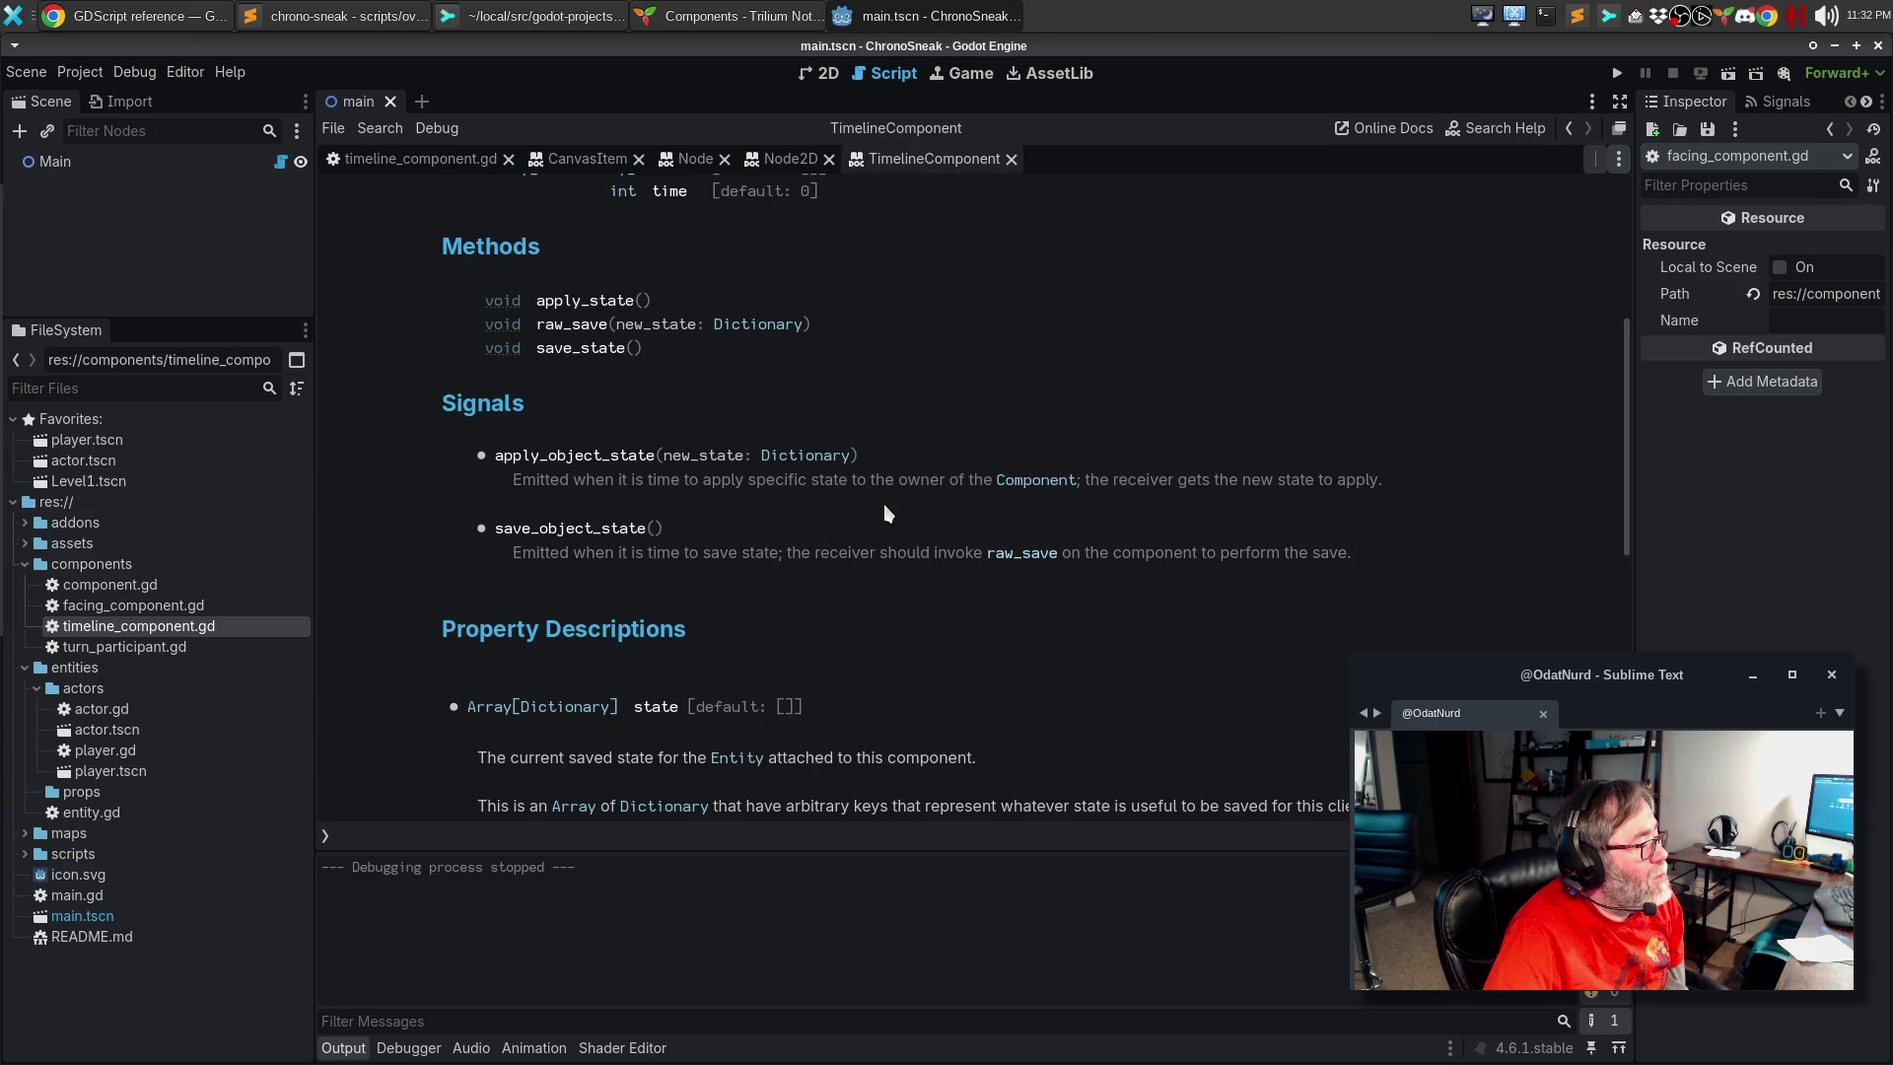
{"action": "scroll", "coordinate": [883, 505], "scroll_direction": "down", "scroll_amount": 3}
{"action": "scroll", "coordinate": [879, 495], "scroll_direction": "down", "scroll_amount": 4}
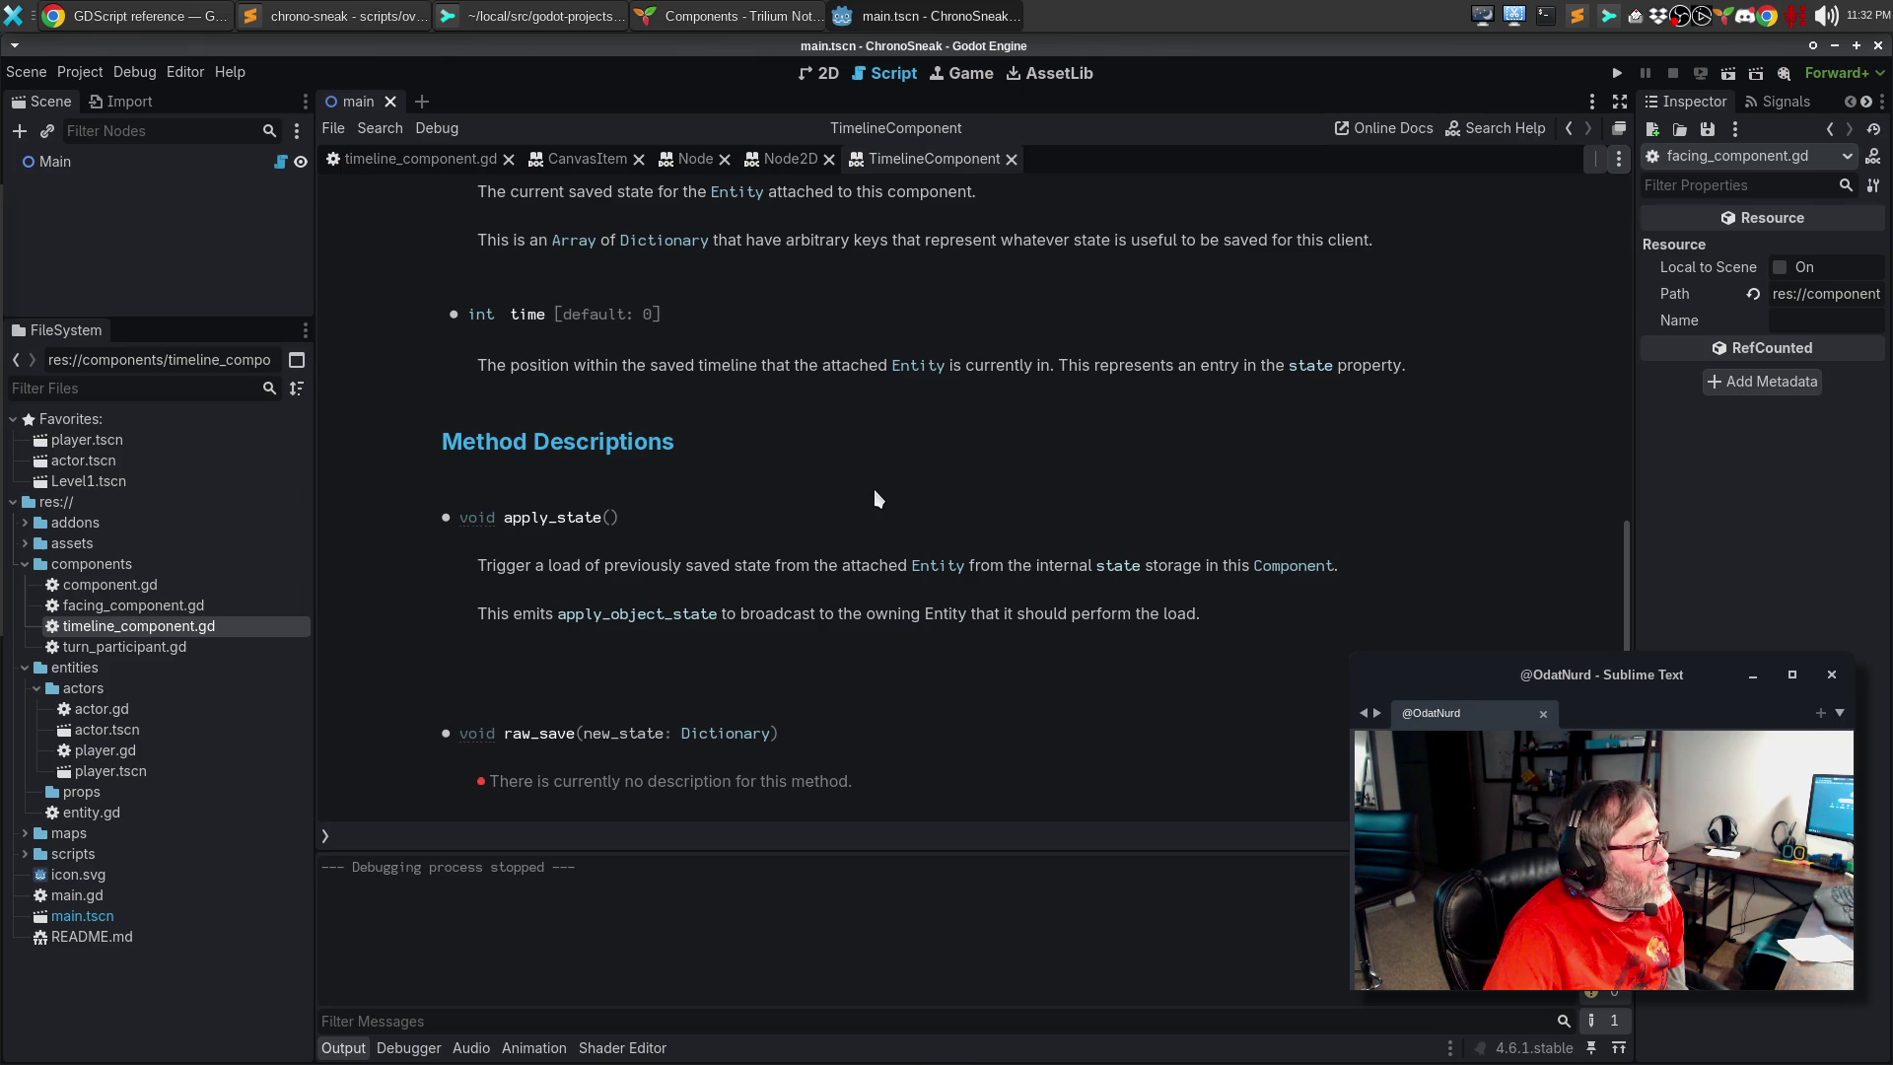
{"action": "scroll", "coordinate": [874, 493], "scroll_direction": "down", "scroll_amount": 2}
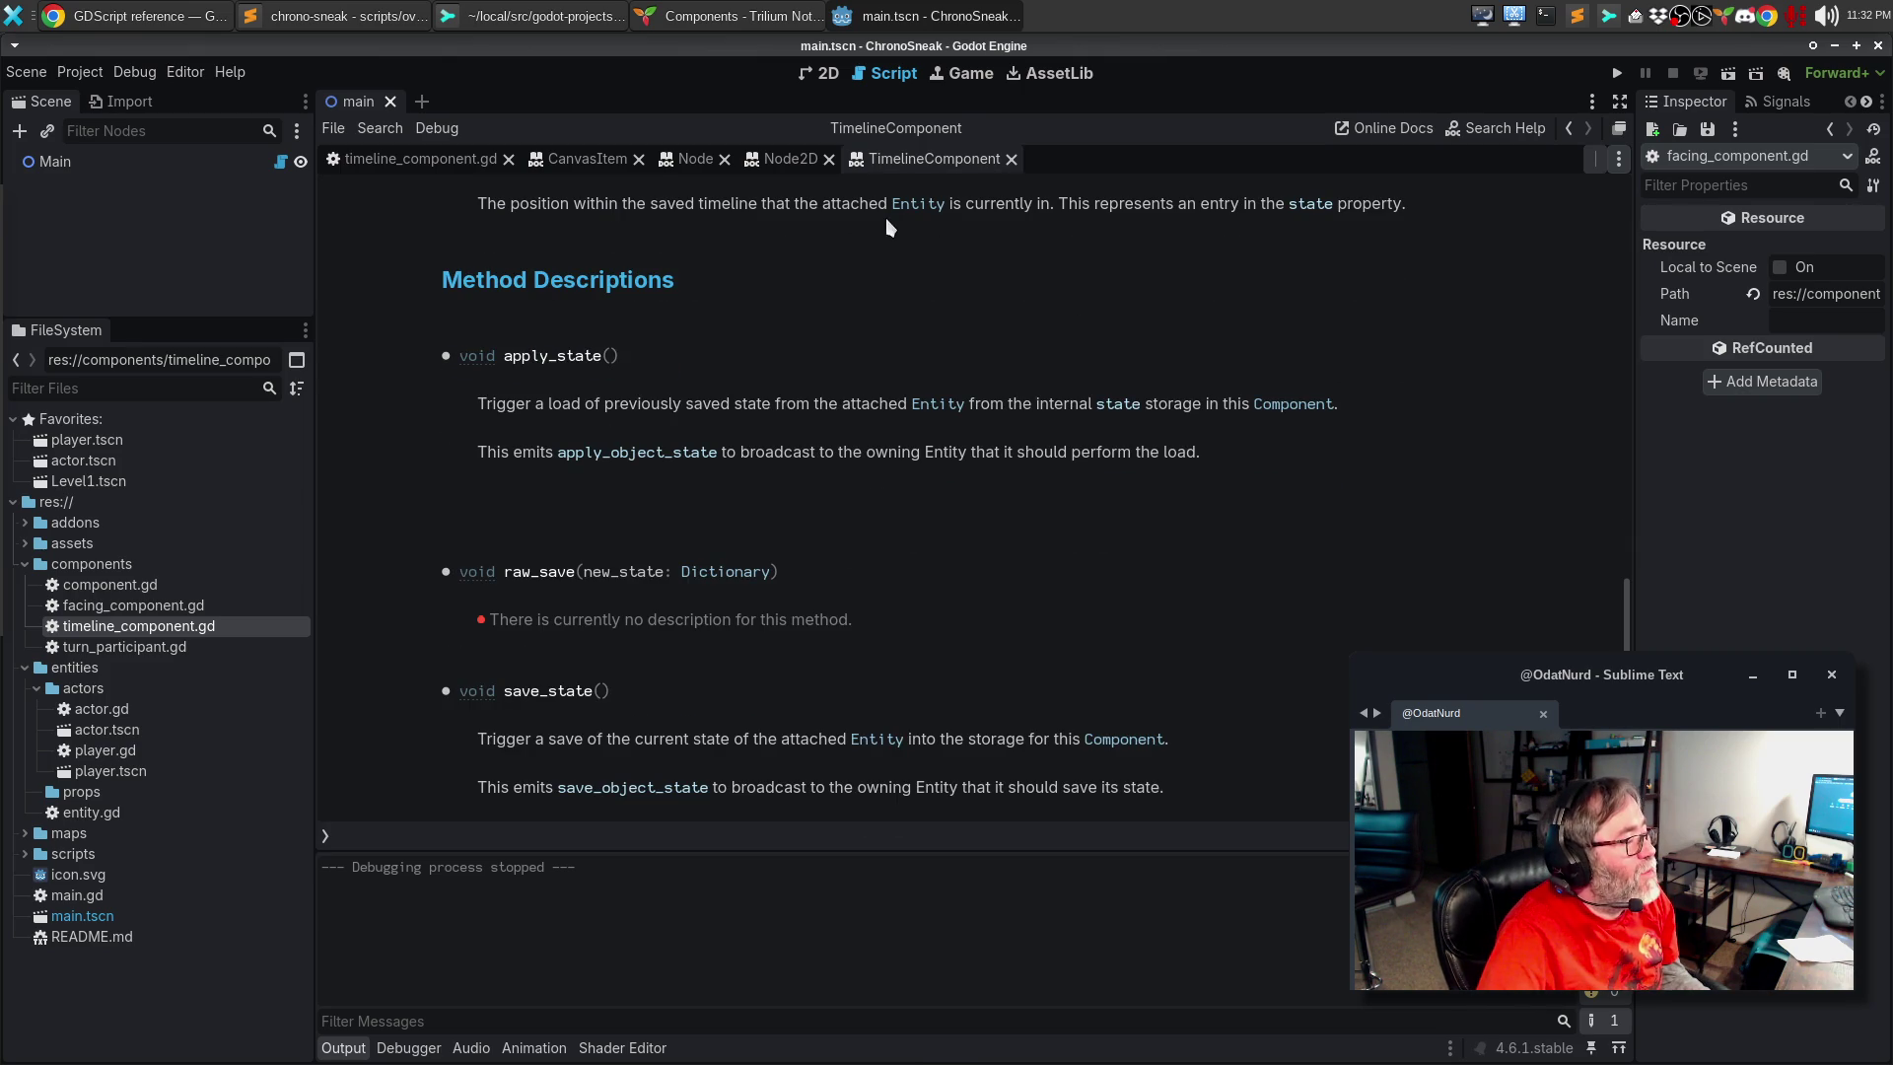
{"action": "left_click", "coordinate": [420, 168]}
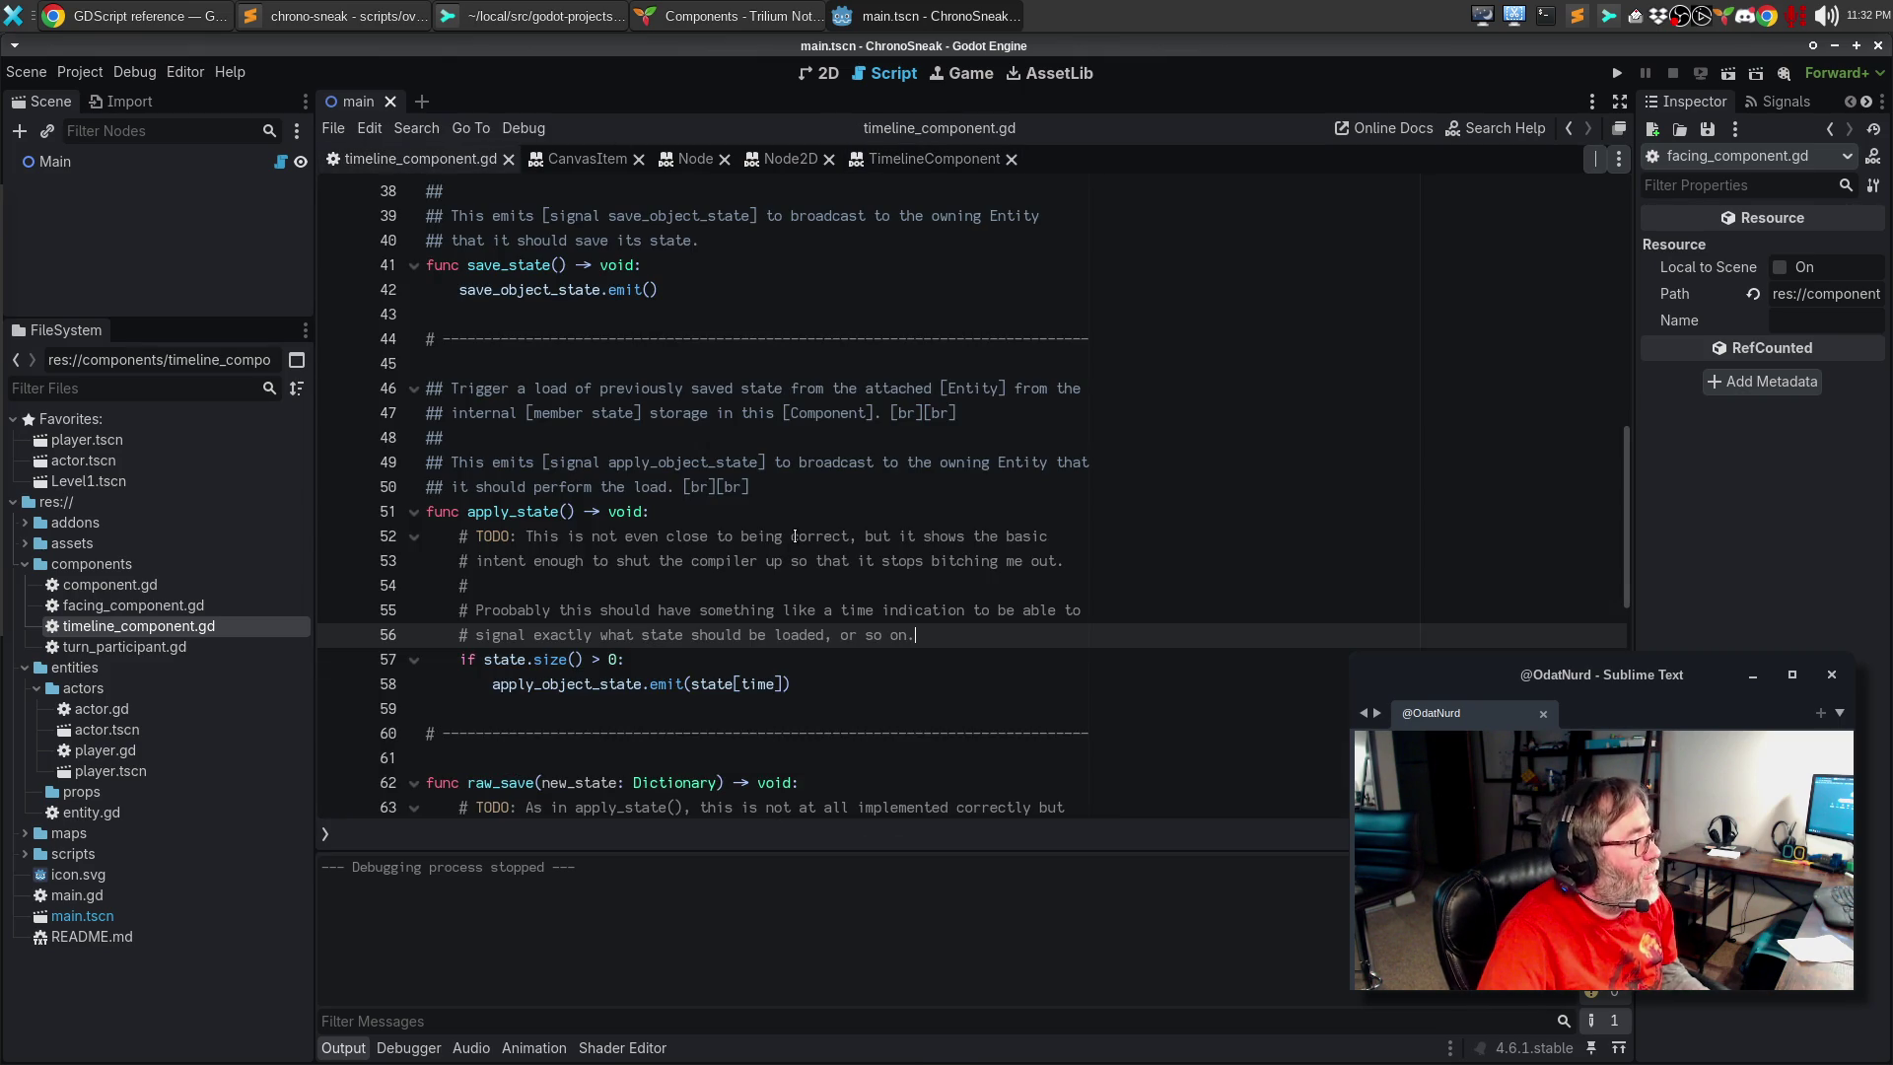
{"action": "scroll", "coordinate": [799, 552], "scroll_direction": "down", "scroll_amount": 3}
{"action": "left_click", "coordinate": [626, 538]}
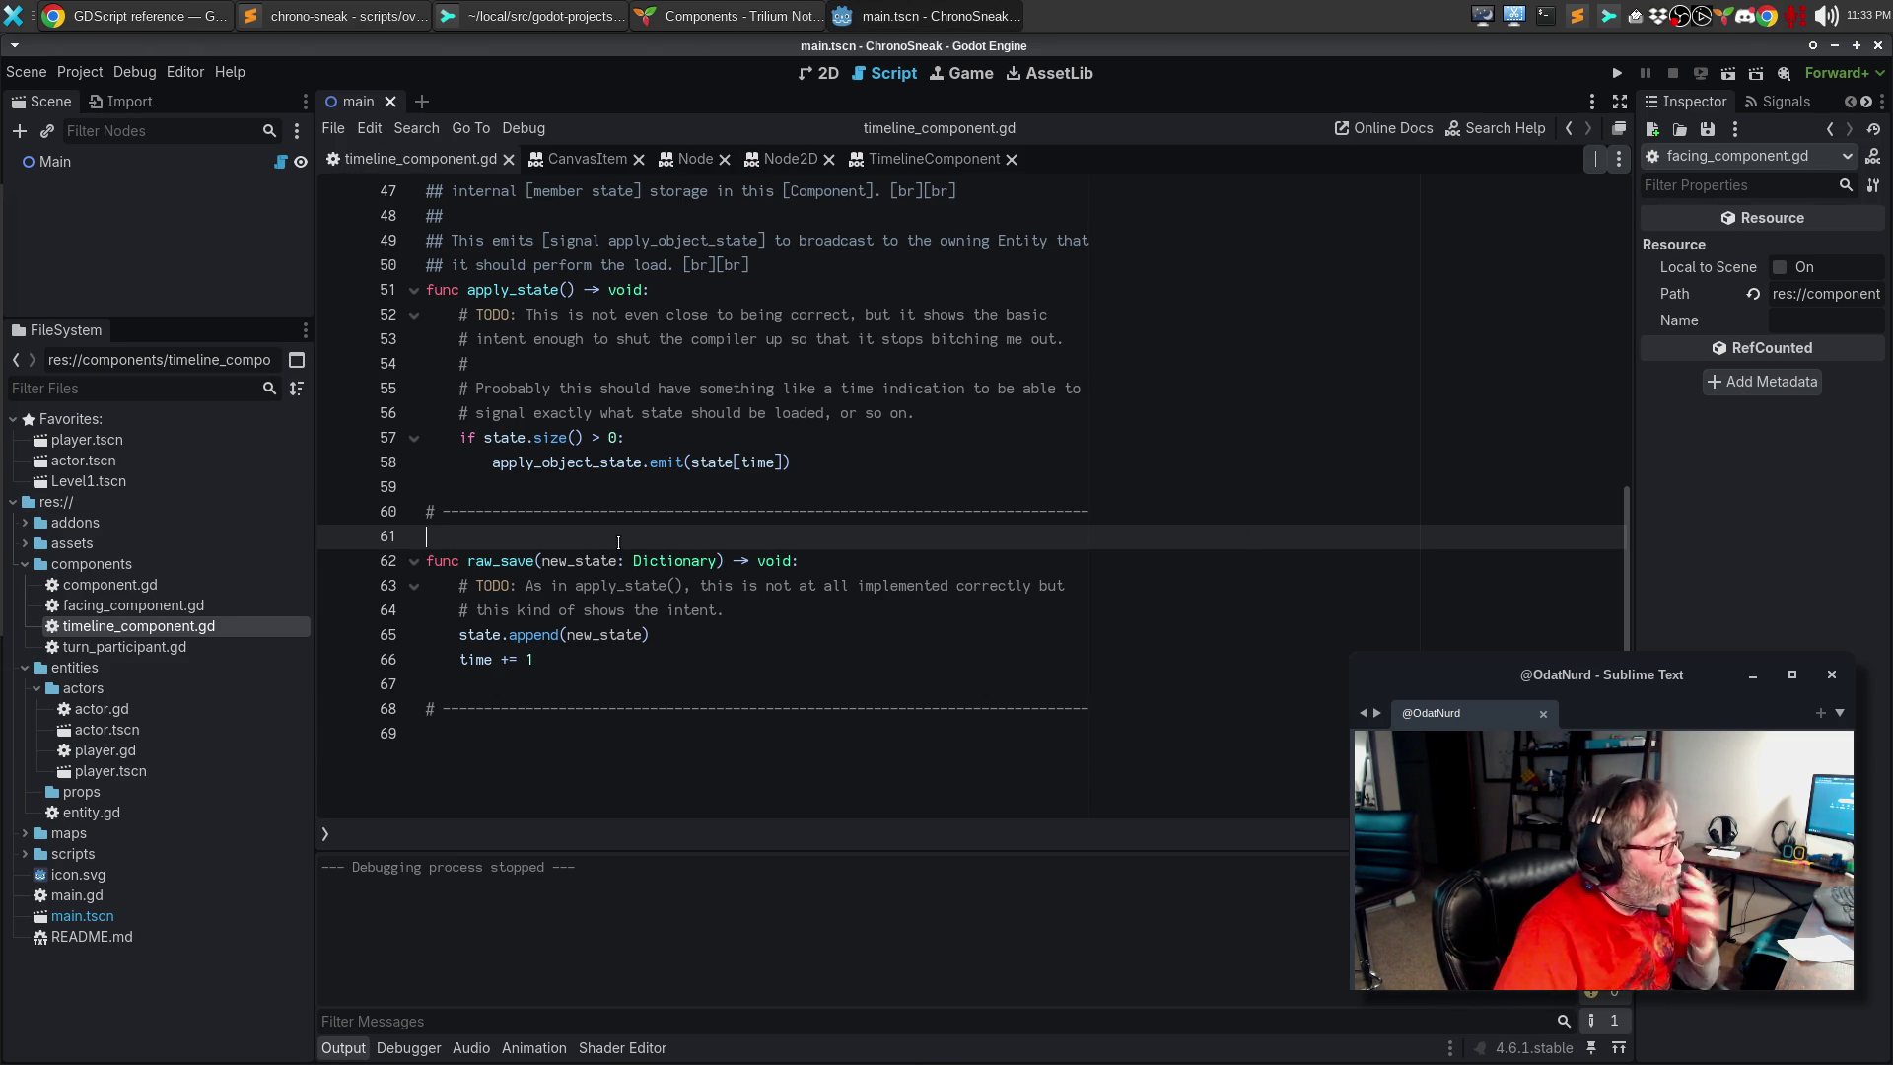
Step: Document raw_save(): 'Given a state dictionary, this stores that state into the internal storage and updates internal housekeeping appropriately.'
{"action": "key", "text": "Return"}
{"action": "type", "text": "##"}
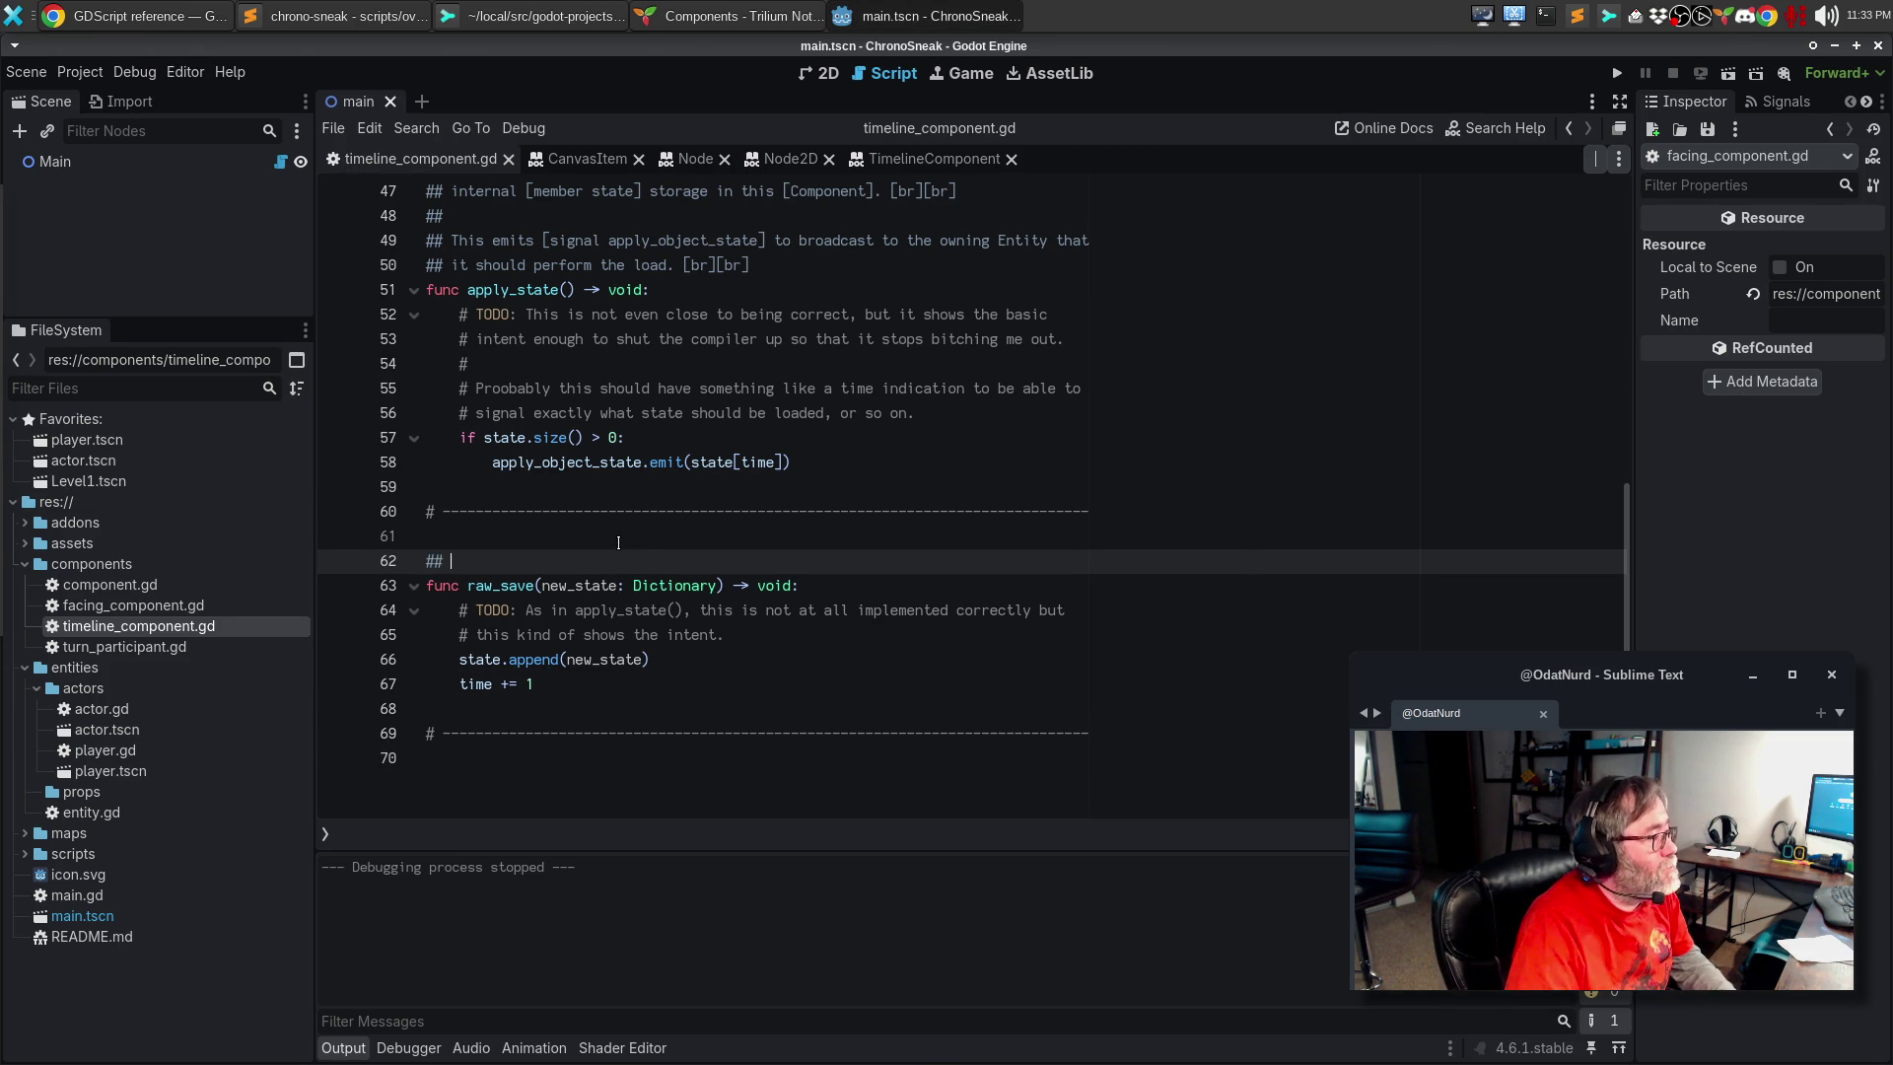
{"action": "scroll", "coordinate": [989, 646], "scroll_direction": "up", "scroll_amount": 1}
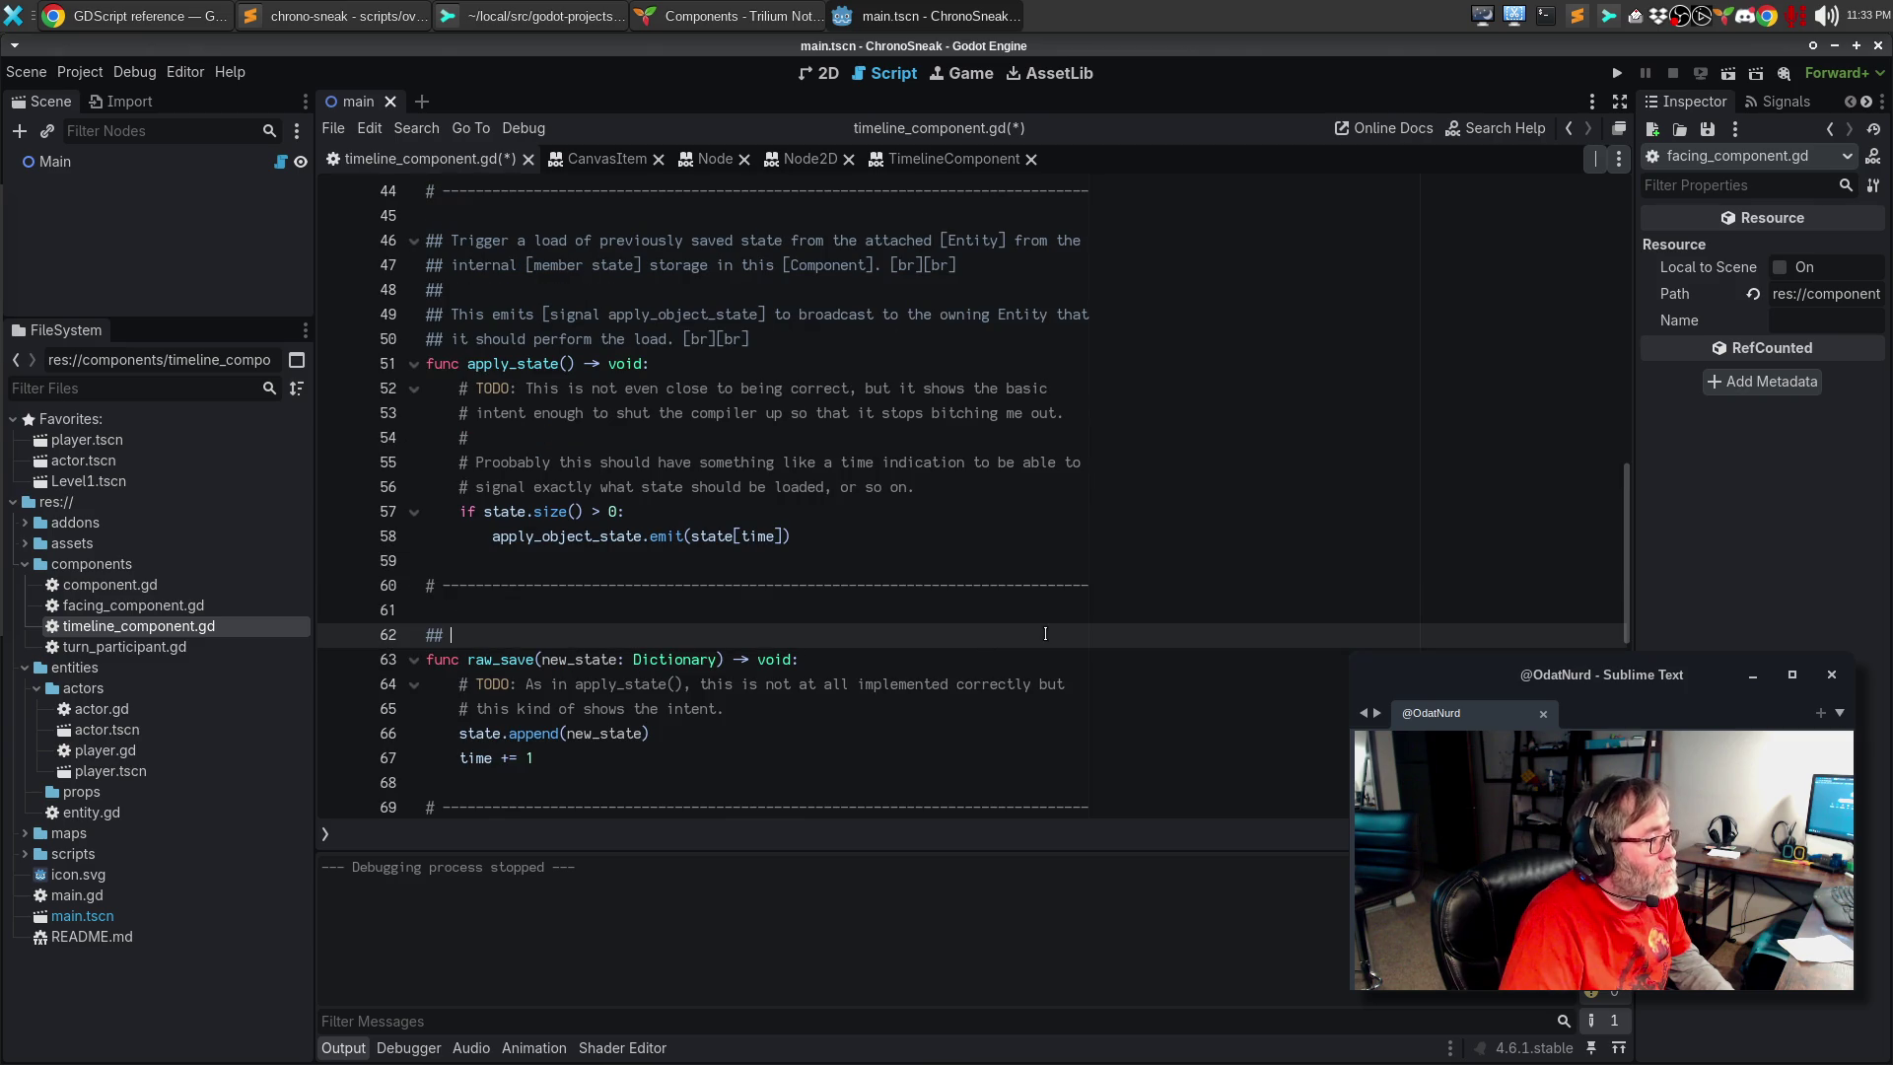
{"action": "type", "text": "Given a "}
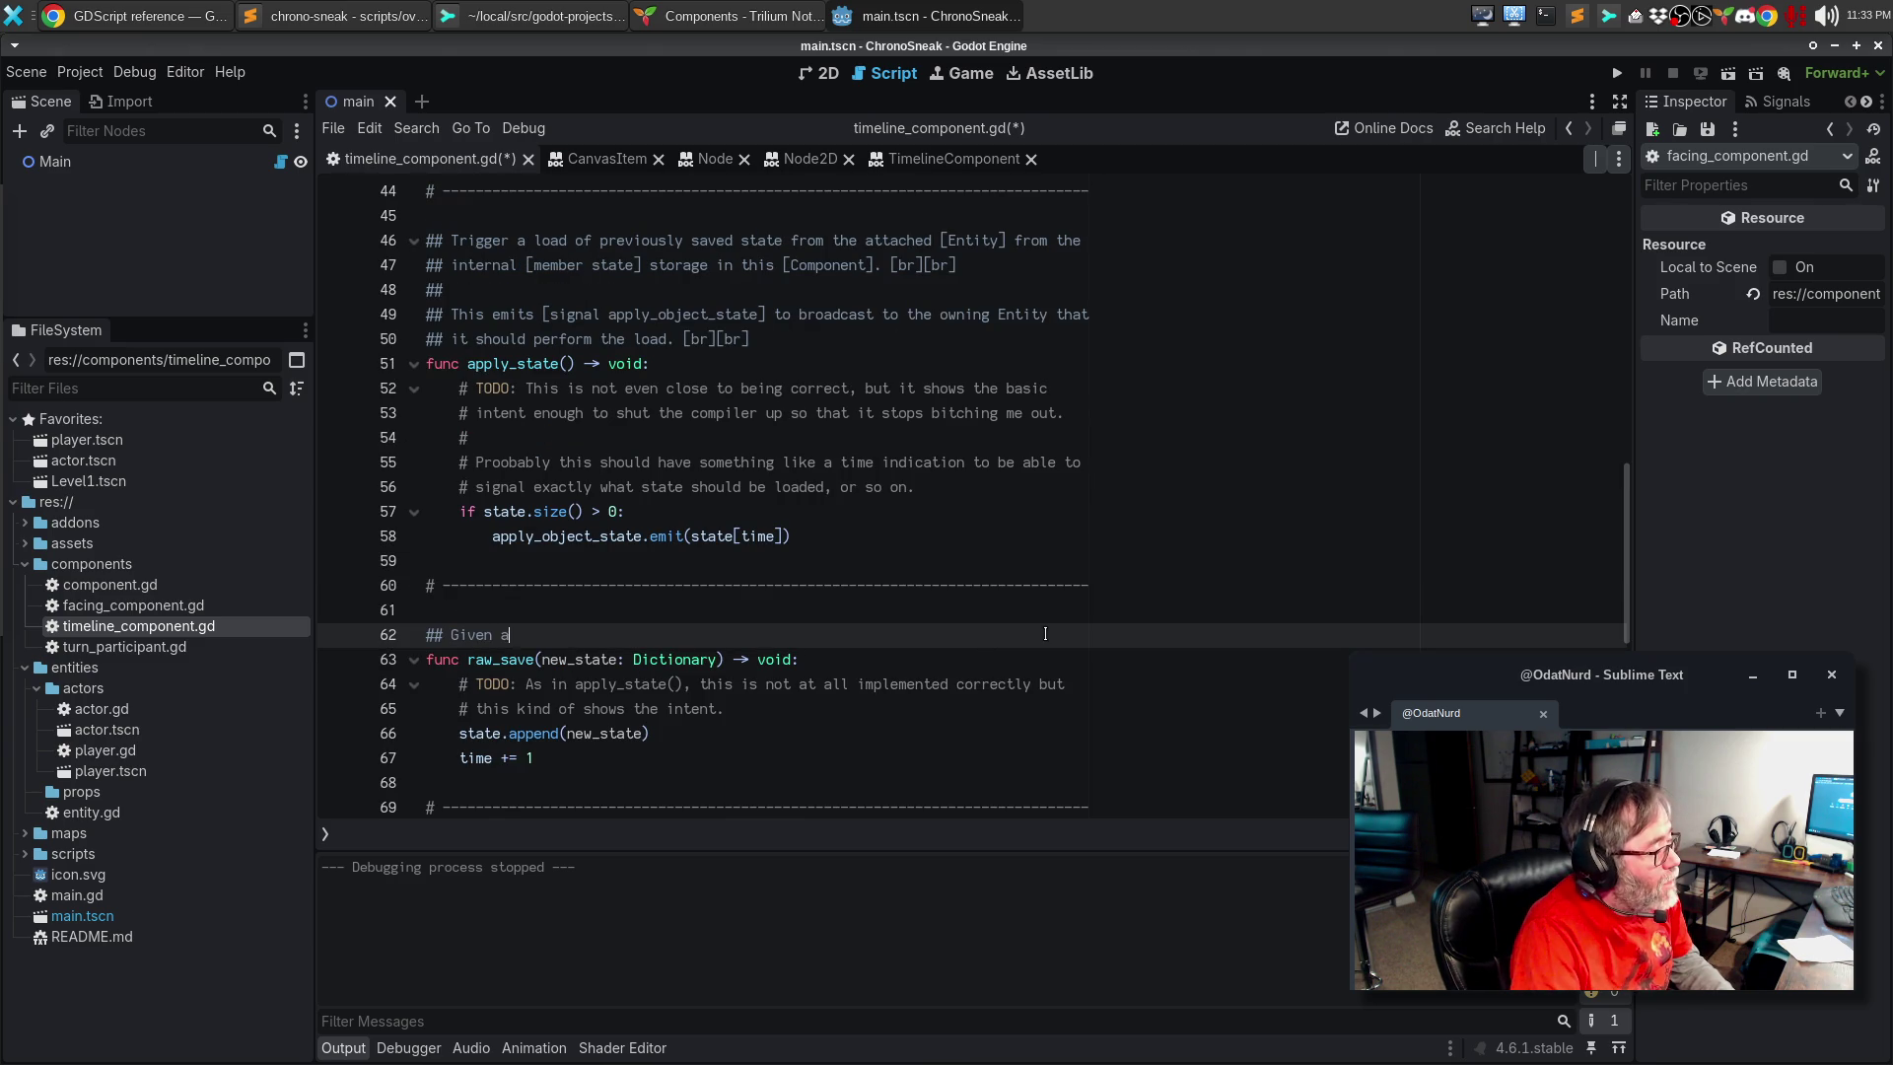
{"action": "type", "text": "state "}
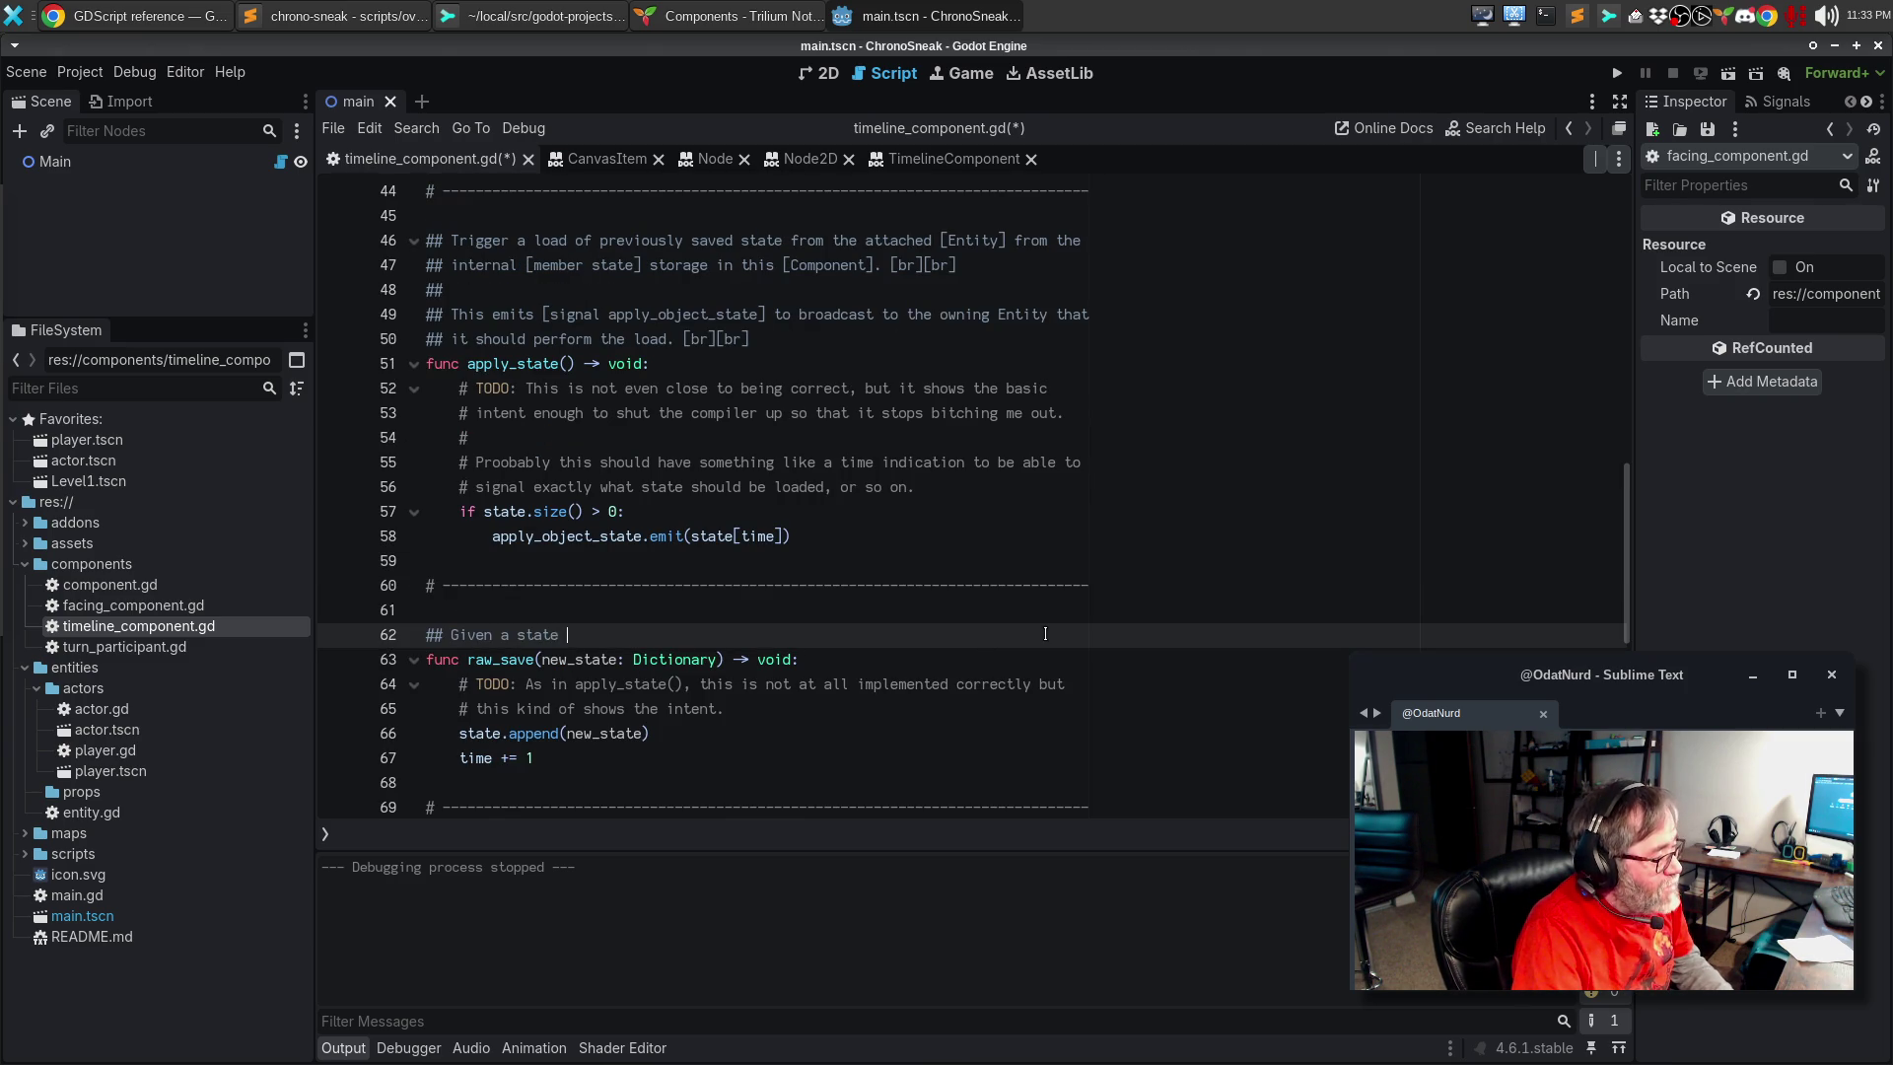
{"action": "type", "text": "dictionary"}
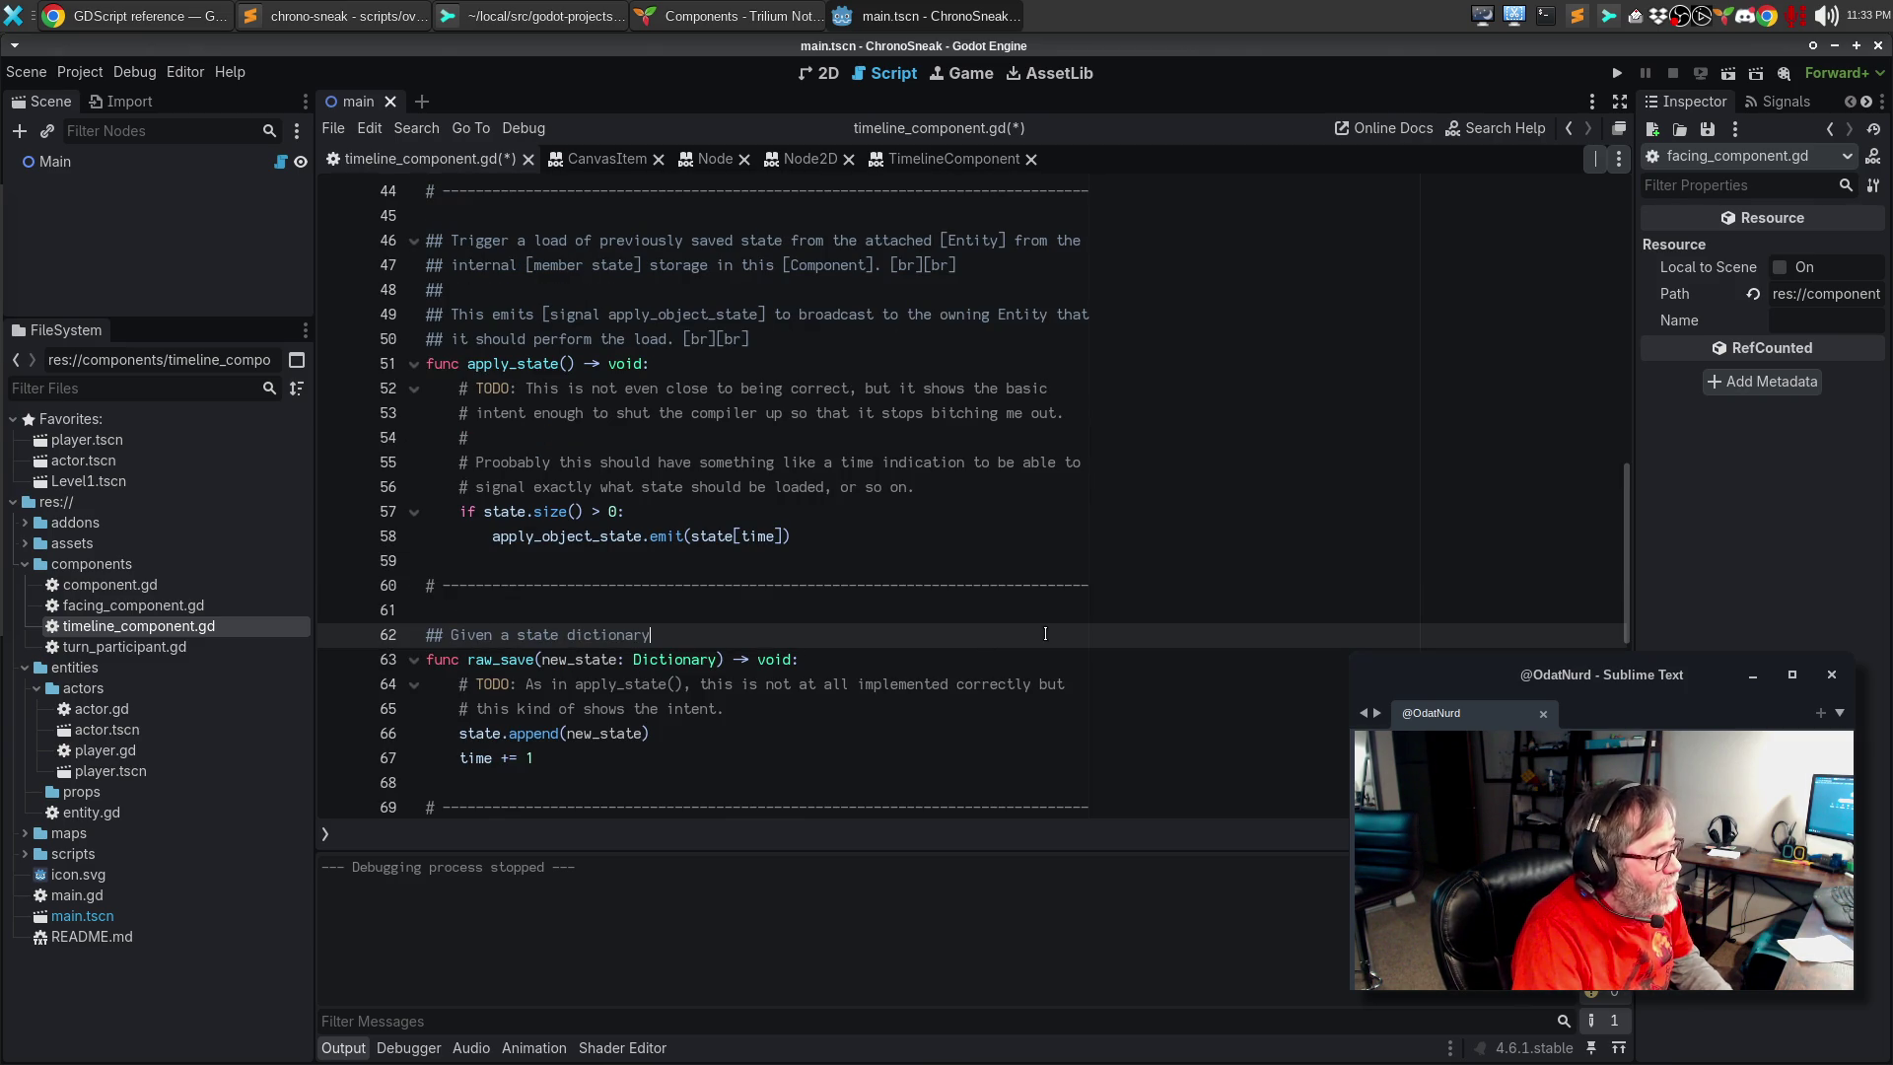
{"action": "type", "text": ", this store"}
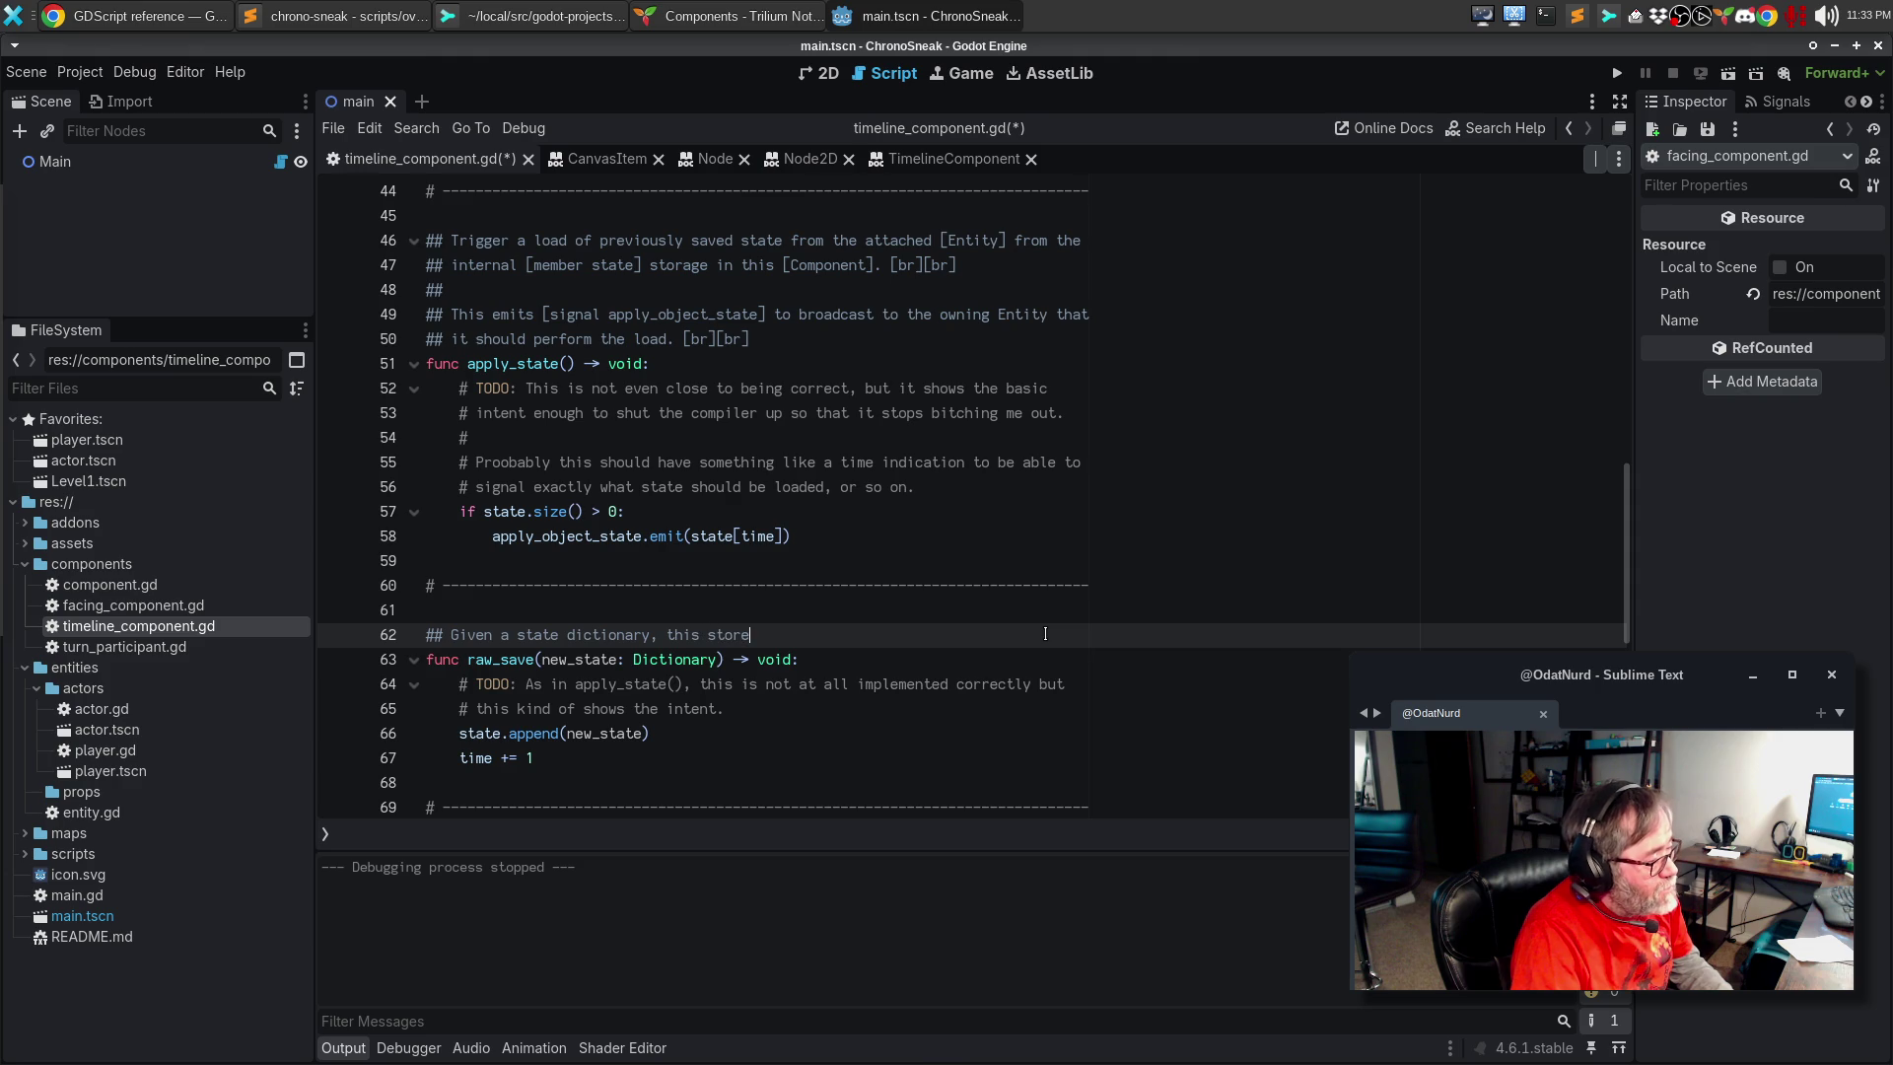
{"action": "type", "text": "s that state into the int"}
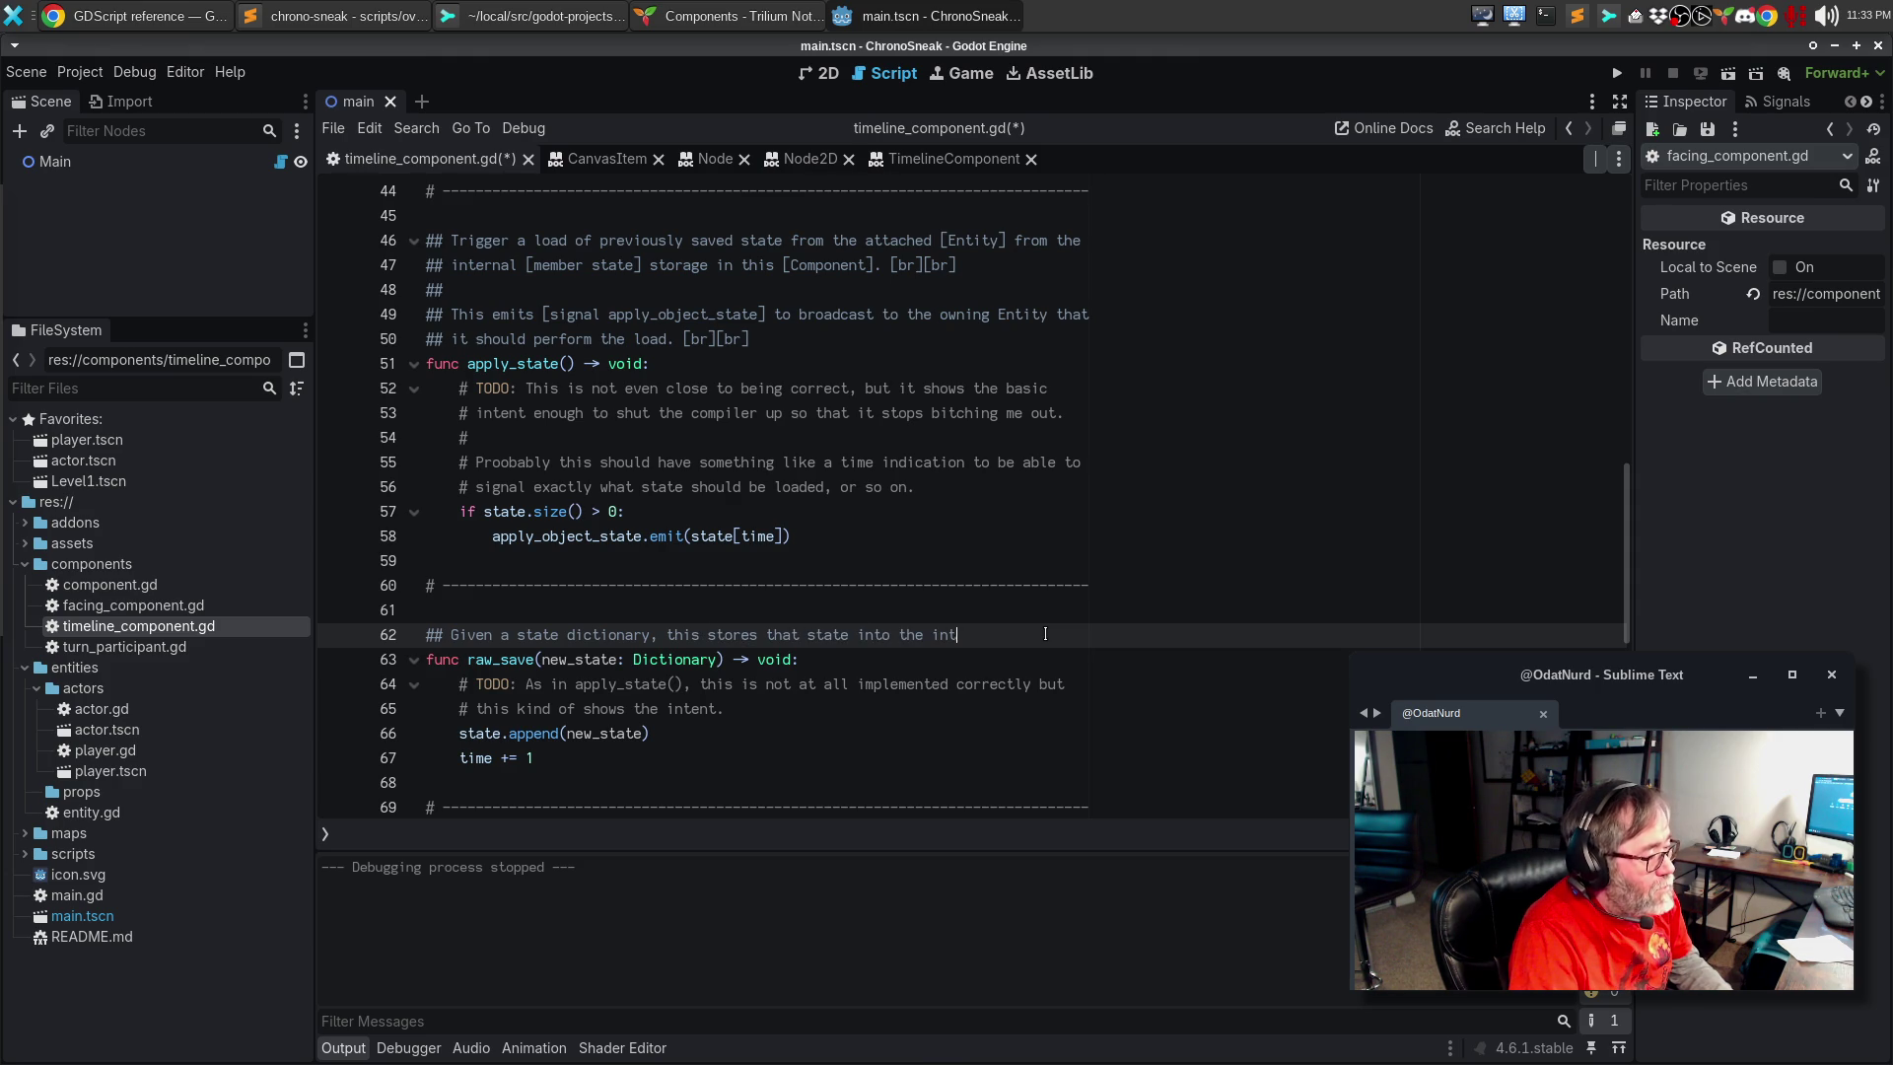
{"action": "type", "text": "ernal storage"}
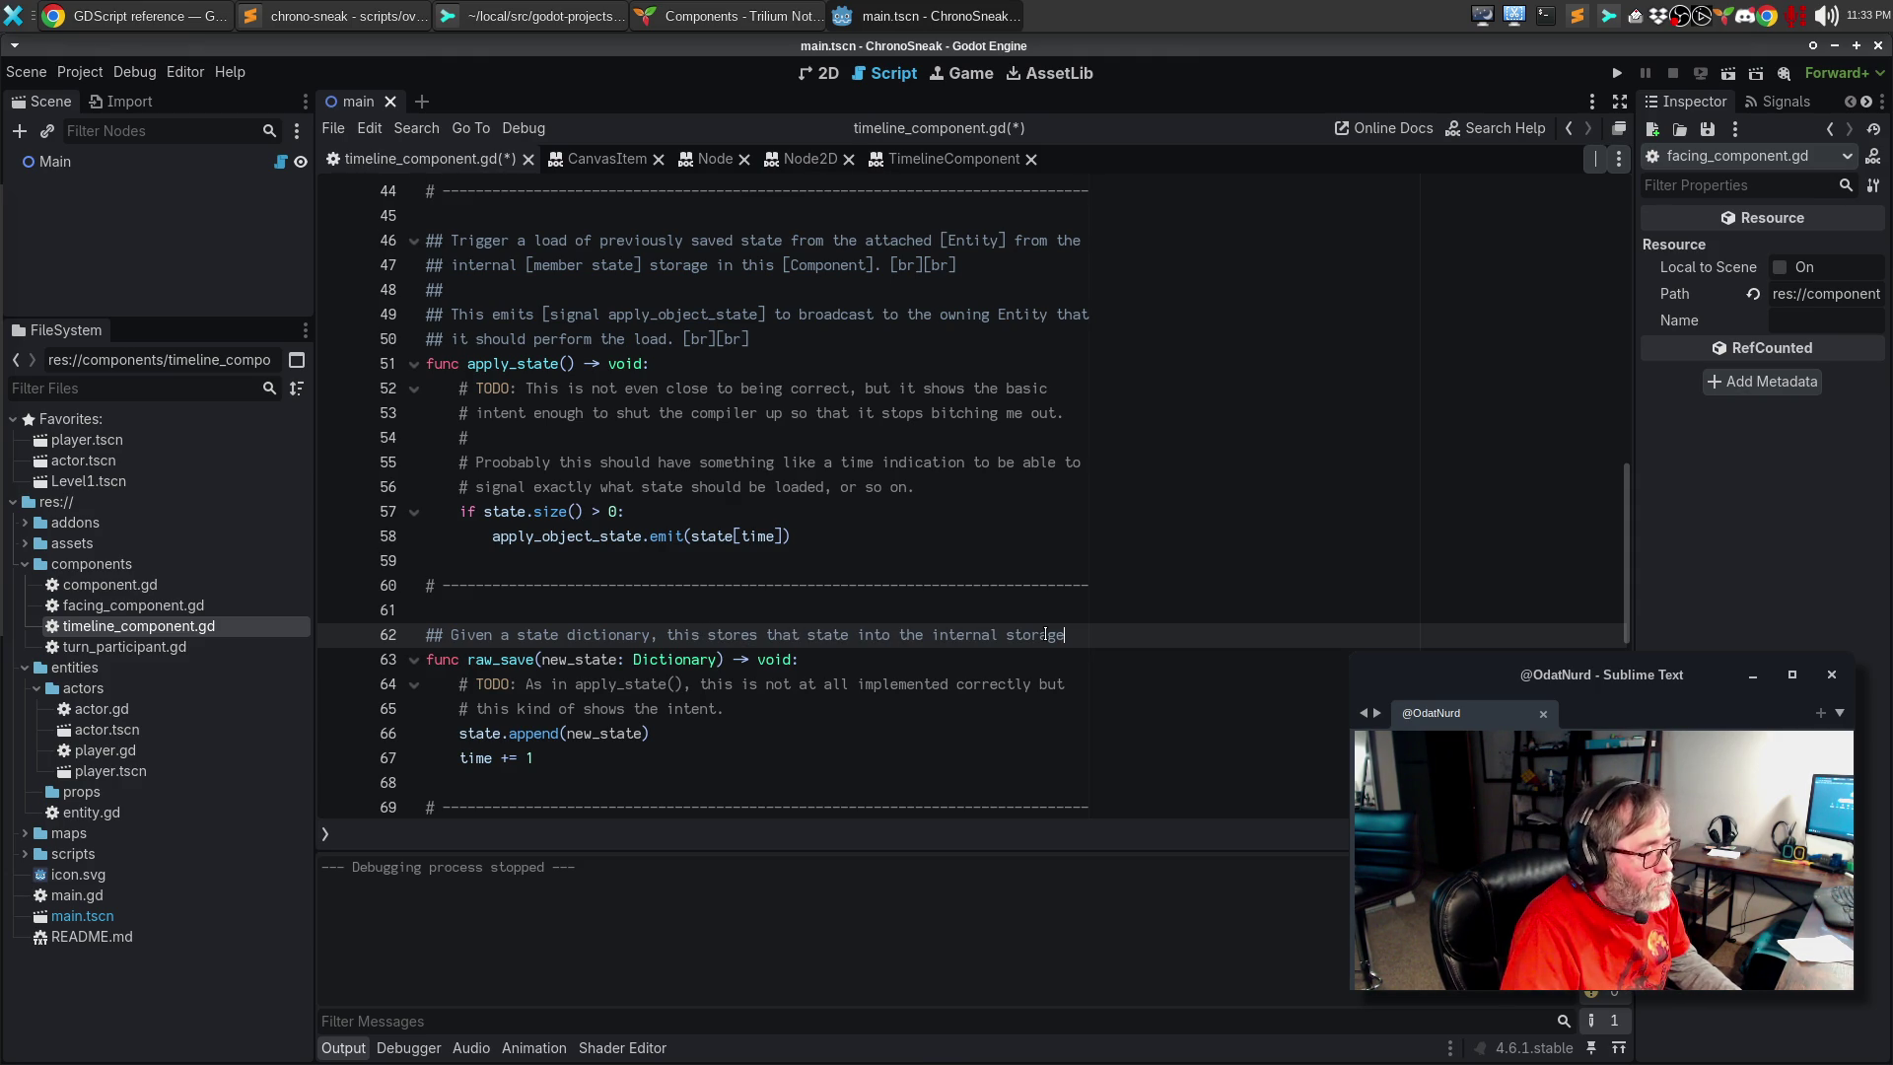
{"action": "key", "text": "Return"}
{"action": "type", "text": "dictionary"}
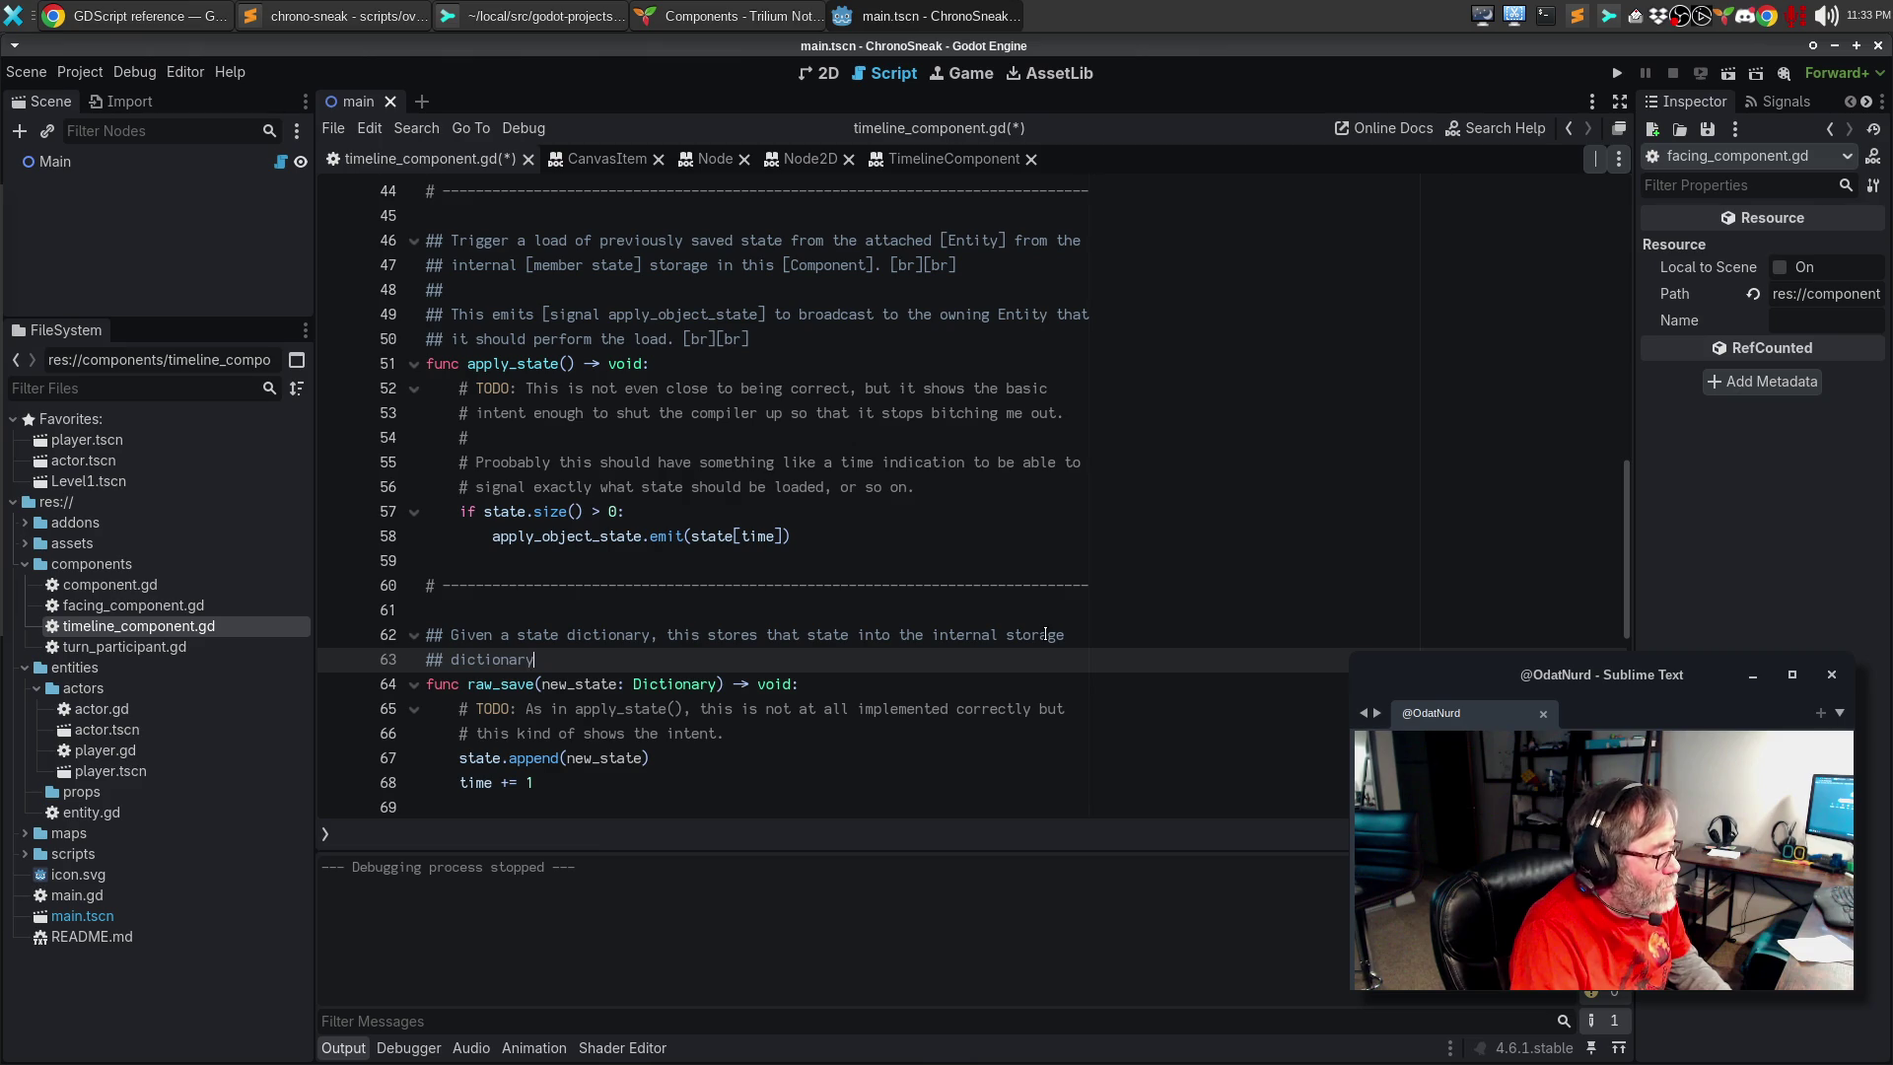
{"action": "key", "text": "ctrl+BackSpace"}
{"action": "type", "text": "and"}
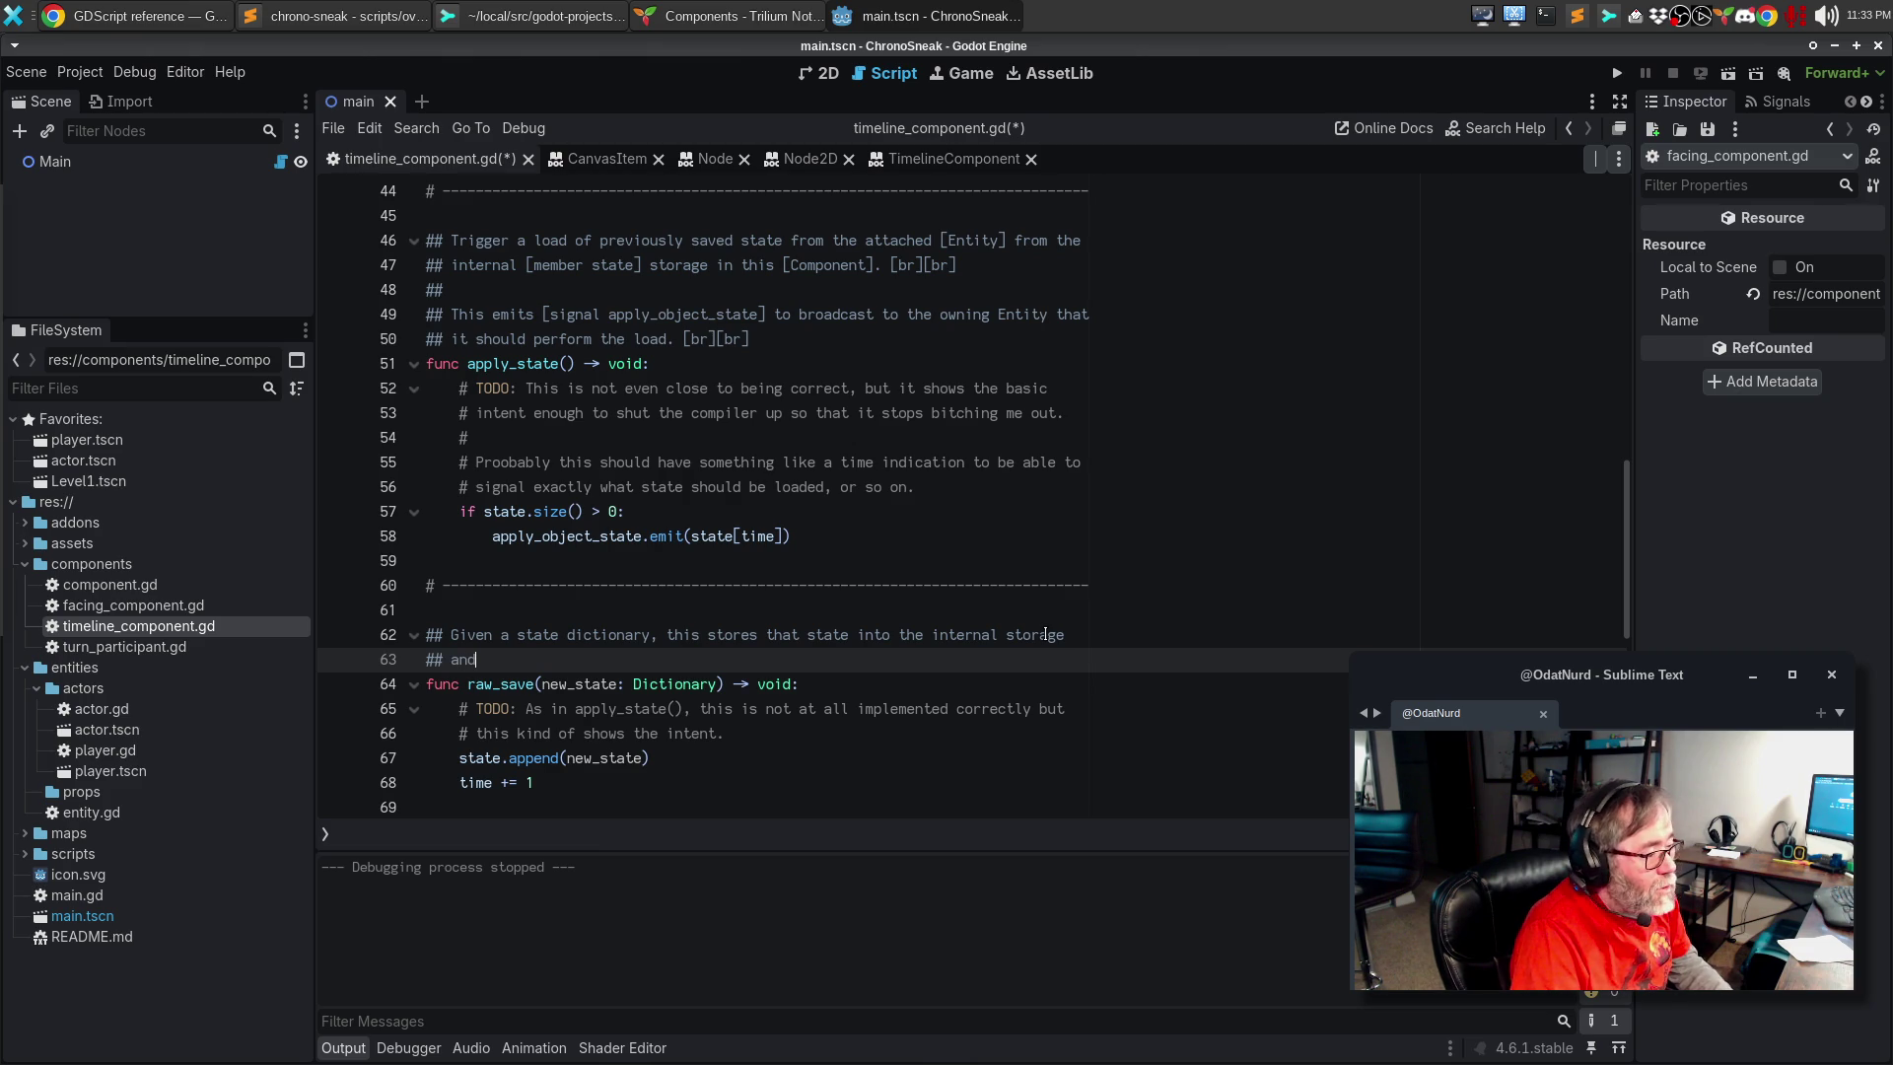
{"action": "type", "text": " update"}
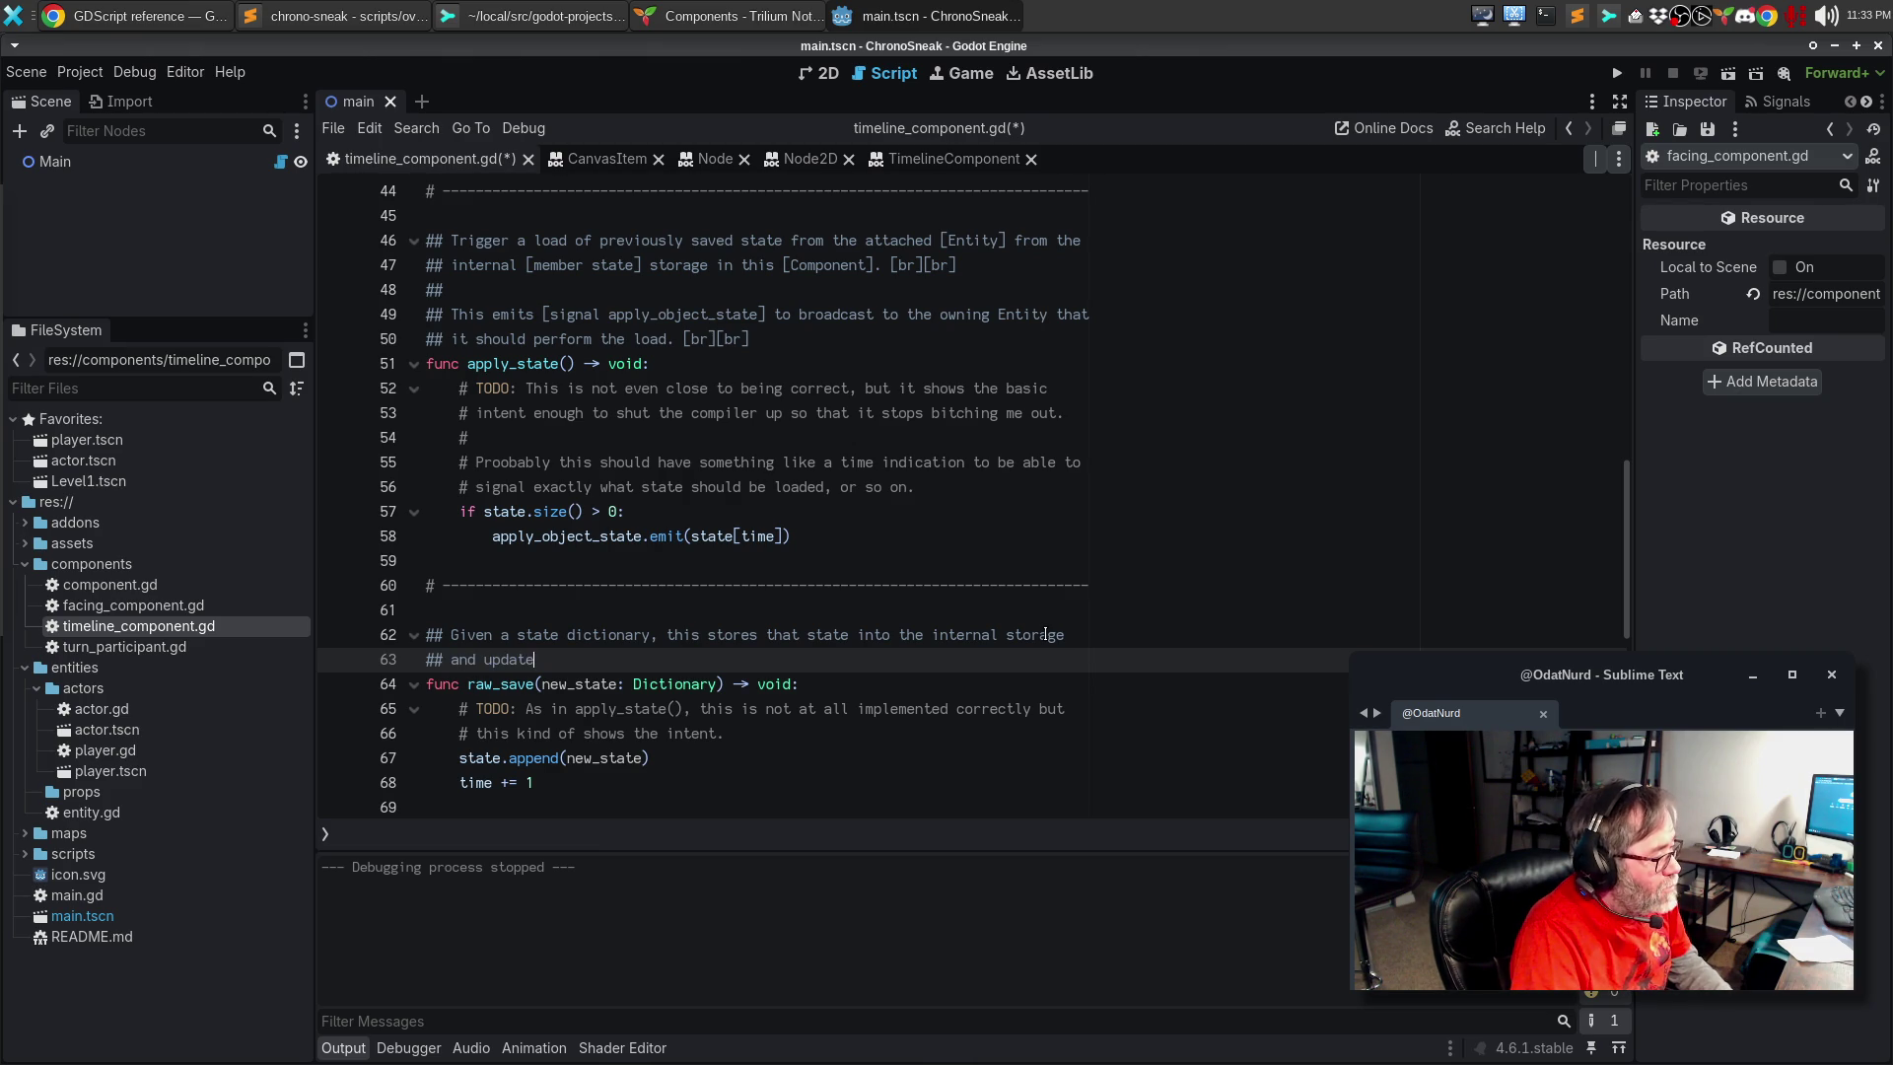
{"action": "type", "text": "s internal housekeeping appropriately. [br][b"}
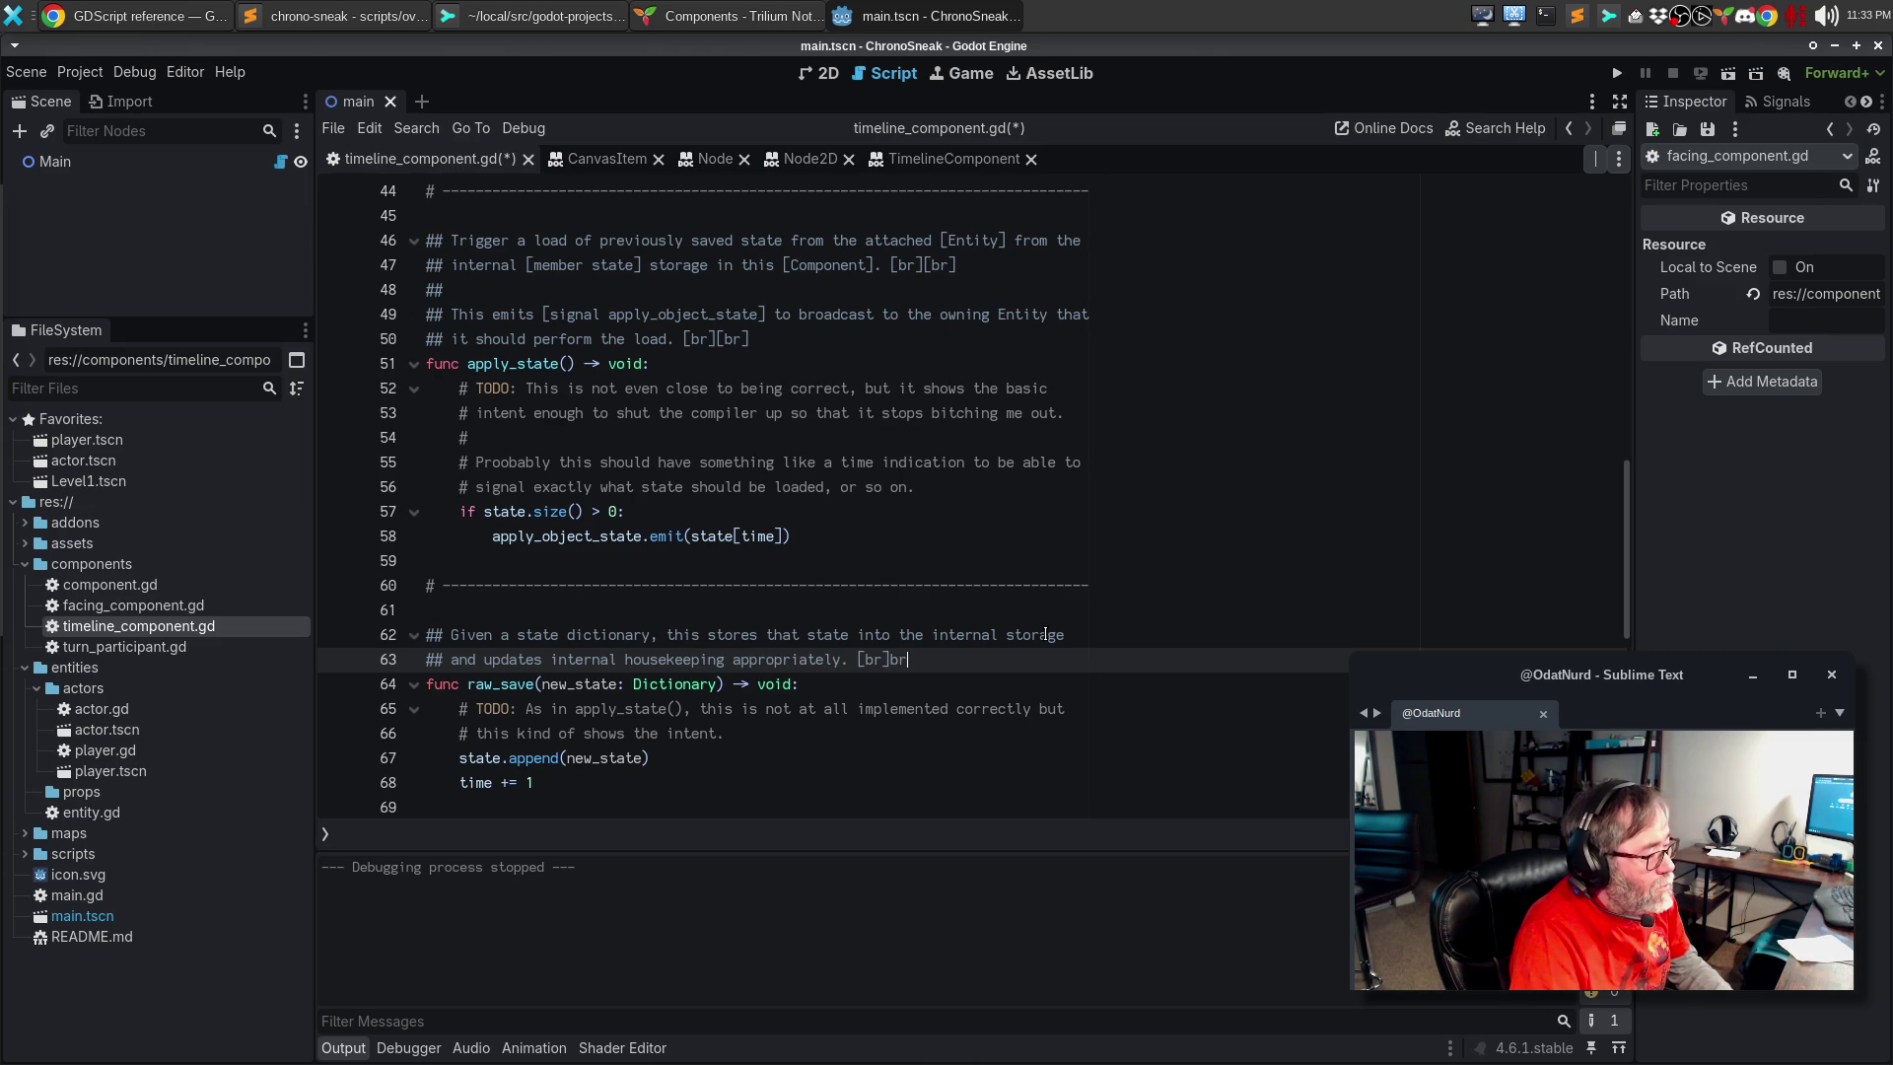
{"action": "type", "text": "r]"}
Step: Add 'This is used so that the [Entity] that is embedding this [Component] can store whatever open ended state it might need.' and save
{"action": "key", "text": "Return"}
{"action": "type", "text": "##"}
{"action": "key", "text": "Return"}
{"action": "type", "text": "## T"}
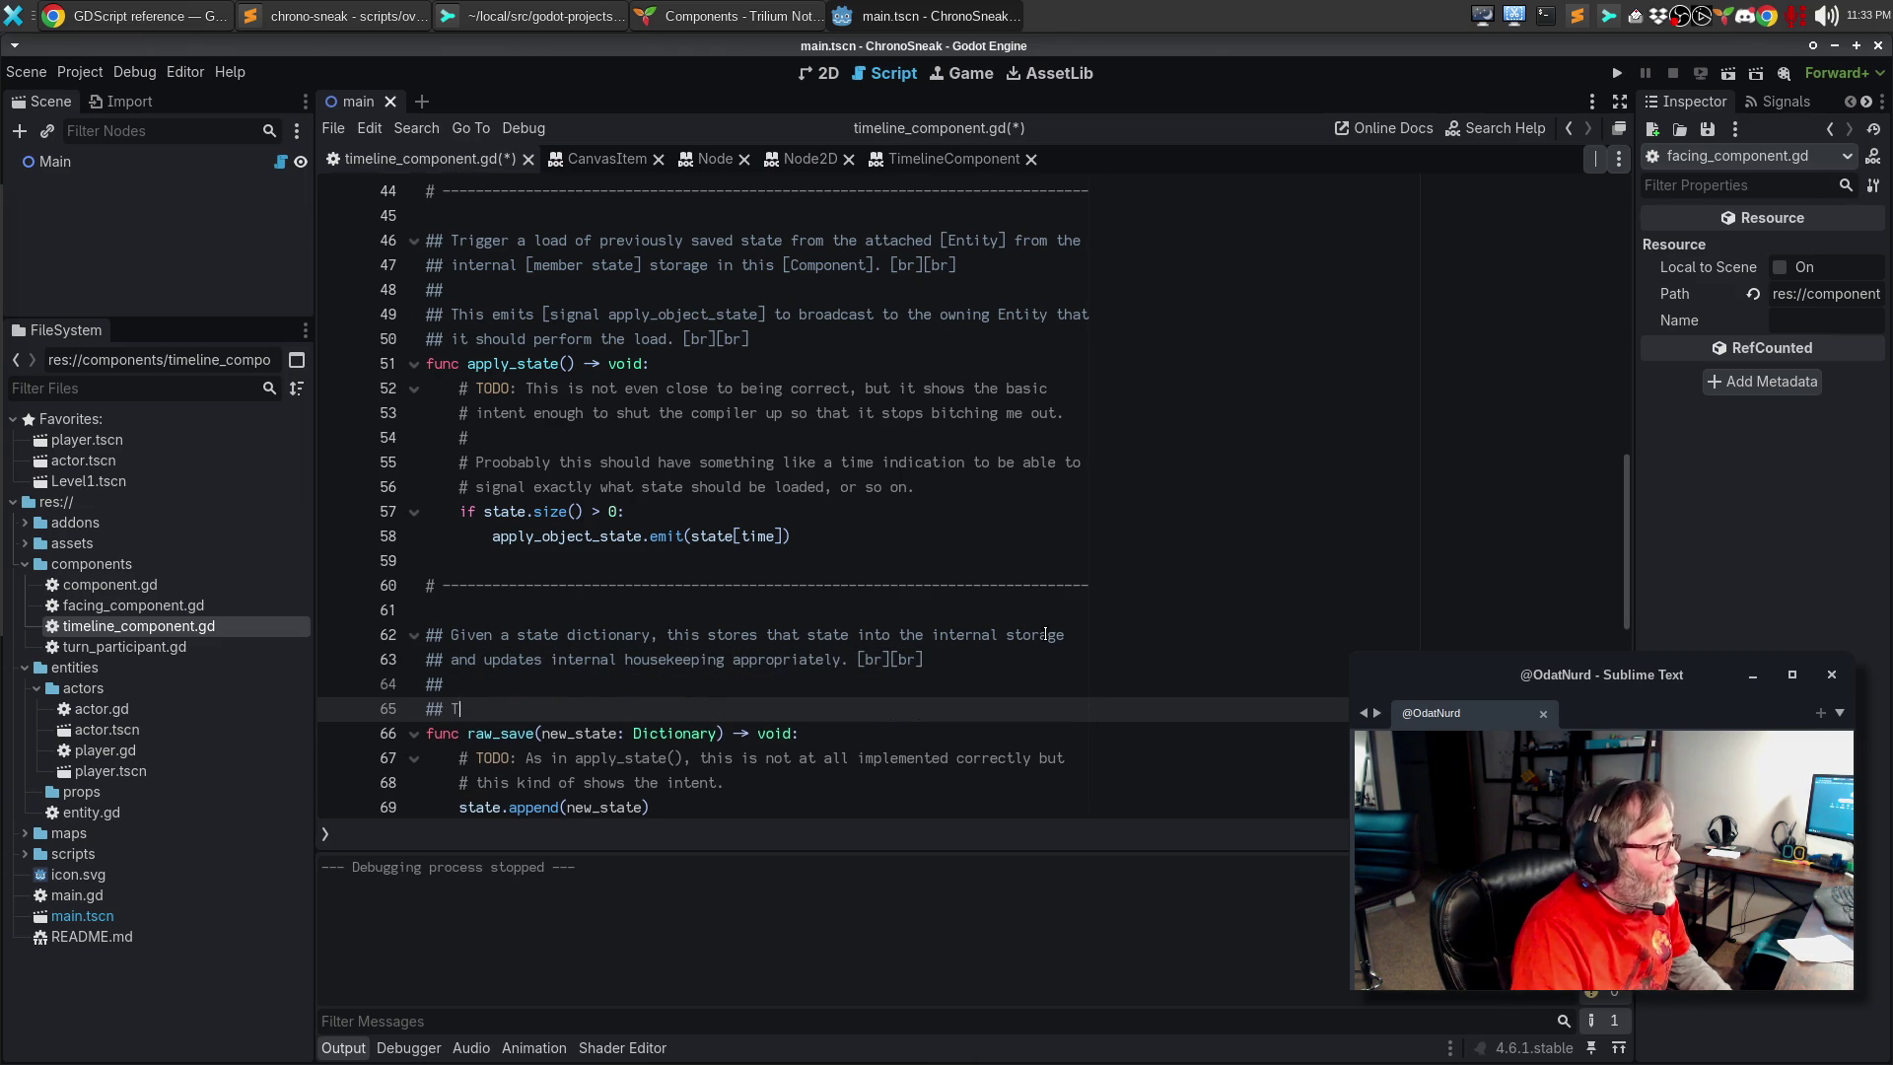
{"action": "type", "text": "his i"}
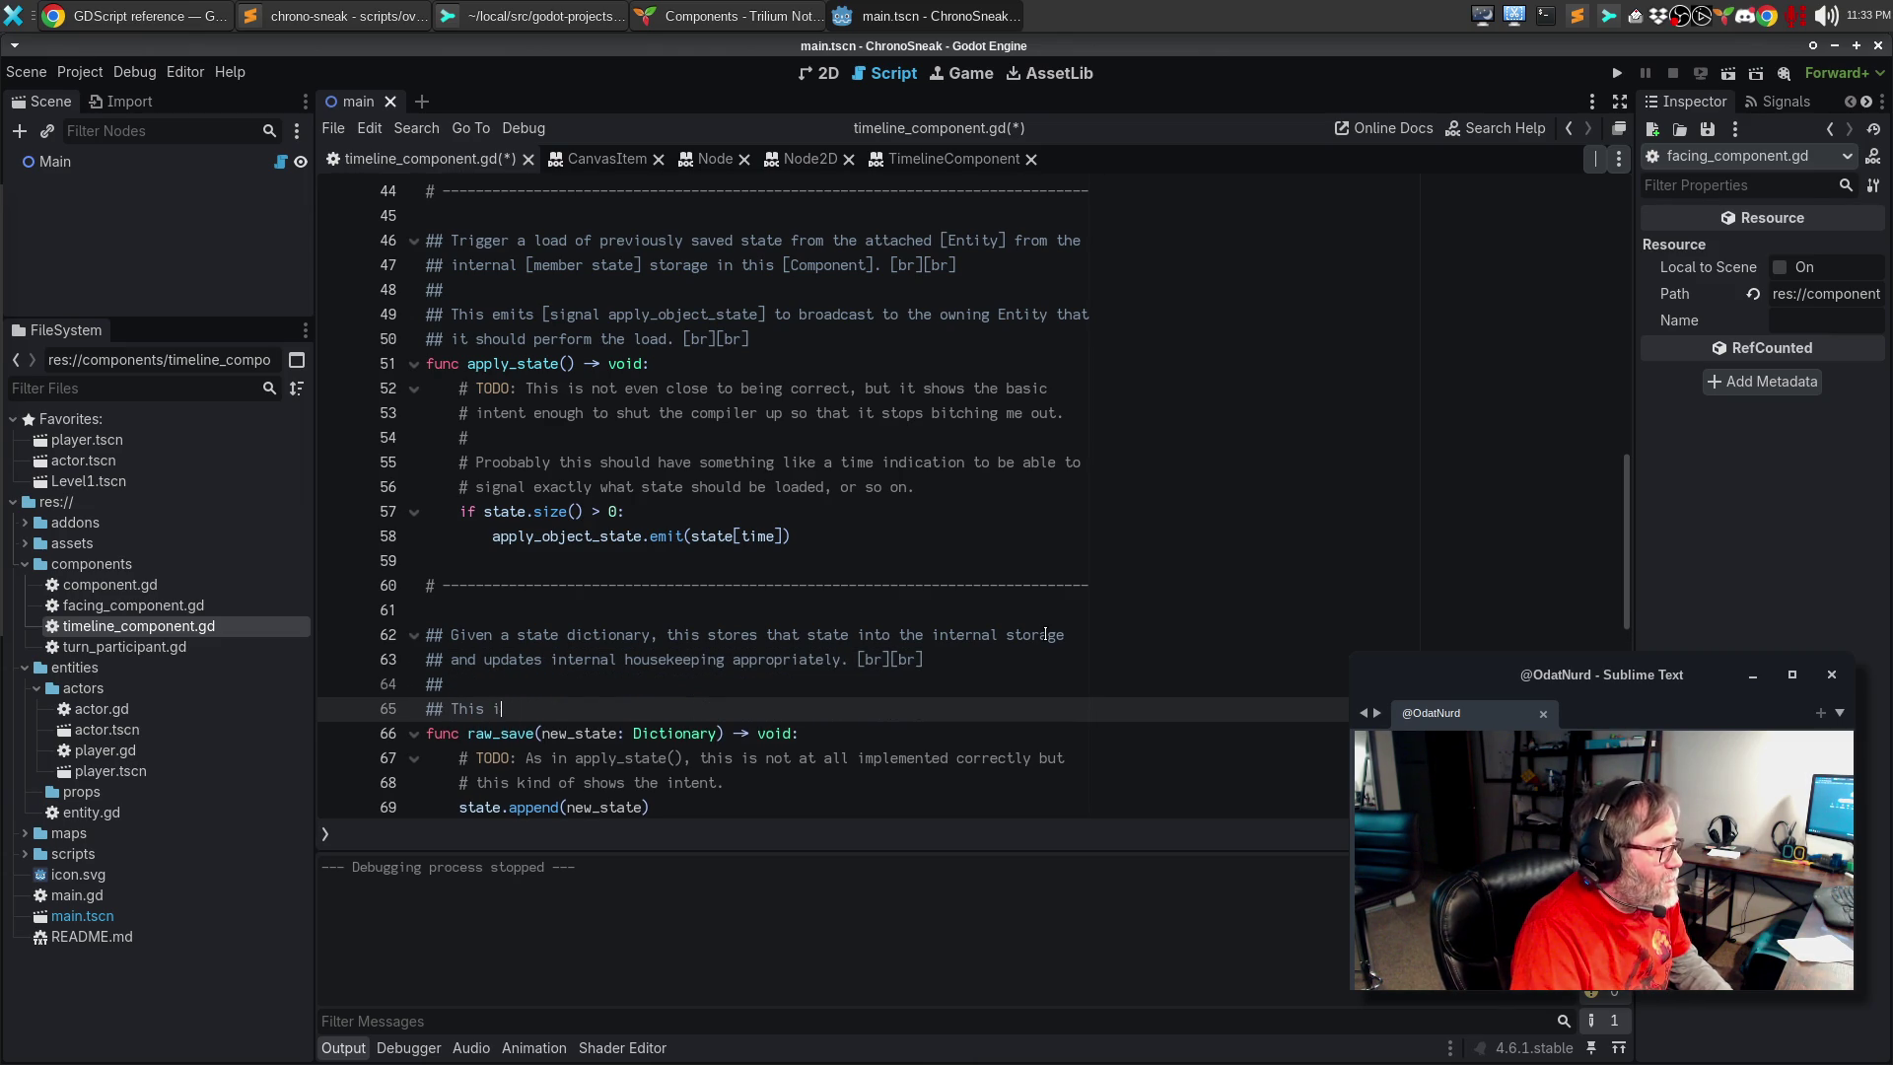
{"action": "type", "text": "s used so that "}
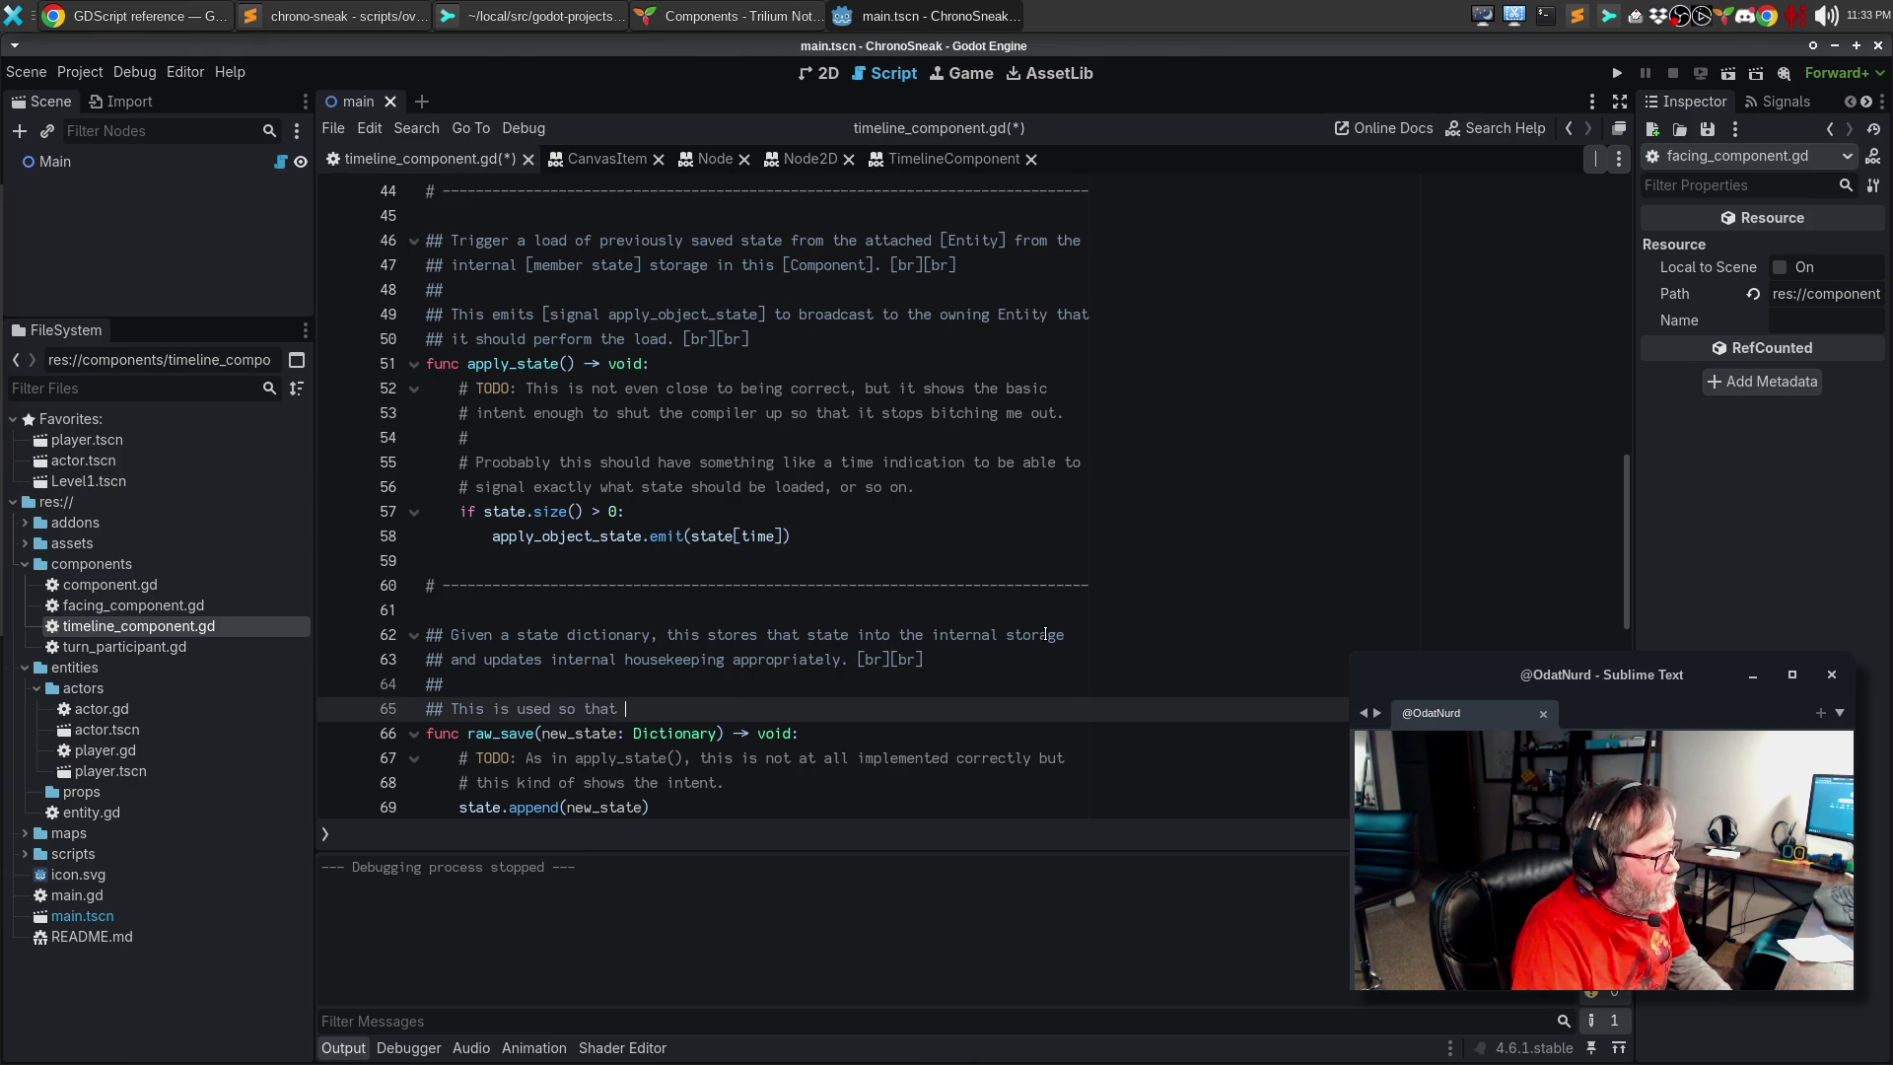
{"action": "type", "text": "the [Entity]["}
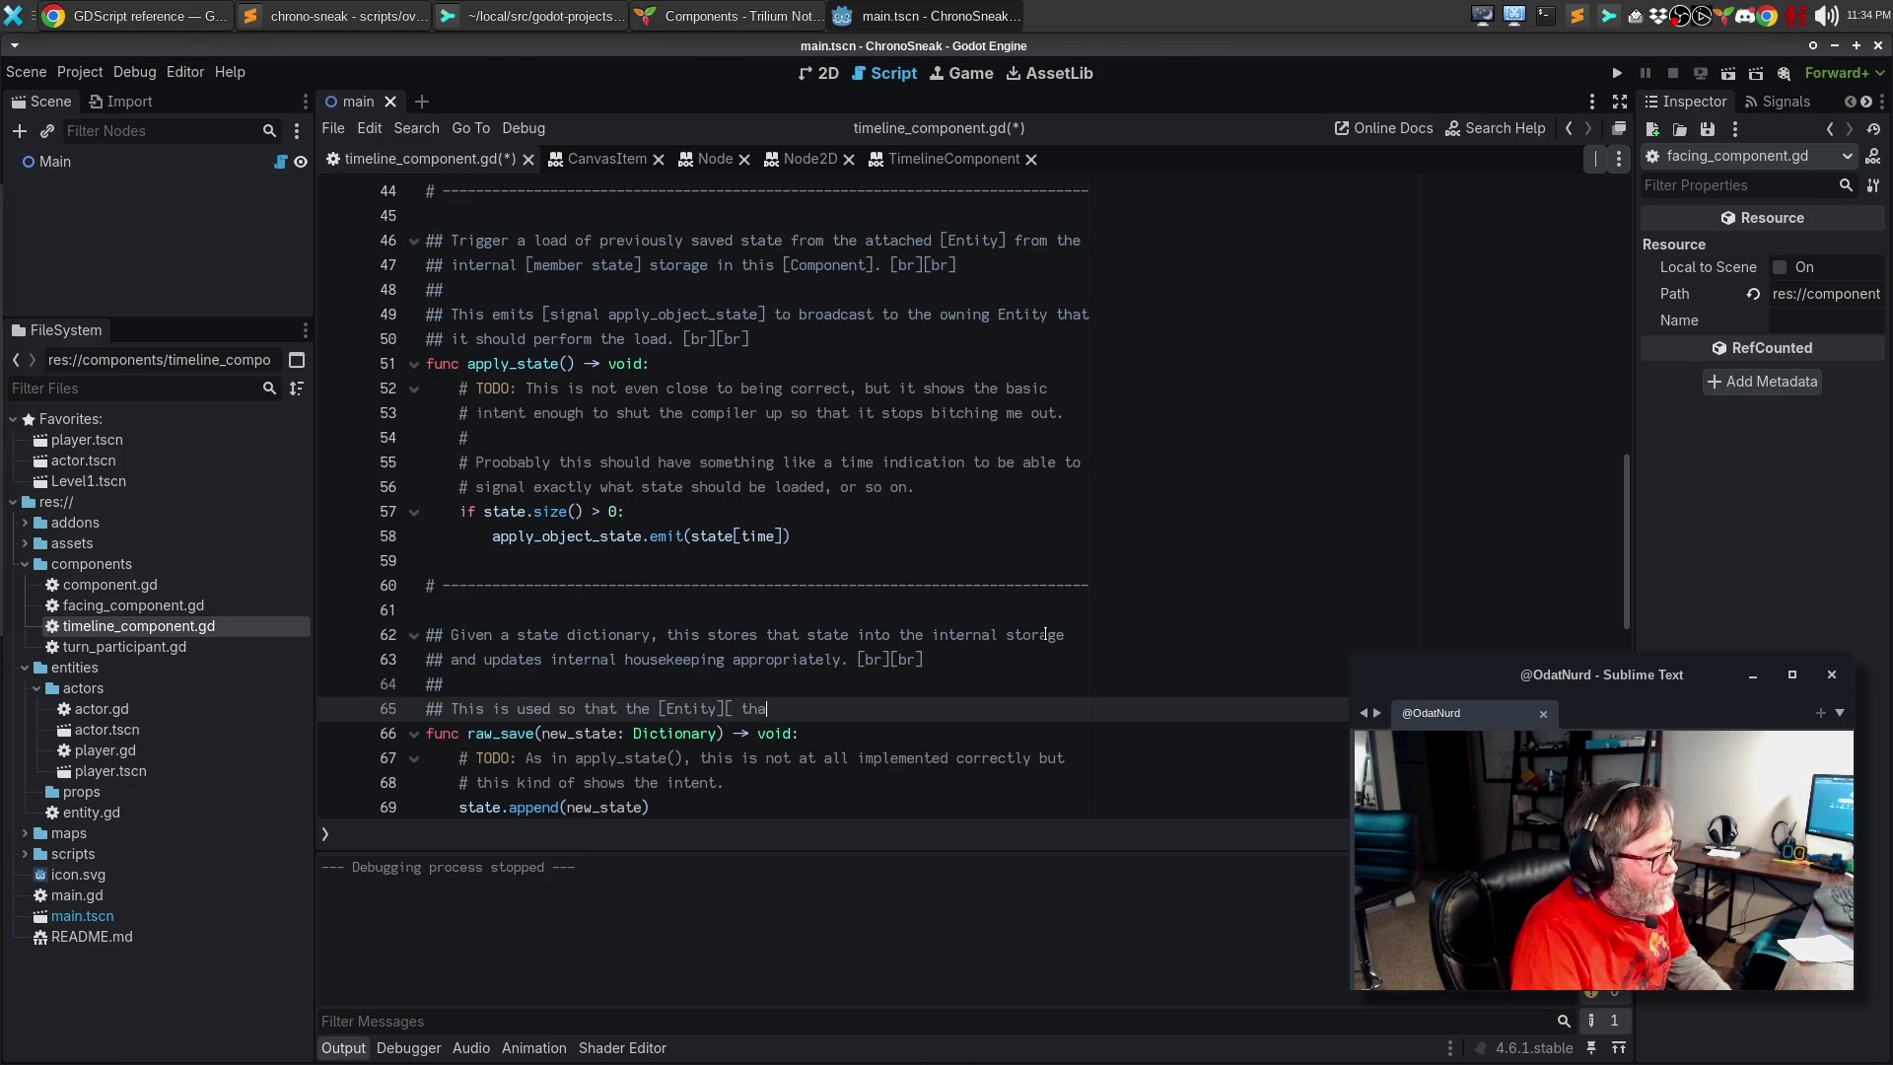
{"action": "key", "text": "BackSpace"}
{"action": "type", "text": "that imp"}
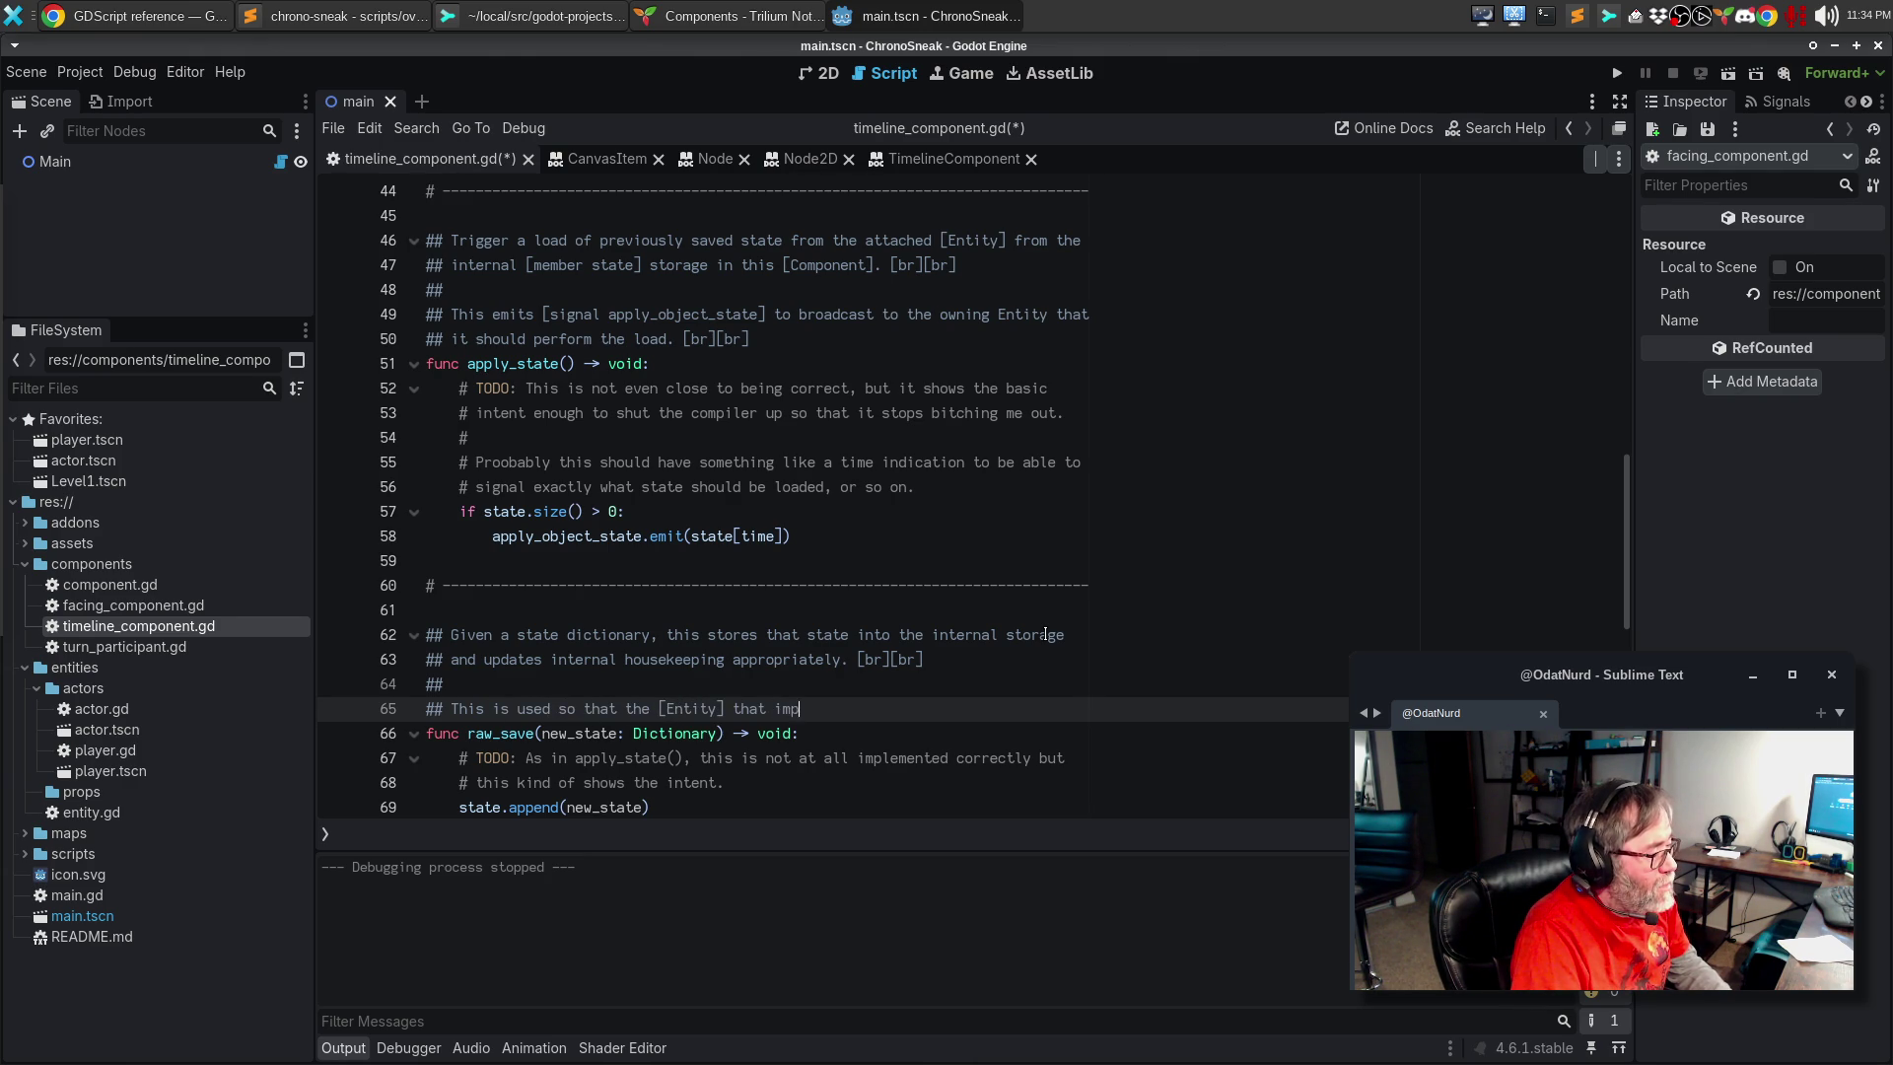
{"action": "type", "text": "lements the"}
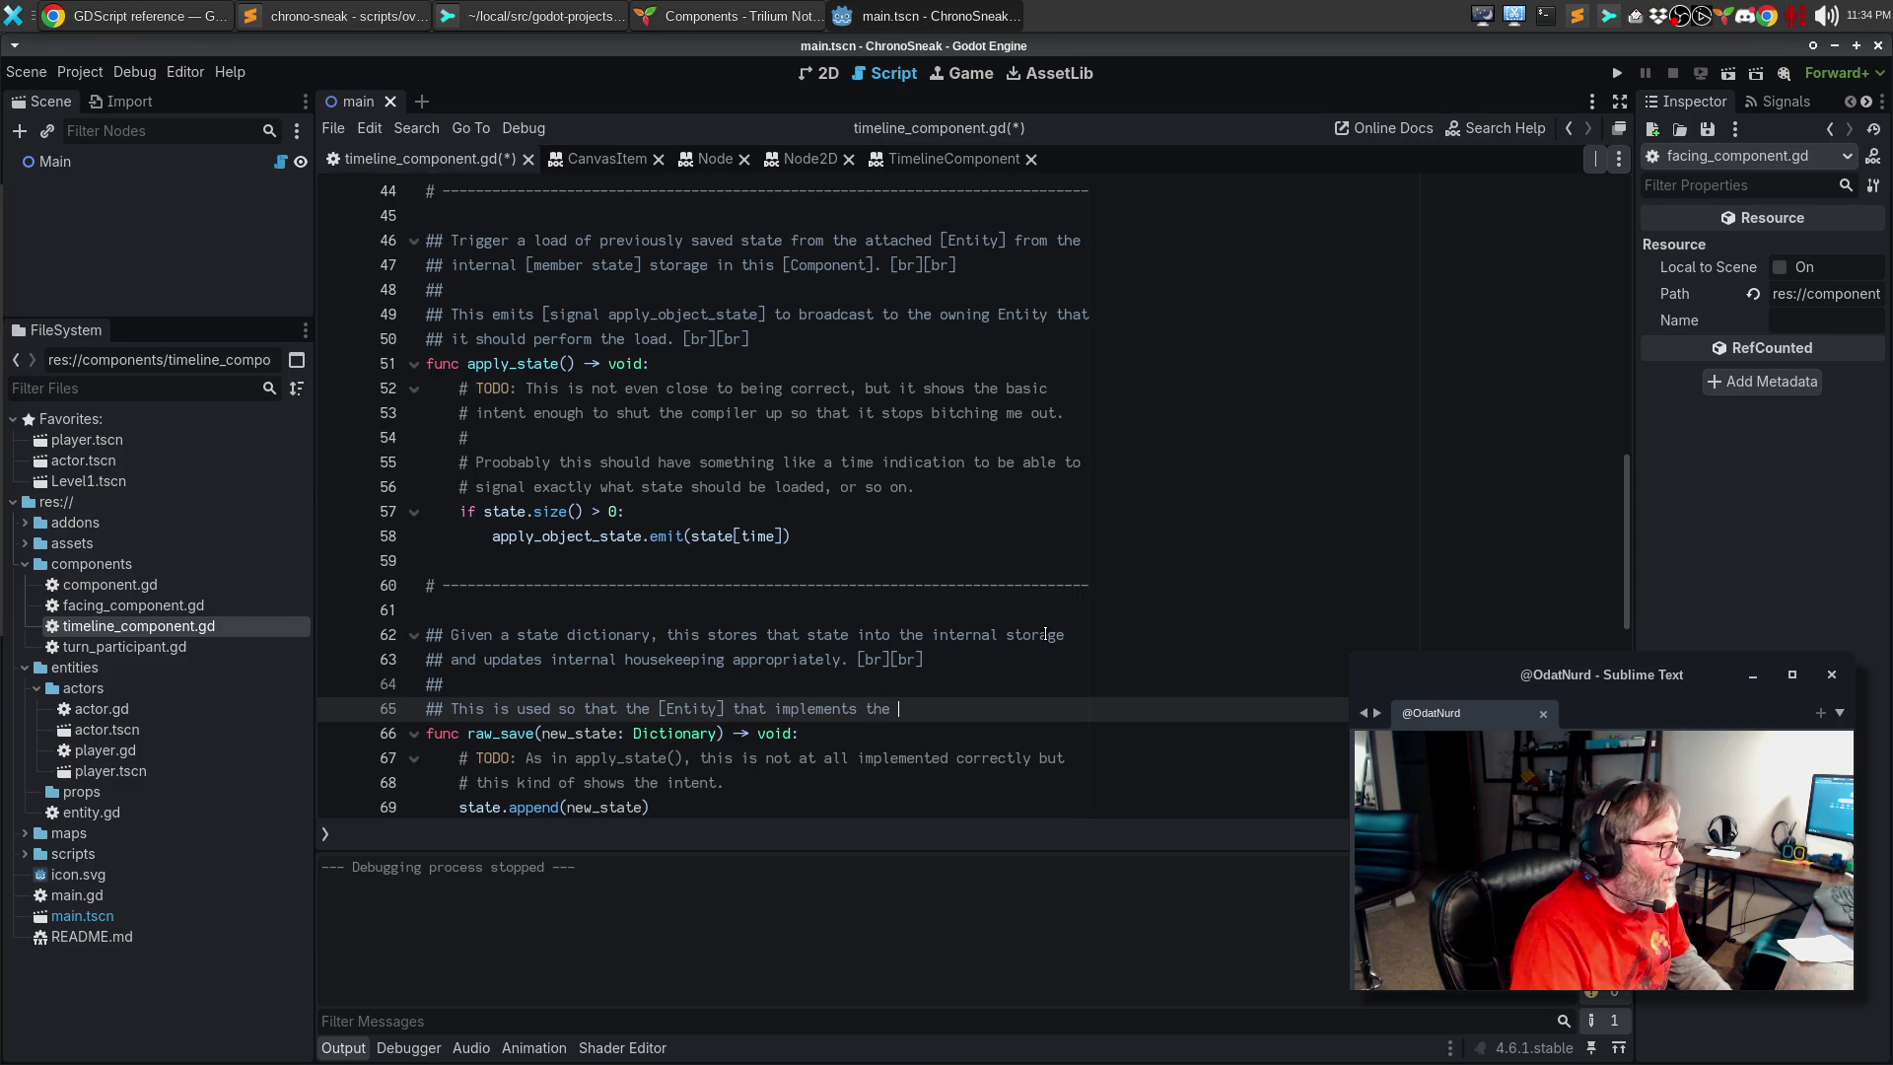
{"action": "key", "text": "ctrl+BackSpace"}
{"action": "key", "text": "ctrl+BackSpace"}
{"action": "key", "text": "ctrl+BackSpace"}
{"action": "type", "text": "that is embedding this [Component]["}
{"action": "key", "text": "BackSpace"}
{"action": "key", "text": "BackSpace"}
{"action": "type", "text": "can"}
{"action": "key", "text": "Return"}
{"action": "type", "text": "store whatever open ended state it might need."}
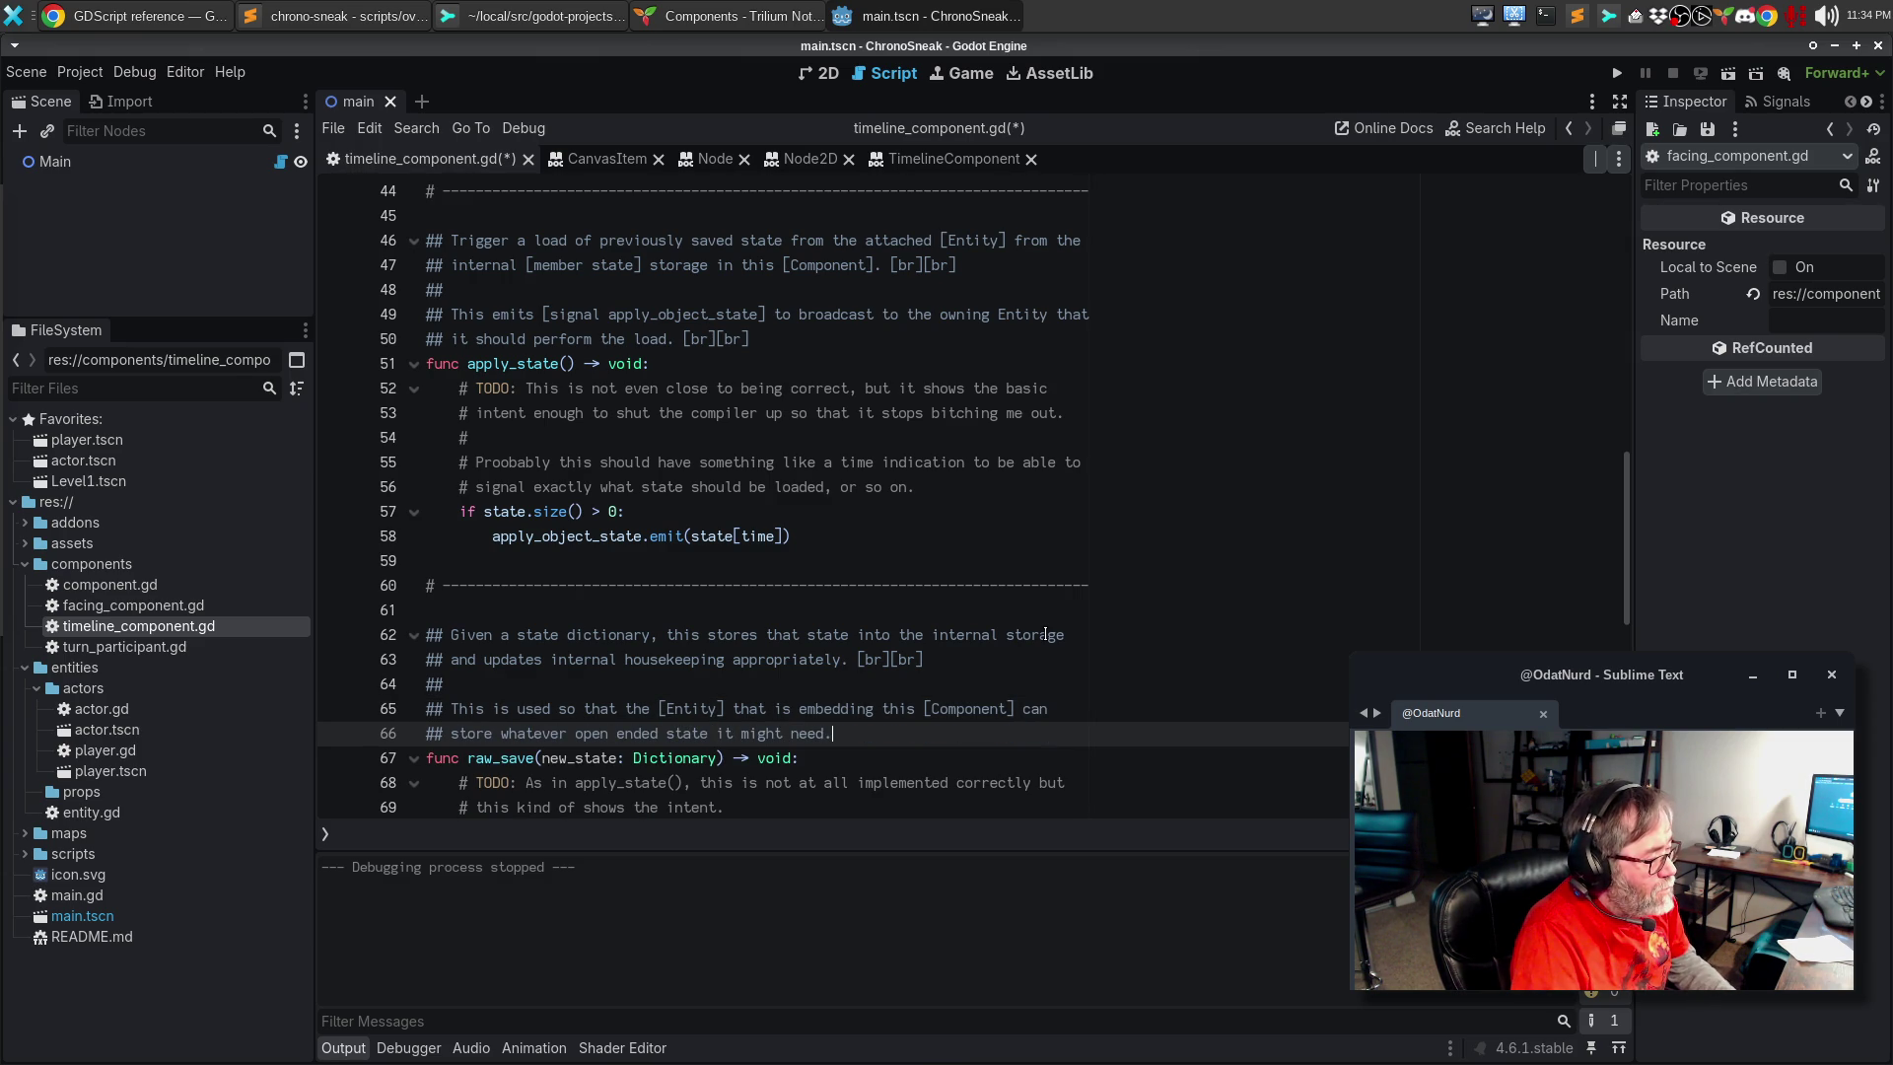
{"action": "key", "text": "ctrl+s"}
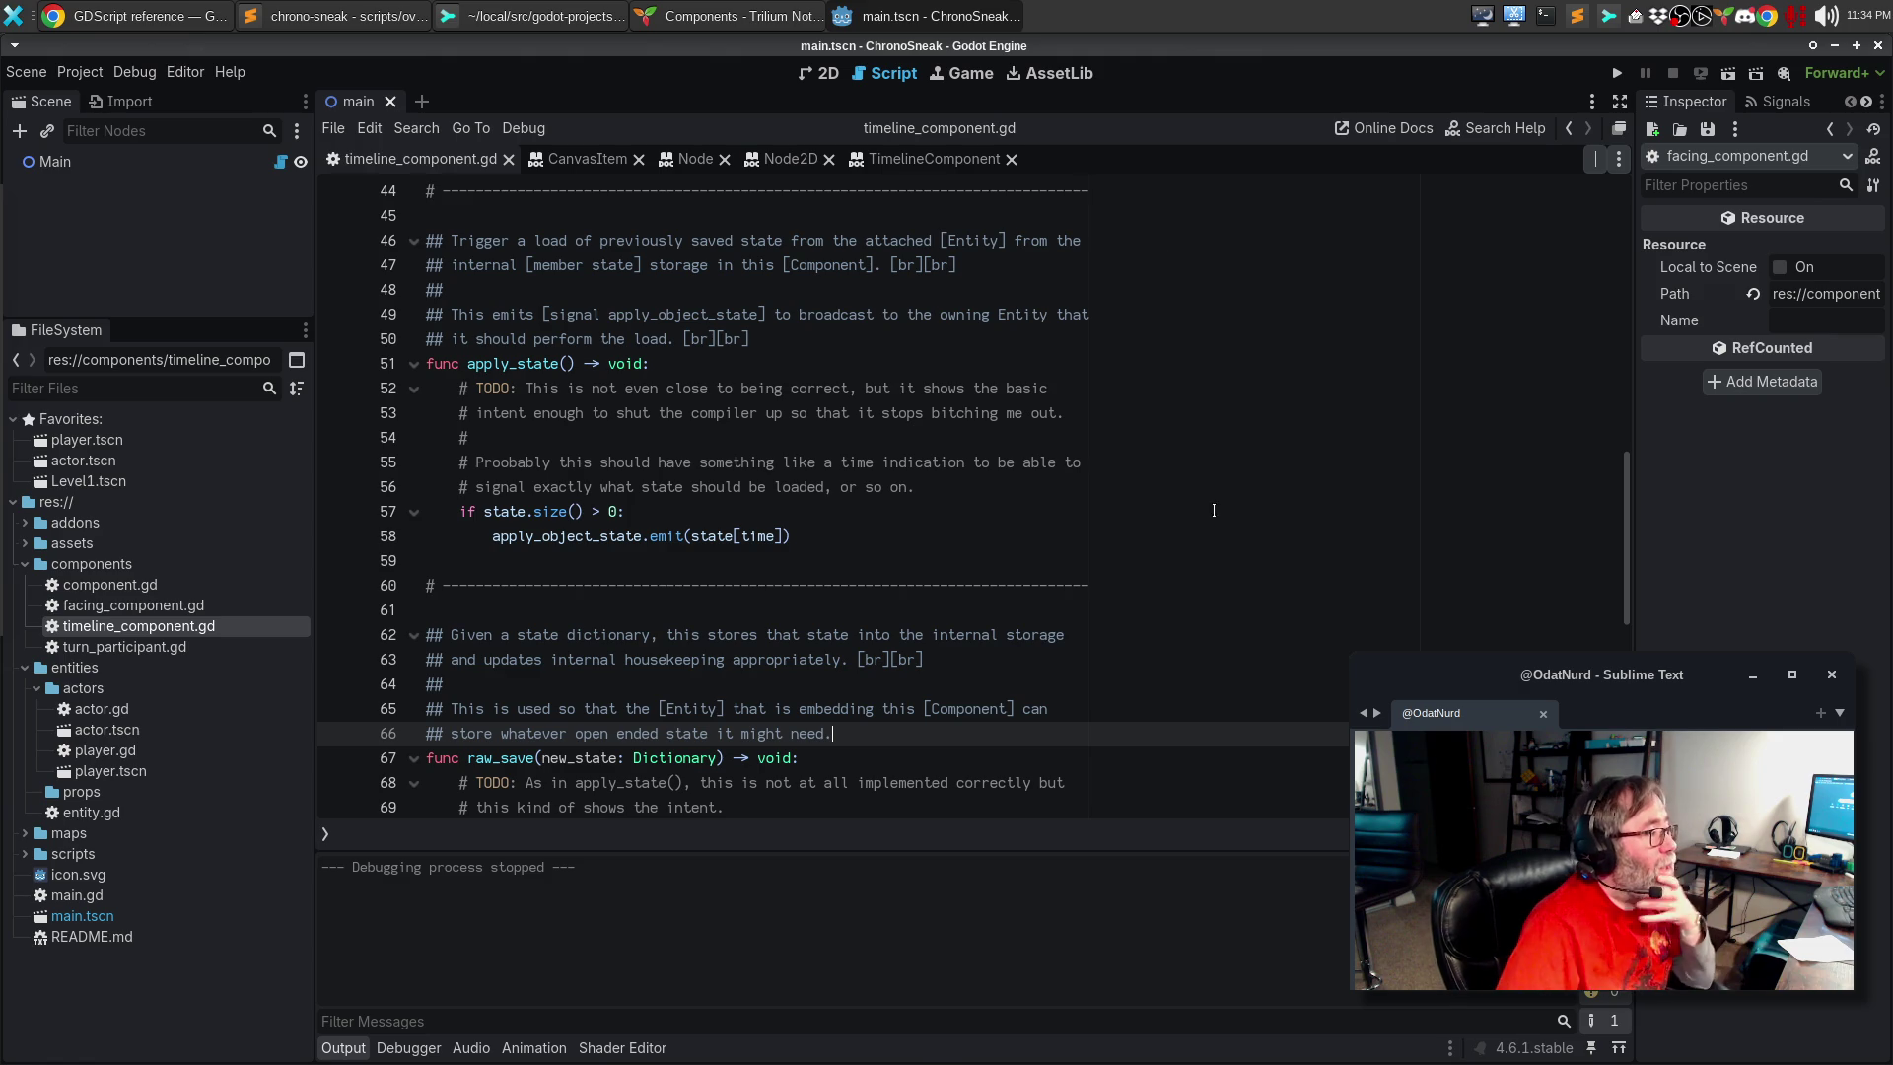
{"action": "left_click", "coordinate": [927, 159]}
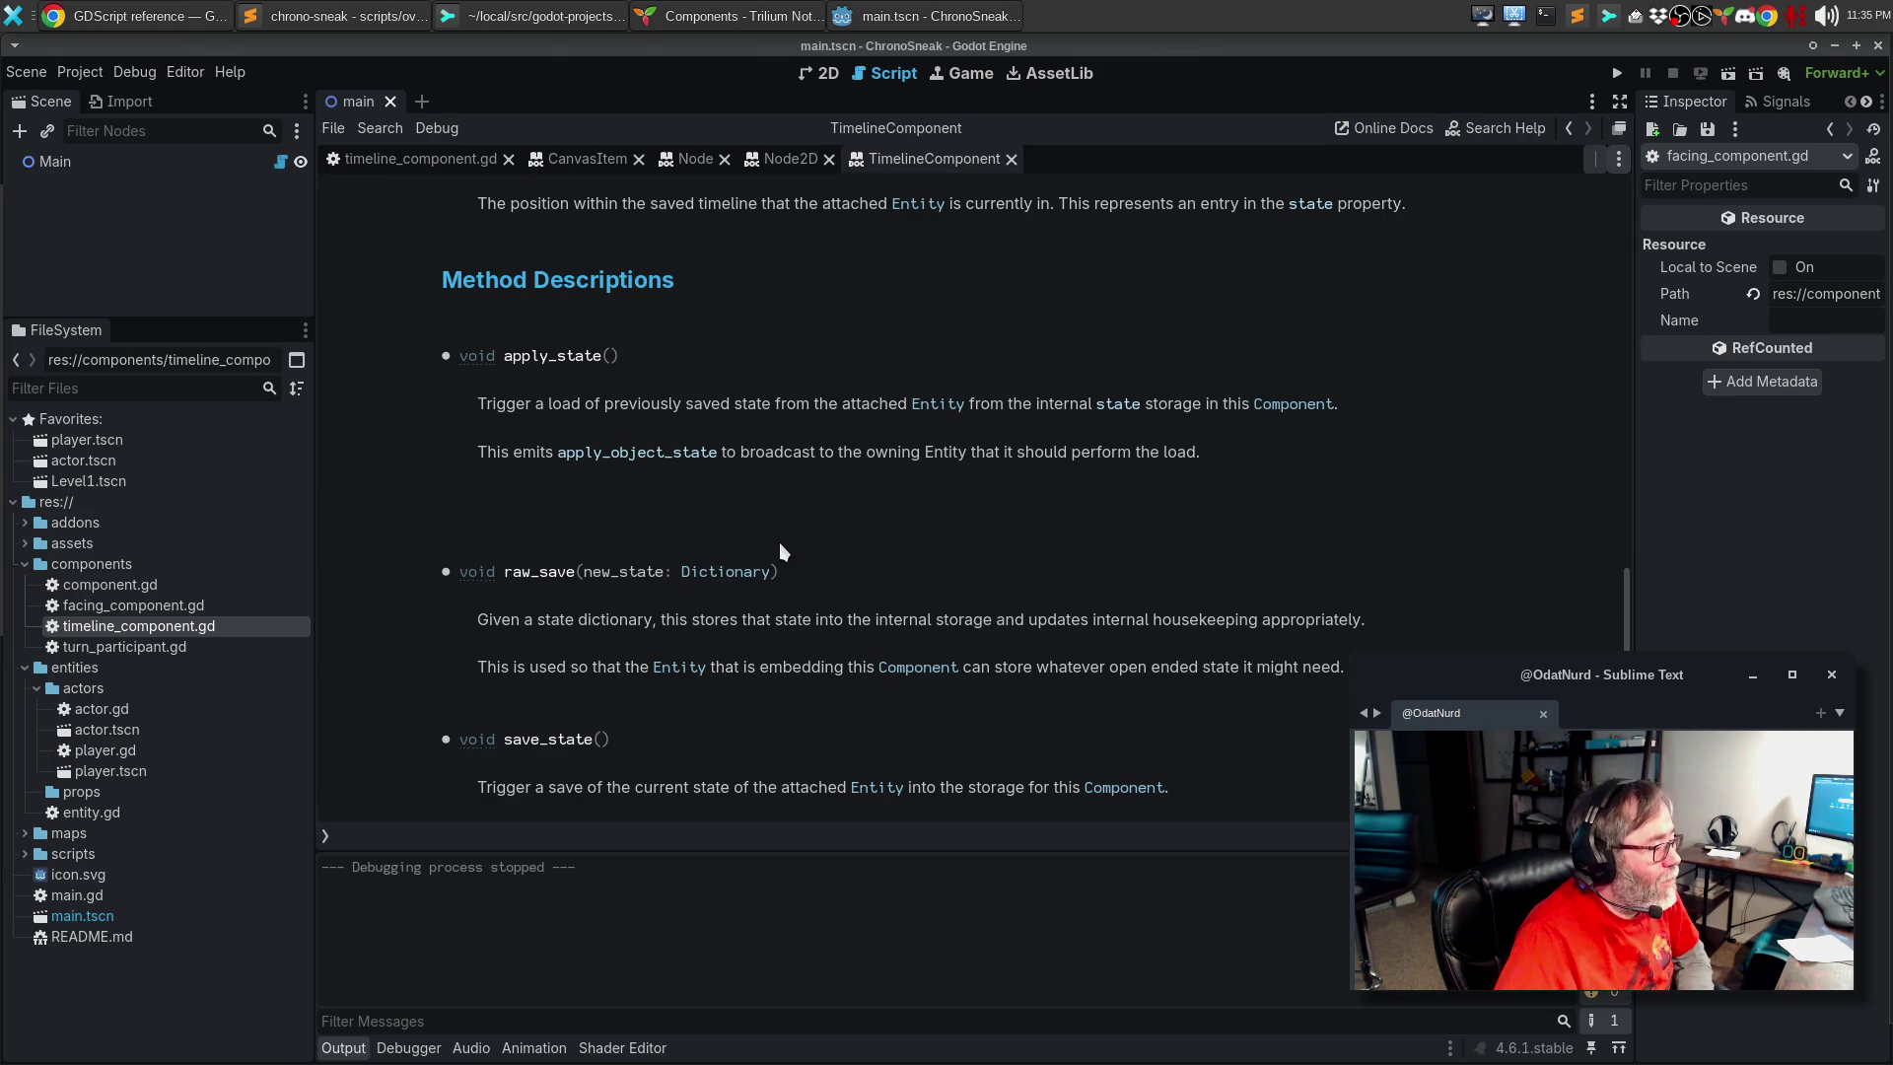
Step: Review raw_save on the TimelineComponent help page, close it, and split the script editor into two views
{"action": "scroll", "coordinate": [784, 542], "scroll_direction": "down", "scroll_amount": 1}
{"action": "scroll", "coordinate": [789, 541], "scroll_direction": "up", "scroll_amount": 4}
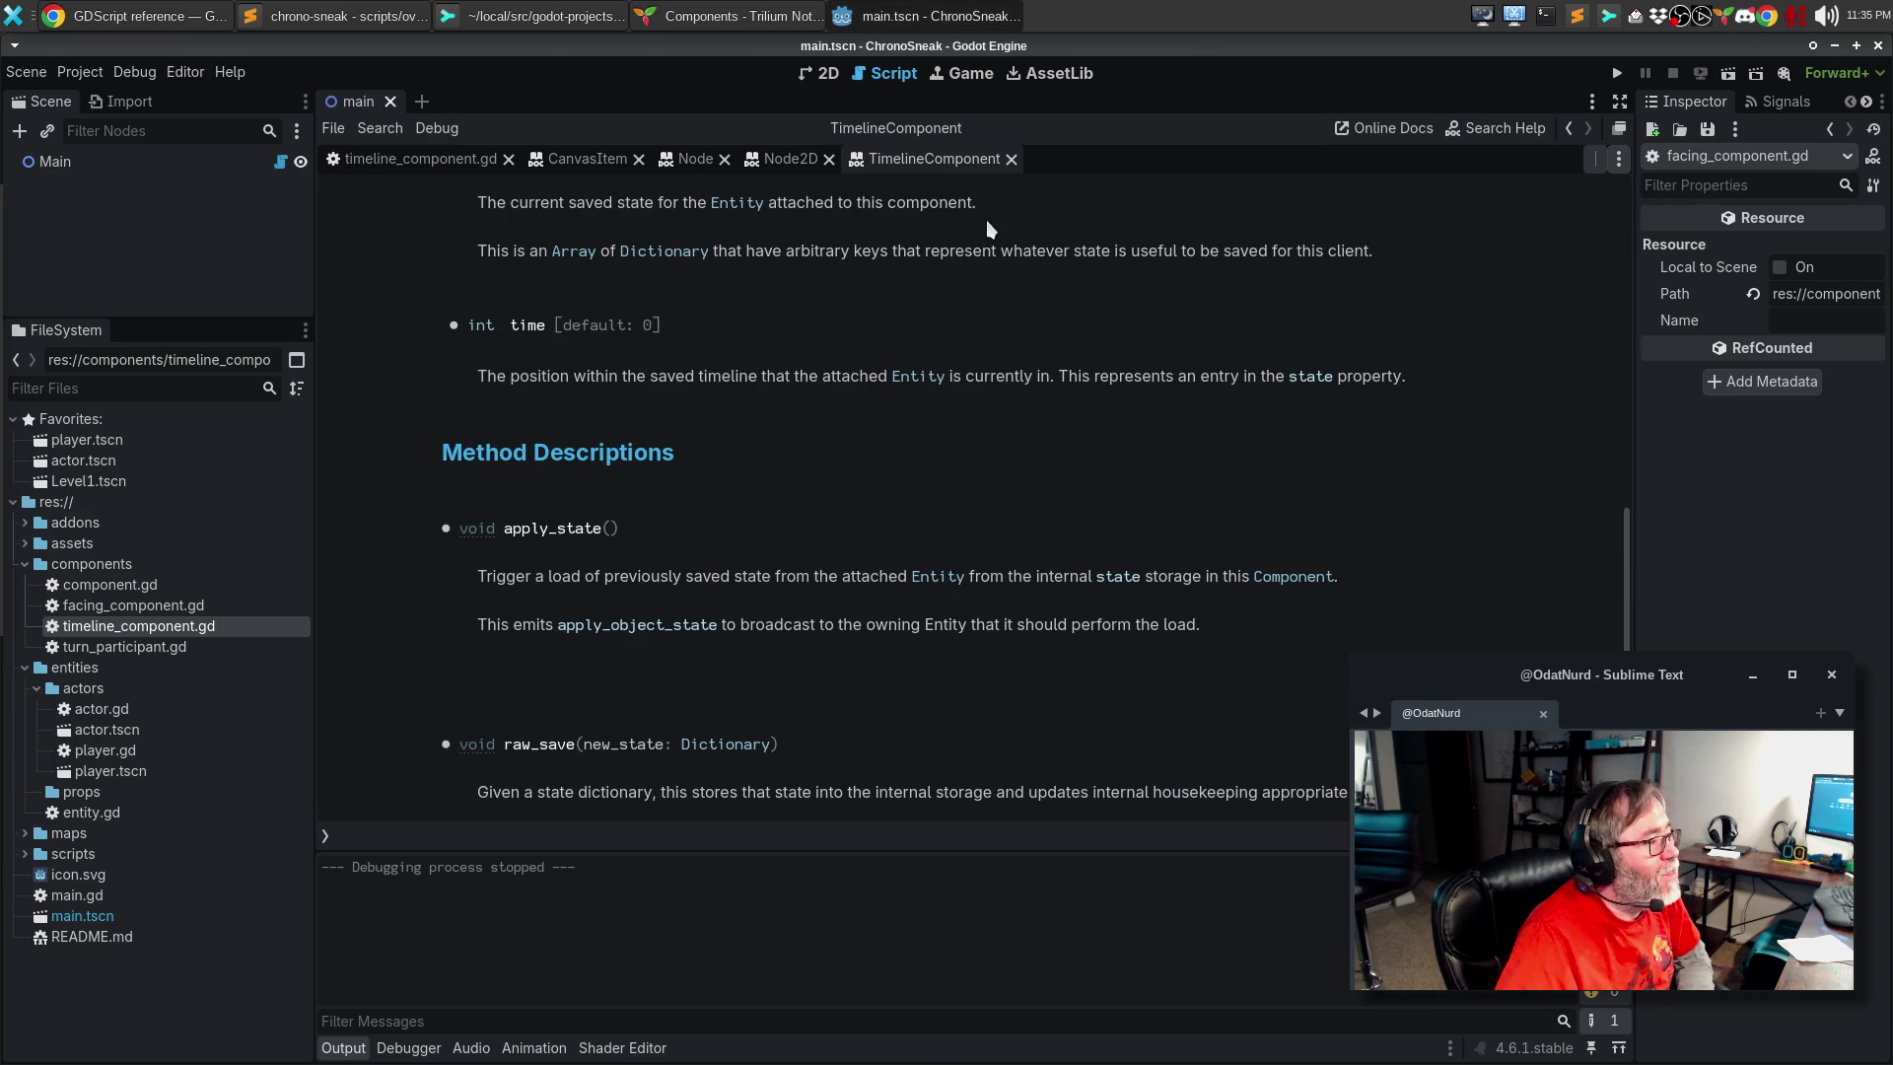
{"action": "left_click", "coordinate": [1010, 159]}
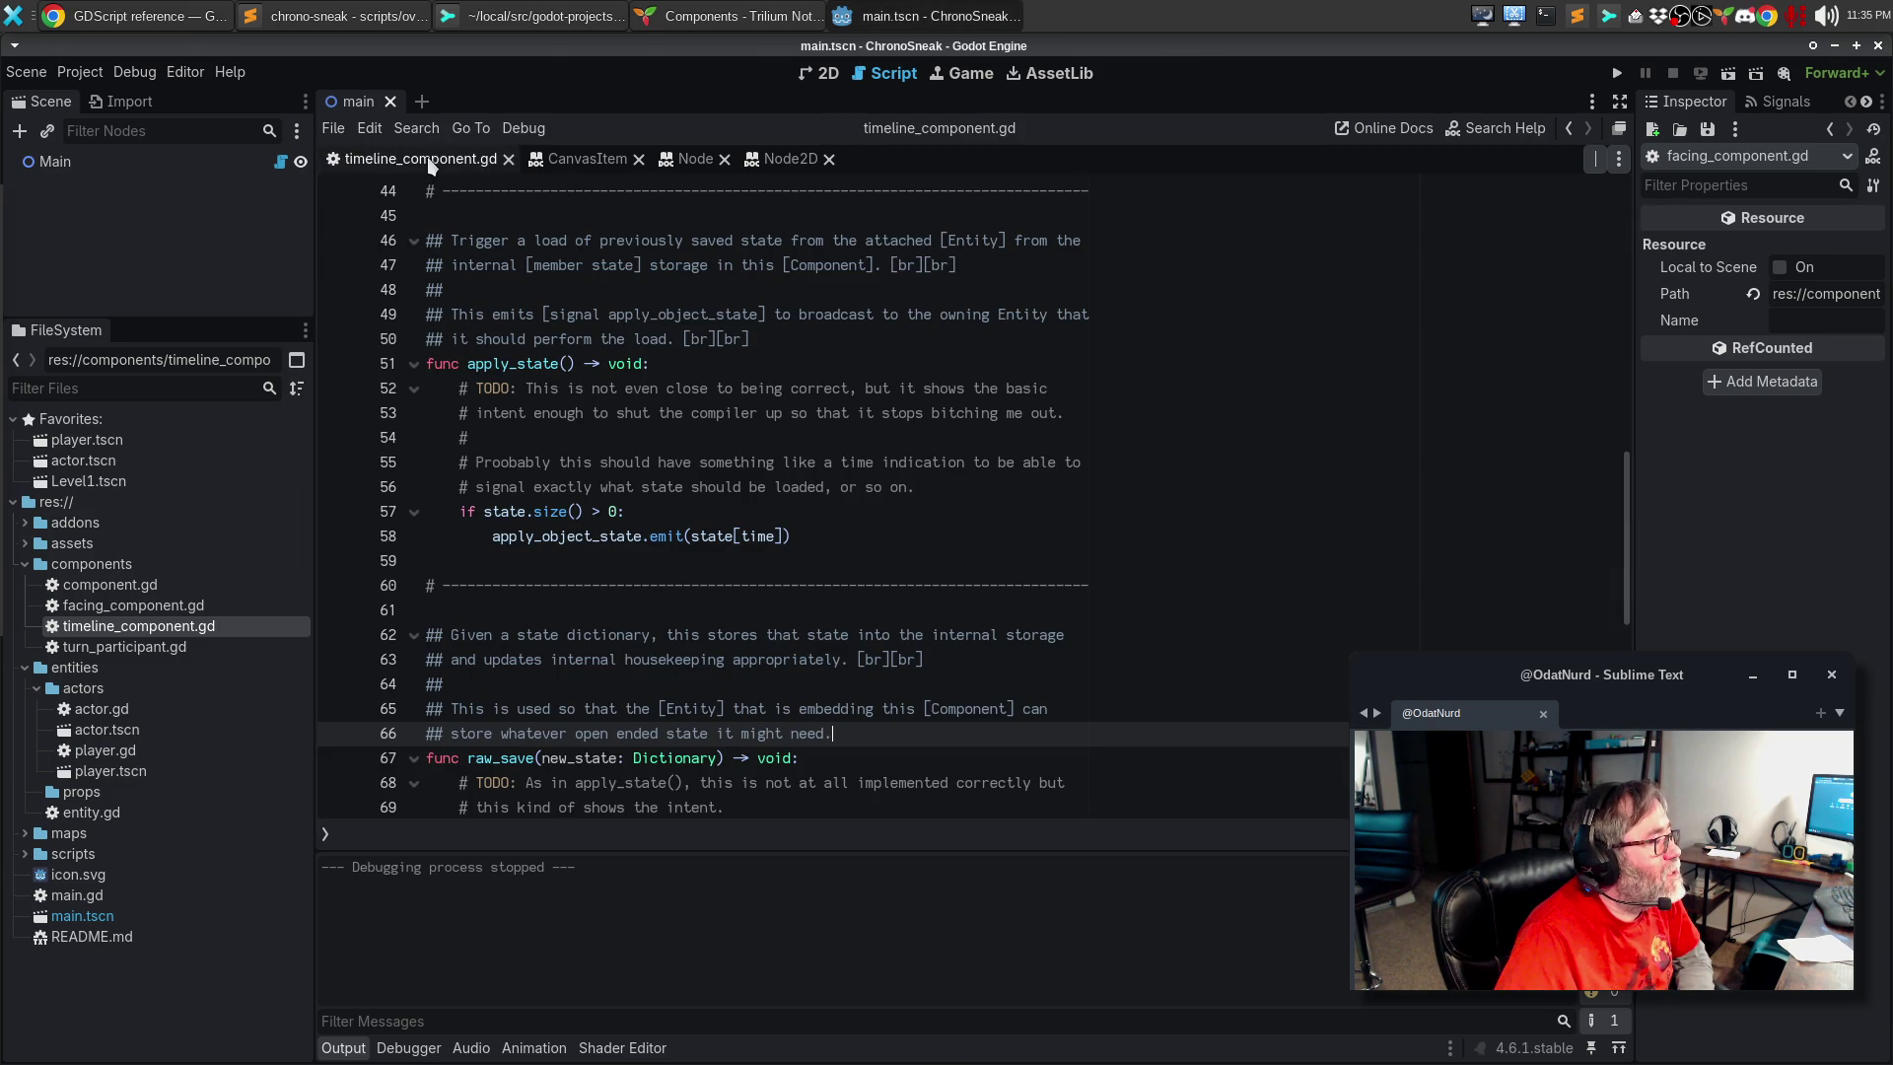
{"action": "left_click", "coordinate": [1596, 160]}
Step: Open turn_participant.gd in the left view at its top, then switch to Trilium Notes
{"action": "left_click", "coordinate": [824, 383]}
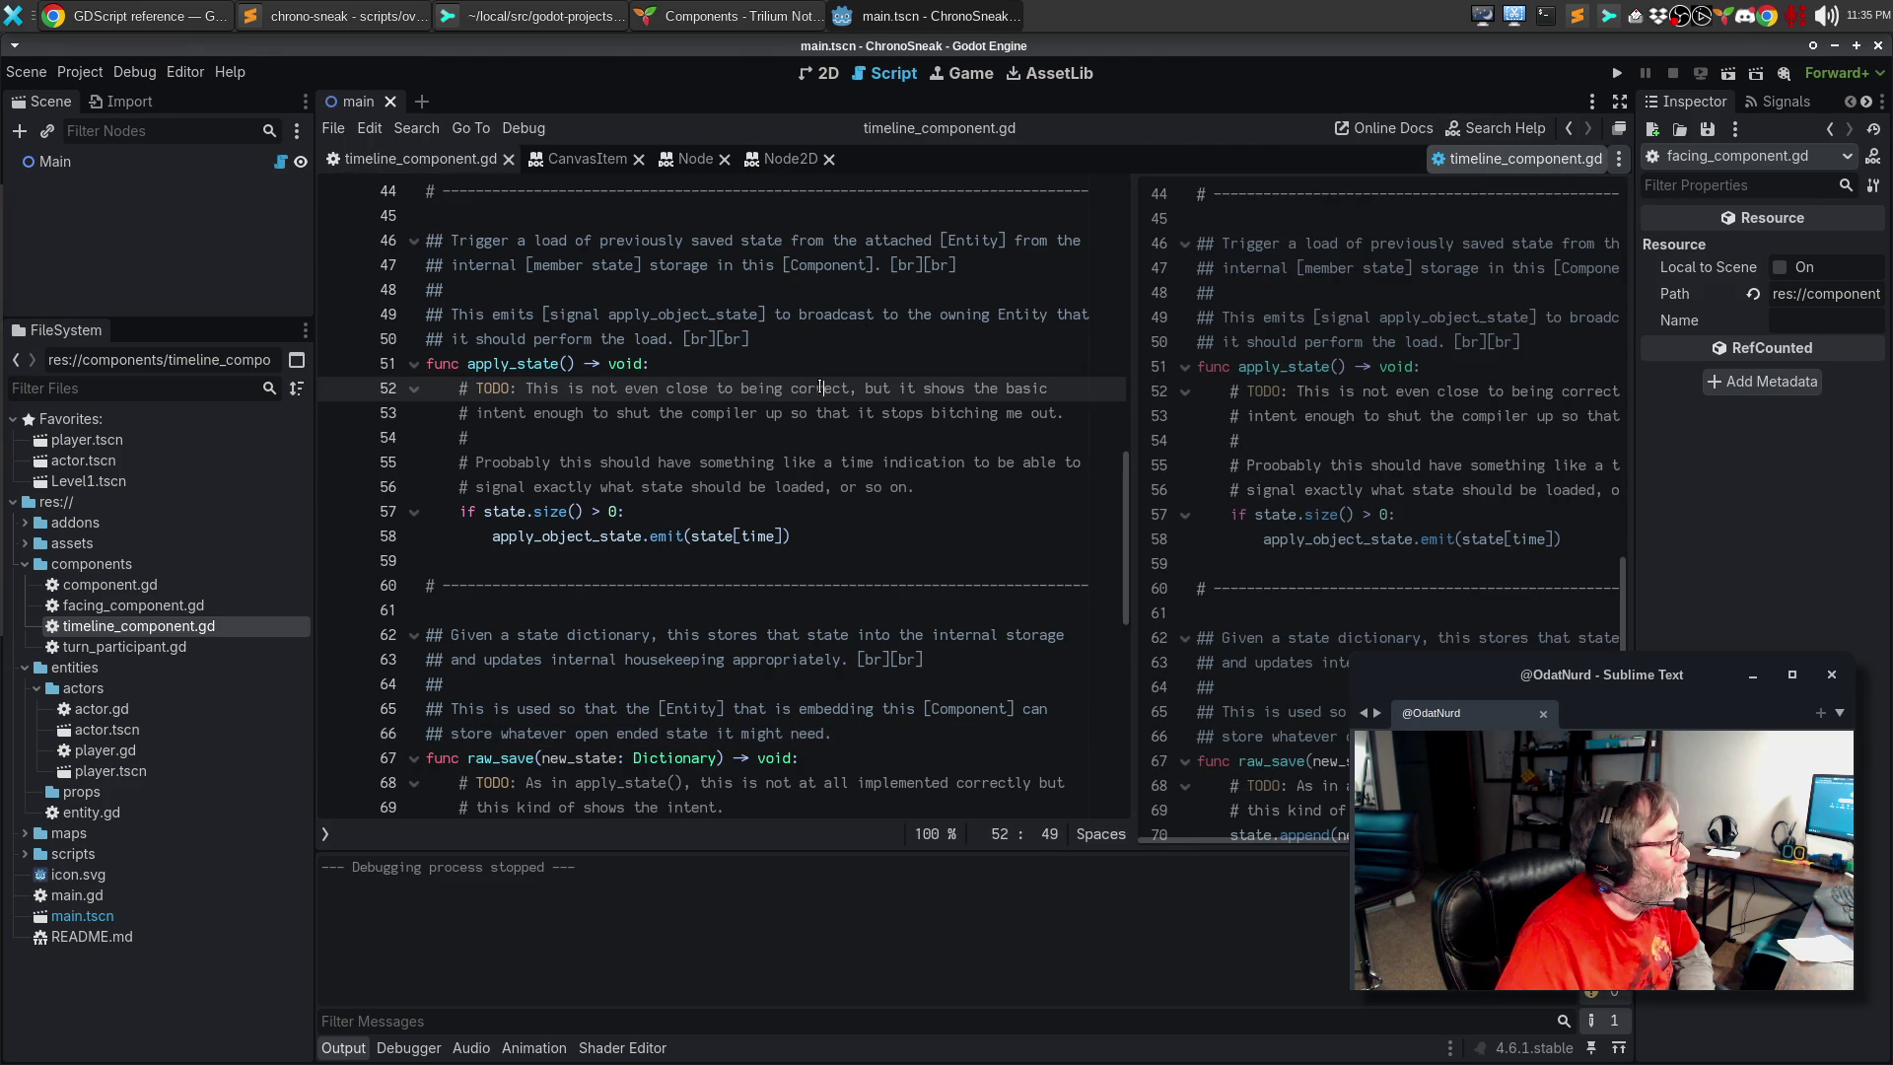
{"action": "key", "text": "Down"}
{"action": "key", "text": "Down"}
{"action": "key", "text": "Down"}
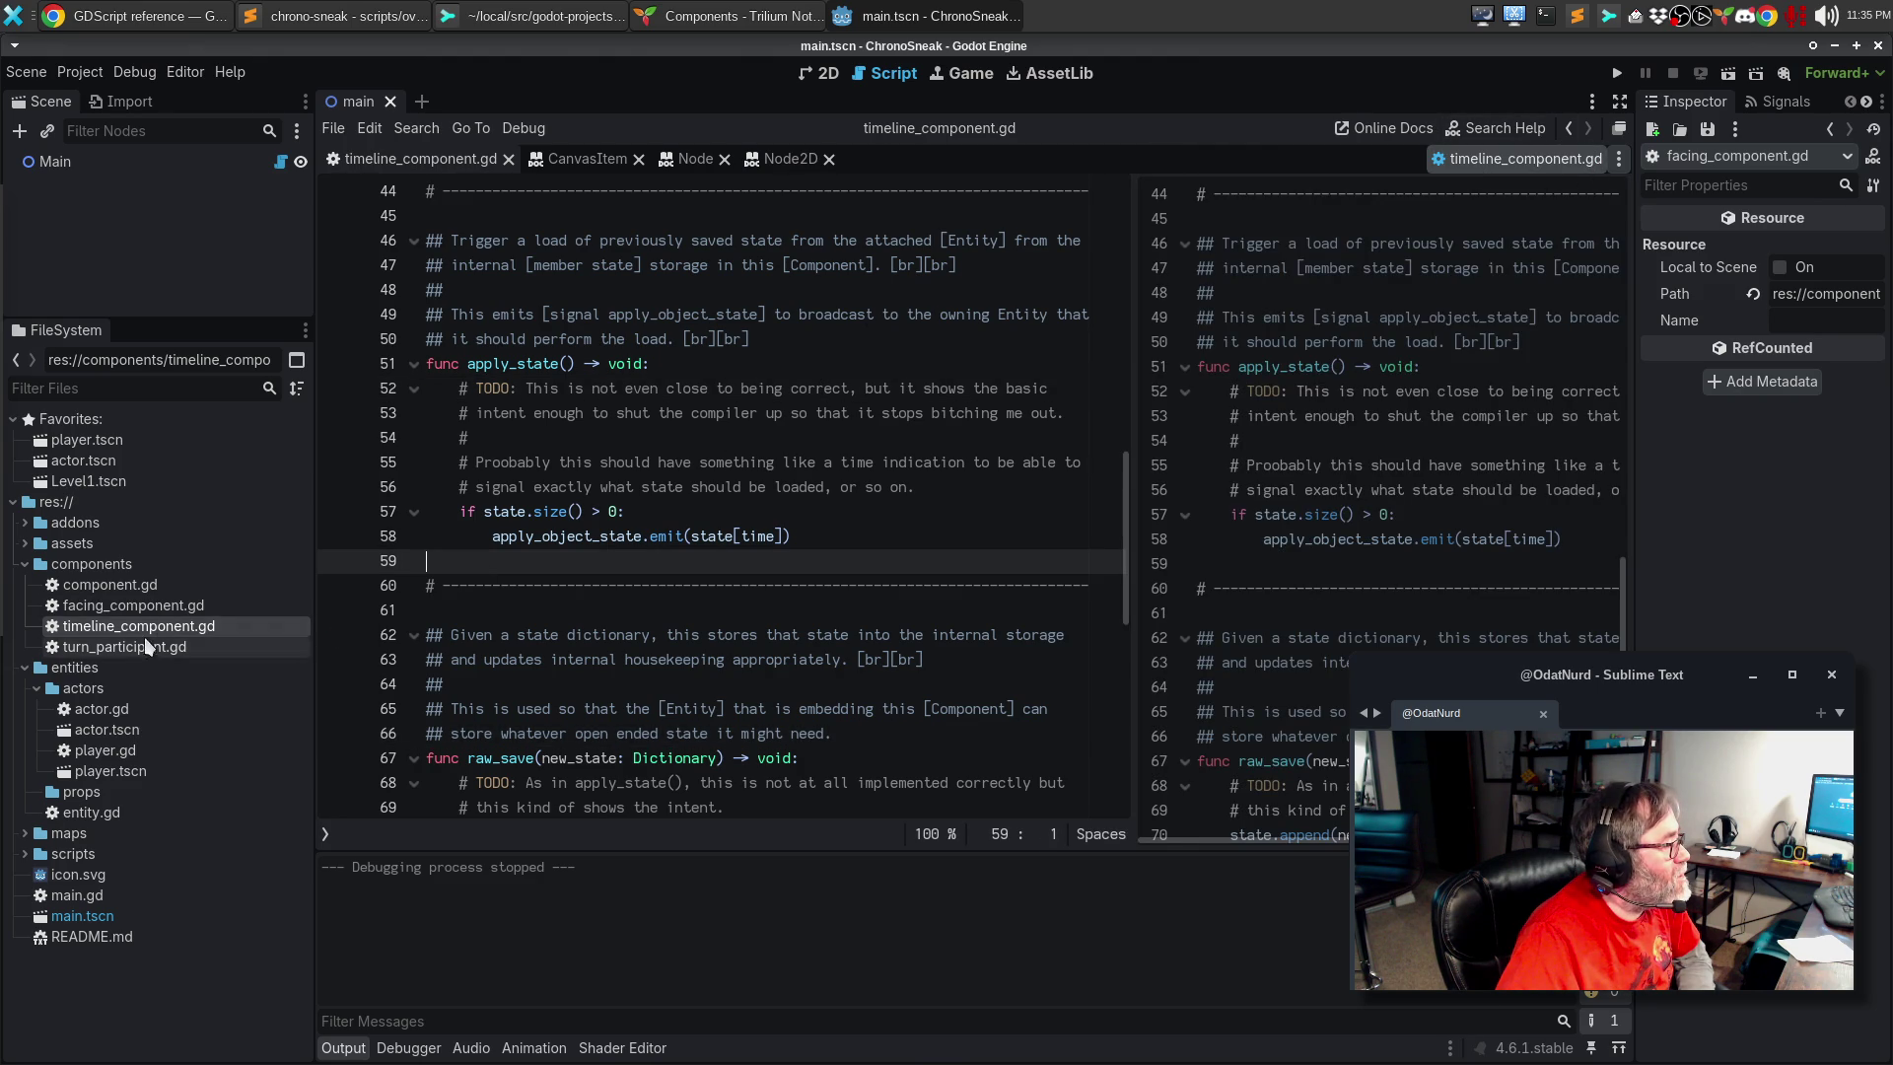
{"action": "double_click", "coordinate": [129, 647]}
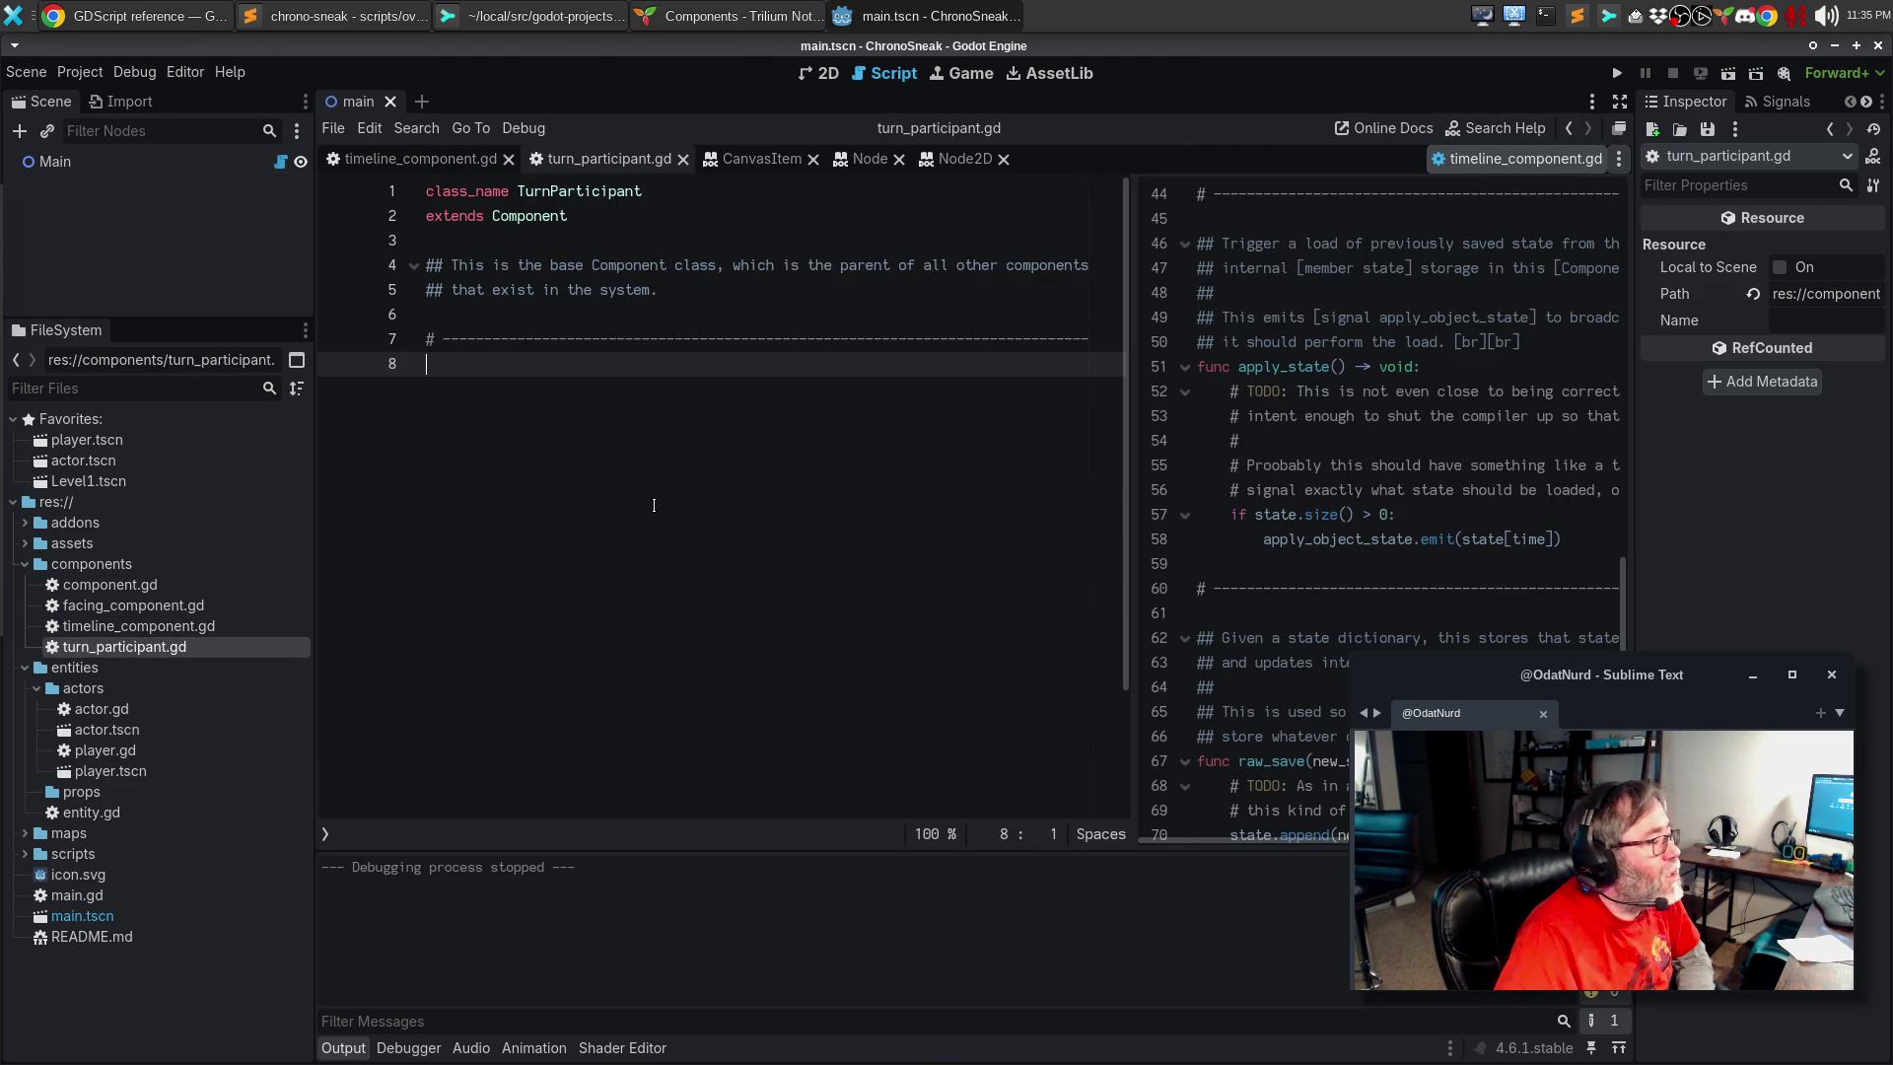
{"action": "scroll", "coordinate": [1362, 338], "scroll_direction": "up", "scroll_amount": 14}
{"action": "scroll", "coordinate": [1361, 339], "scroll_direction": "up", "scroll_amount": 1}
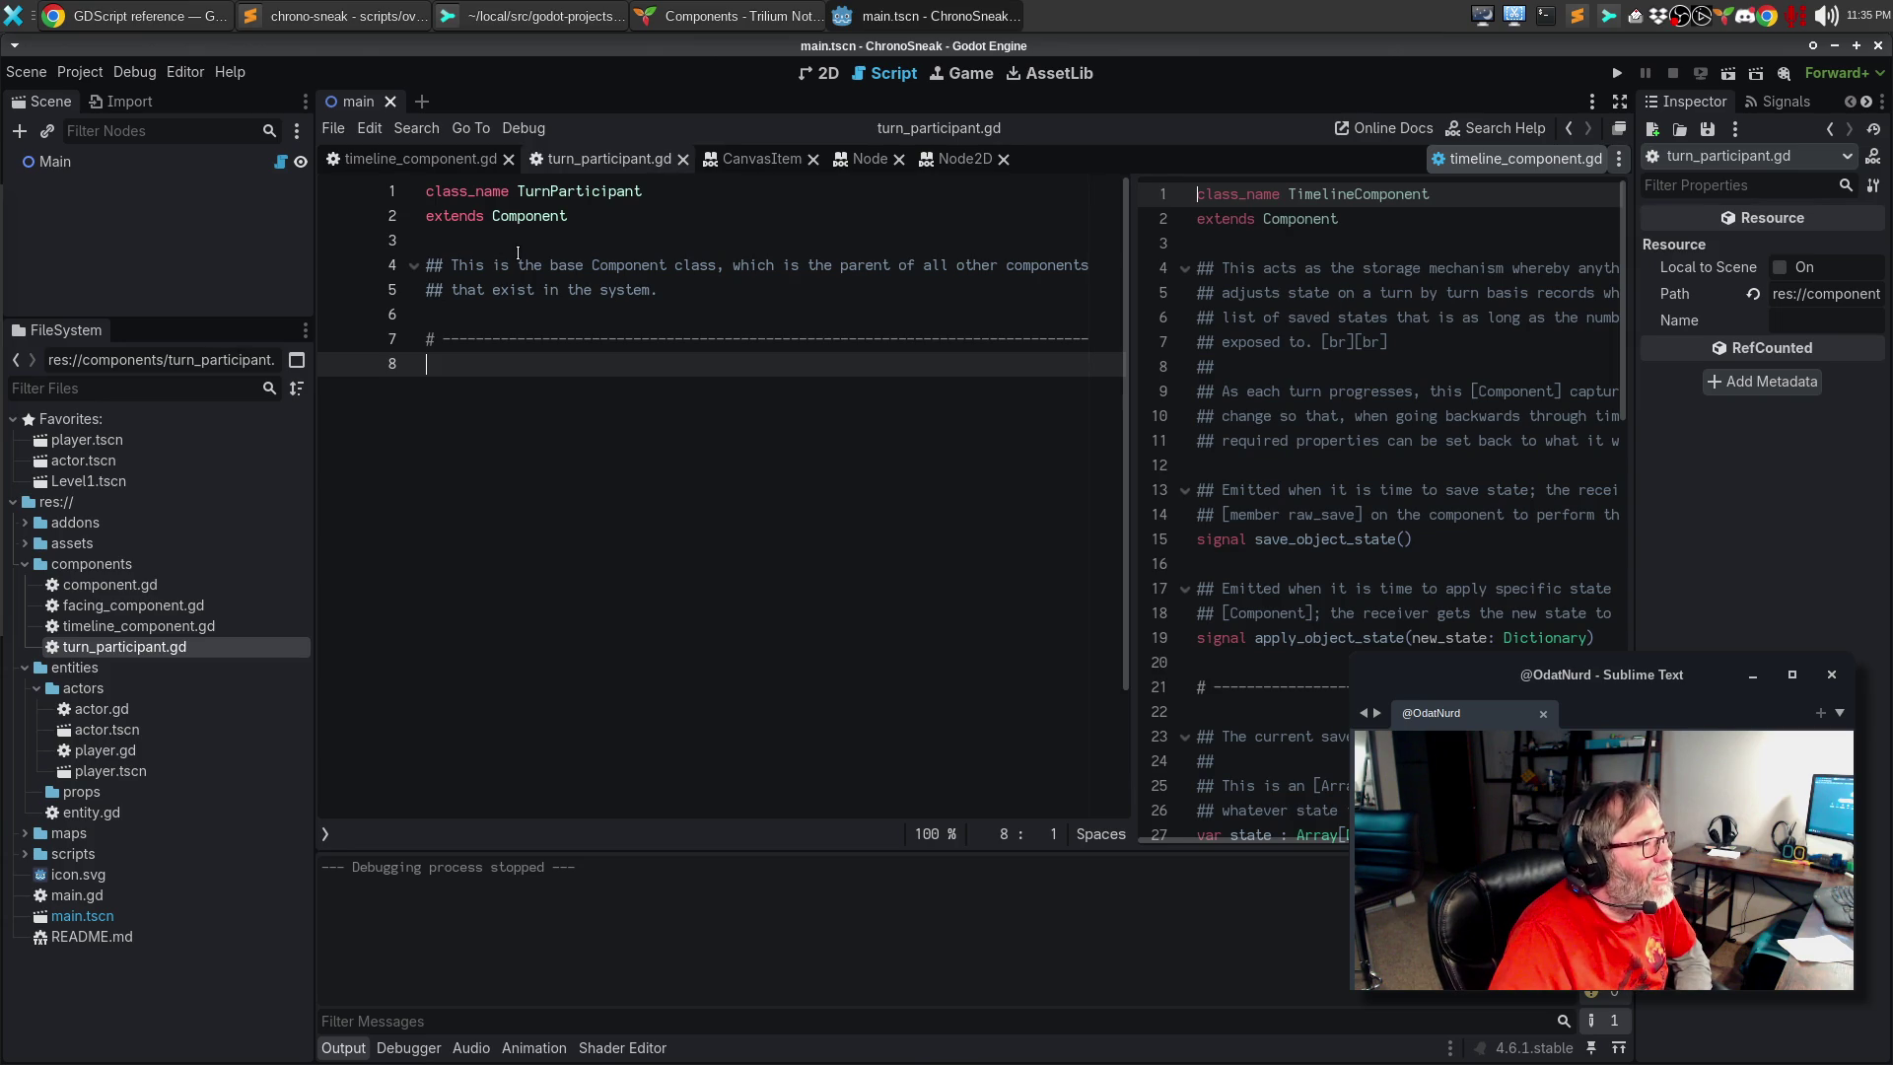
{"action": "left_click", "coordinate": [517, 249]}
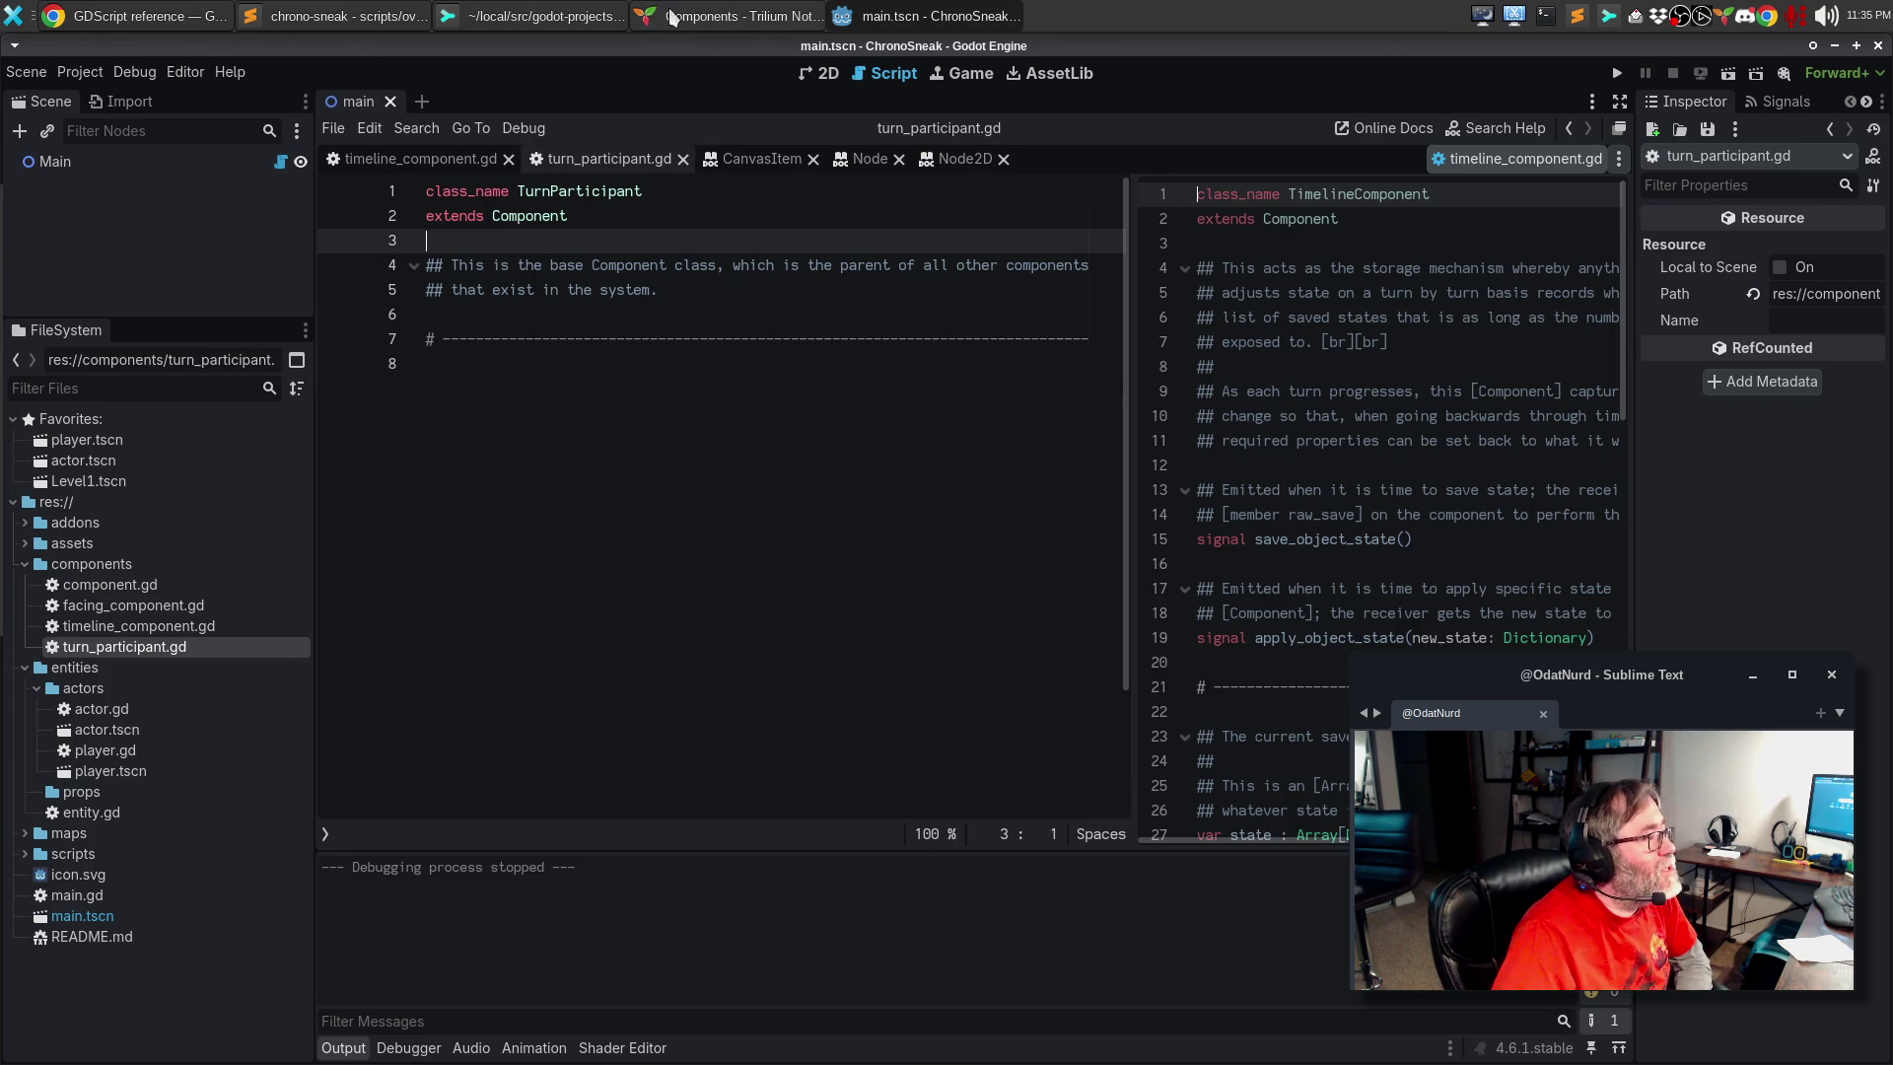
{"action": "left_click", "coordinate": [674, 18]}
{"action": "scroll", "coordinate": [580, 375], "scroll_direction": "down", "scroll_amount": 5}
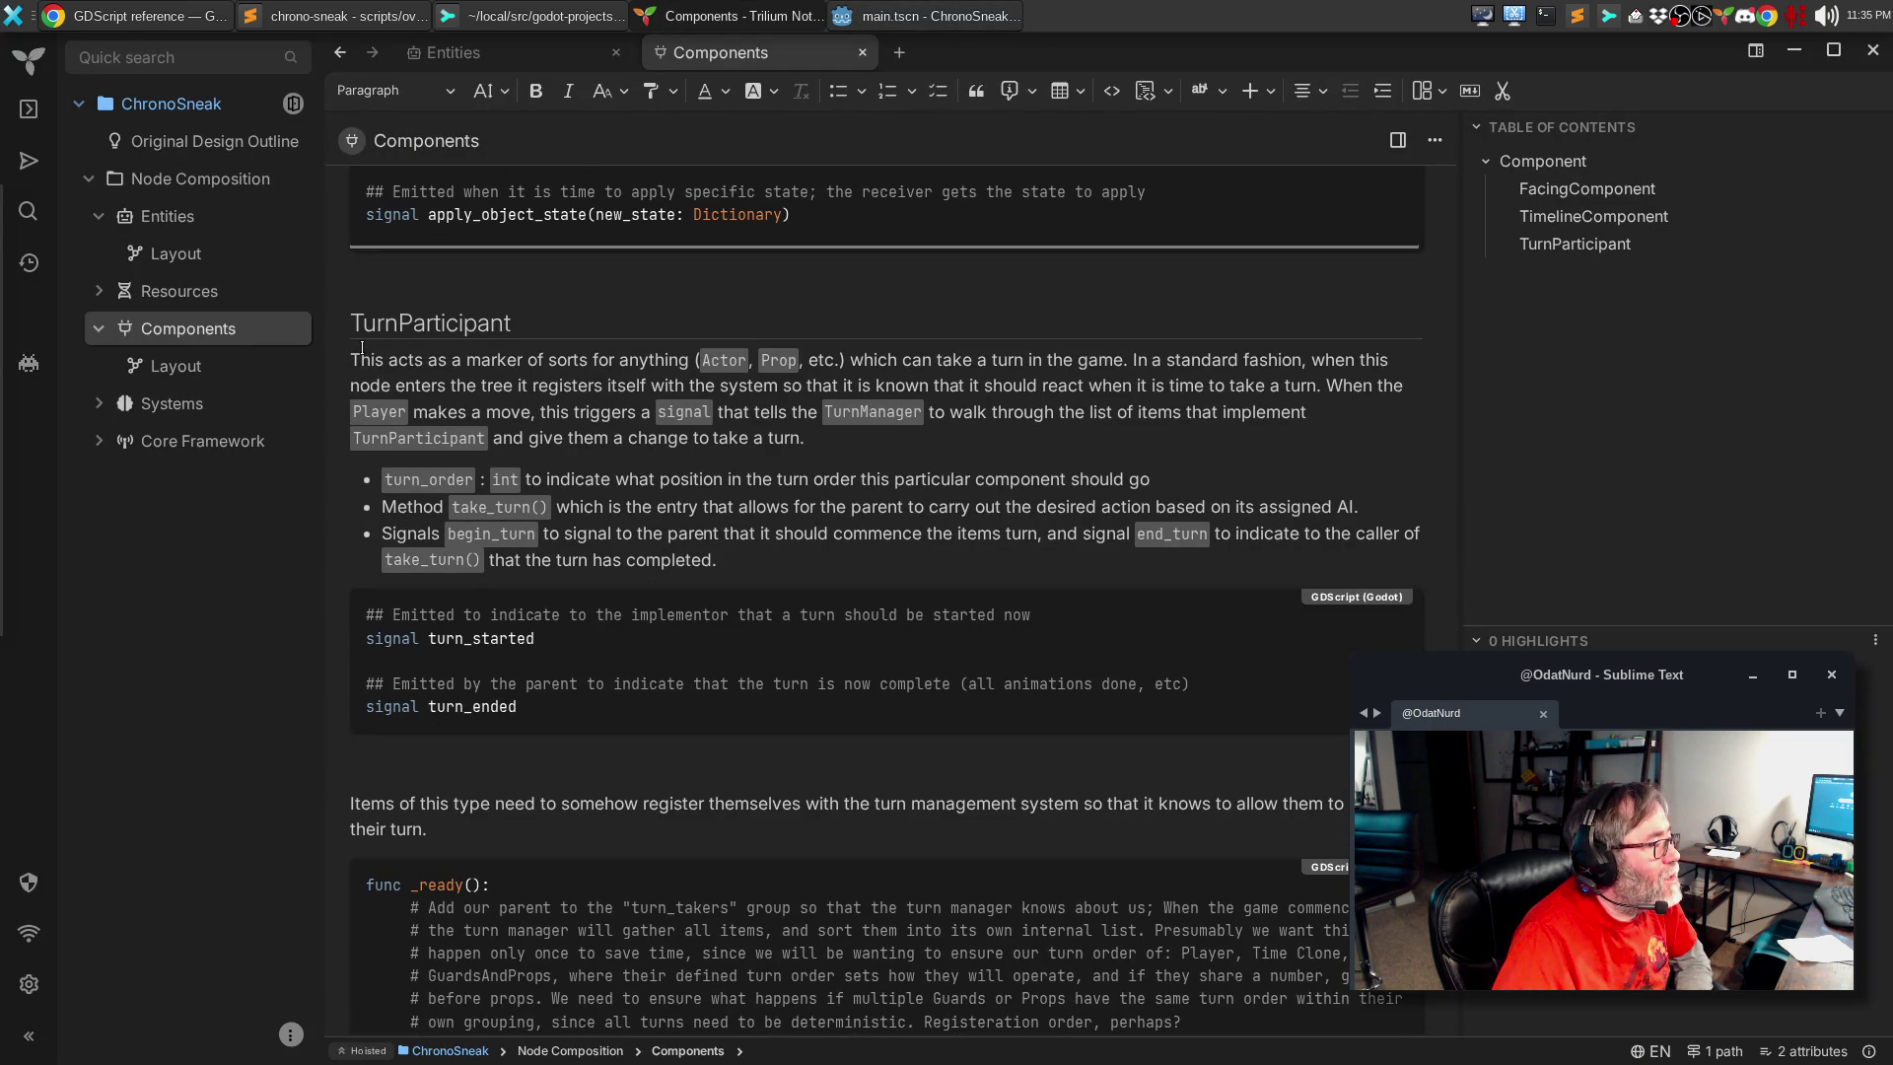
Step: Copy the first sentence of the TurnParticipant description and select the old description in turn_participant.gd
{"action": "mouse_move", "coordinate": [353, 357]}
{"action": "left_mouse_down"}
{"action": "mouse_move", "coordinate": [986, 389]}
{"action": "mouse_move", "coordinate": [1008, 437]}
{"action": "left_mouse_up"}
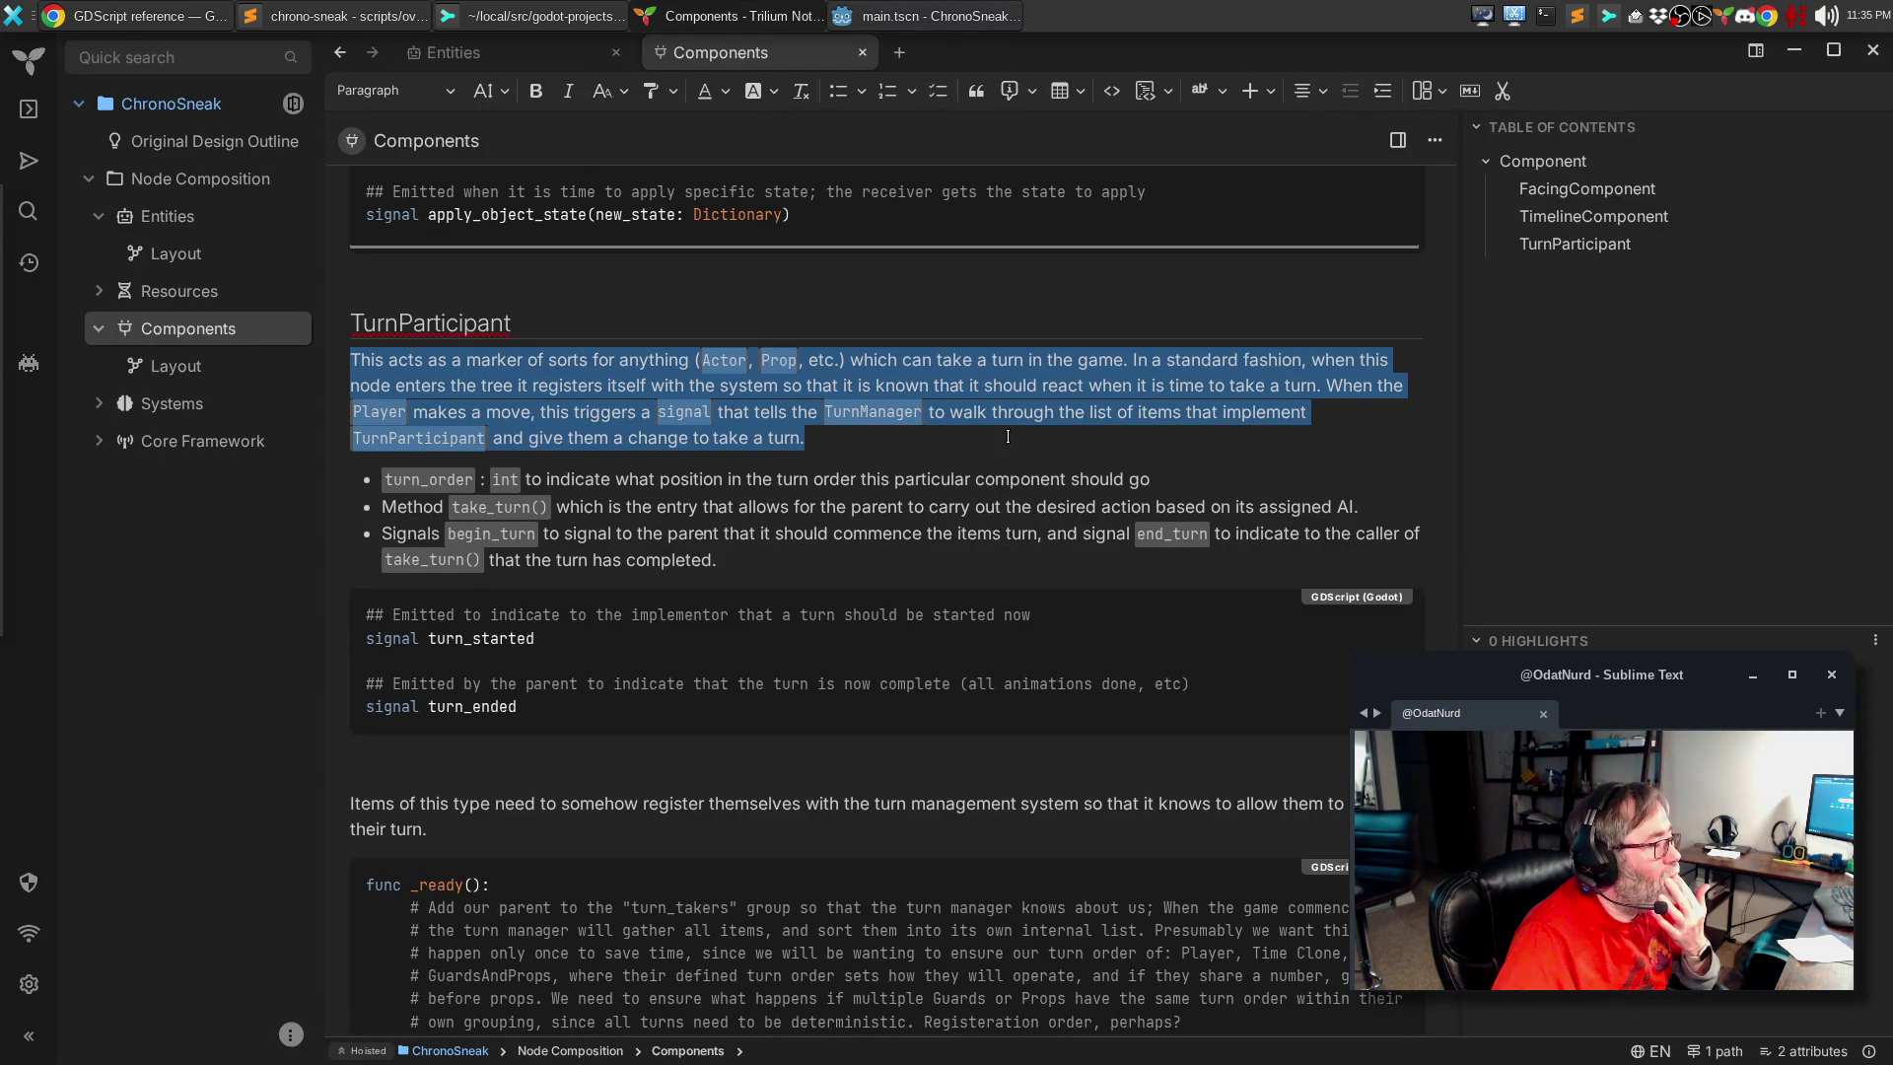
{"action": "mouse_move", "coordinate": [1009, 434]}
{"action": "left_mouse_down"}
{"action": "mouse_move", "coordinate": [1119, 357]}
{"action": "mouse_move", "coordinate": [1195, 357]}
{"action": "mouse_move", "coordinate": [1096, 357]}
{"action": "mouse_move", "coordinate": [1128, 356]}
{"action": "left_mouse_up"}
{"action": "key", "text": "ctrl+c"}
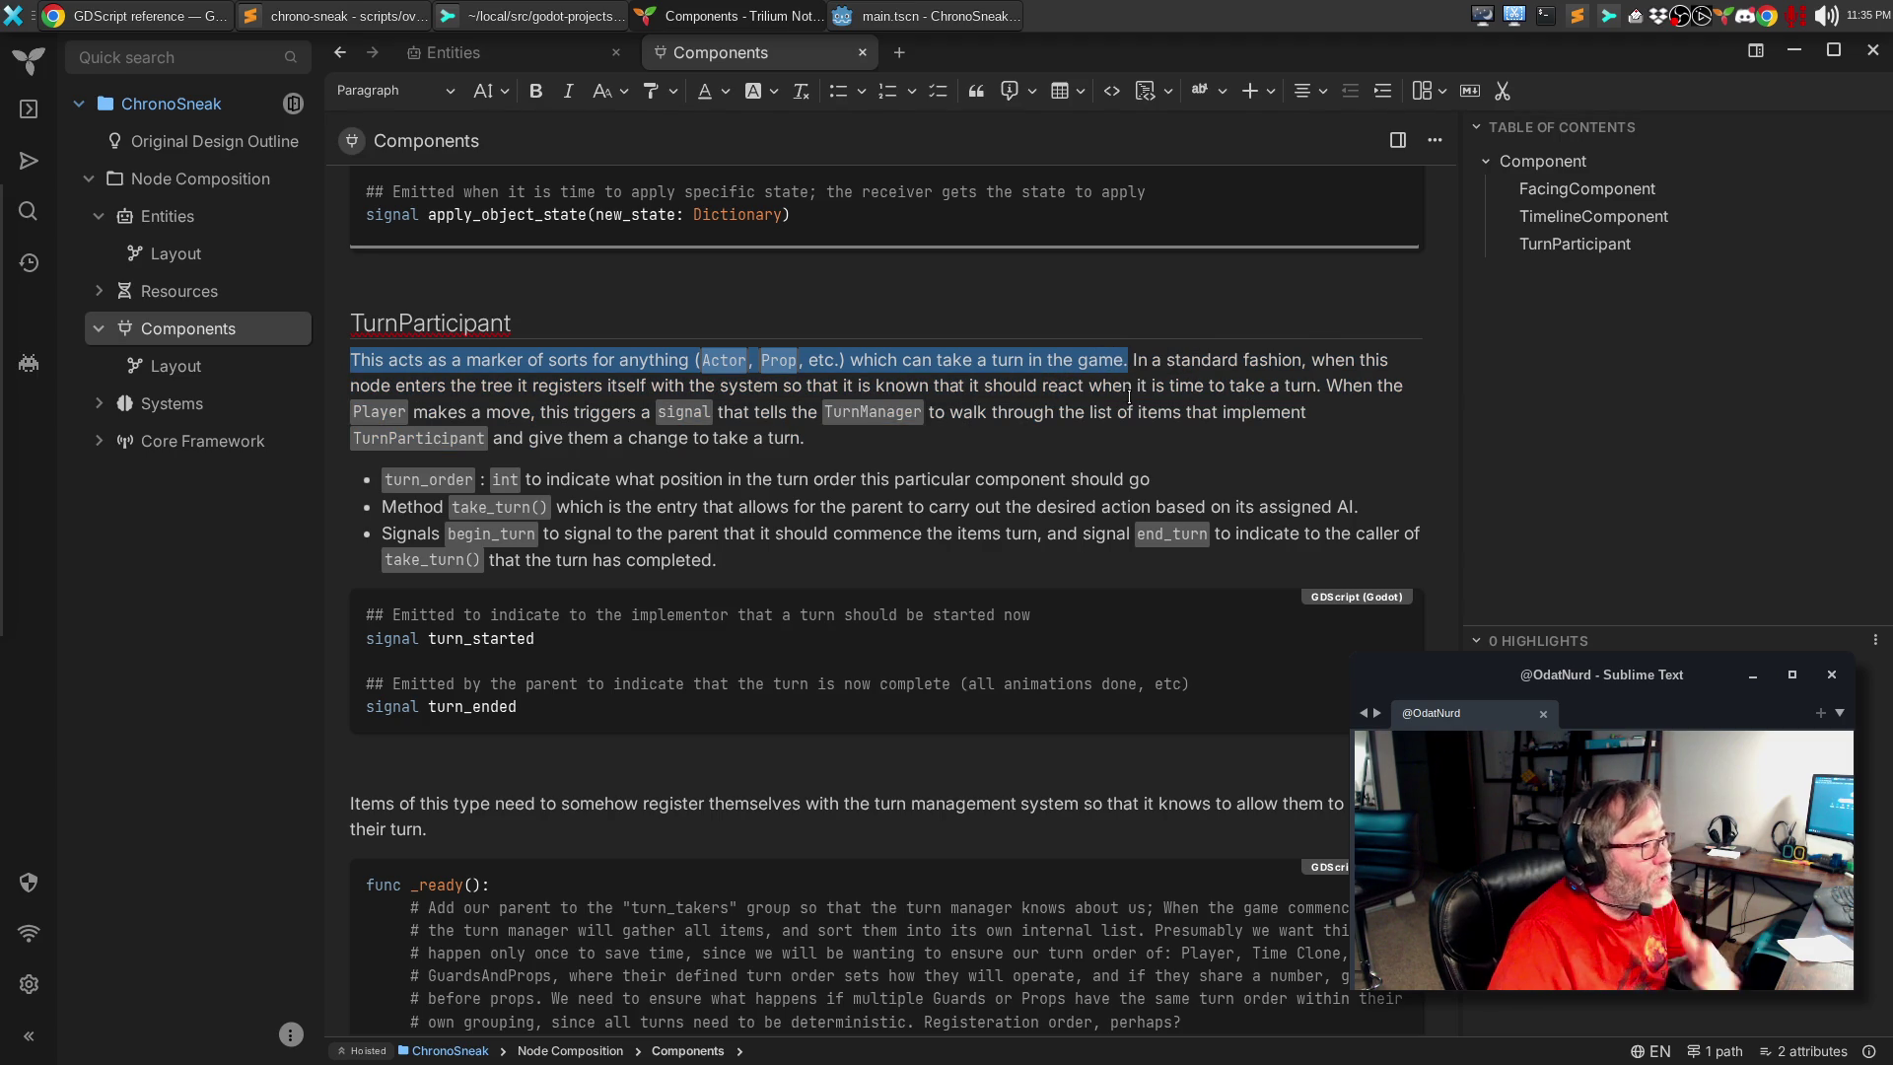
{"action": "left_click", "coordinate": [955, 19]}
{"action": "left_click_drag", "start_coordinate": [658, 290], "coordinate": [403, 272]}
Step: Paste the TurnParticipant sentence as a ## doc comment citing [Component], wrapping the long line
{"action": "key", "text": "ctrl+v"}
{"action": "key", "text": "Home"}
{"action": "type", "text": "##"}
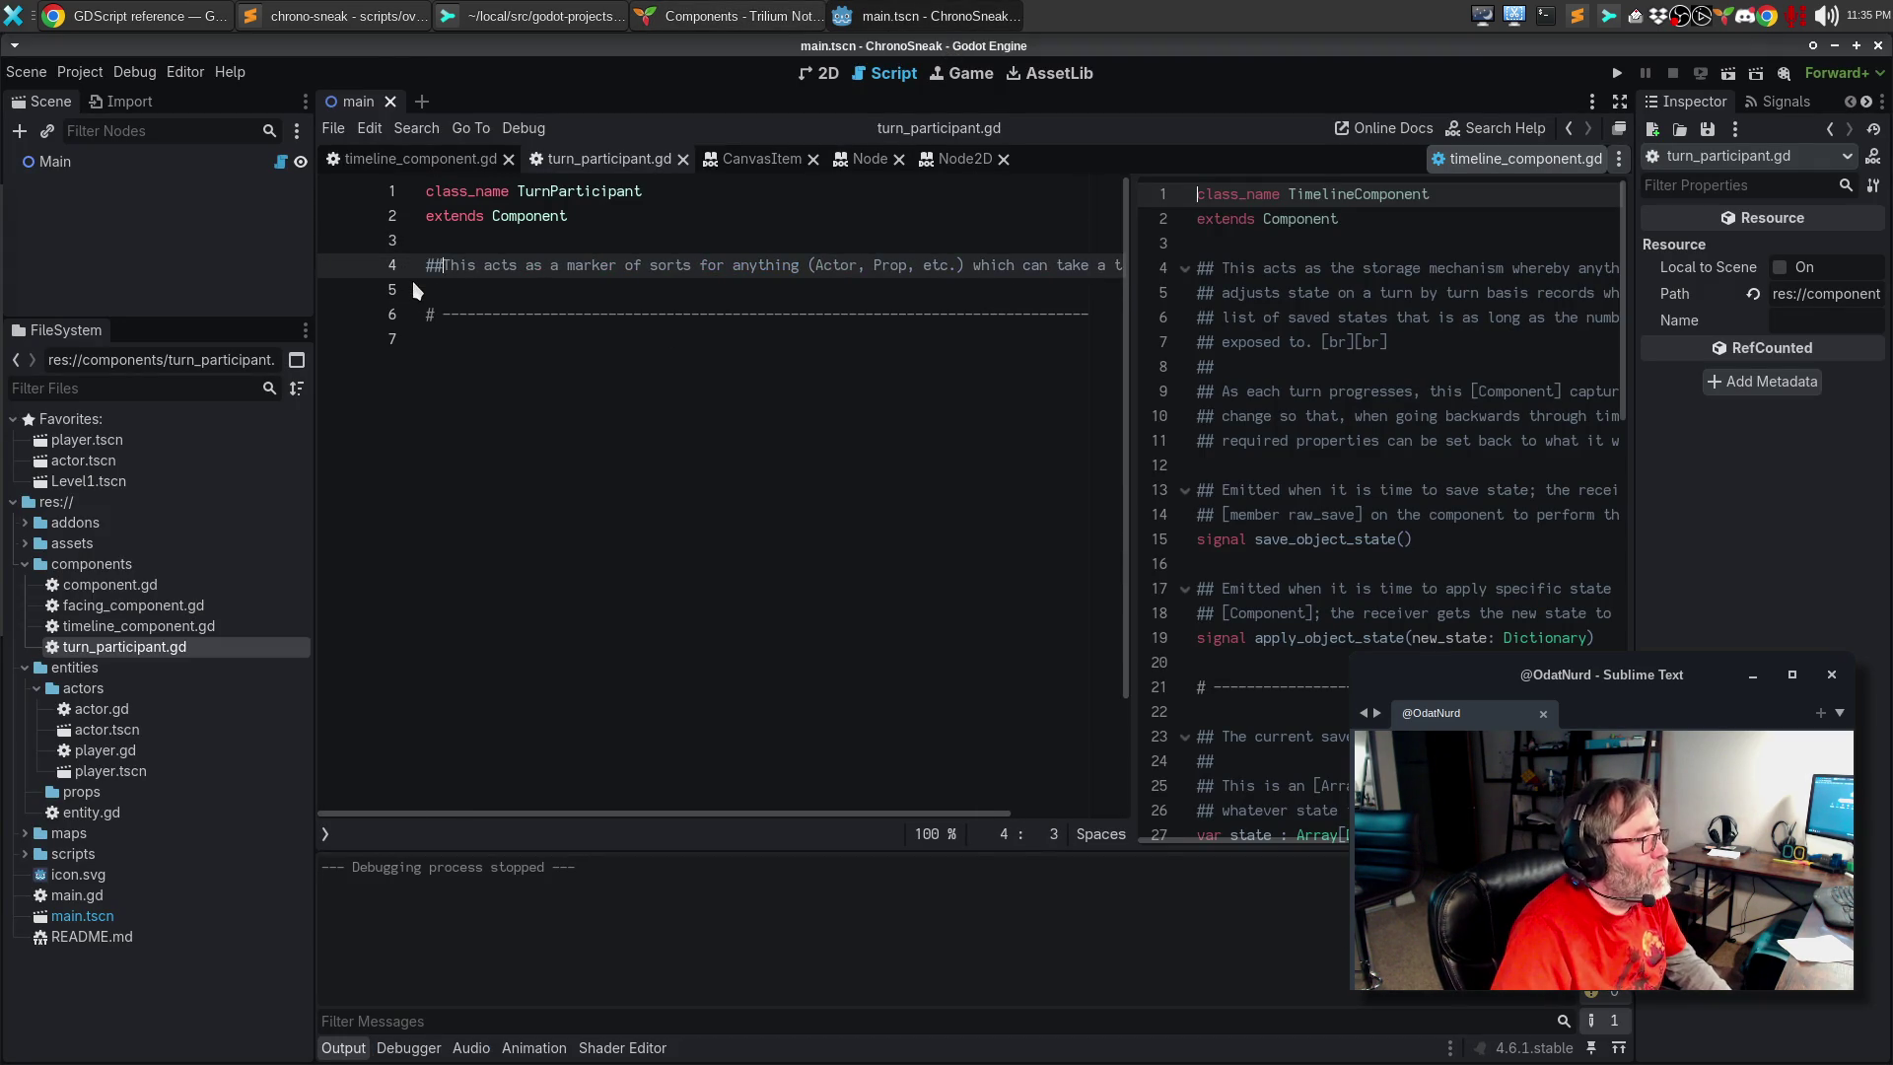
{"action": "key", "text": "Right"}
{"action": "key", "text": "Right"}
{"action": "key", "text": "Right"}
{"action": "type", "text": "["}
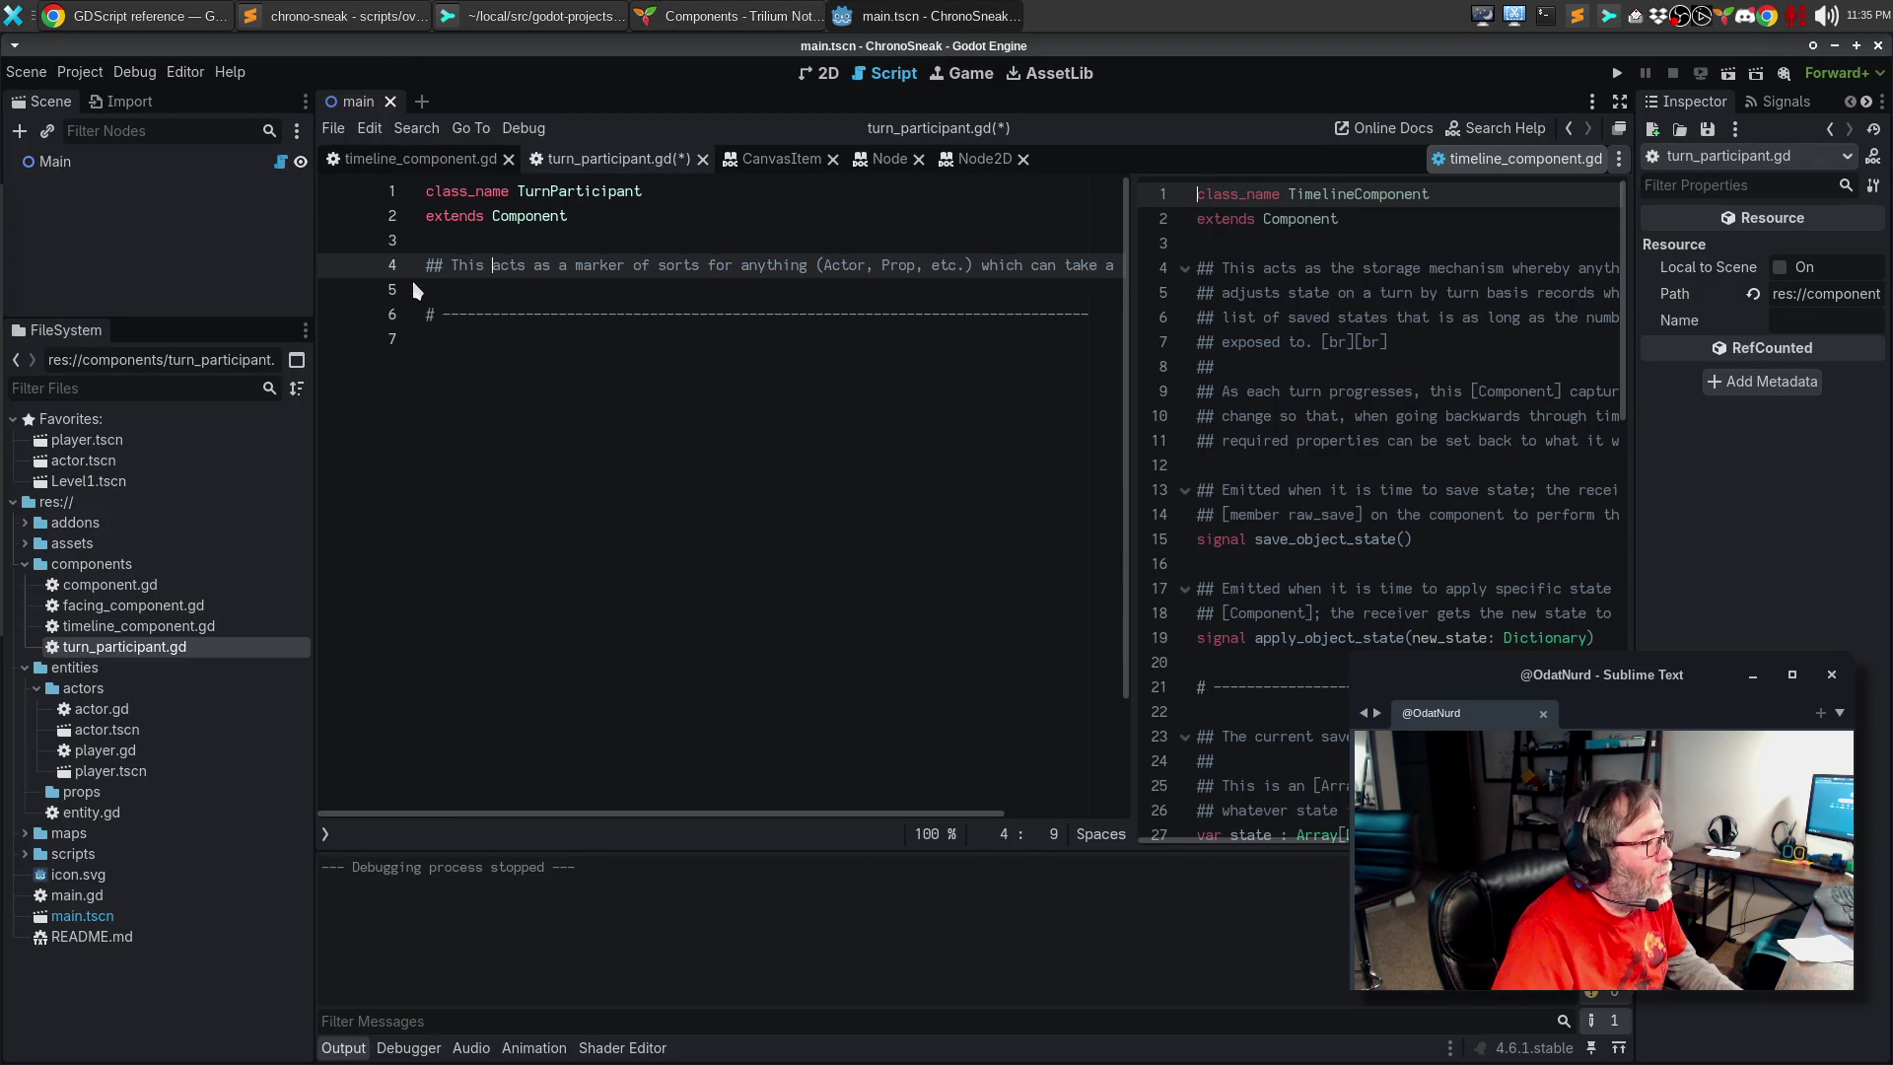
{"action": "type", "text": "Comp"}
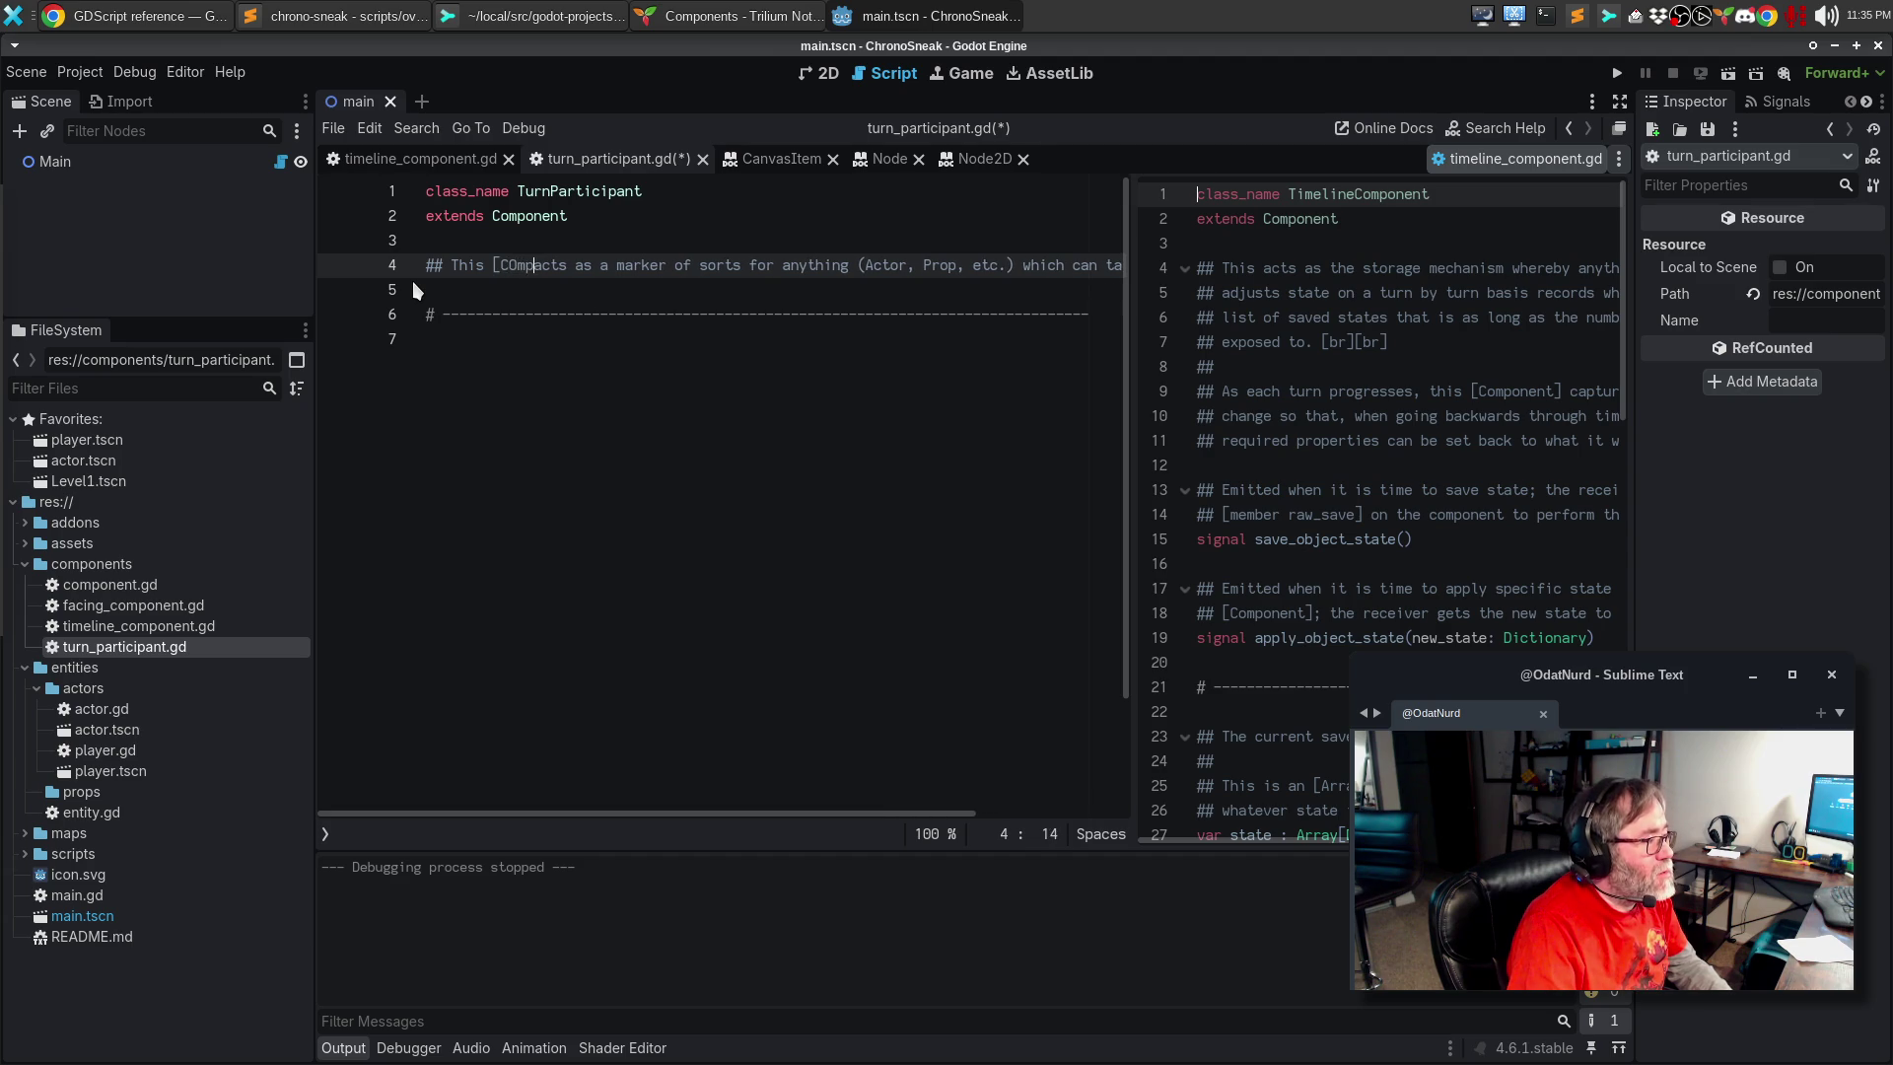
{"action": "type", "text": "onent["}
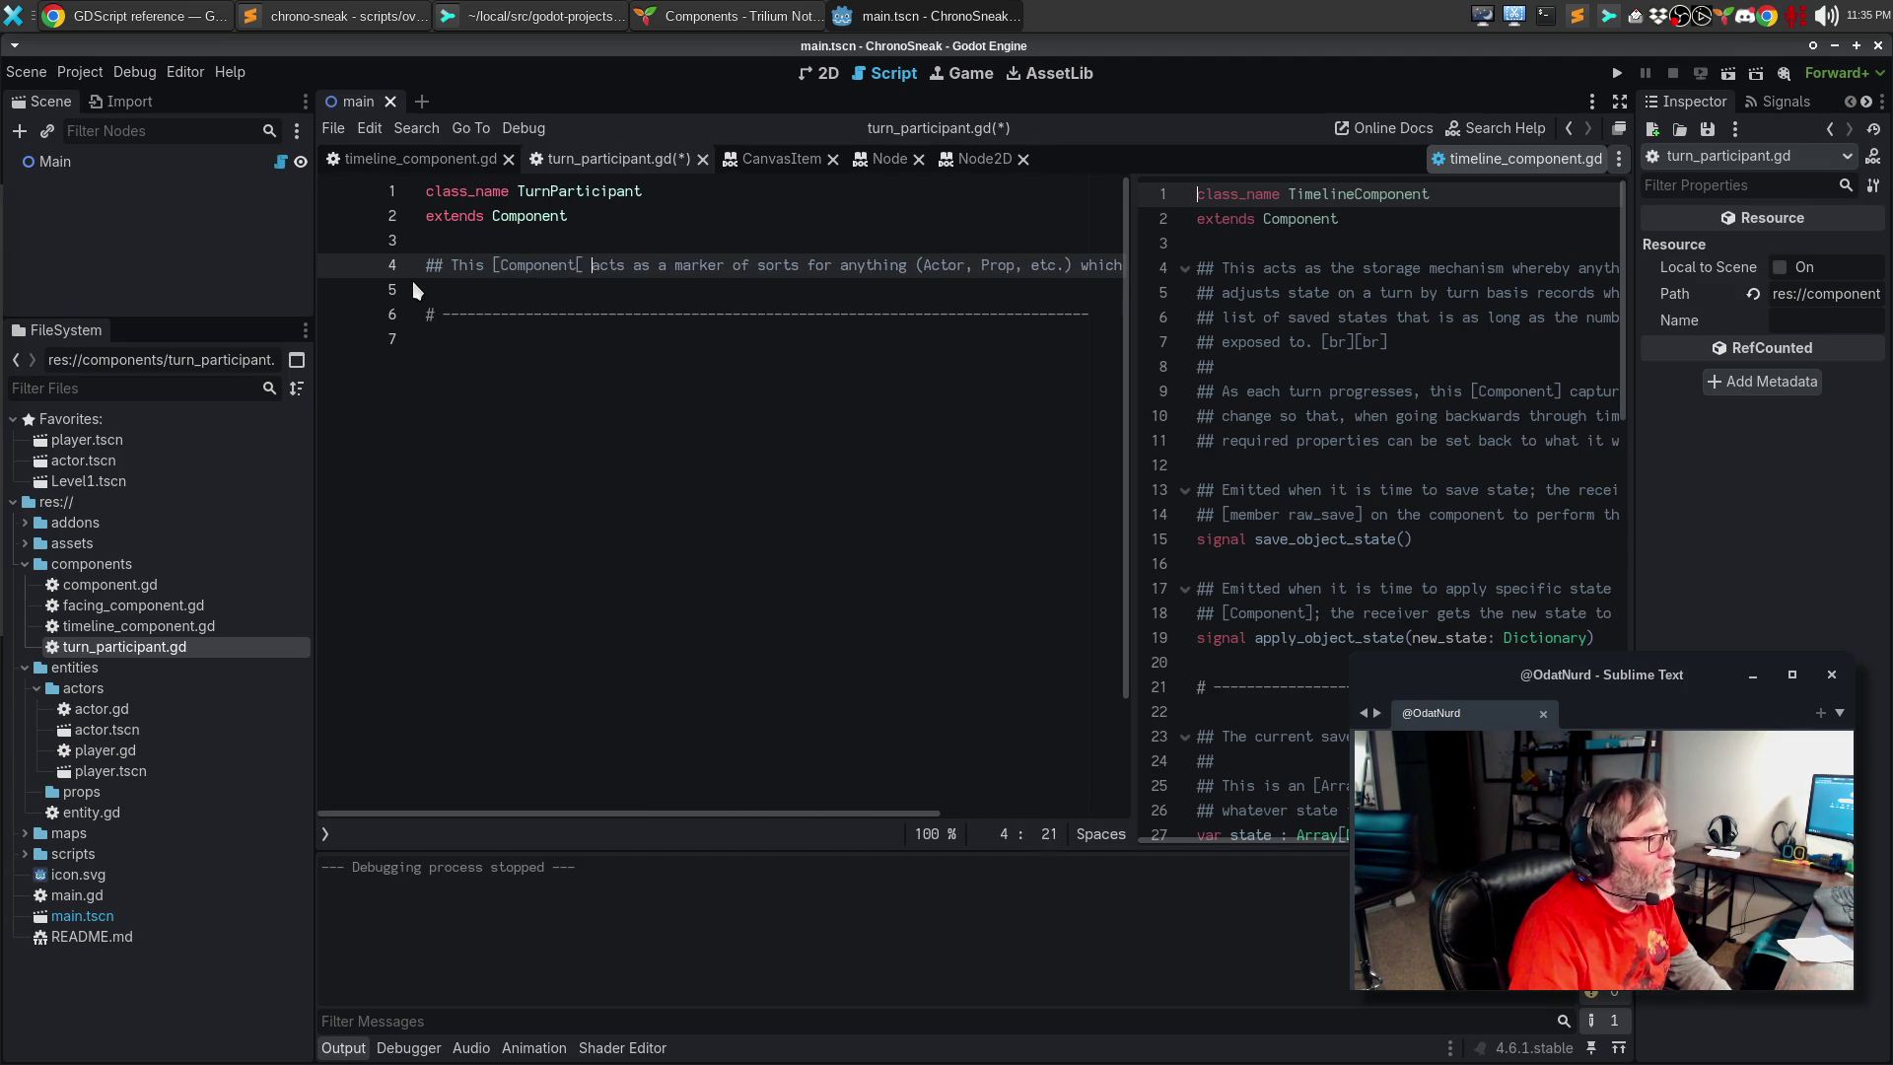
{"action": "key", "text": "Return"}
{"action": "key", "text": "End"}
{"action": "key", "text": "Up"}
{"action": "key", "text": "Home"}
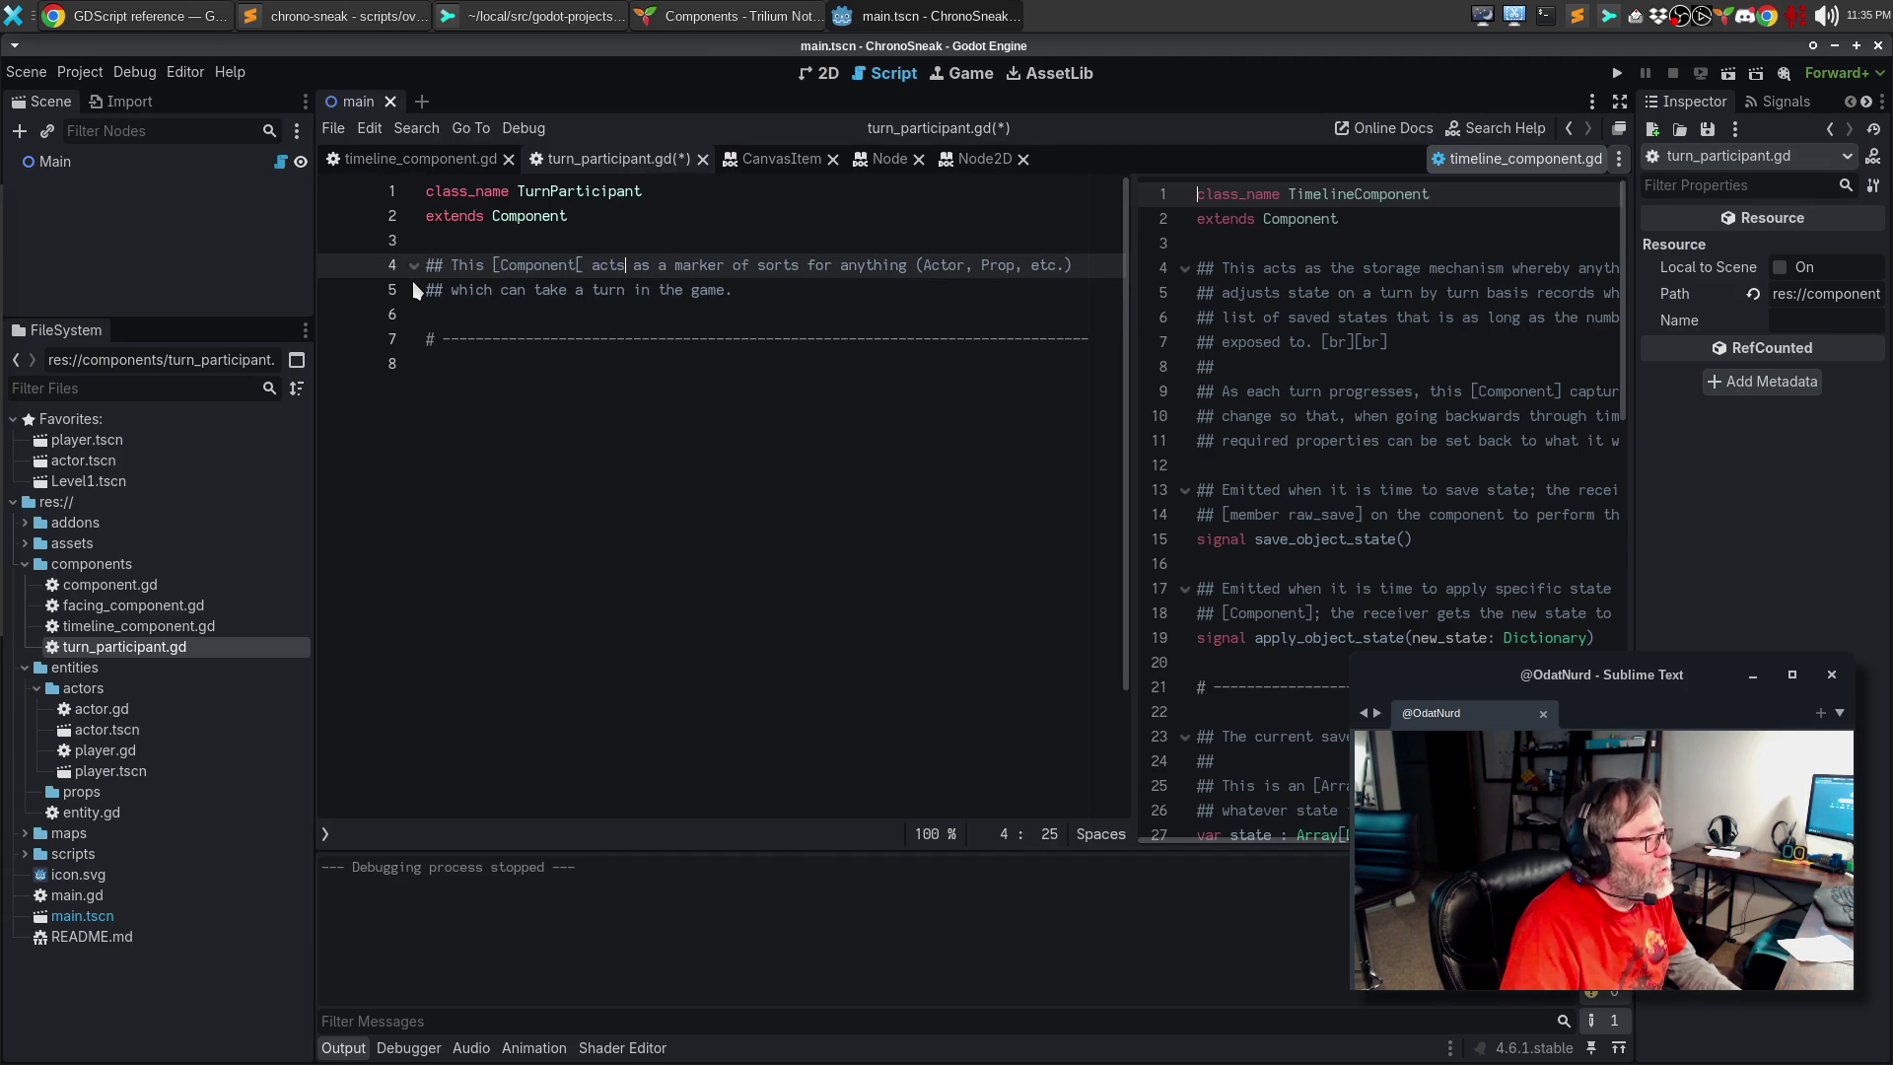
{"action": "key", "text": "BackSpace"}
{"action": "type", "text": "]"}
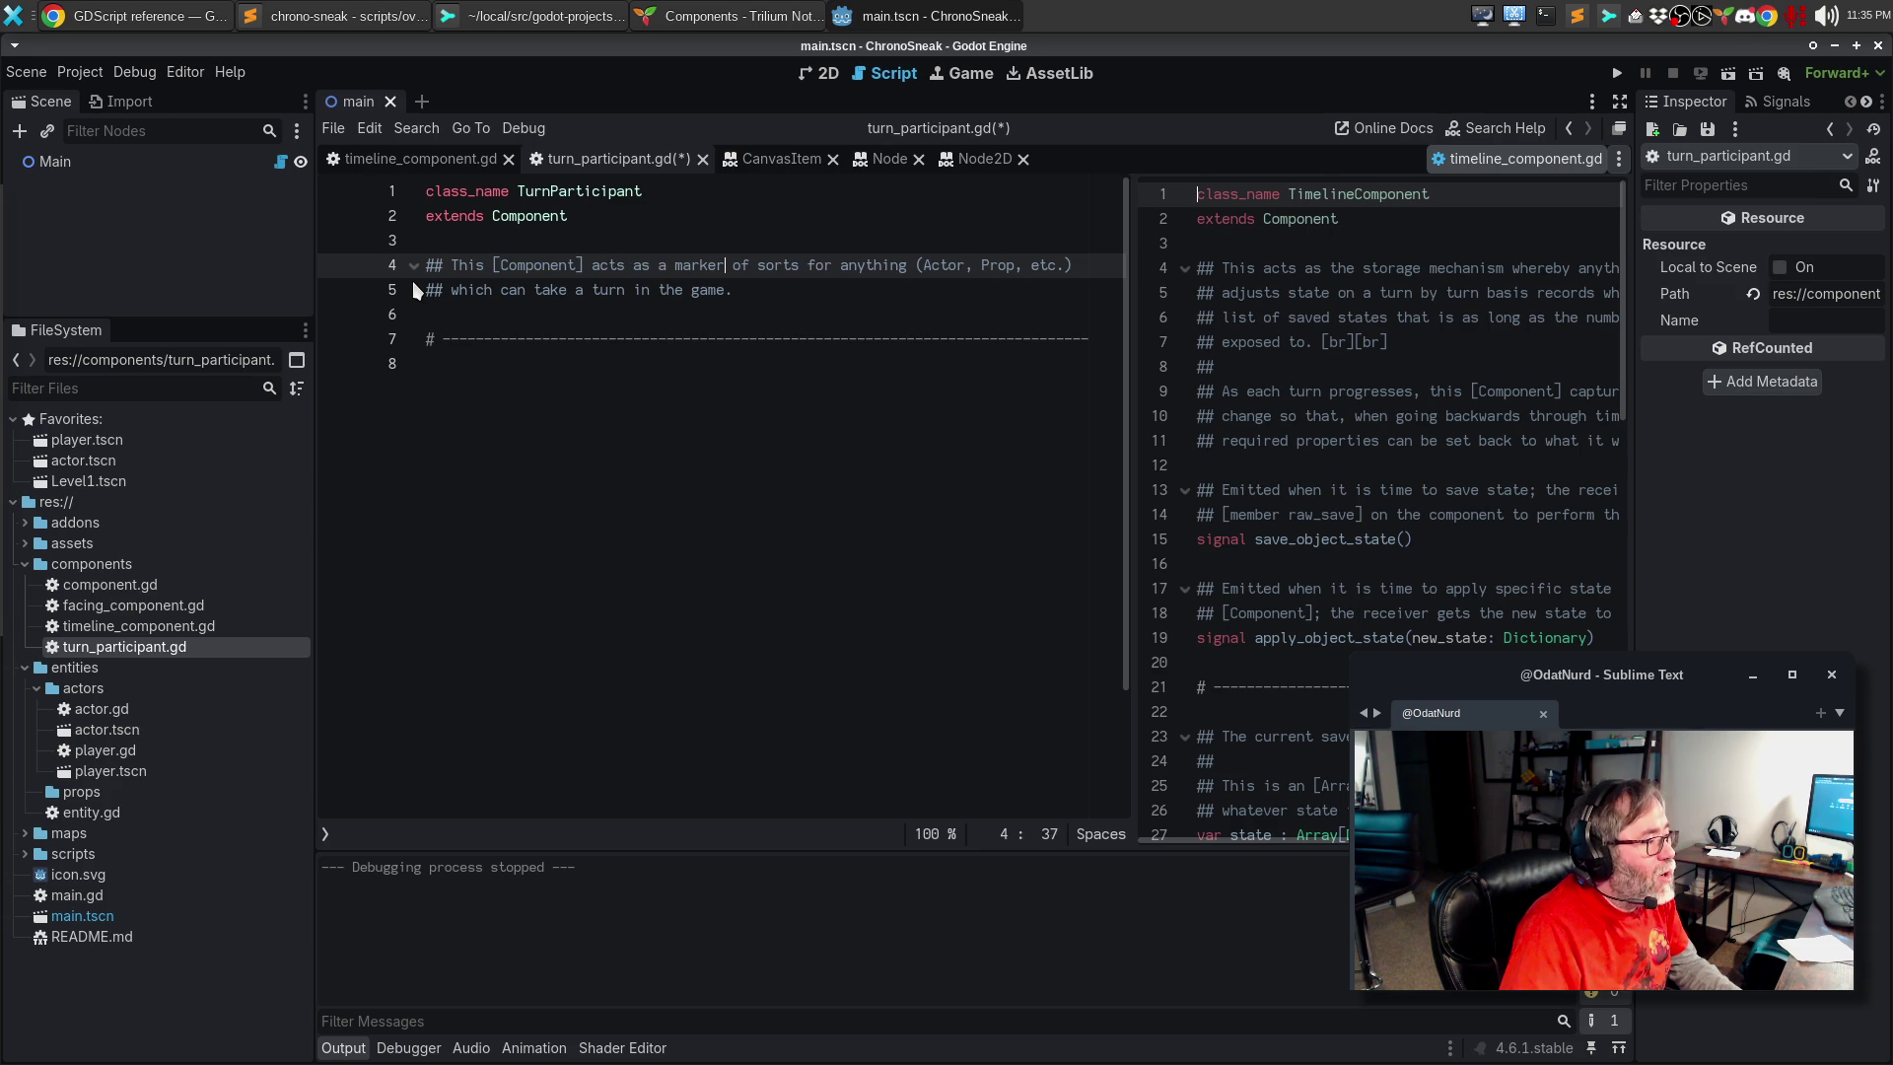
Step: Delete 'of sorts', bracket [Actor] and [Prop] as class references, and rewrap the paragraph
{"action": "key", "text": "ctrl+Left"}
{"action": "key", "text": "ctrl+shift+Right"}
{"action": "key", "text": "ctrl+shift+Right"}
{"action": "key", "text": "shift+Right"}
{"action": "key", "text": "Delete"}
{"action": "key", "text": "ctrl+Right"}
{"action": "key", "text": "ctrl+Right"}
{"action": "key", "text": "ctrl+Right"}
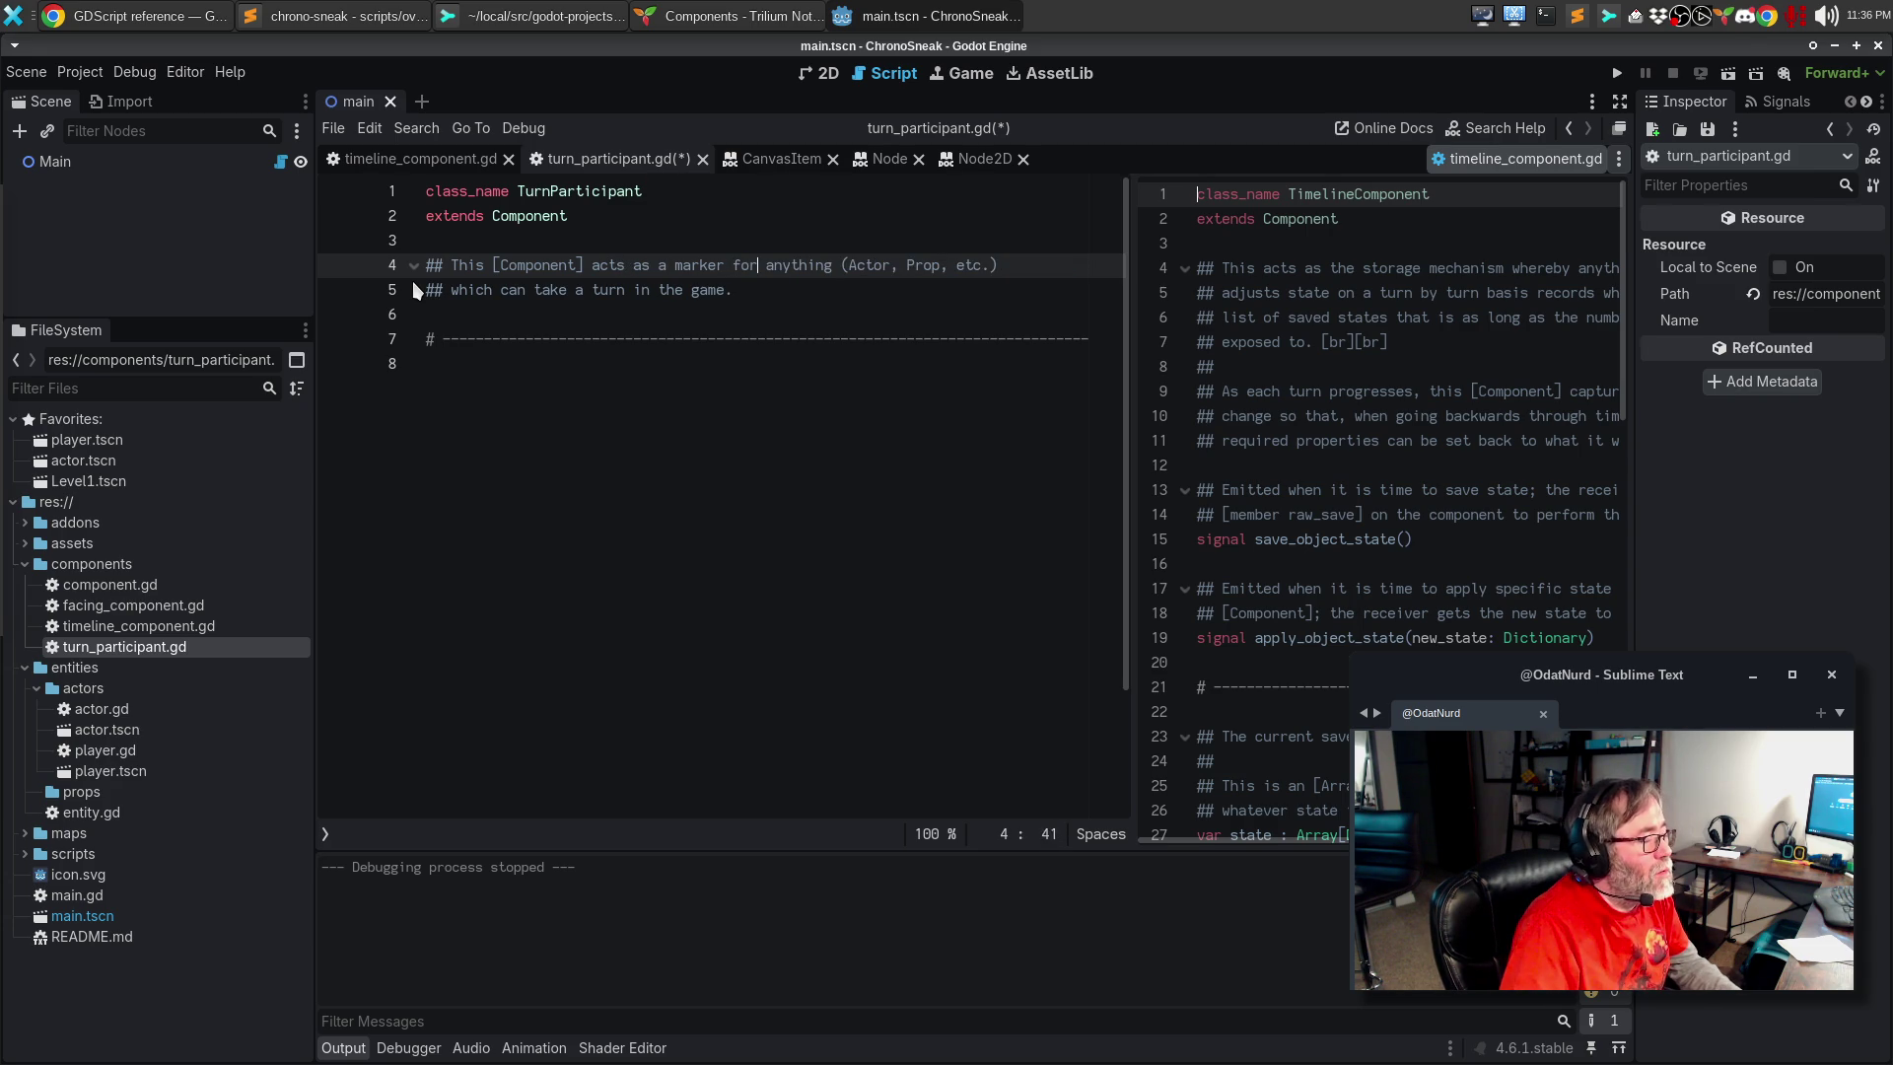
{"action": "type", "text": "["}
{"action": "key", "text": "Right"}
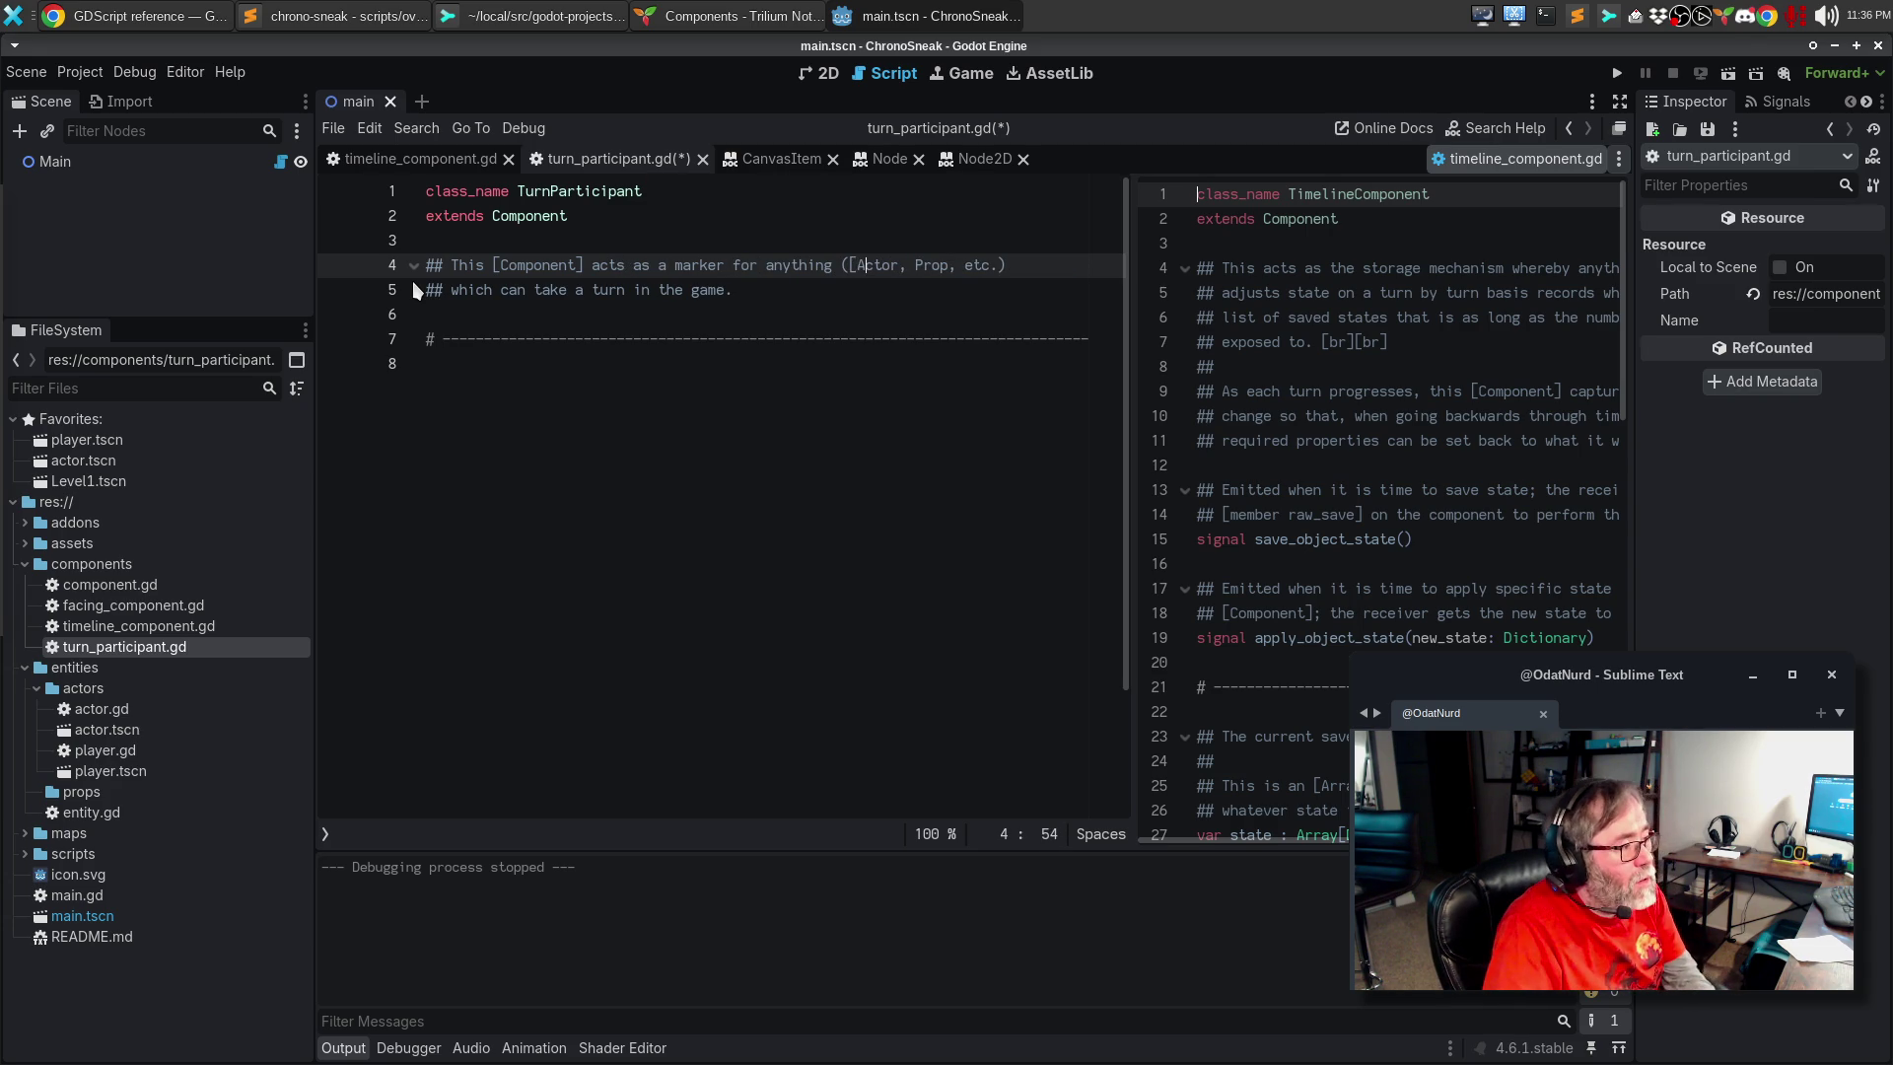
{"action": "key", "text": "Right"}
{"action": "type", "text": "]"}
{"action": "key", "text": "Right"}
{"action": "key", "text": "Right"}
{"action": "type", "text": "[Prop"}
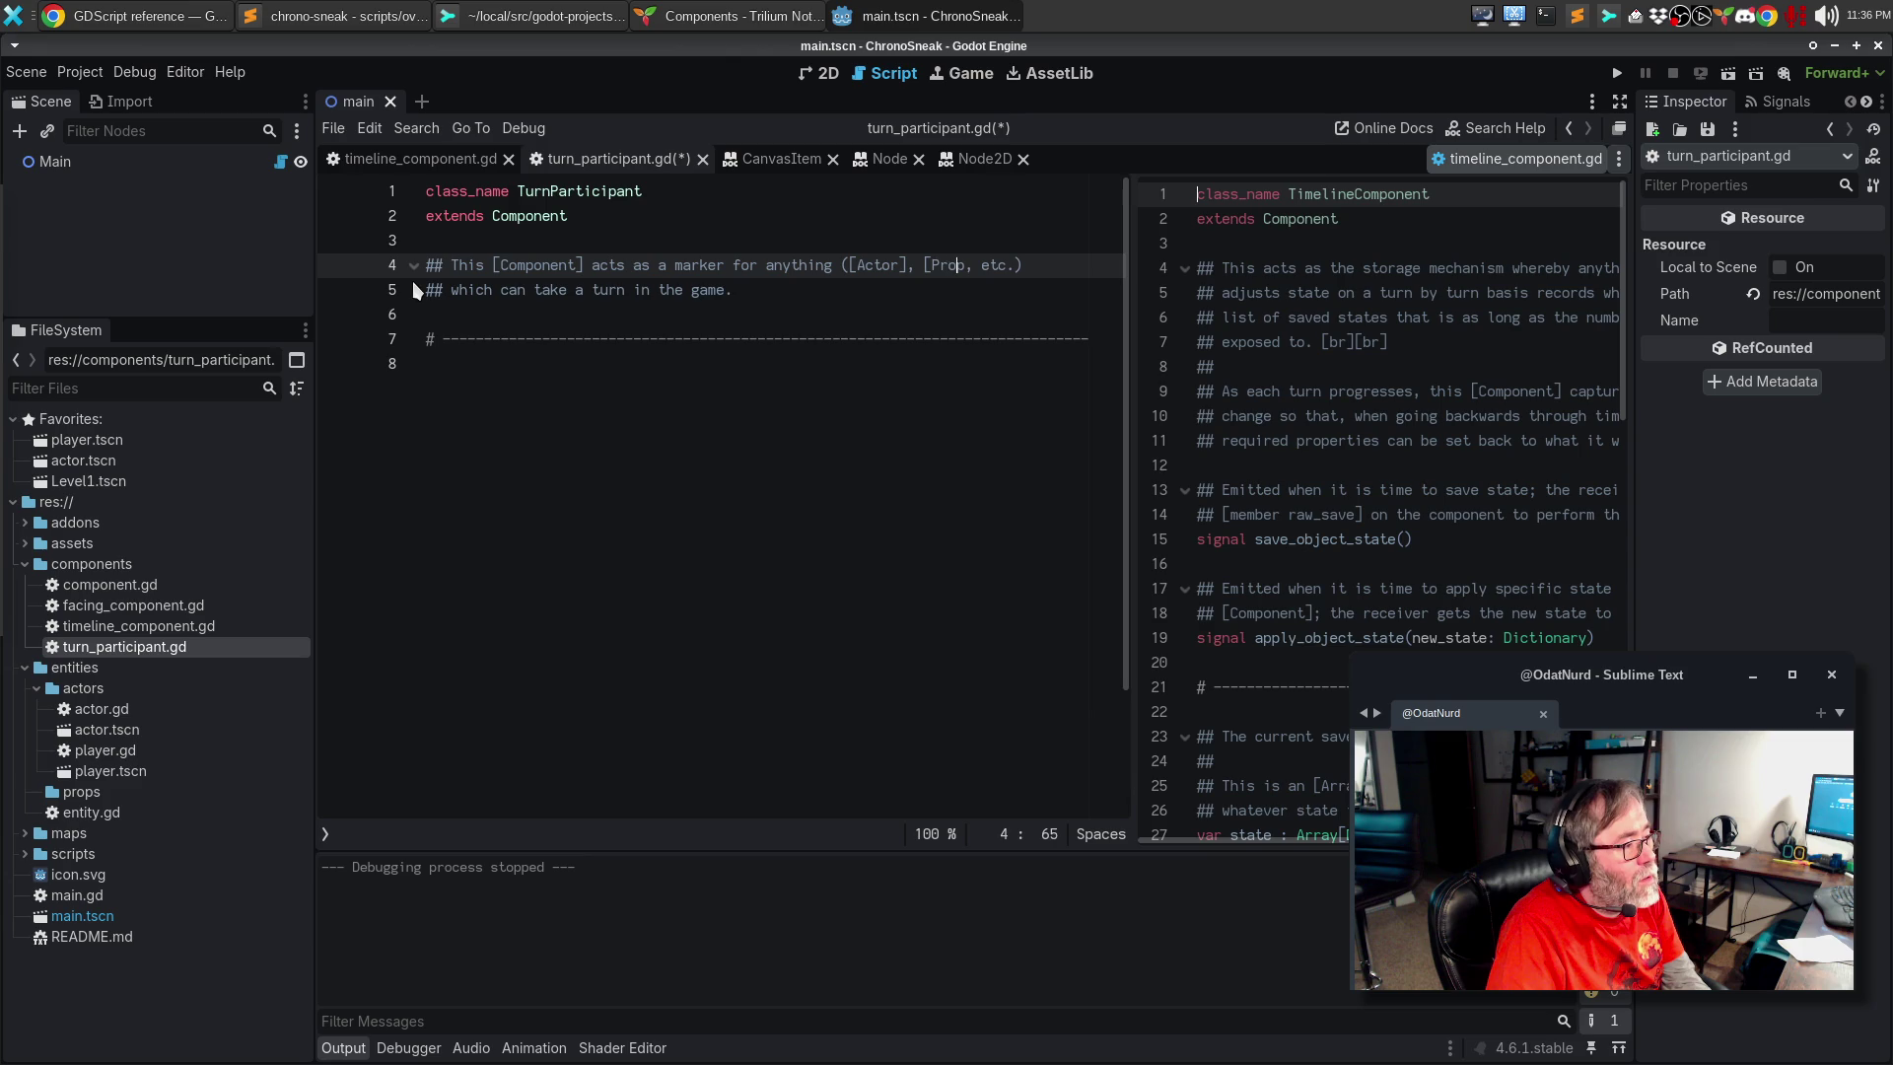
{"action": "type", "text": "]"}
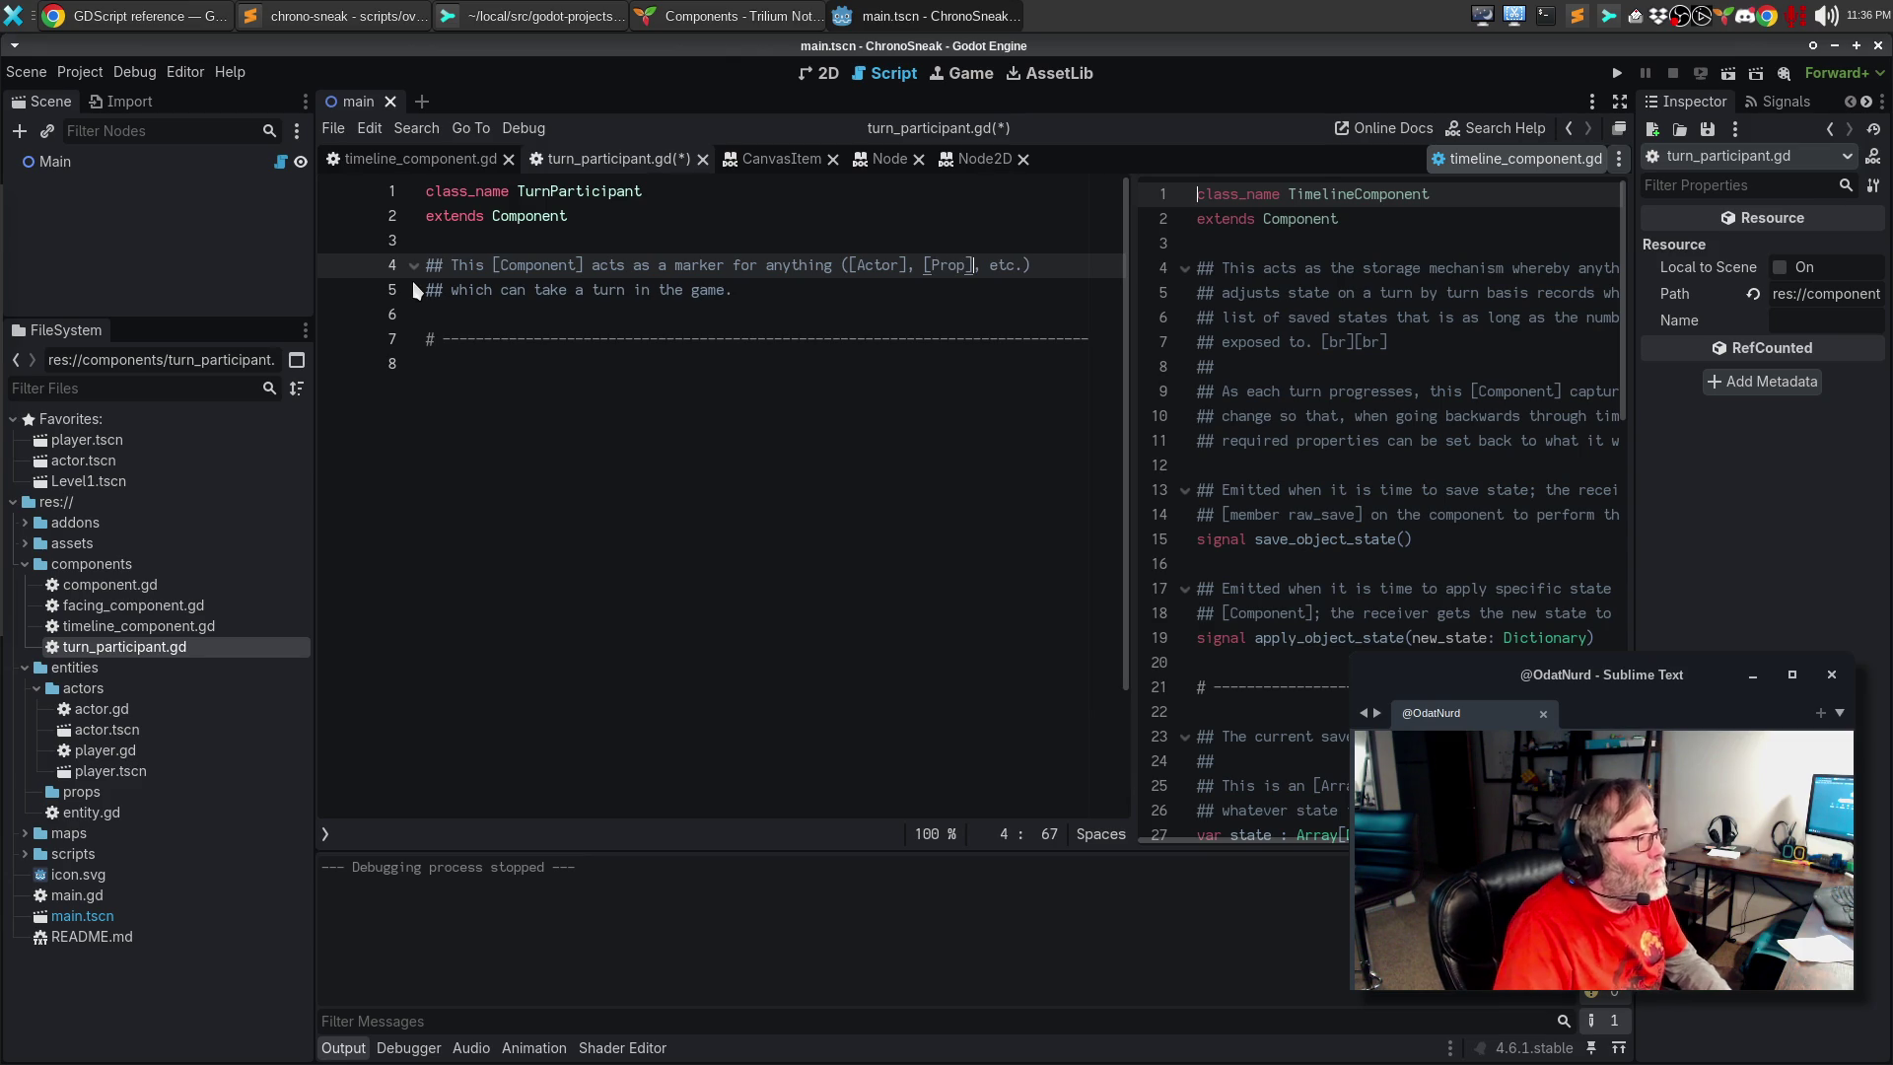
{"action": "key", "text": "alt+q"}
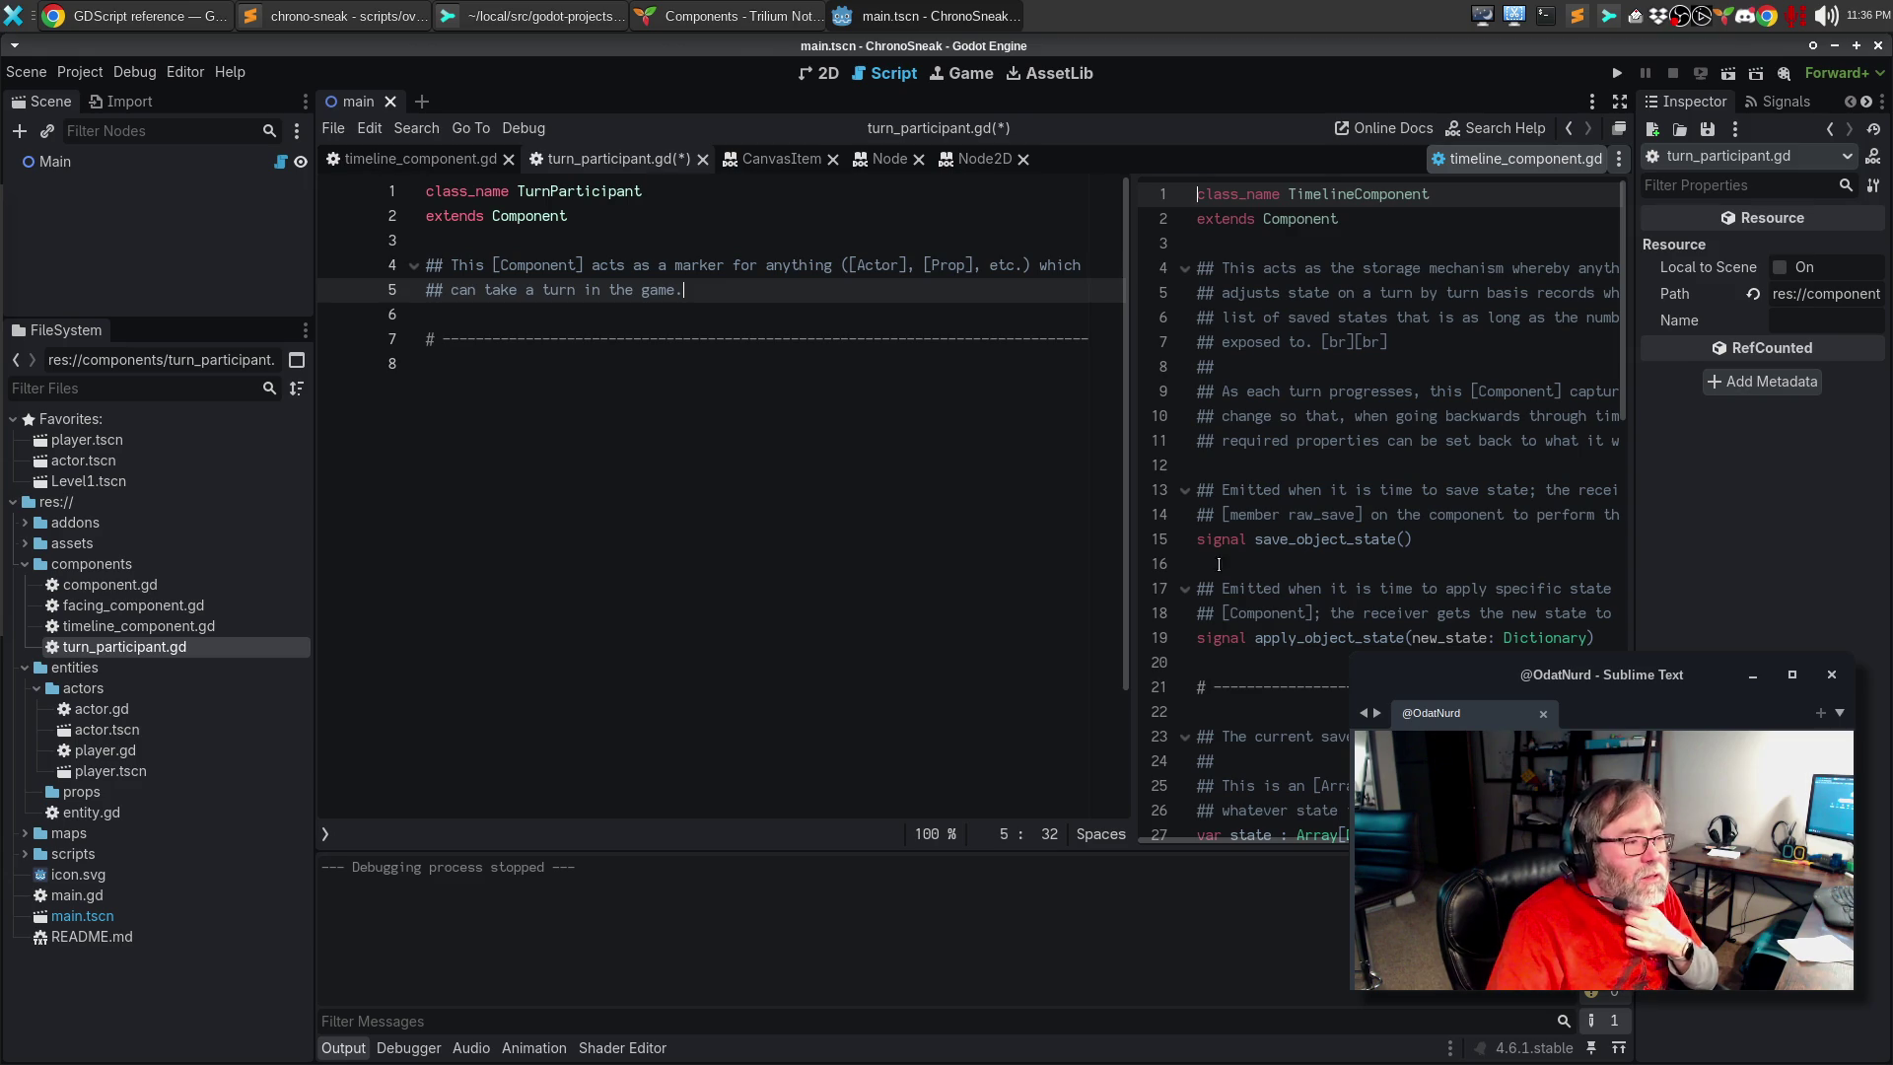
{"action": "left_click", "coordinate": [646, 313]}
Step: Declare 'signal turn_started' and 'signal turn_ended' on separate lines above the dashed divider
{"action": "key", "text": "Return"}
{"action": "type", "text": "signal turn_s"}
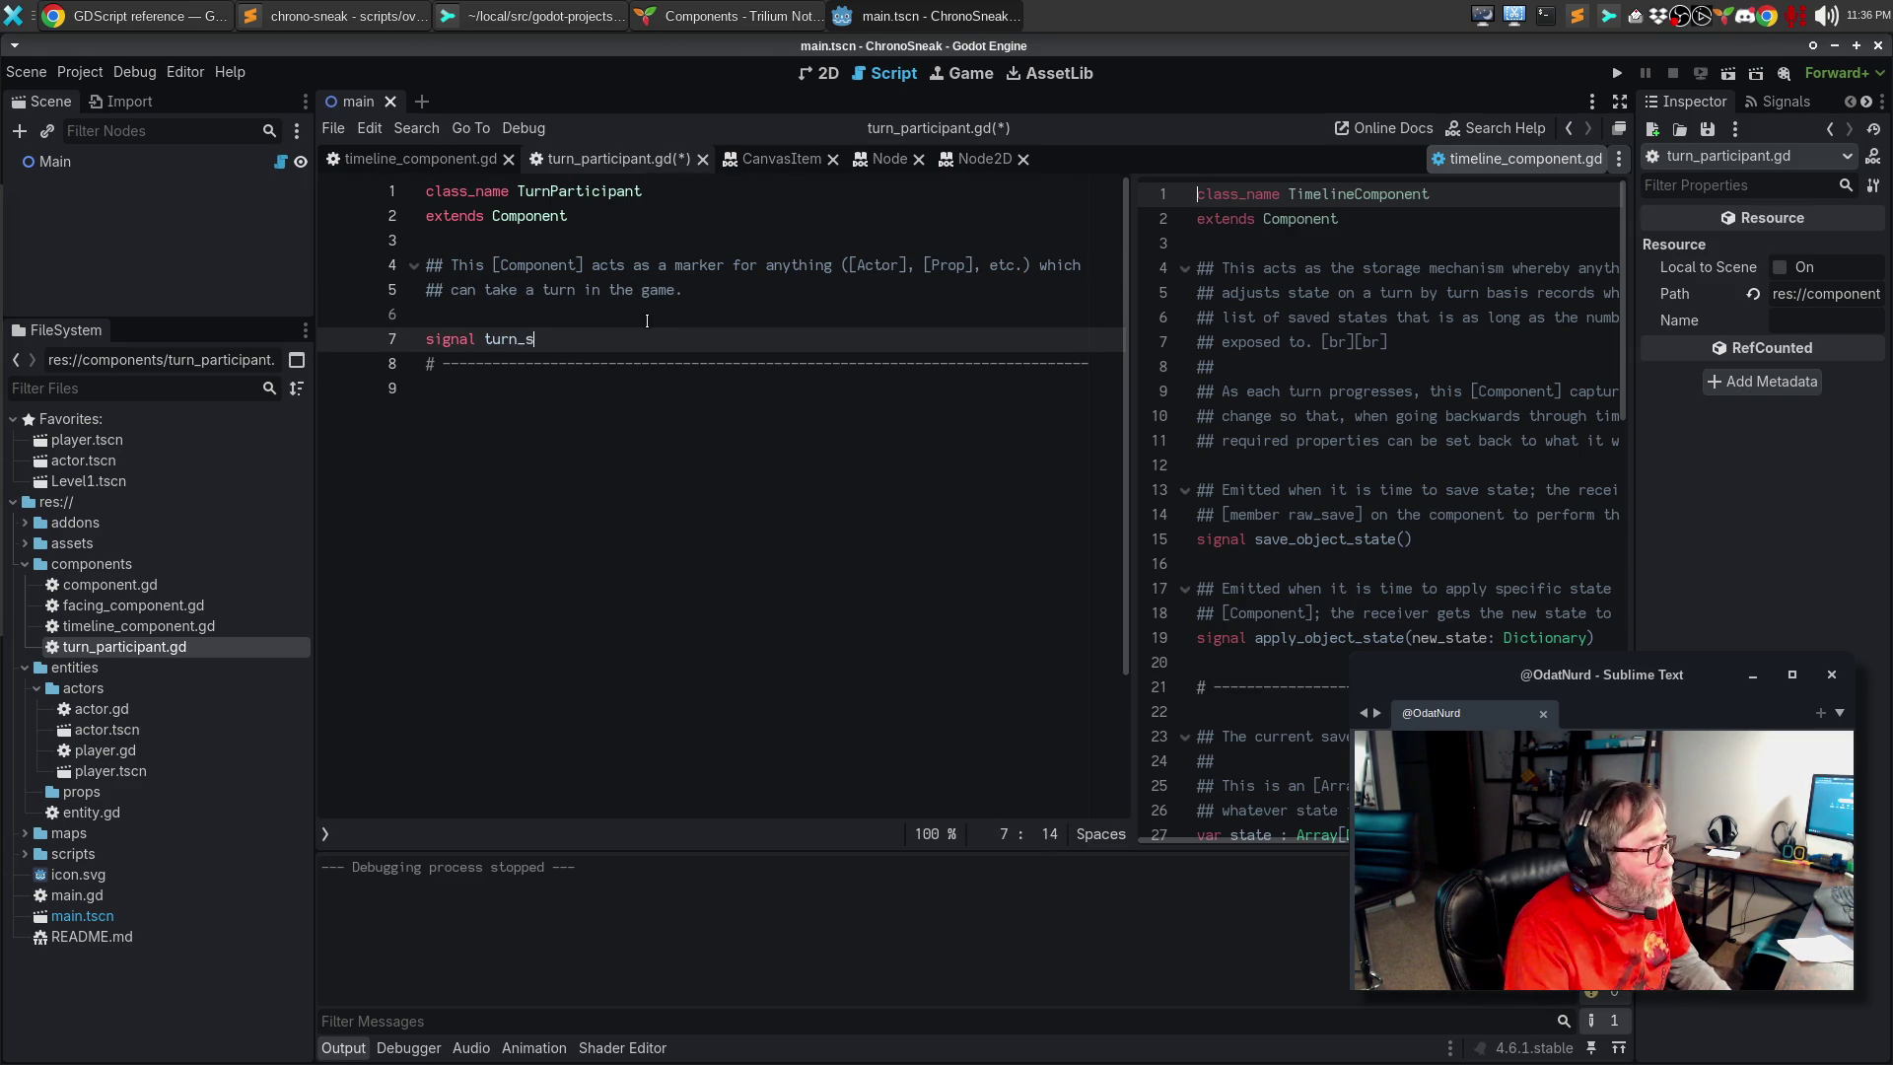
{"action": "type", "text": "tarted"}
{"action": "key", "text": "Return"}
{"action": "type", "text": "signal tu"}
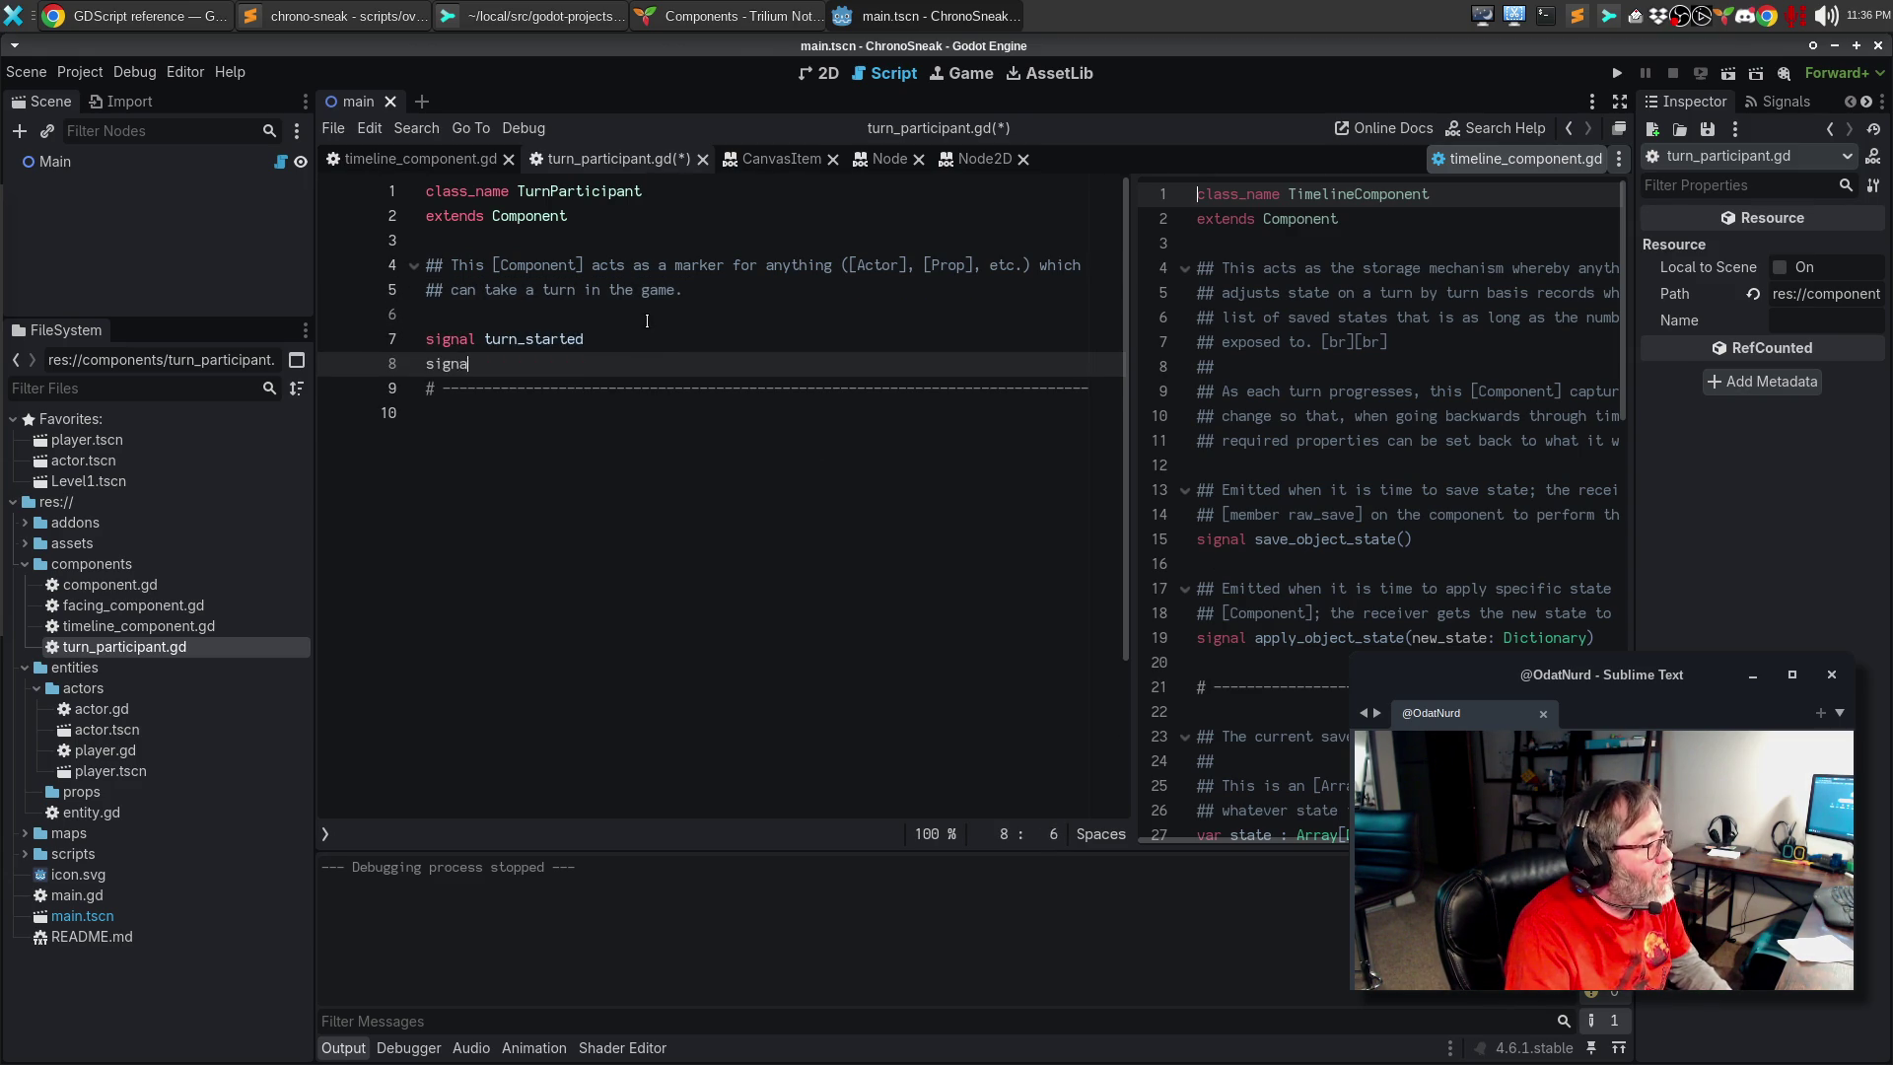
{"action": "type", "text": "rn_ended"}
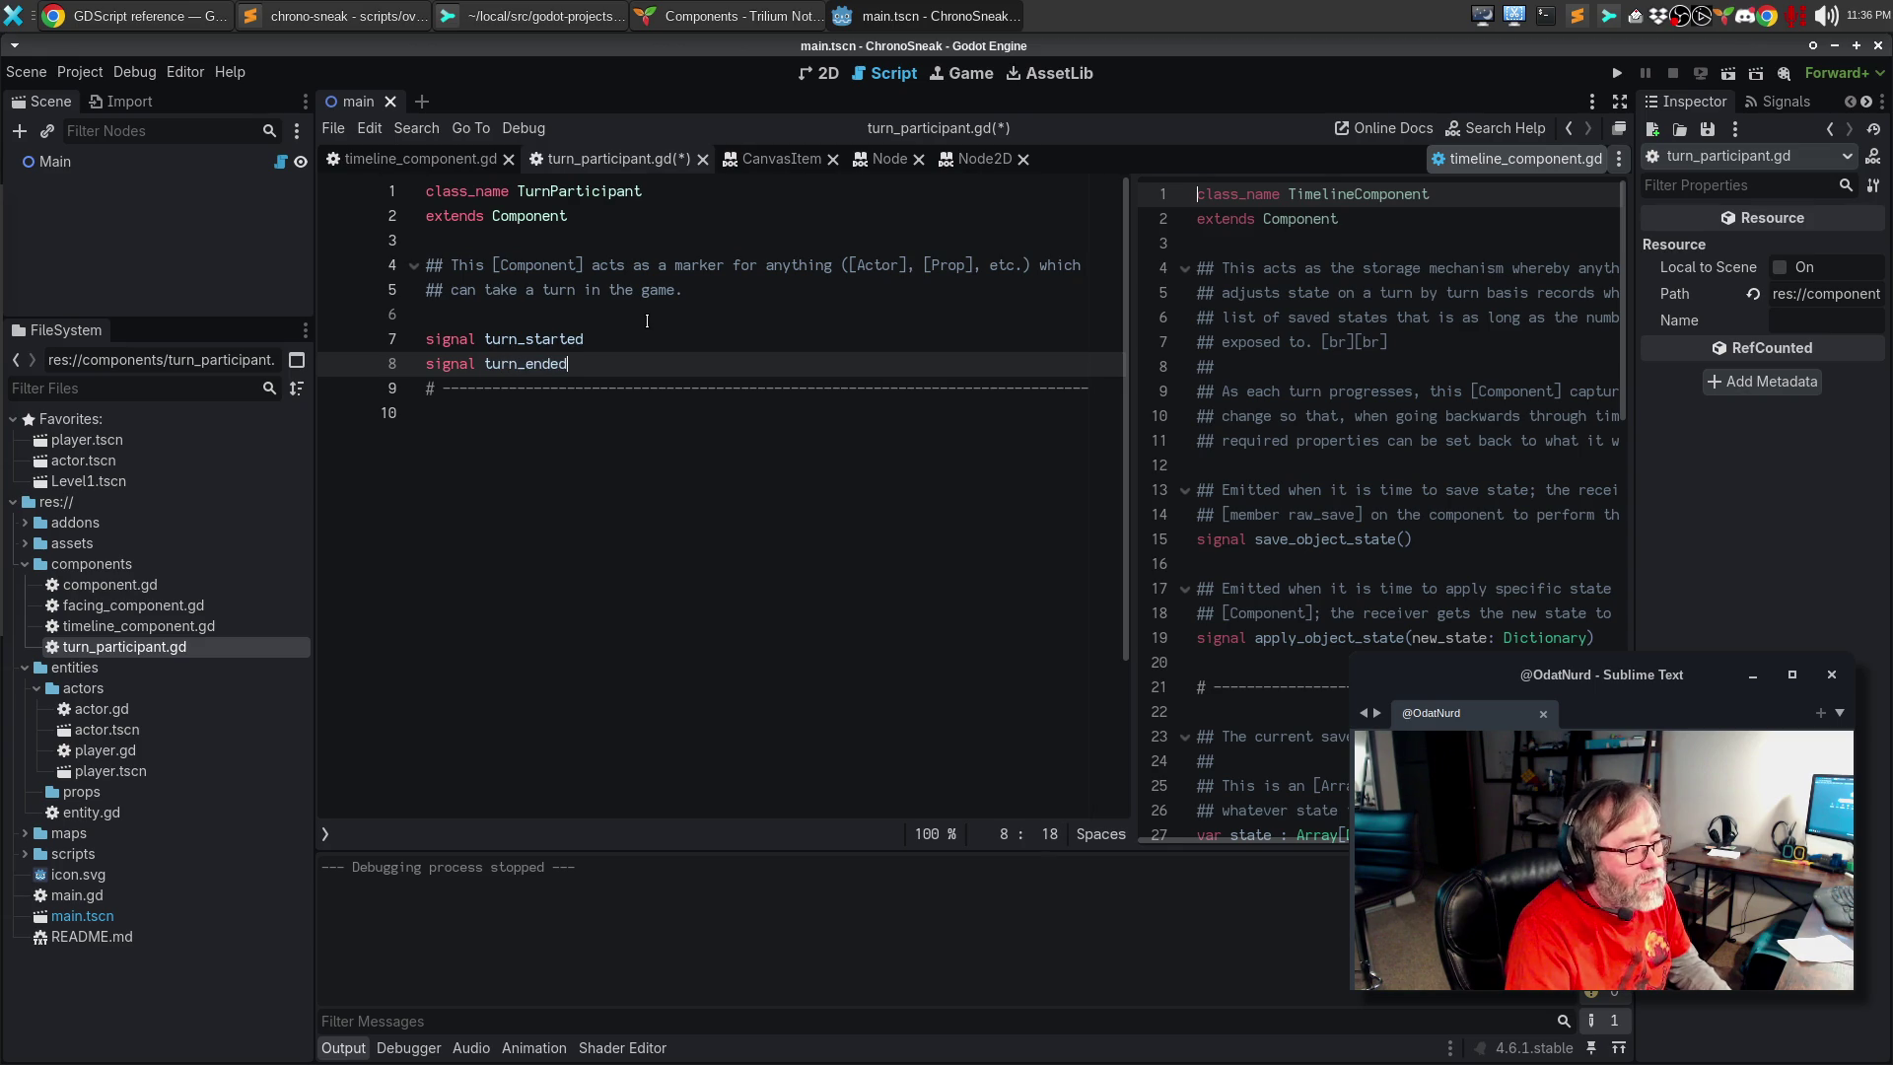
{"action": "key", "text": "Return"}
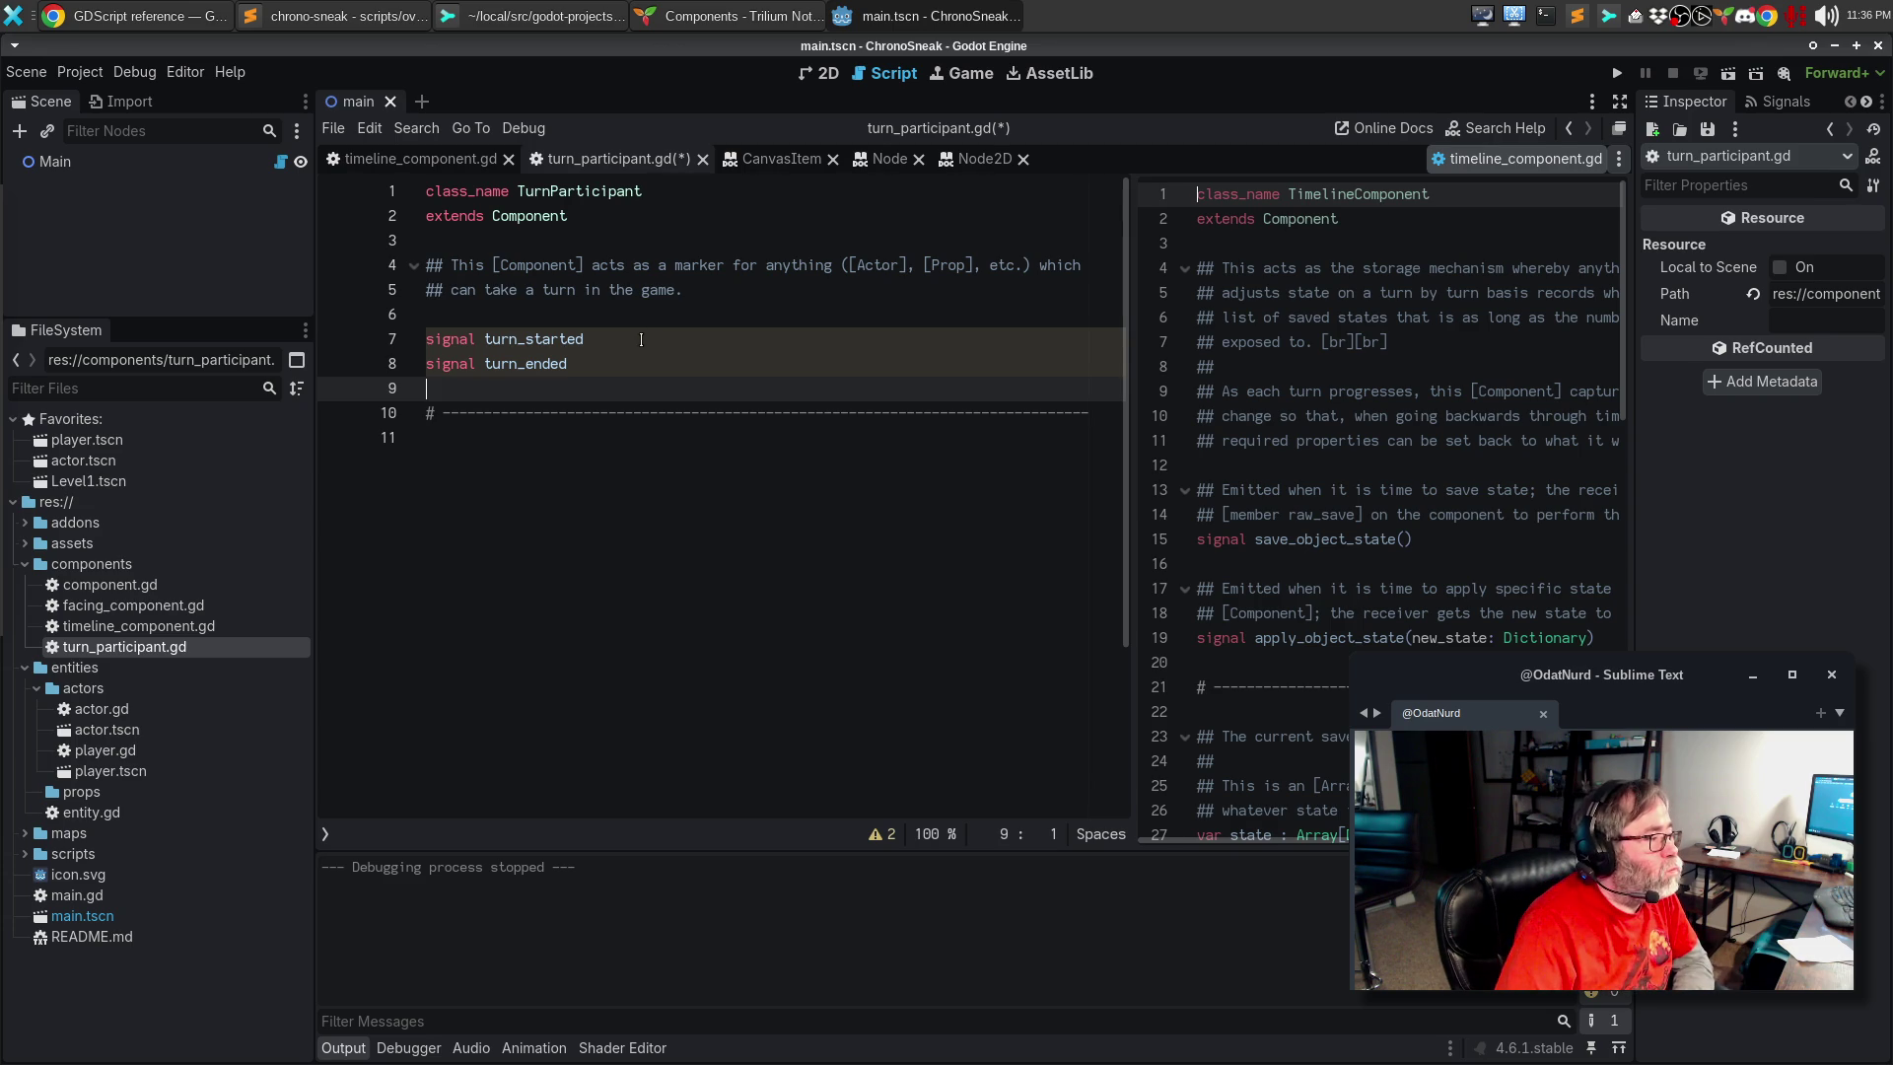
{"action": "left_click", "coordinate": [641, 339]}
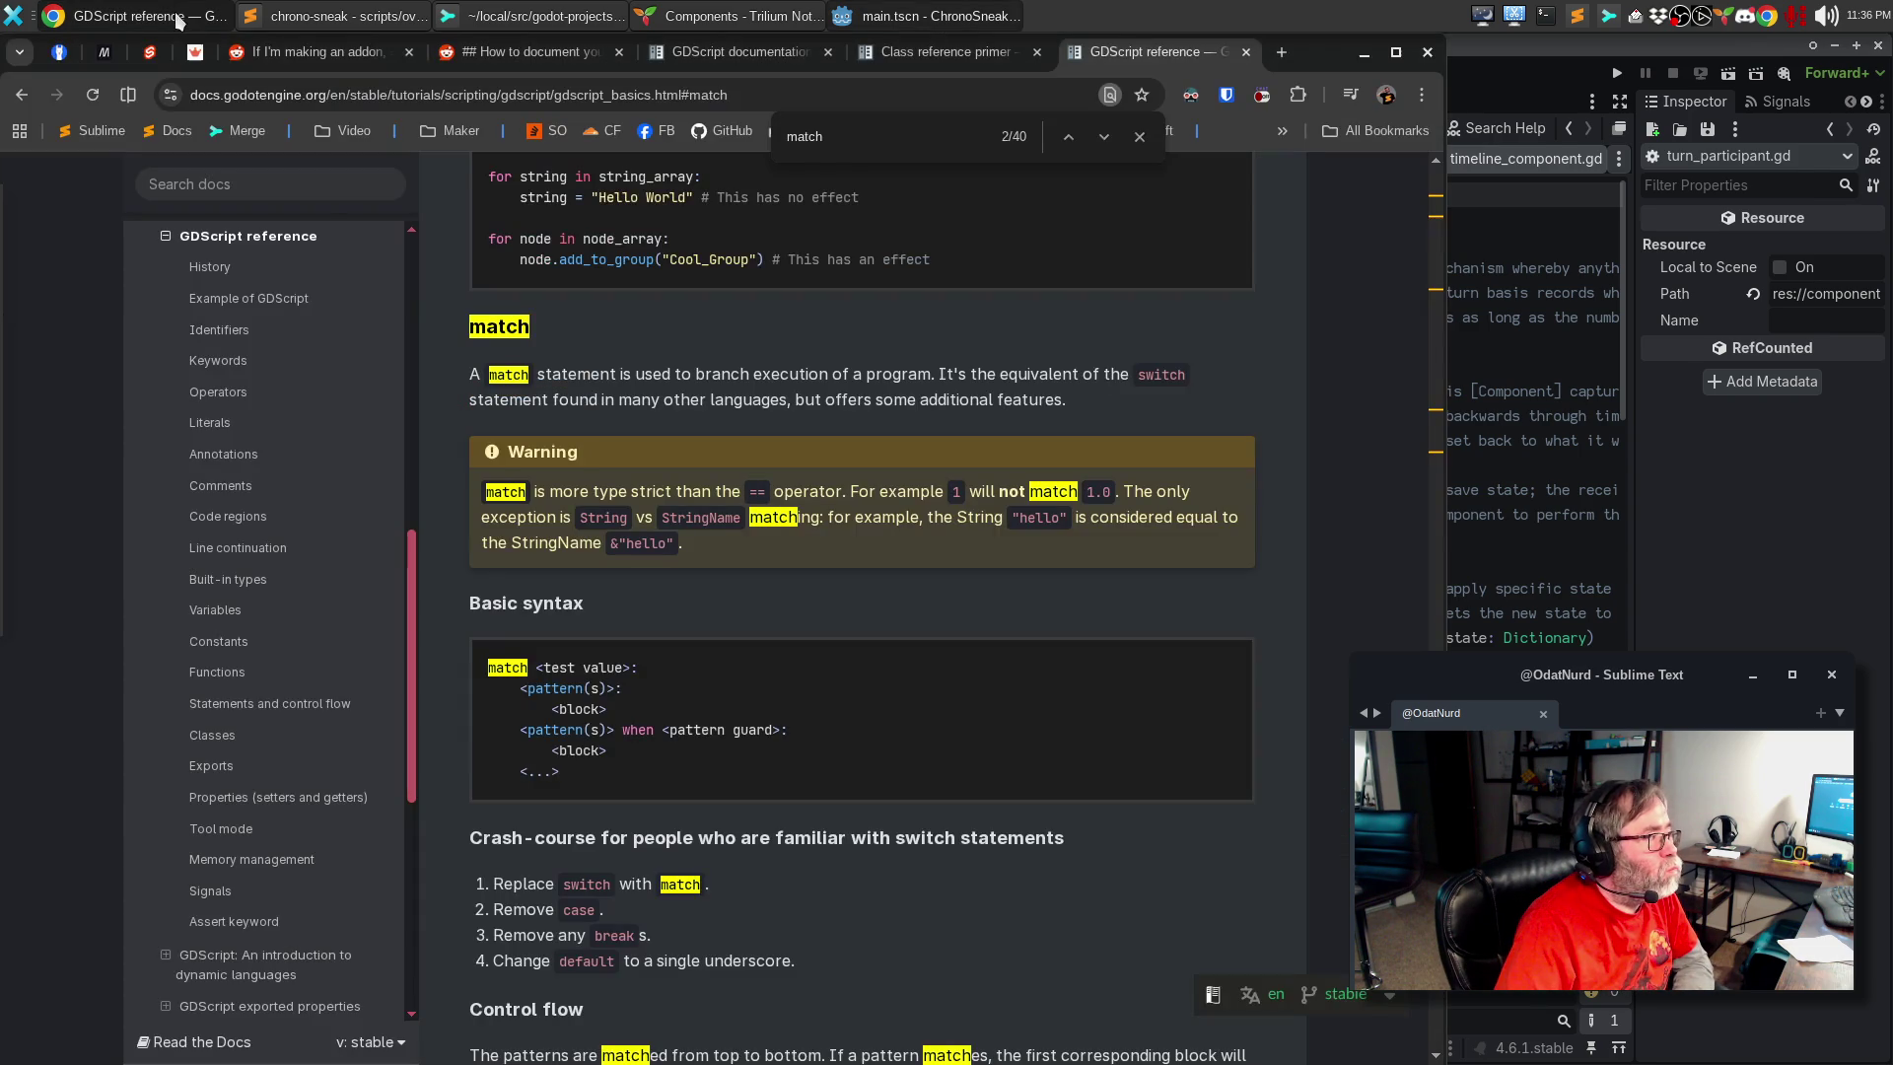
{"action": "left_click", "coordinate": [148, 16]}
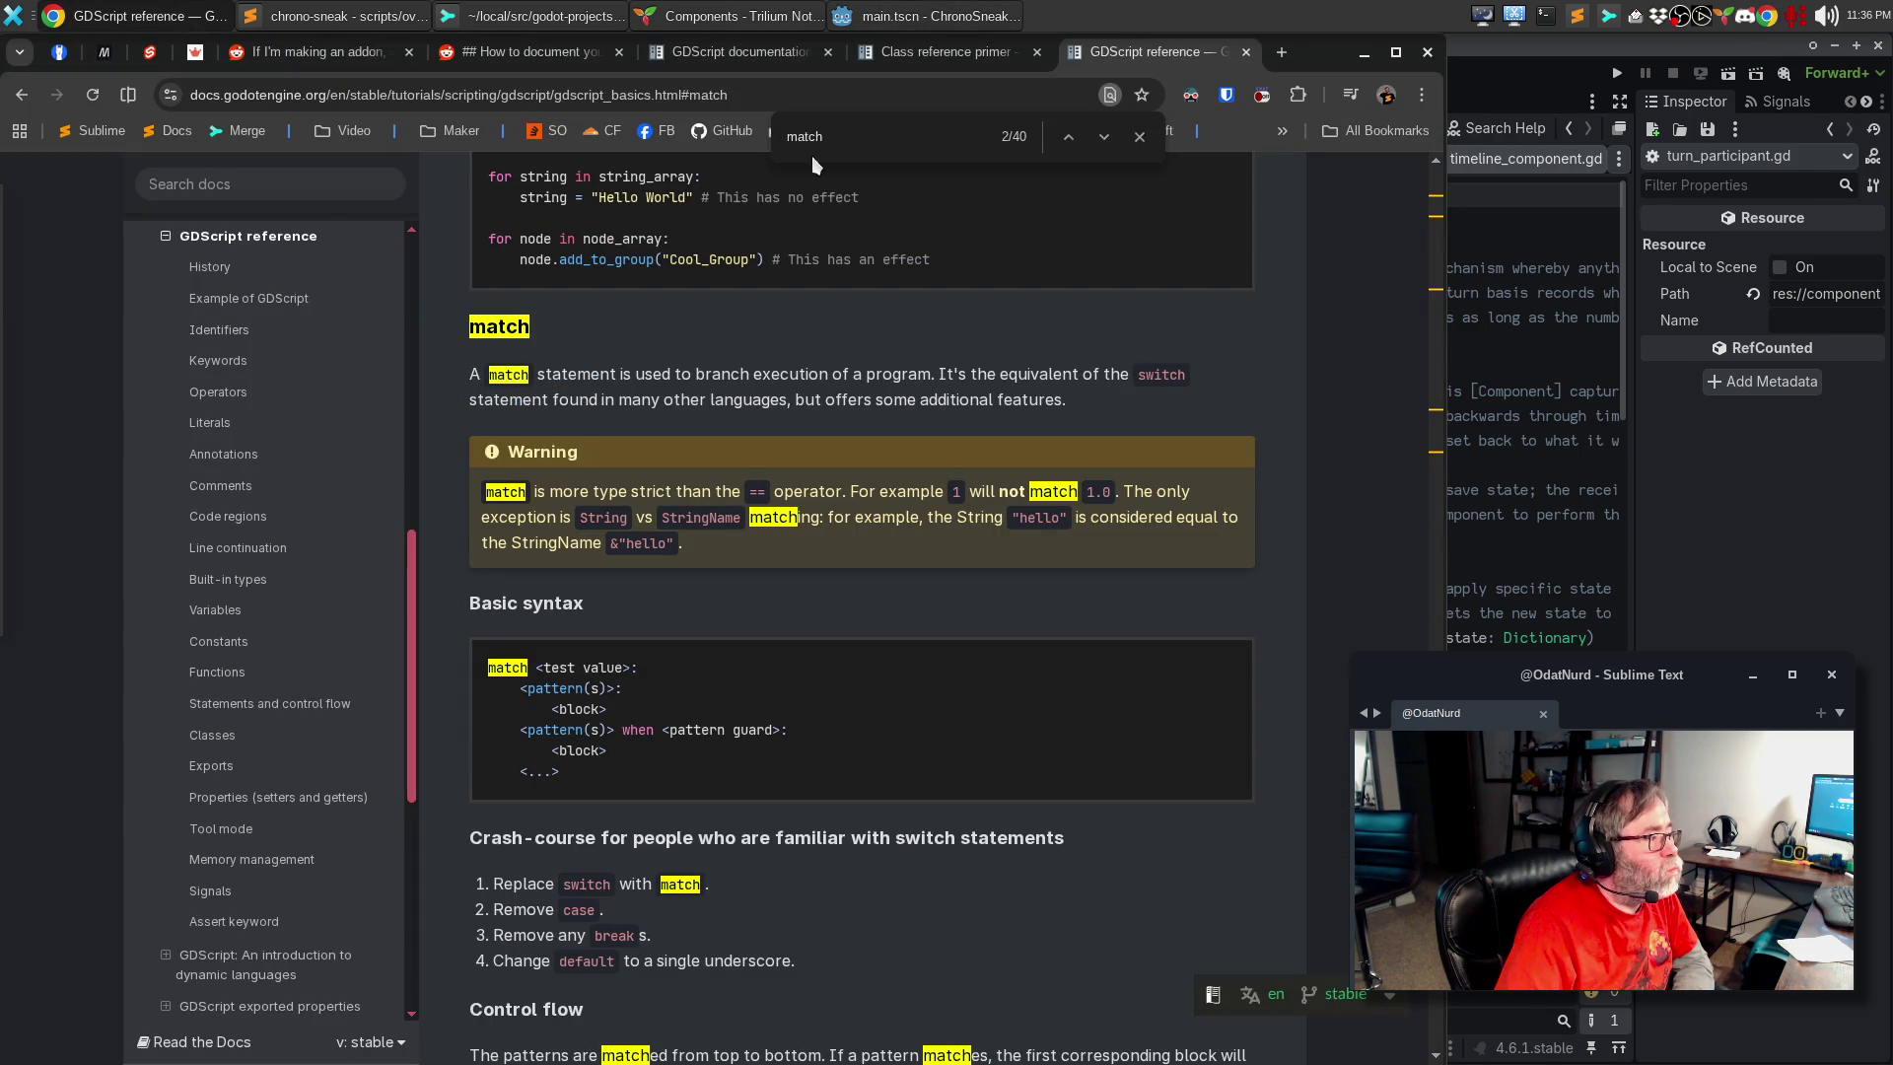
Step: Search the GDScript reference for 'signal' and read the Signals section examples
{"action": "key", "text": "ctrl+f"}
{"action": "type", "text": "signal"}
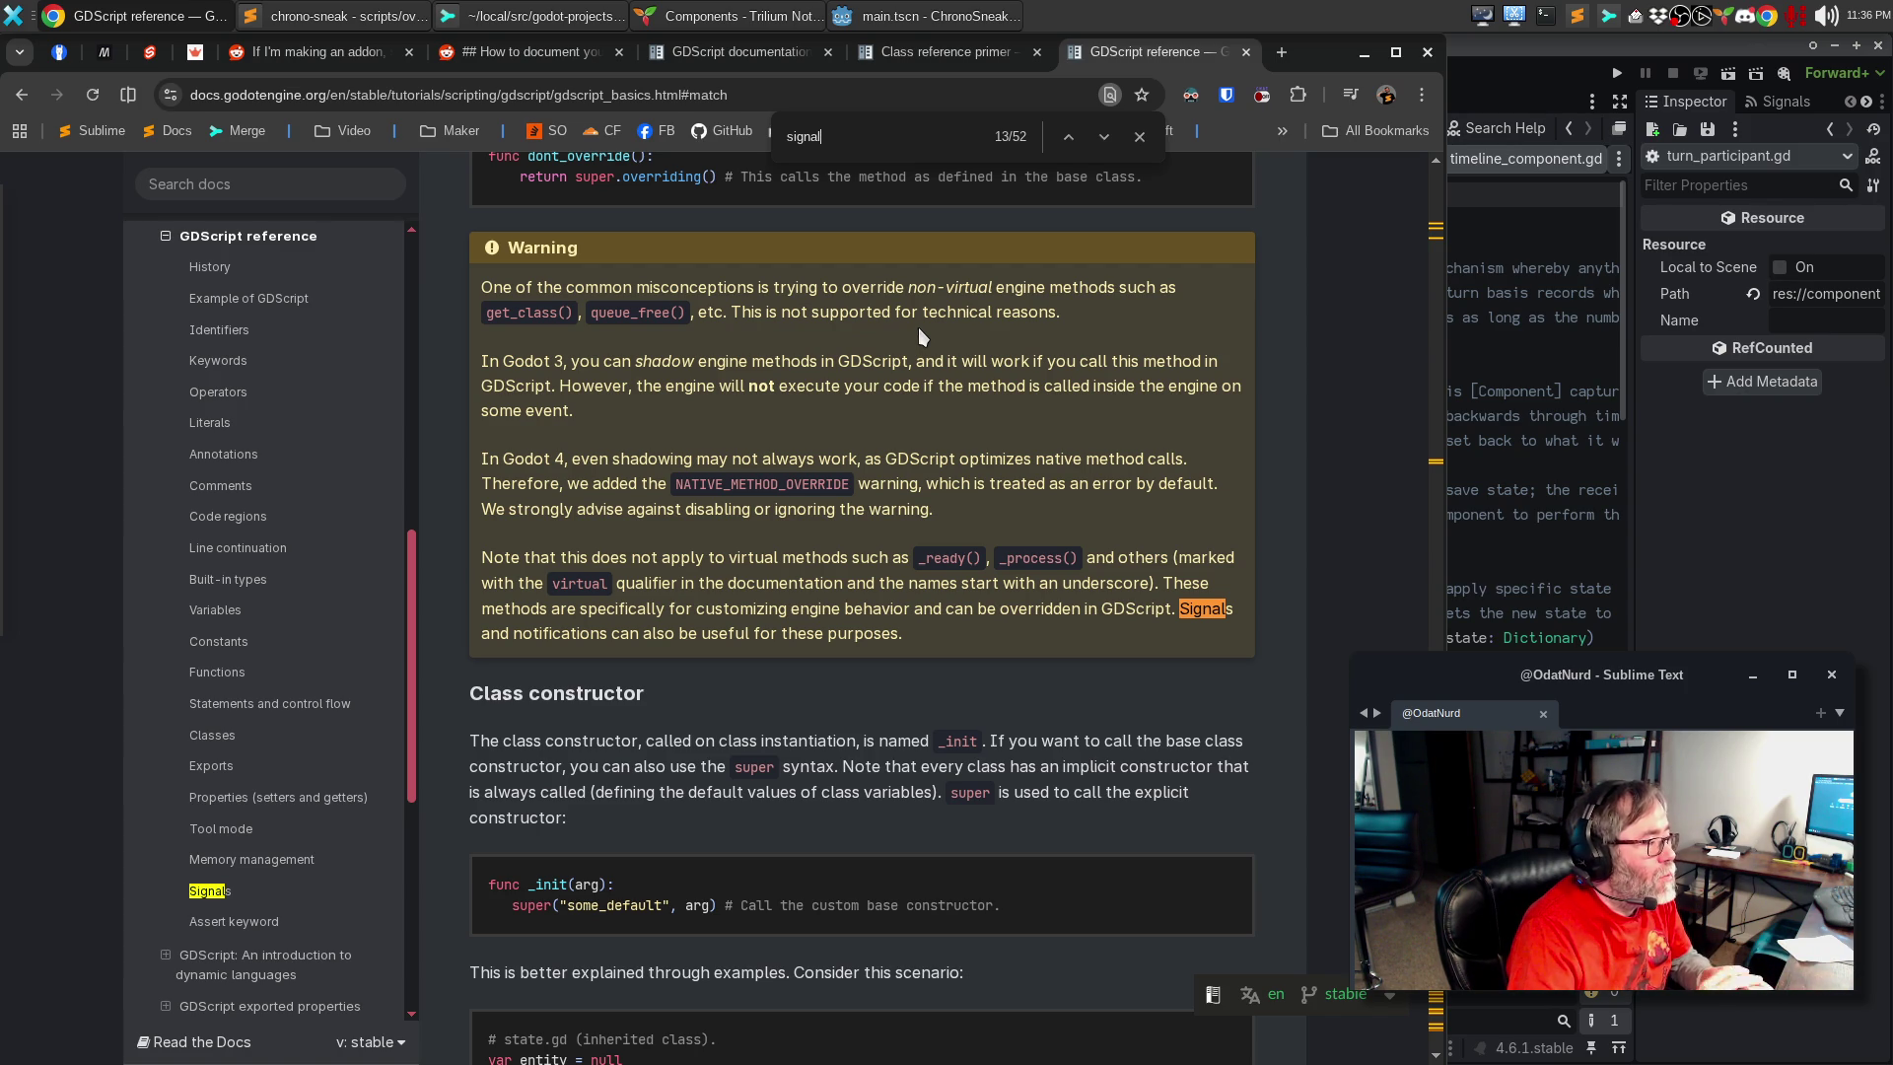
{"action": "key", "text": "Return"}
{"action": "key", "text": "Escape"}
{"action": "key", "text": "Return"}
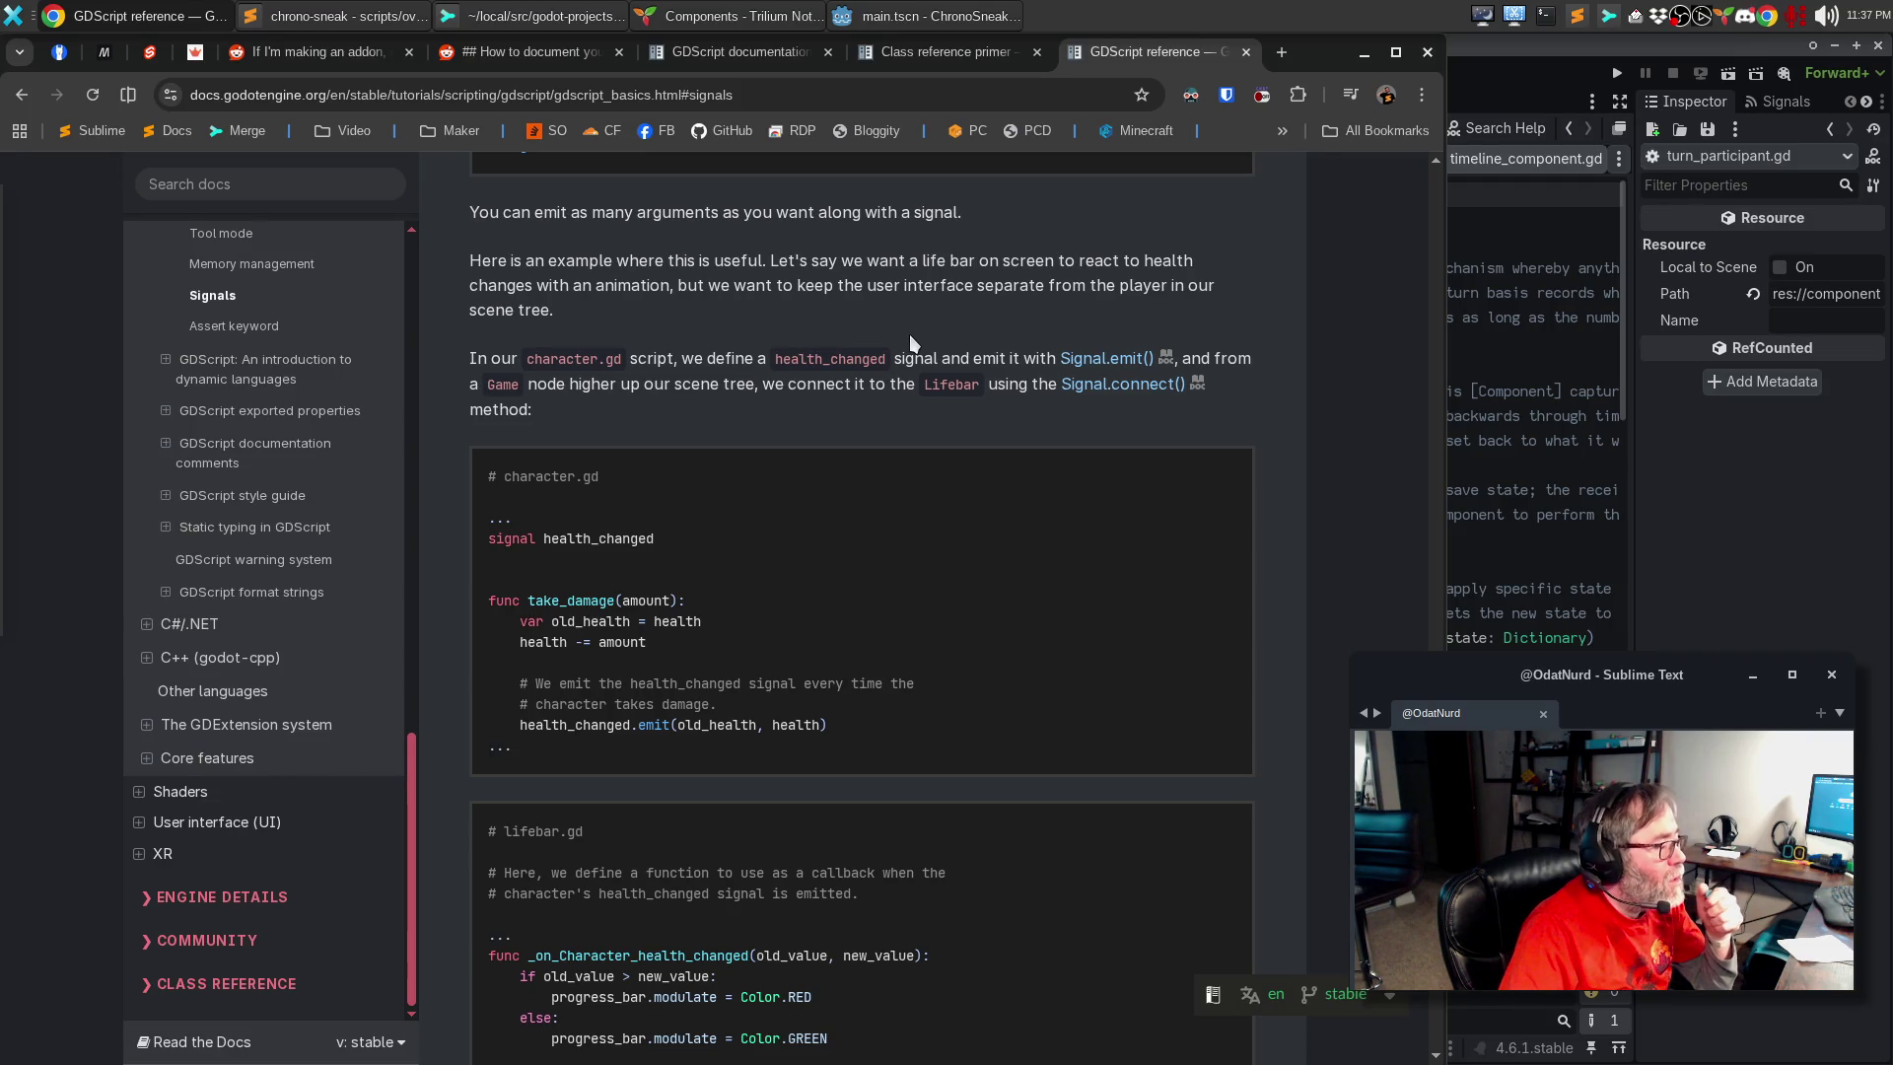
{"action": "scroll", "coordinate": [911, 342], "scroll_direction": "down", "scroll_amount": 5}
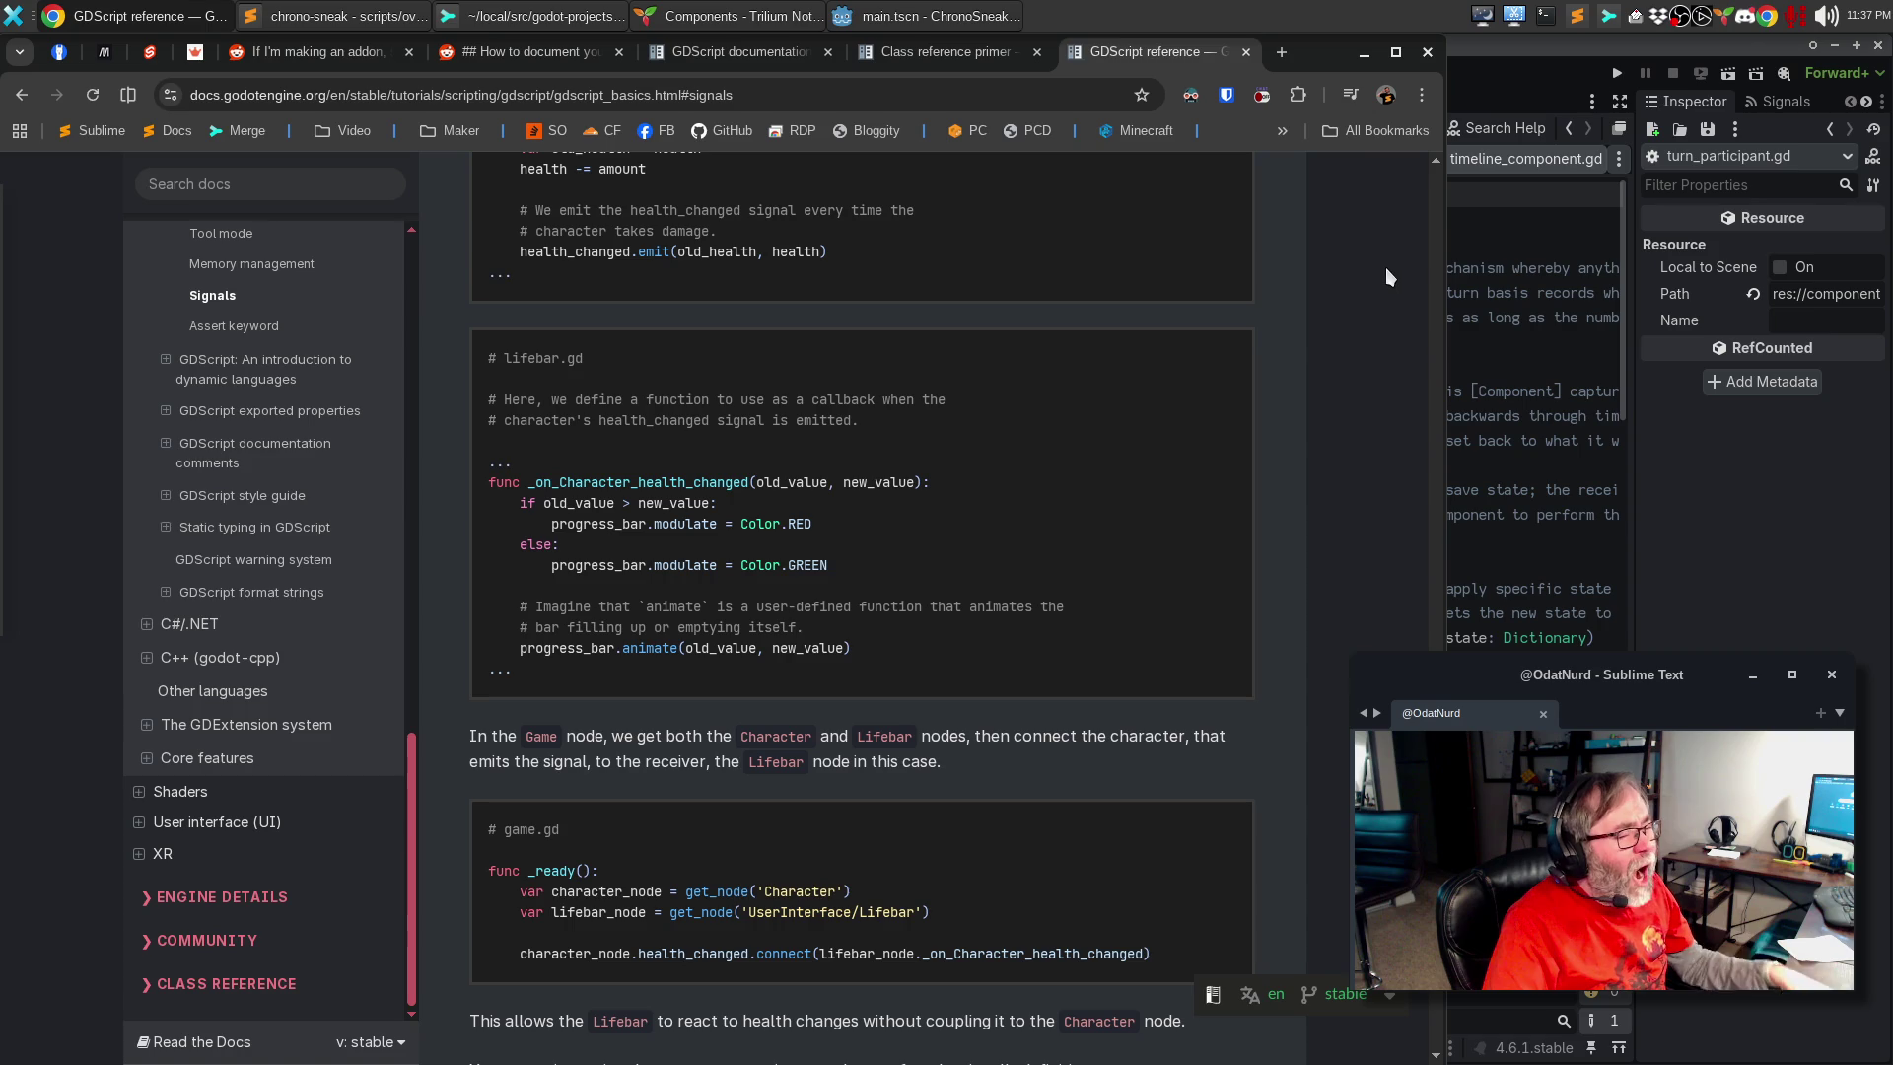
Step: Back in the Godot script, add empty parentheses to turn_started
{"action": "left_click", "coordinate": [1489, 275]}
{"action": "left_click", "coordinate": [1489, 276]}
{"action": "left_click", "coordinate": [658, 336]}
{"action": "type", "text": "("}
{"action": "key", "text": "Down"}
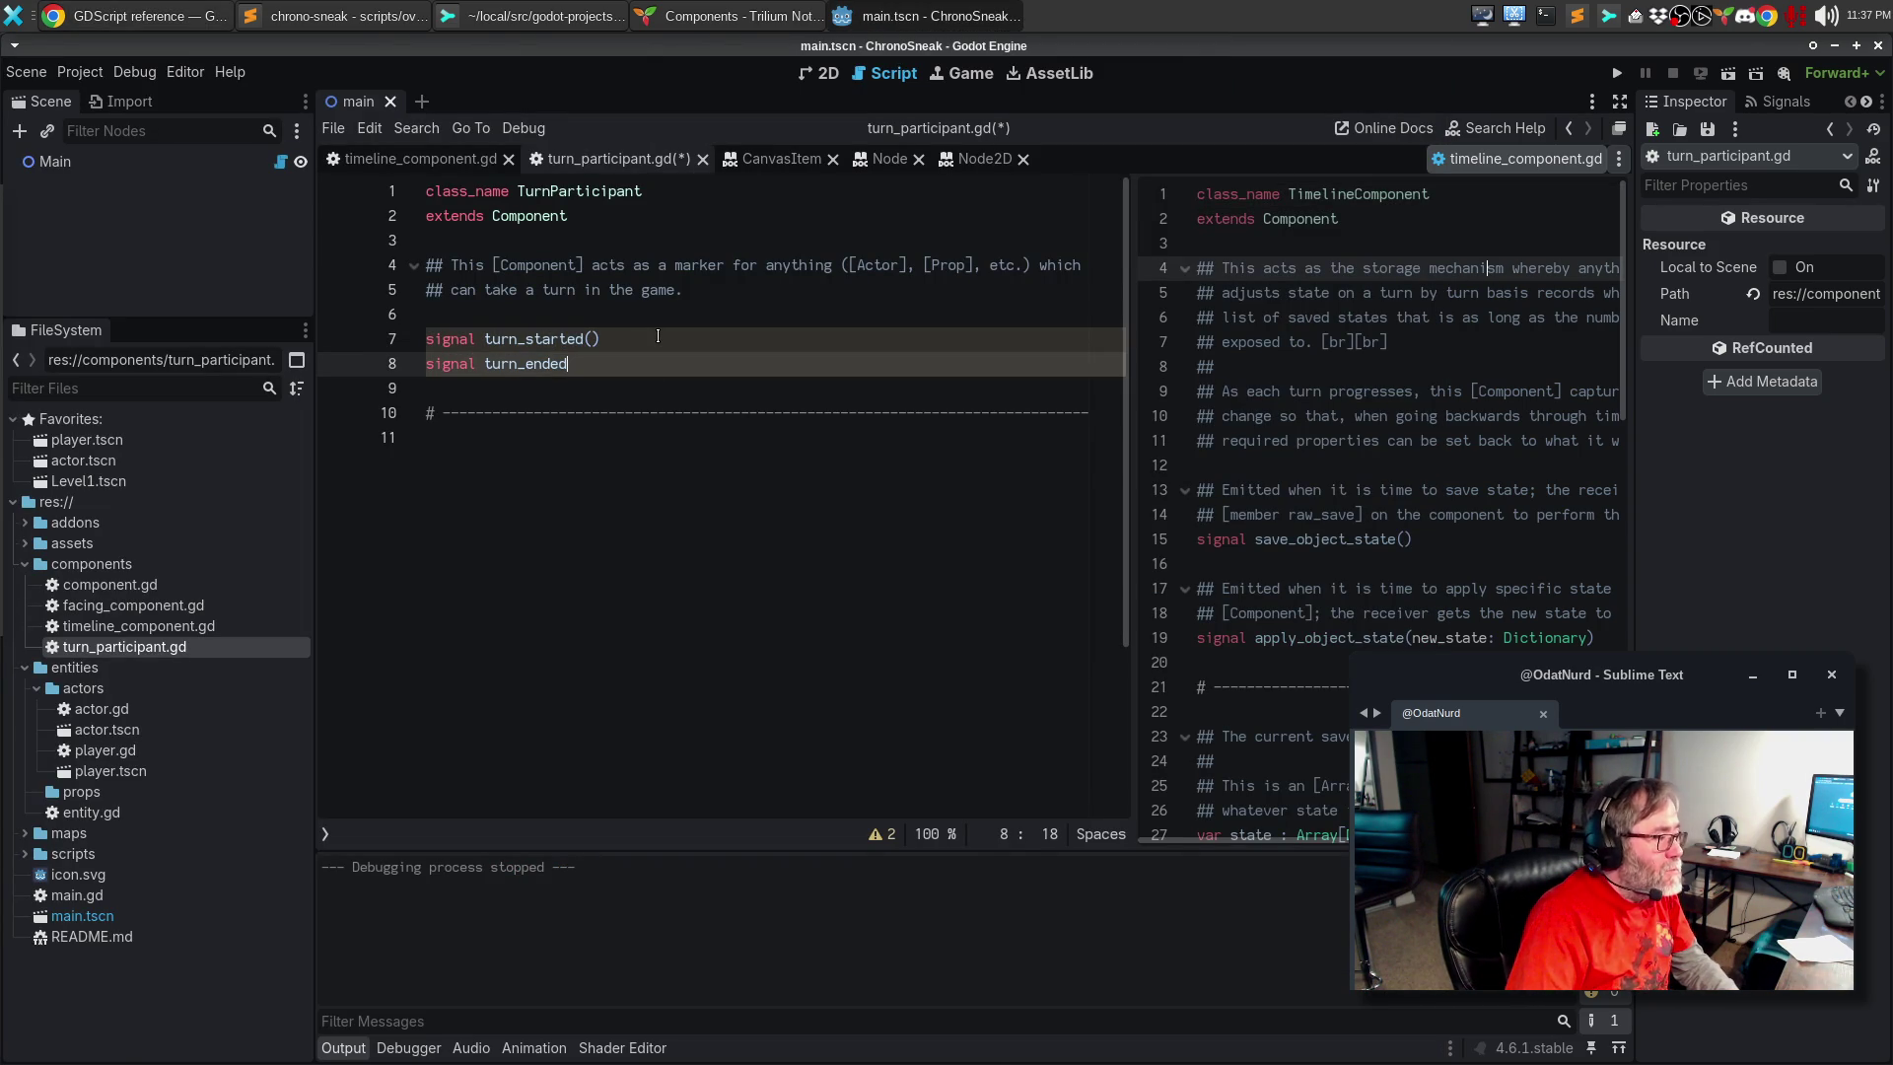
Step: Add '()' to turn_ended and write a ## comment above turn_started saying a turn should start now
{"action": "type", "text": "()"}
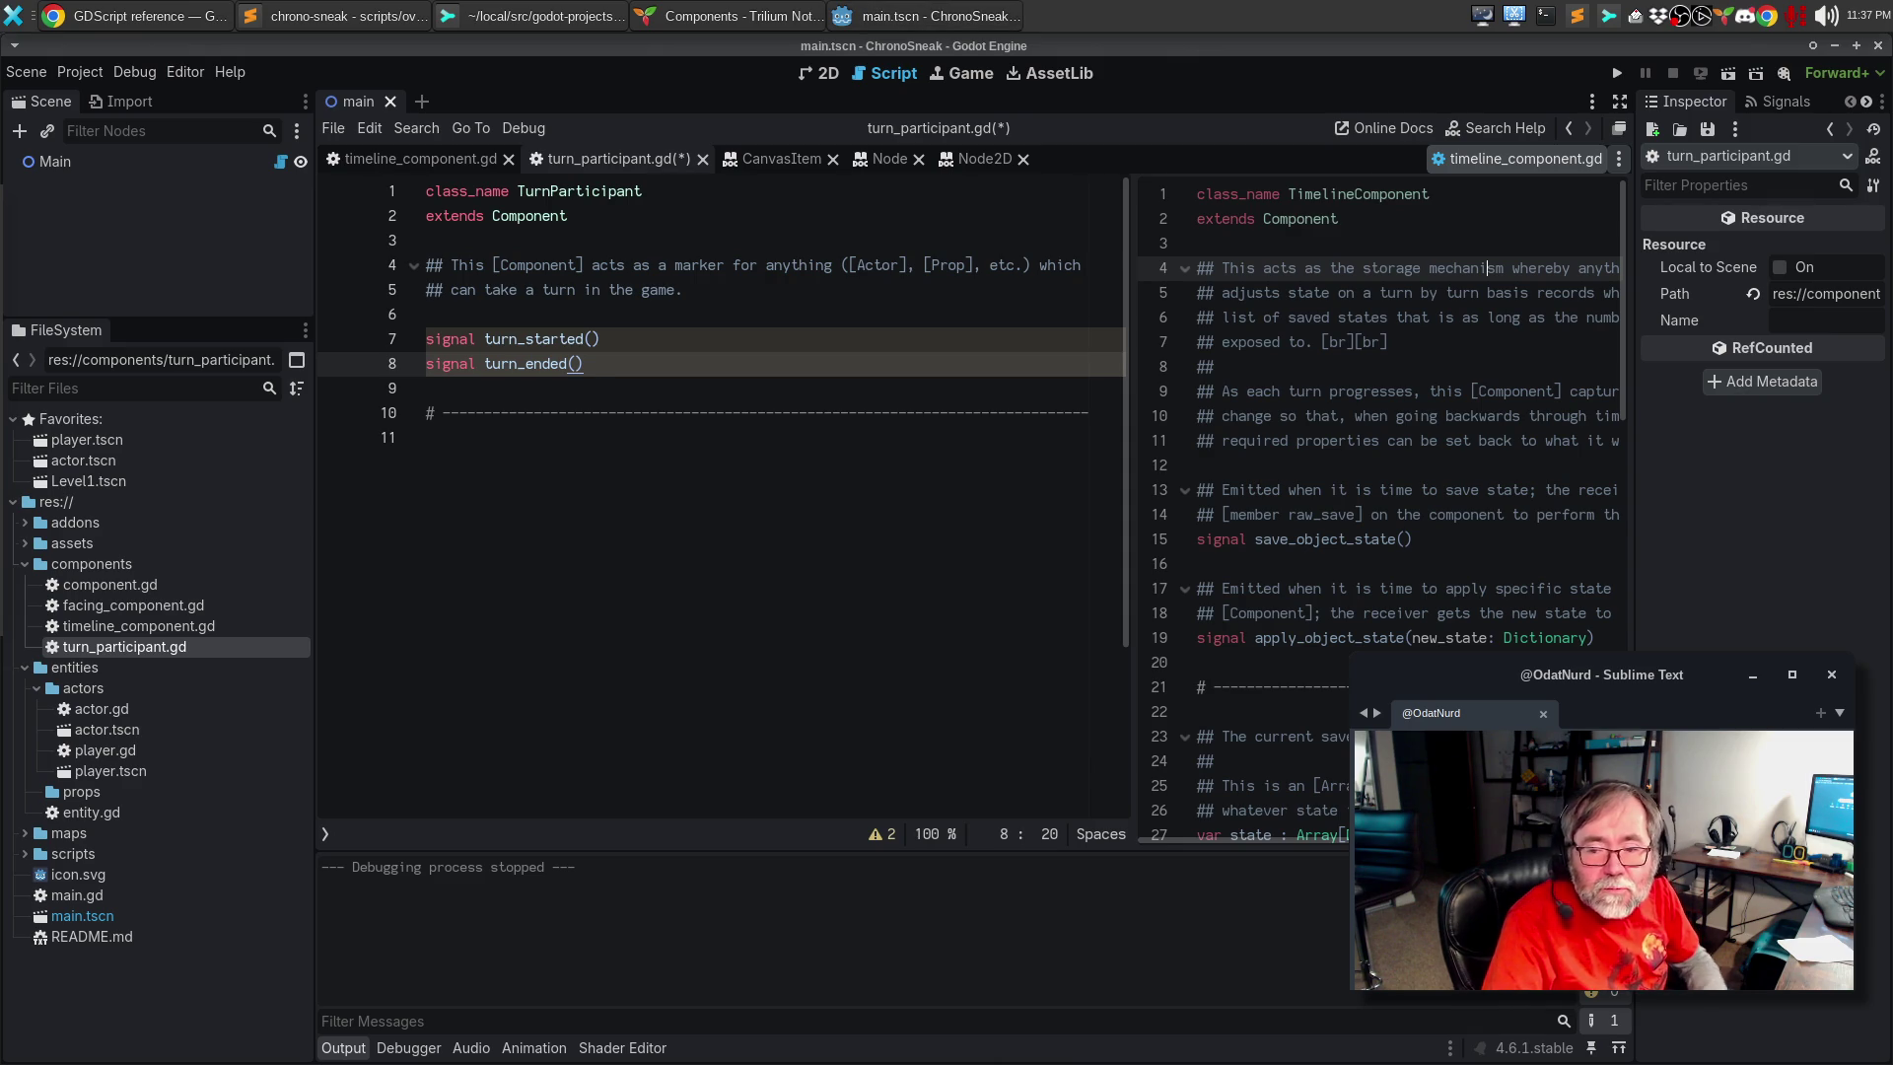
{"action": "left_click", "coordinate": [529, 305]}
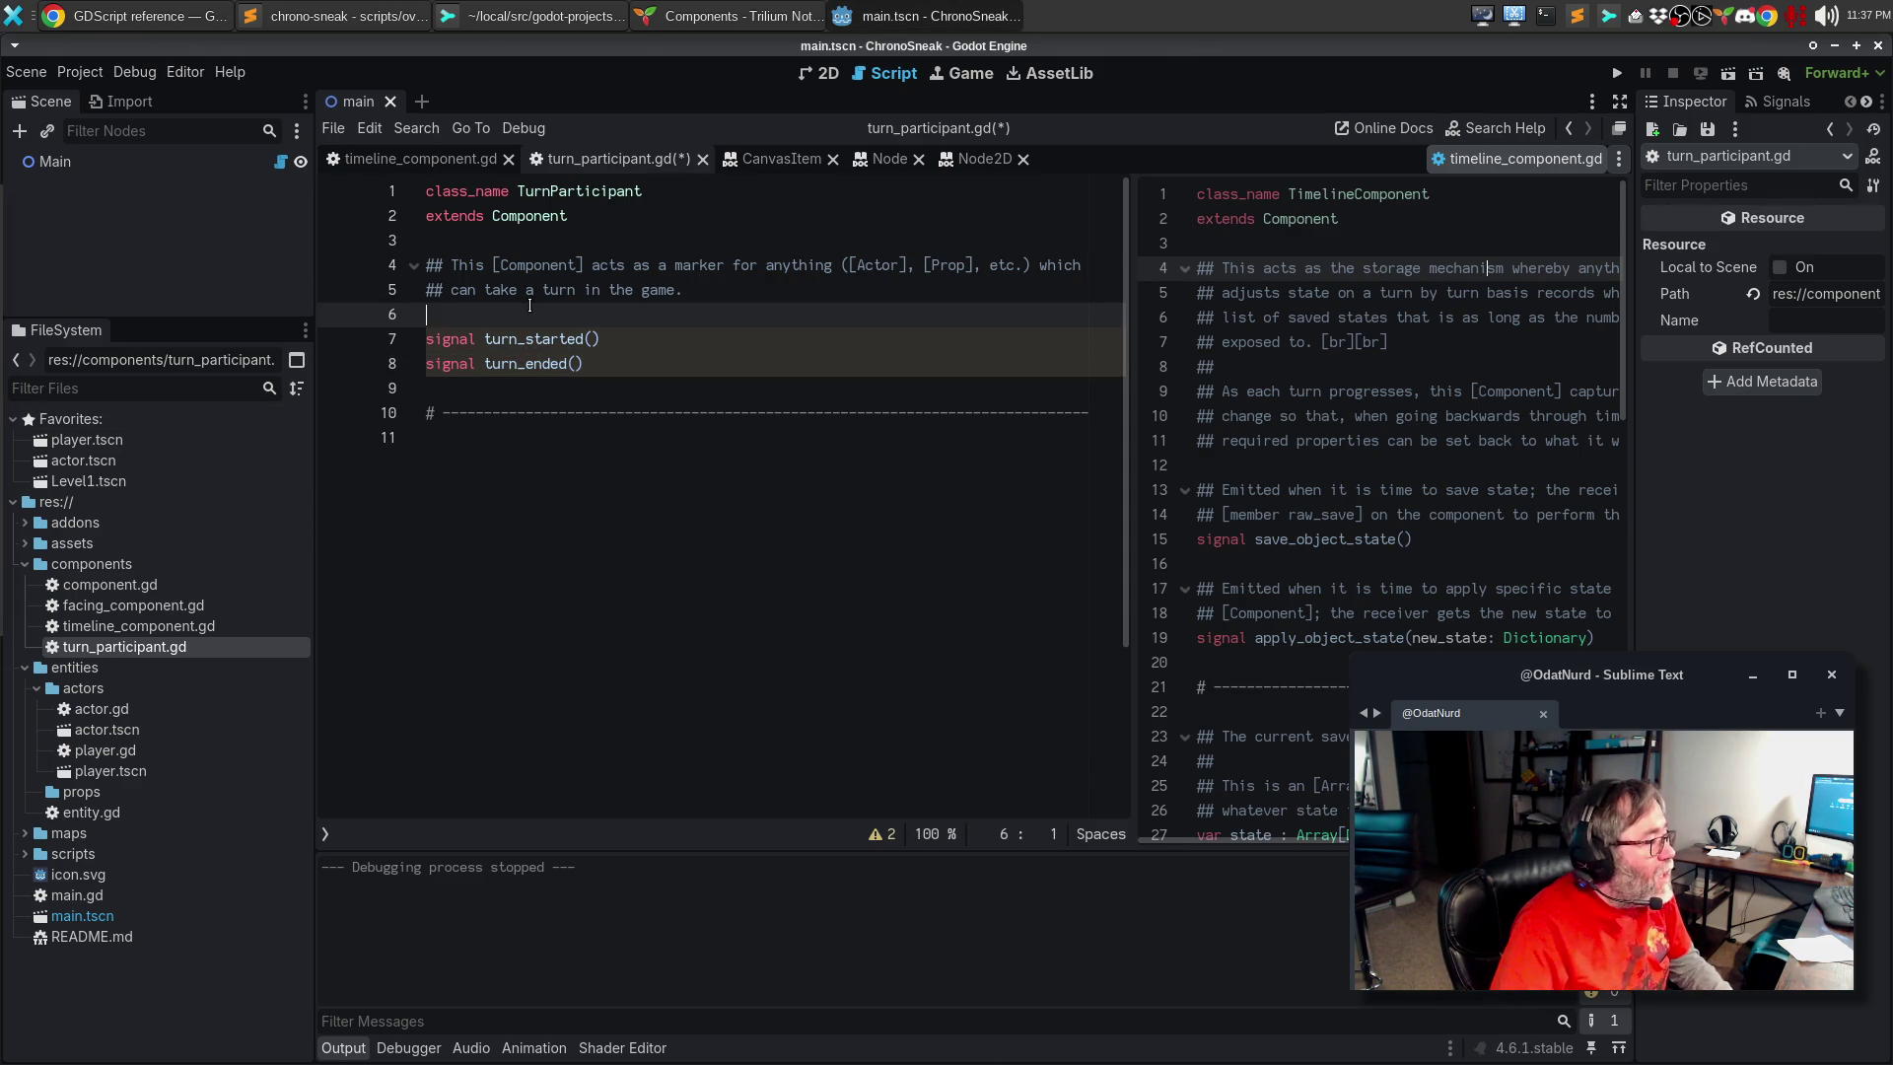
{"action": "key", "text": "Return"}
{"action": "type", "text": "## Emi"}
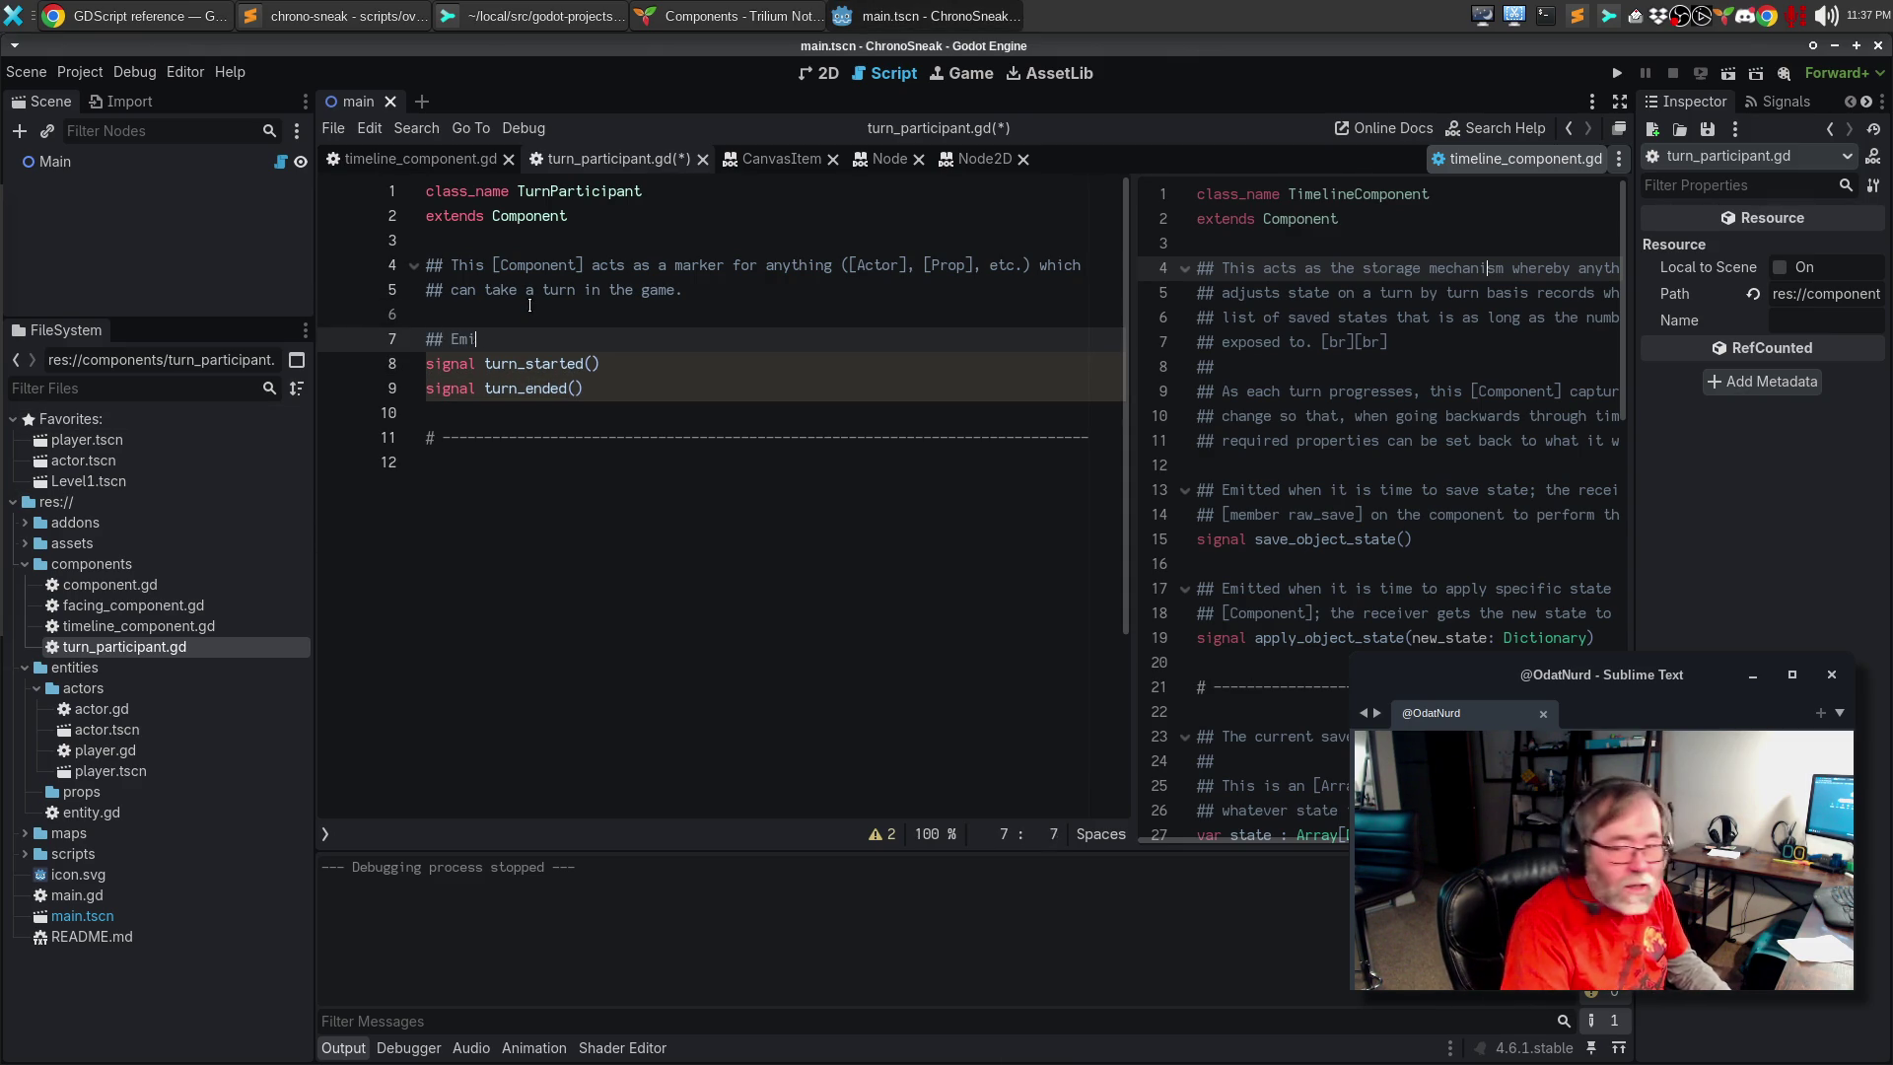
{"action": "type", "text": "tted to indicate to the implemen"}
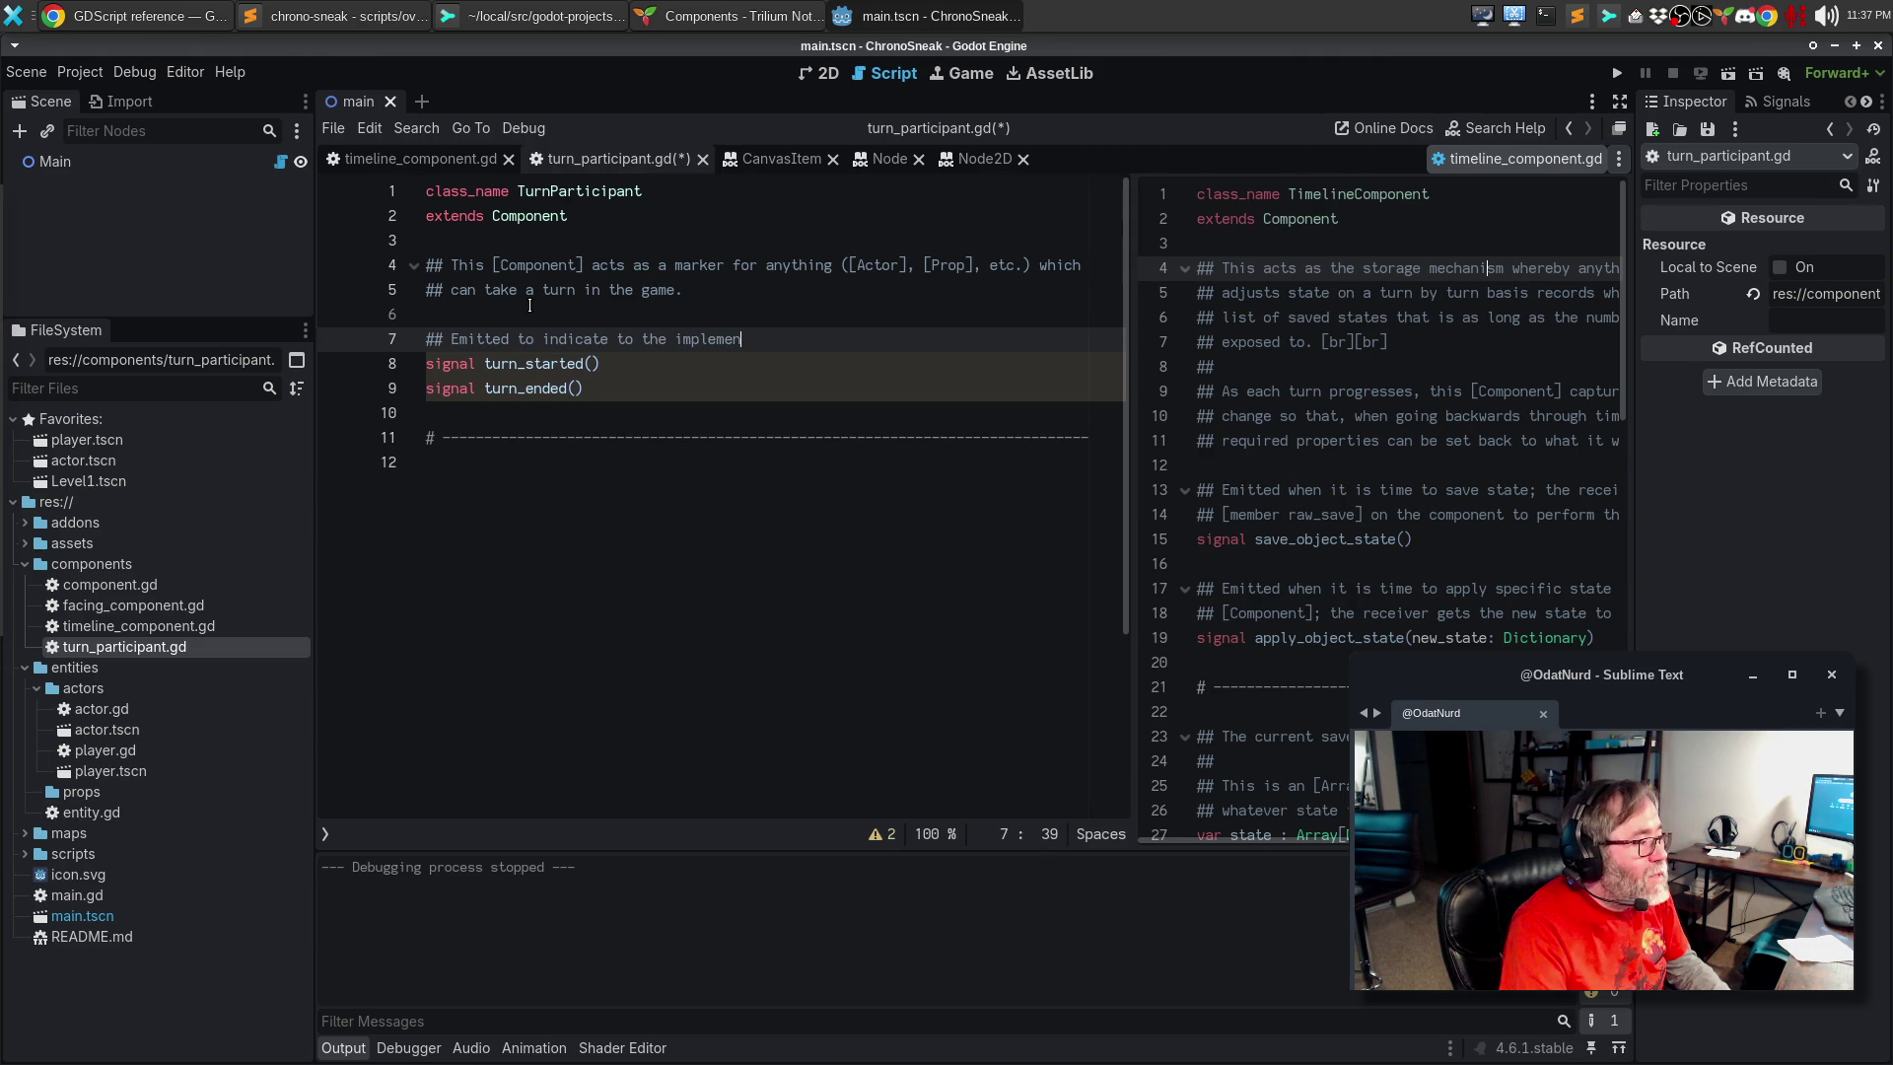
{"action": "type", "text": "tor that a turn should be started ow."}
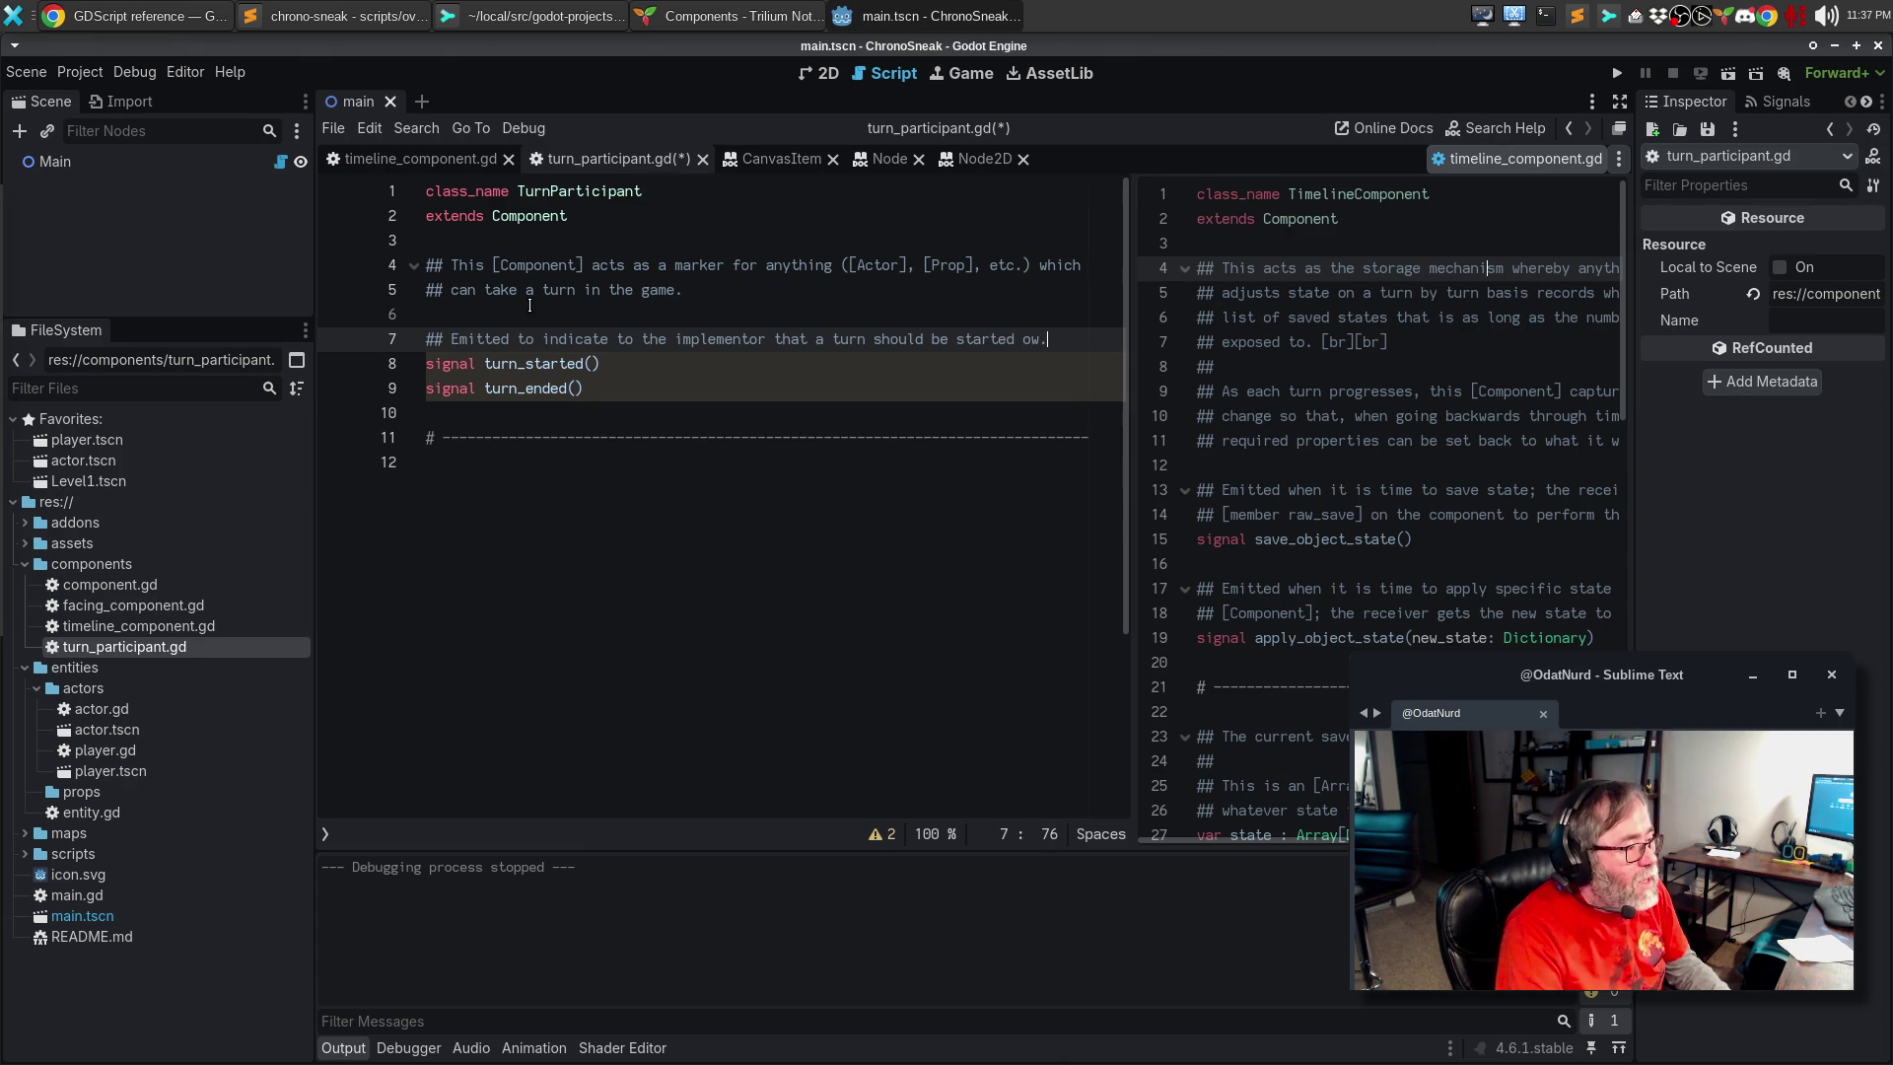
{"action": "key", "text": "BackSpace"}
{"action": "key", "text": "BackSpace"}
{"action": "key", "text": "BackSpace"}
{"action": "type", "text": "now."}
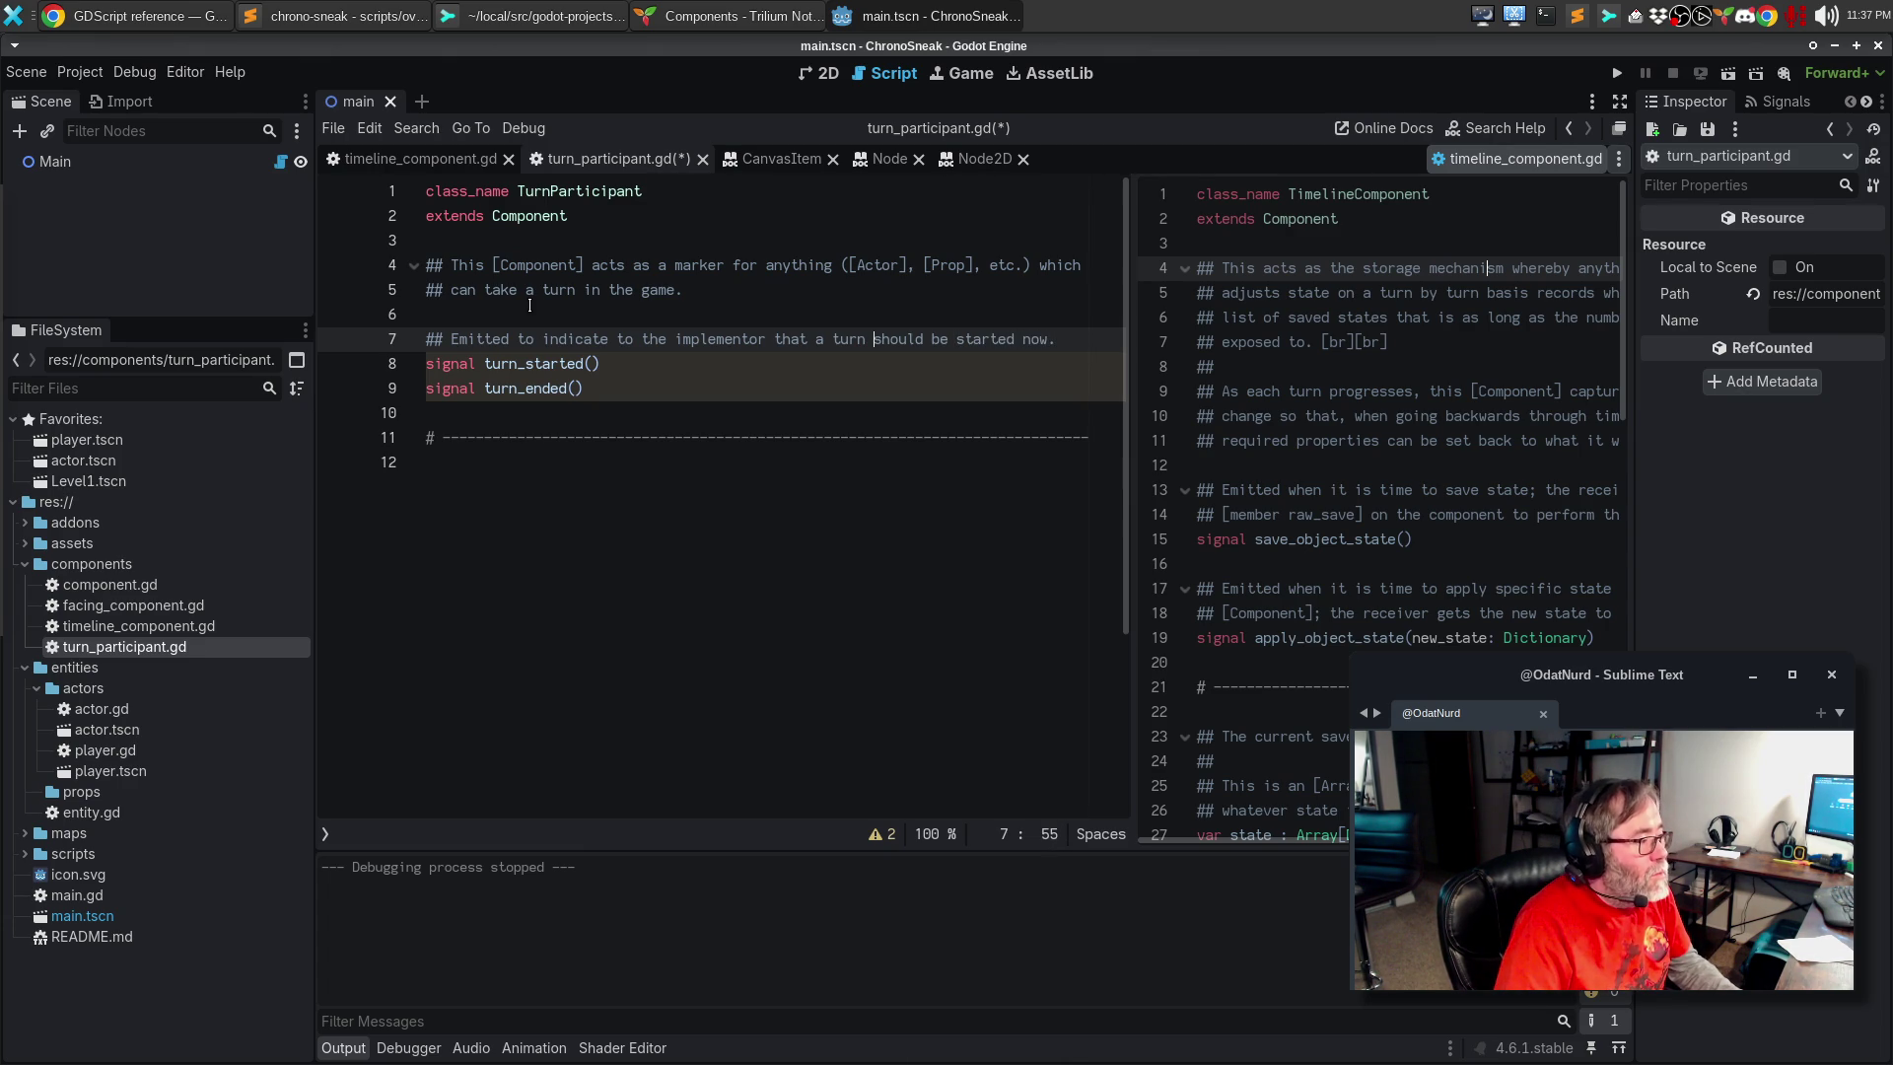
Step: Reword 'implementor' to 'implementing [Entity]' and wrap the comment onto two lines
{"action": "key", "text": "ctrl+shift+Right"}
{"action": "type", "text": "impleme"}
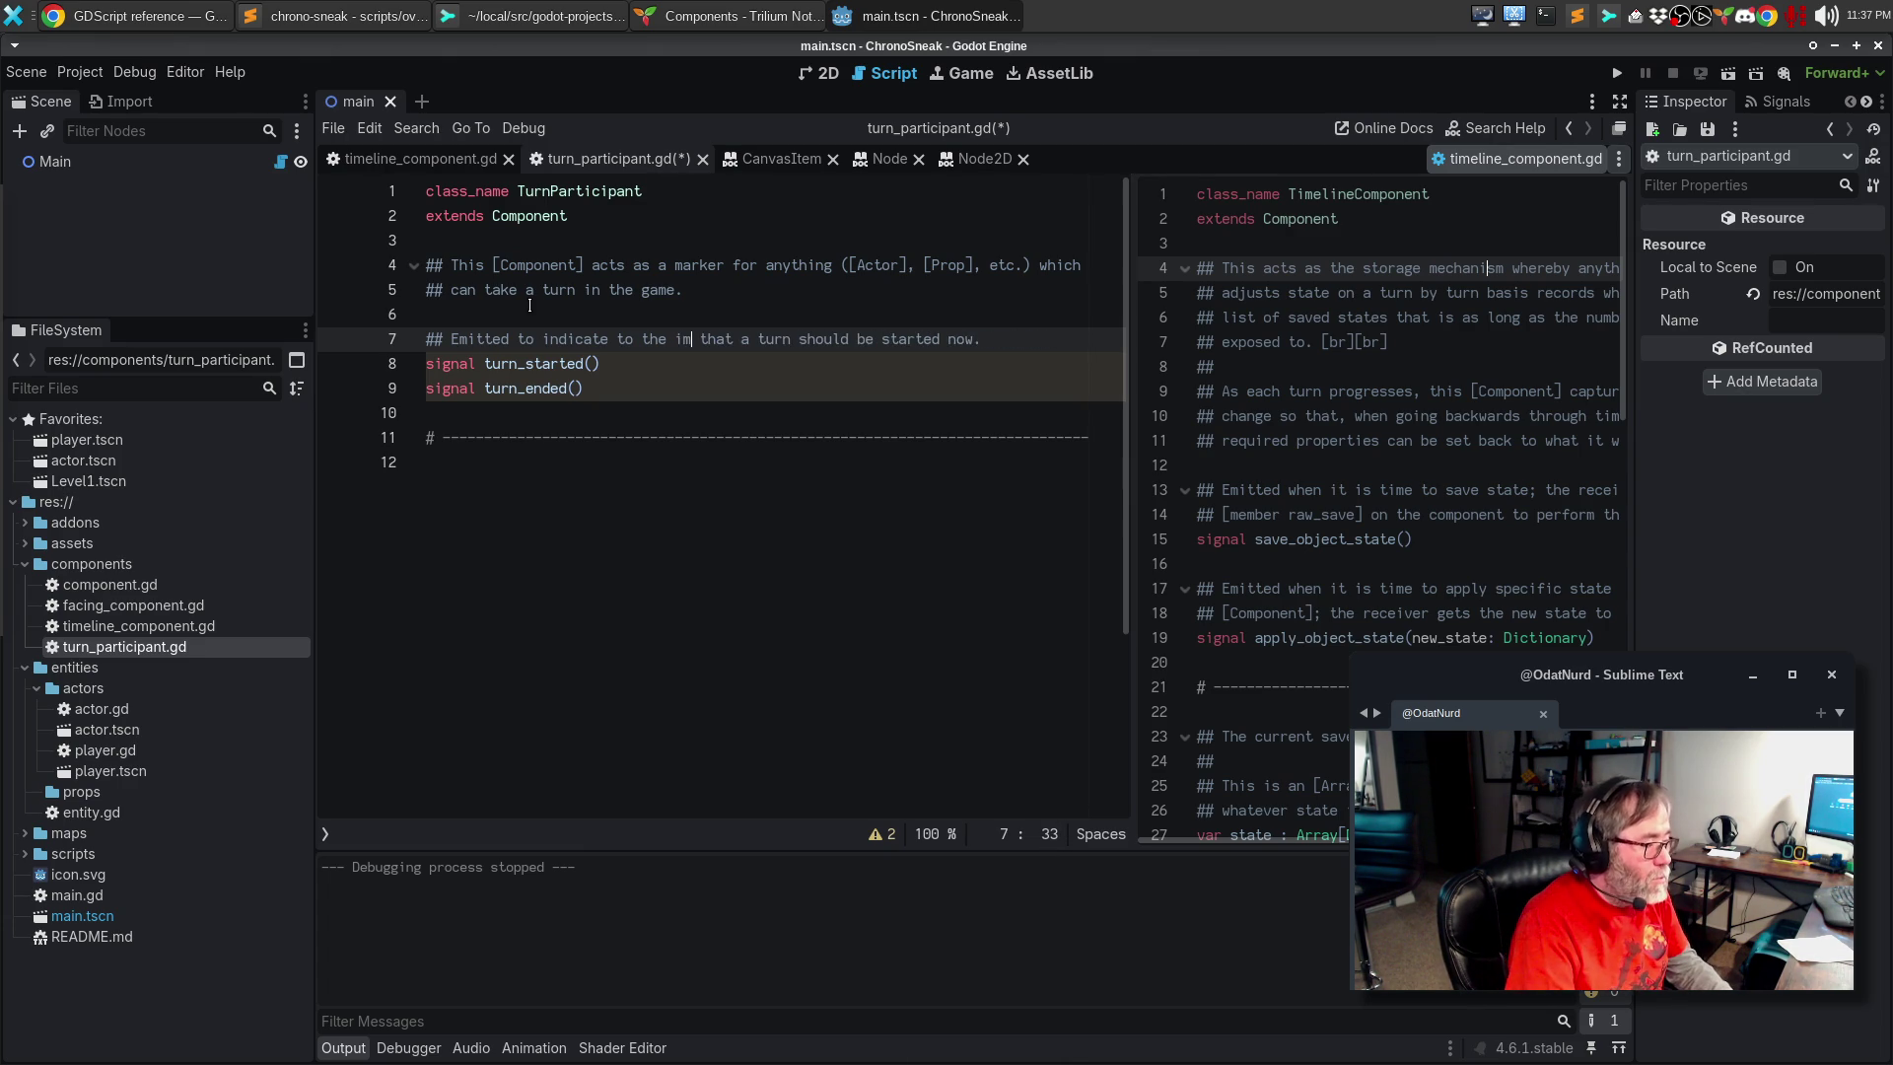
{"action": "type", "text": "nting [Enti"}
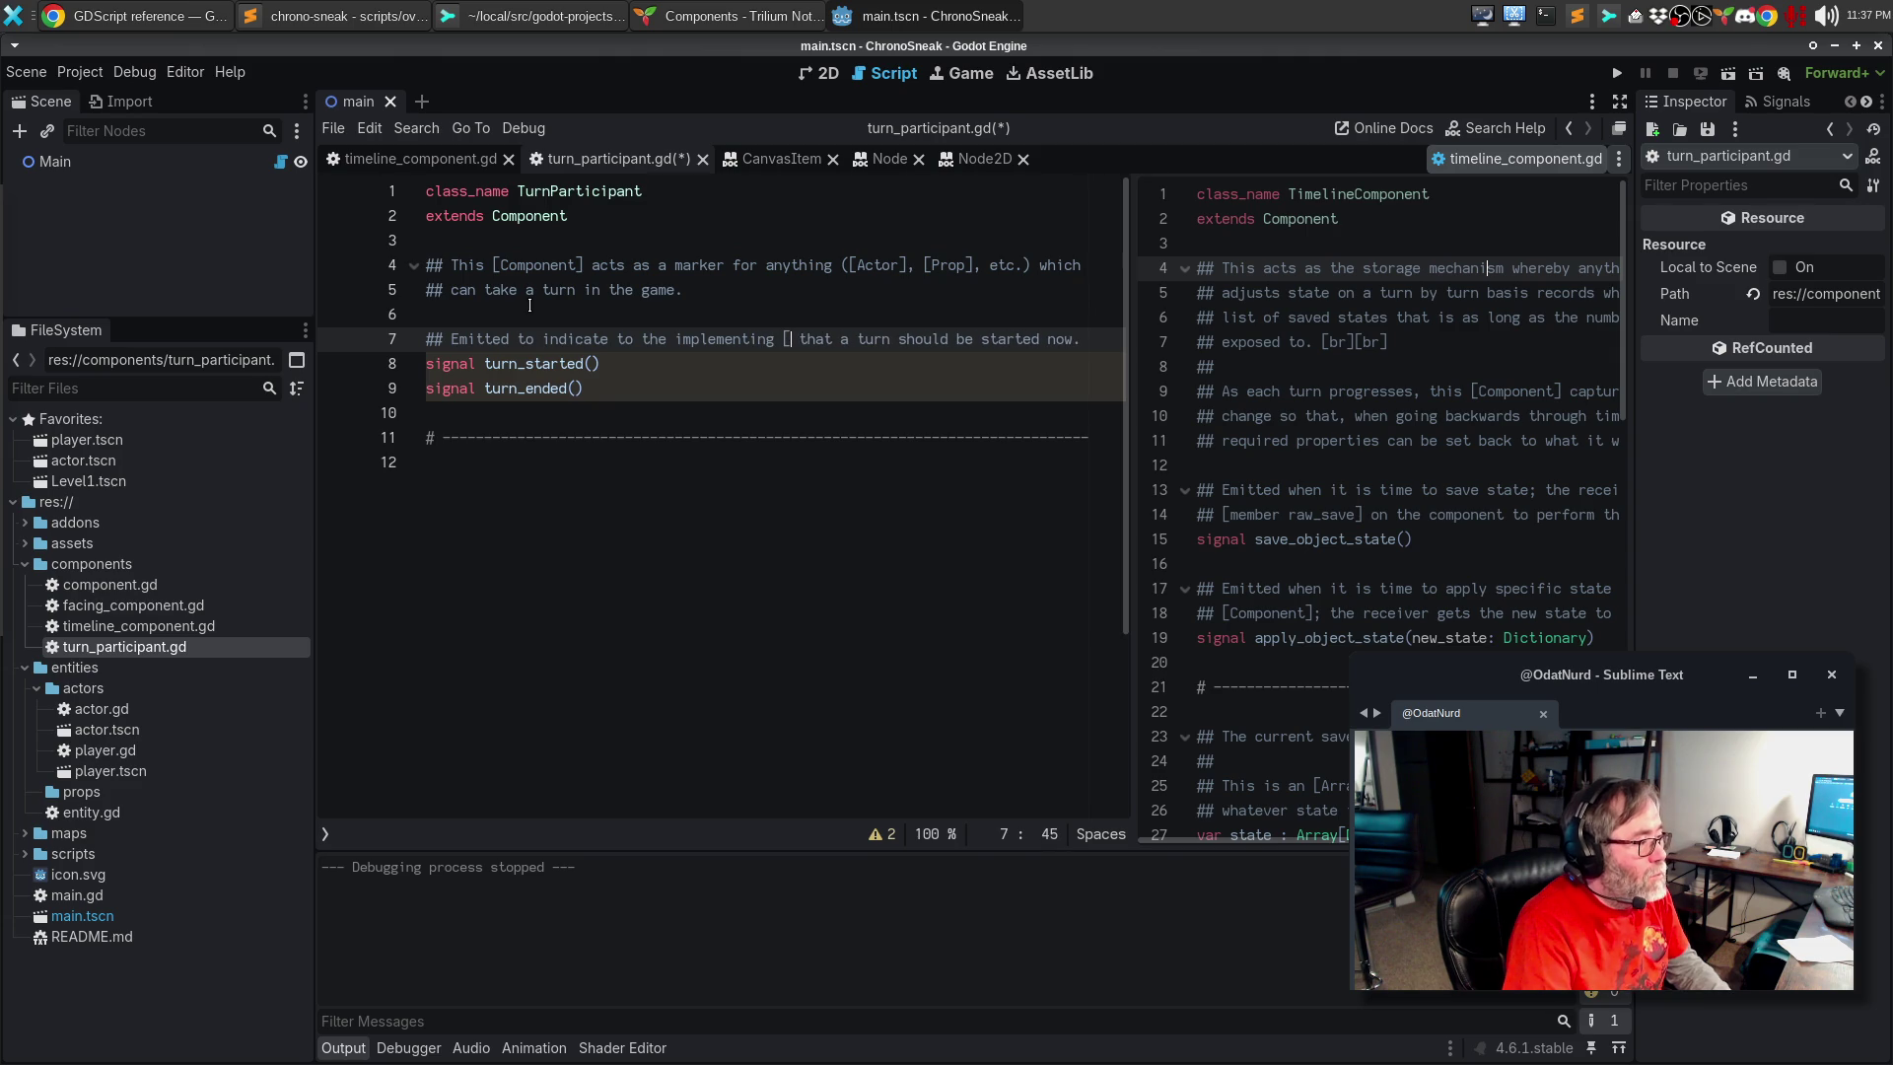
{"action": "type", "text": "ty]"}
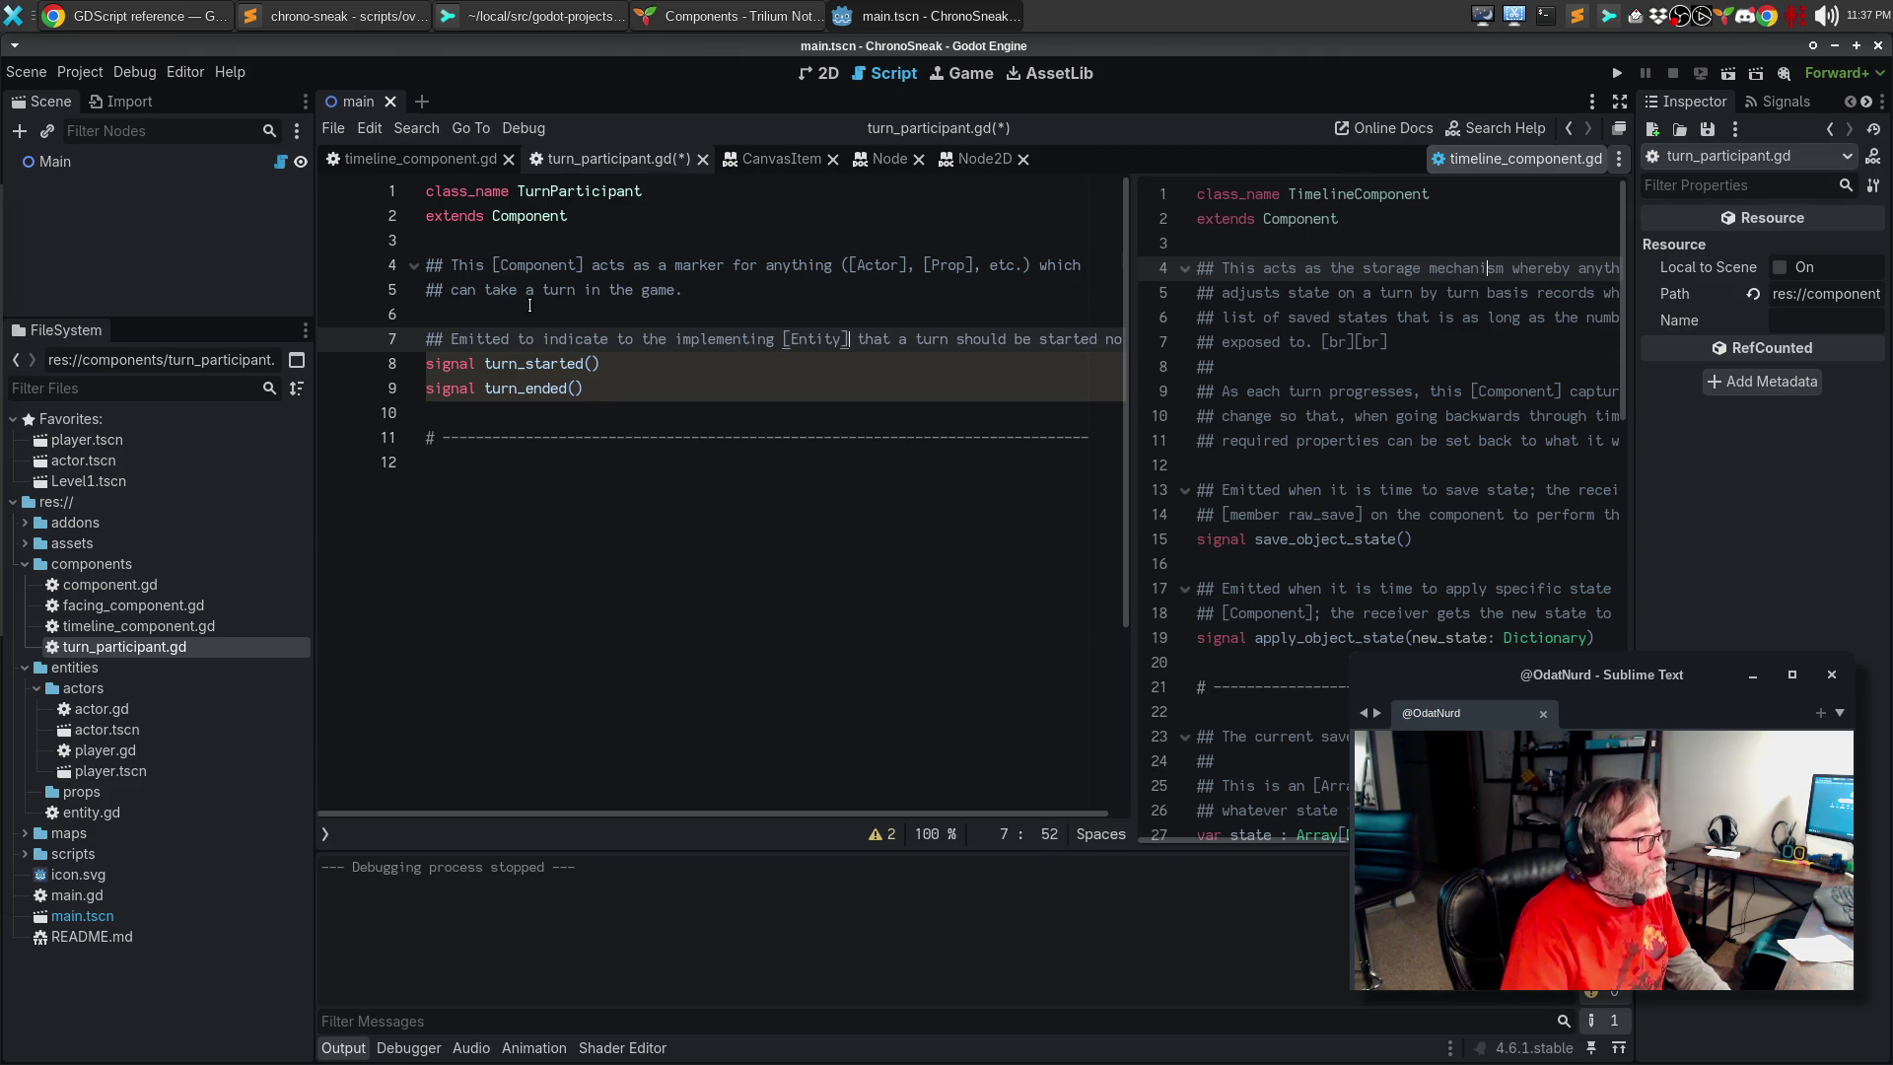
{"action": "key", "text": "ctrl+Right"}
{"action": "key", "text": "ctrl+Right"}
{"action": "key", "text": "ctrl+Right"}
{"action": "key", "text": "Return"}
{"action": "key", "text": "Down"}
{"action": "key", "text": "End"}
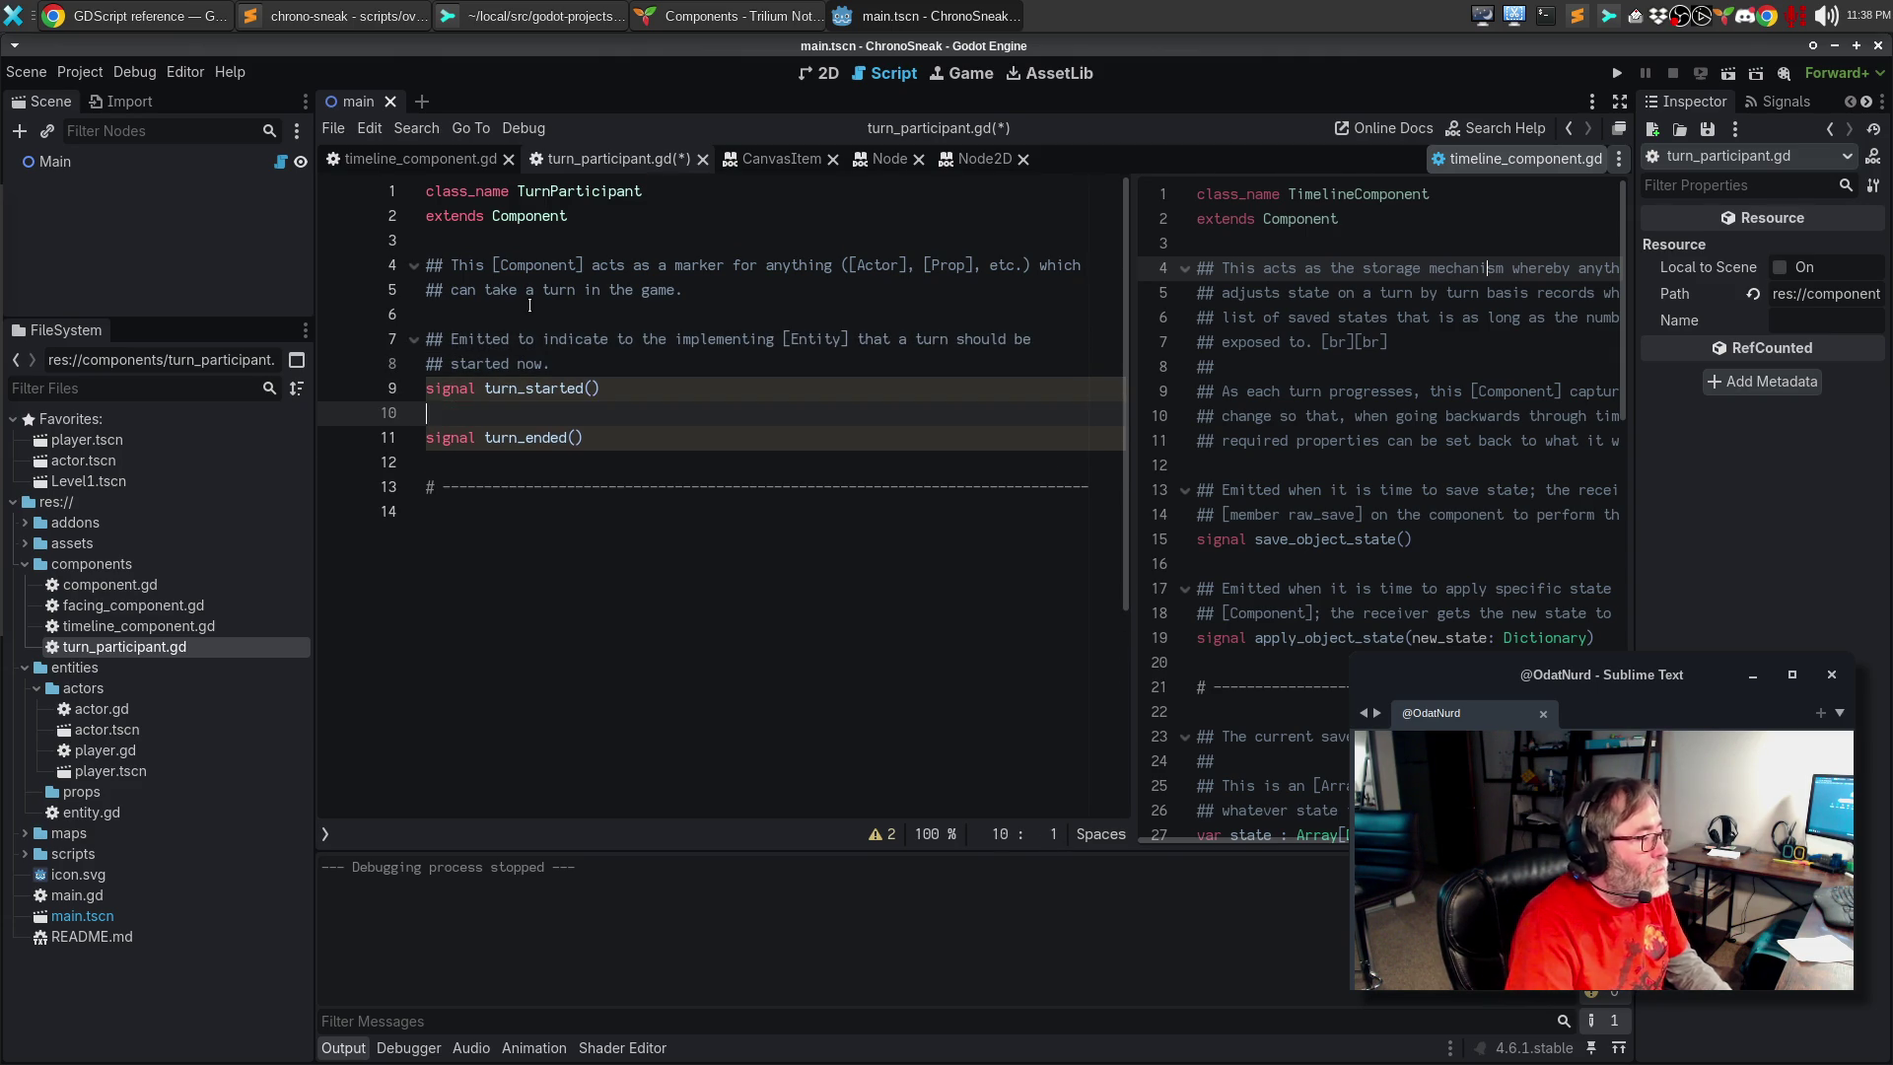
Step: Document turn_ended: the turn just taken is now complete (all animations have concluded, etc.)
{"action": "key", "text": "Return"}
{"action": "key", "text": "Return"}
{"action": "key", "text": "Return"}
{"action": "type", "text": "#"}
{"action": "key", "text": "BackSpace"}
{"action": "key", "text": "BackSpace"}
{"action": "type", "text": "## "}
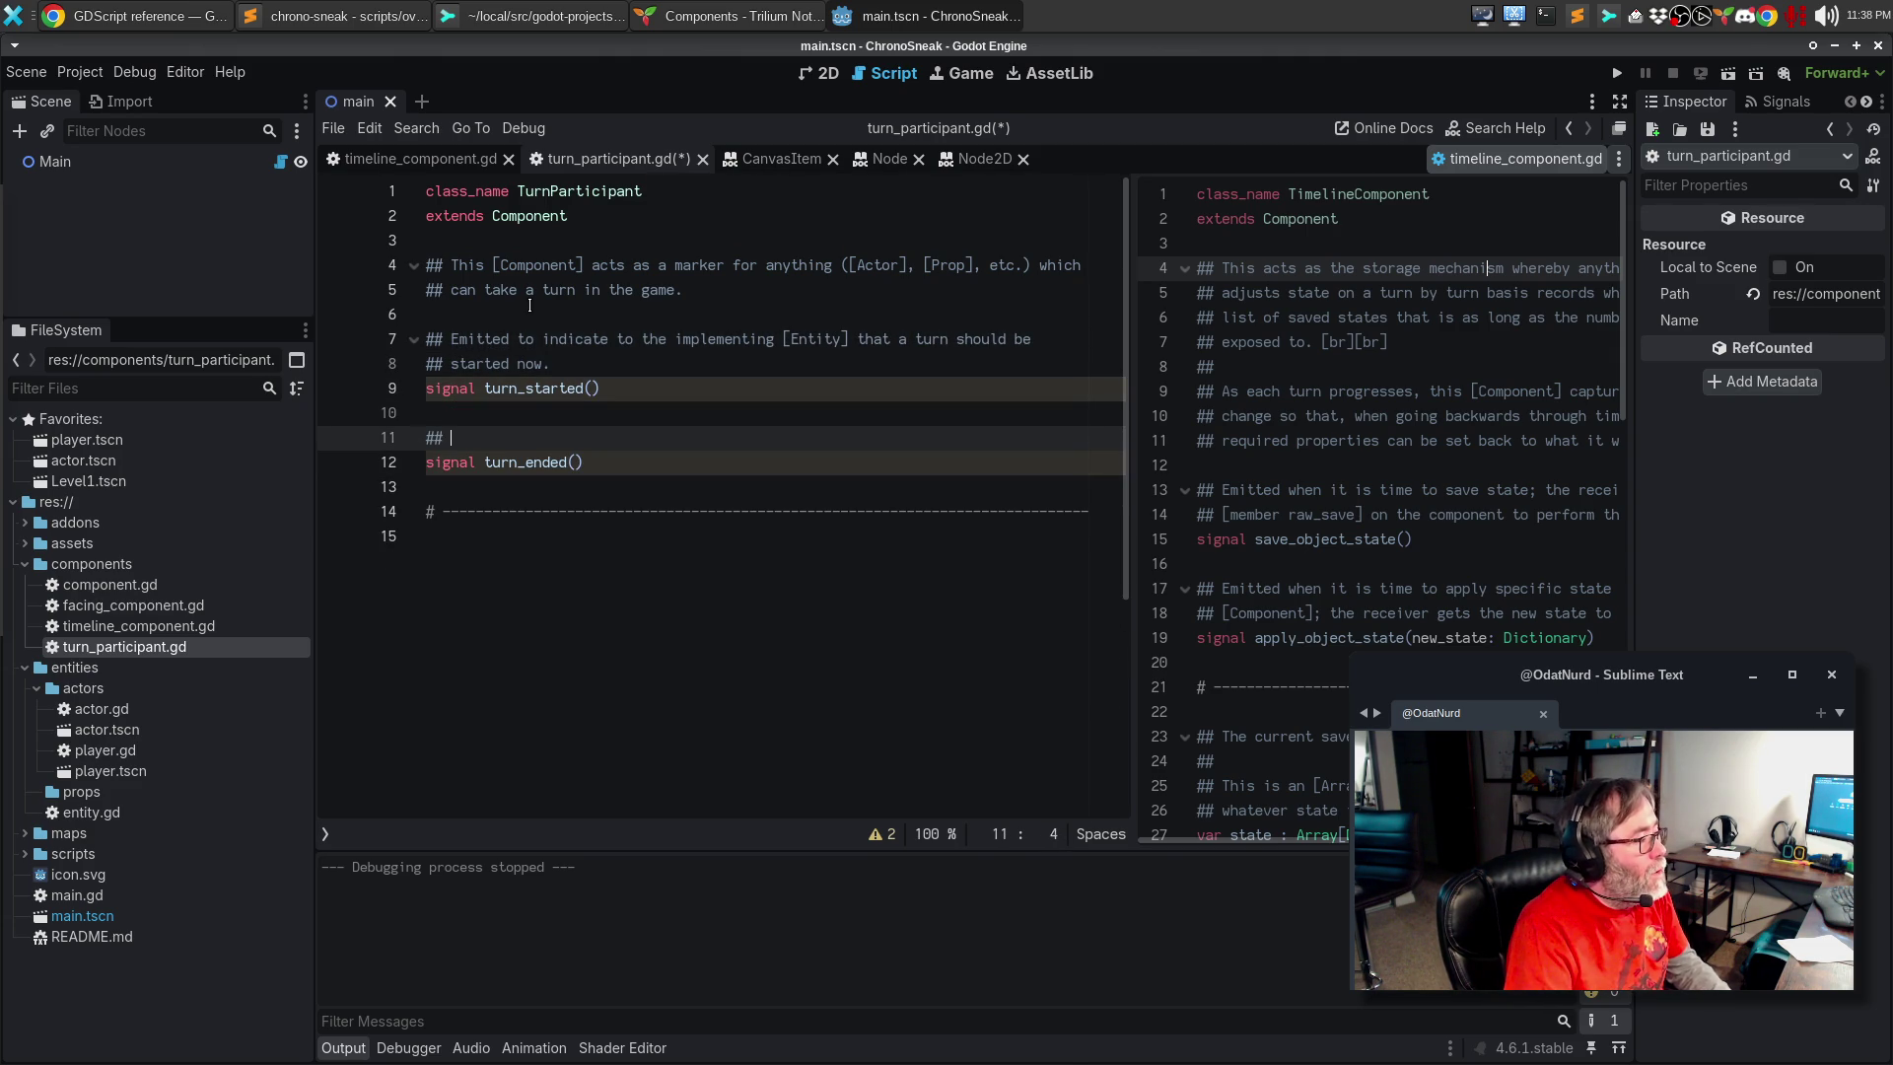
{"action": "type", "text": "Emitted to indi"}
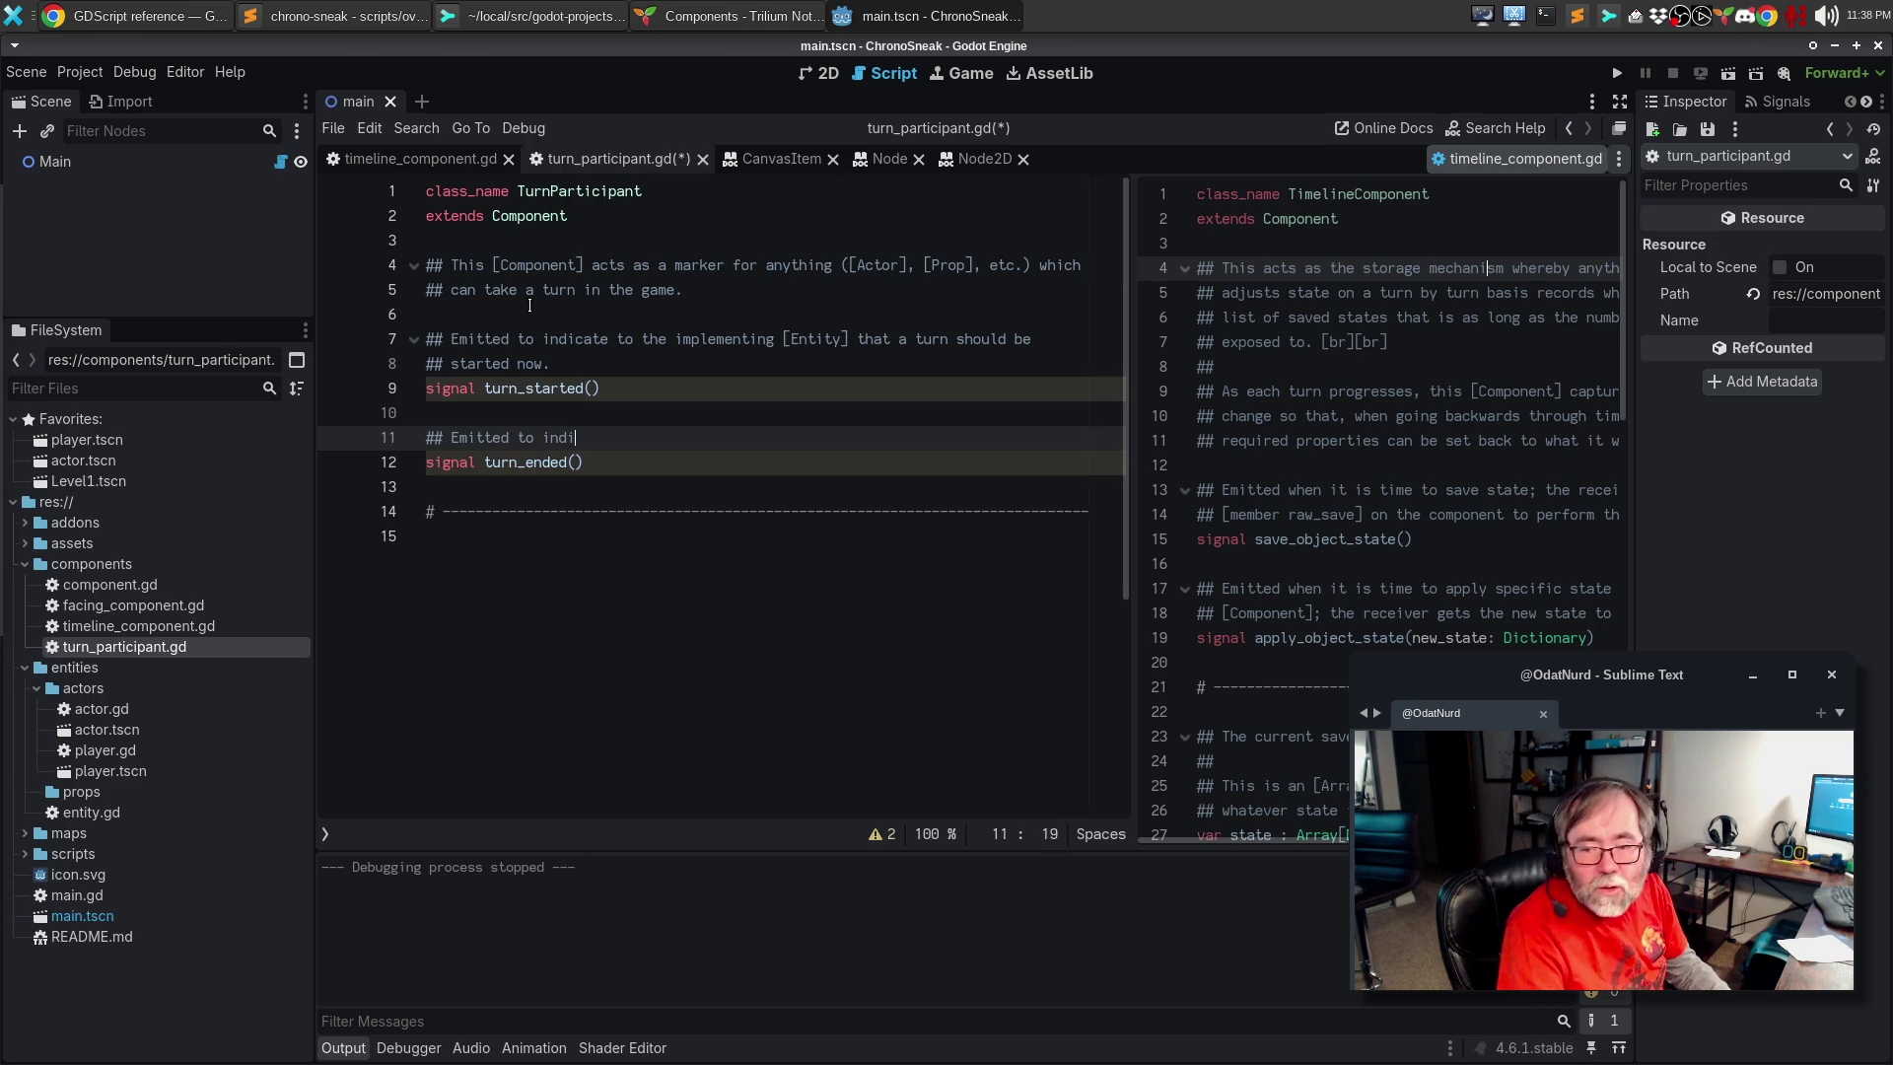
{"action": "type", "text": "cate to the "}
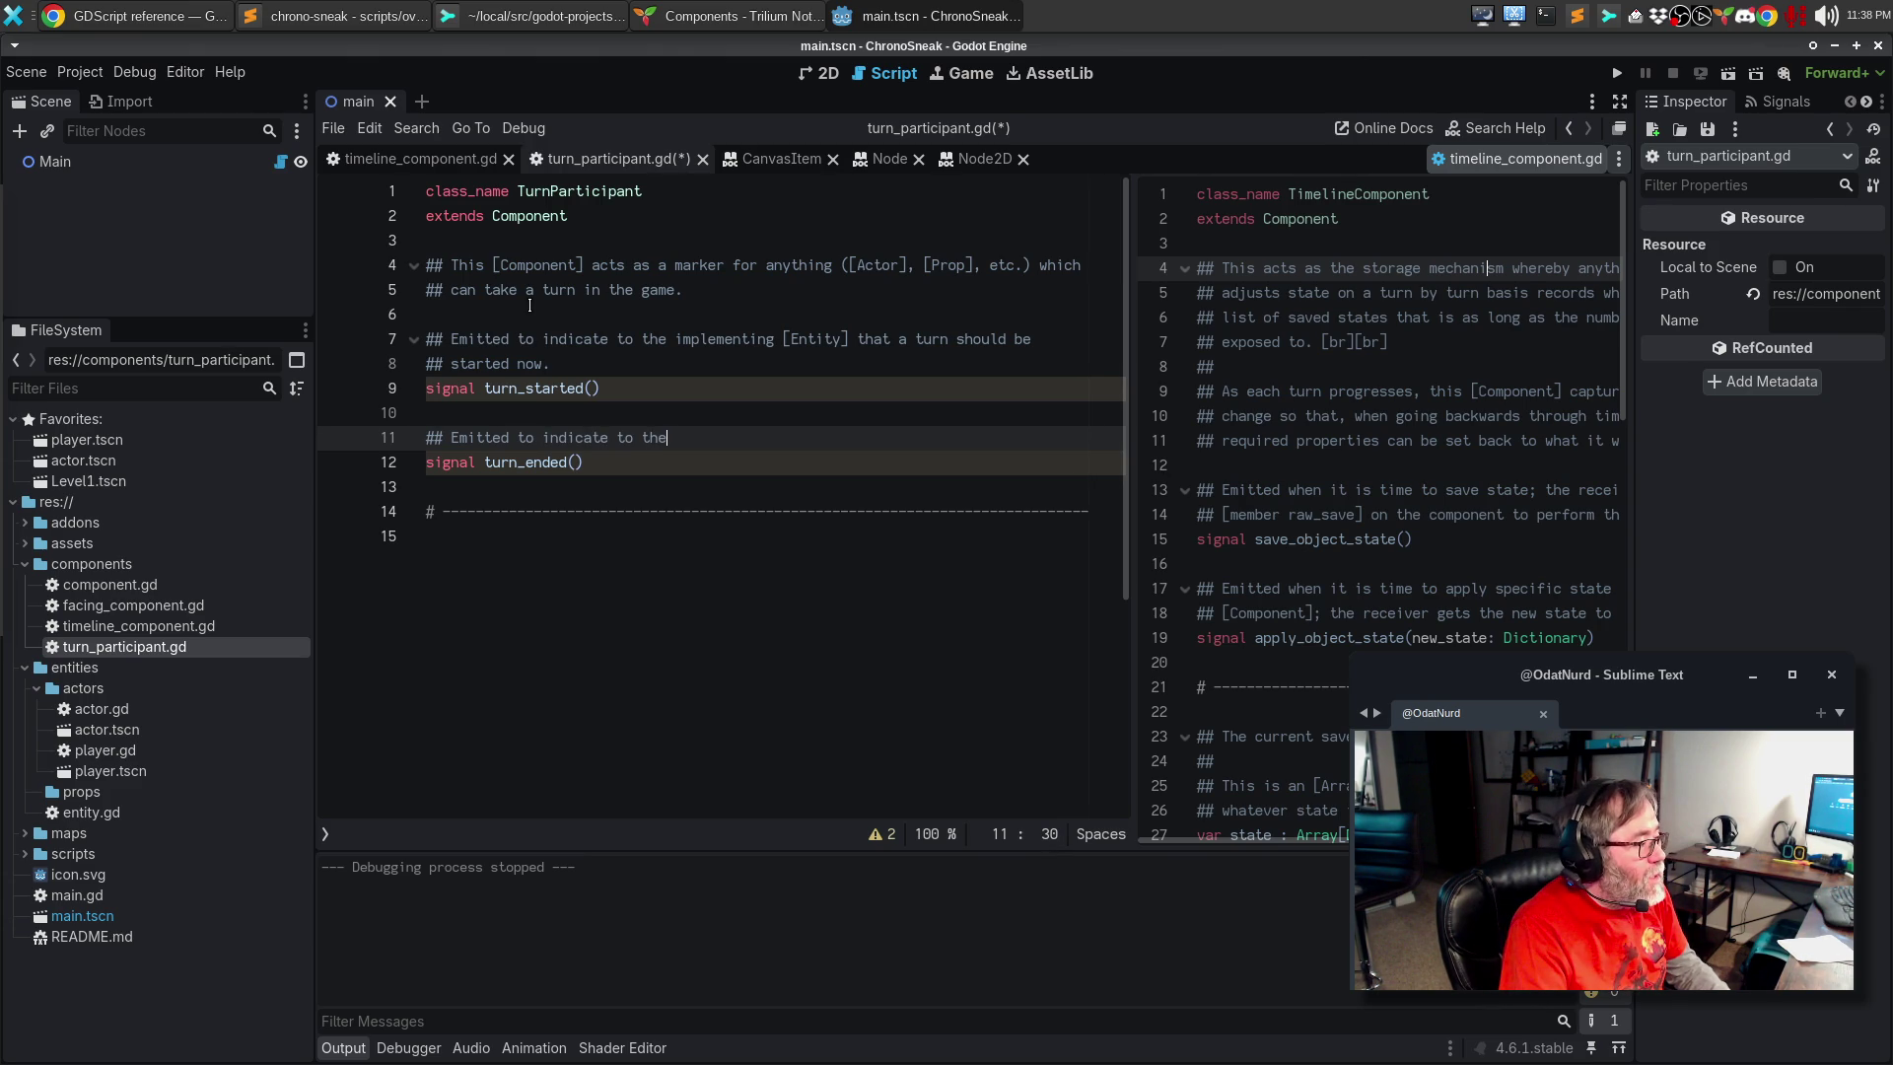
{"action": "type", "text": "implemen"}
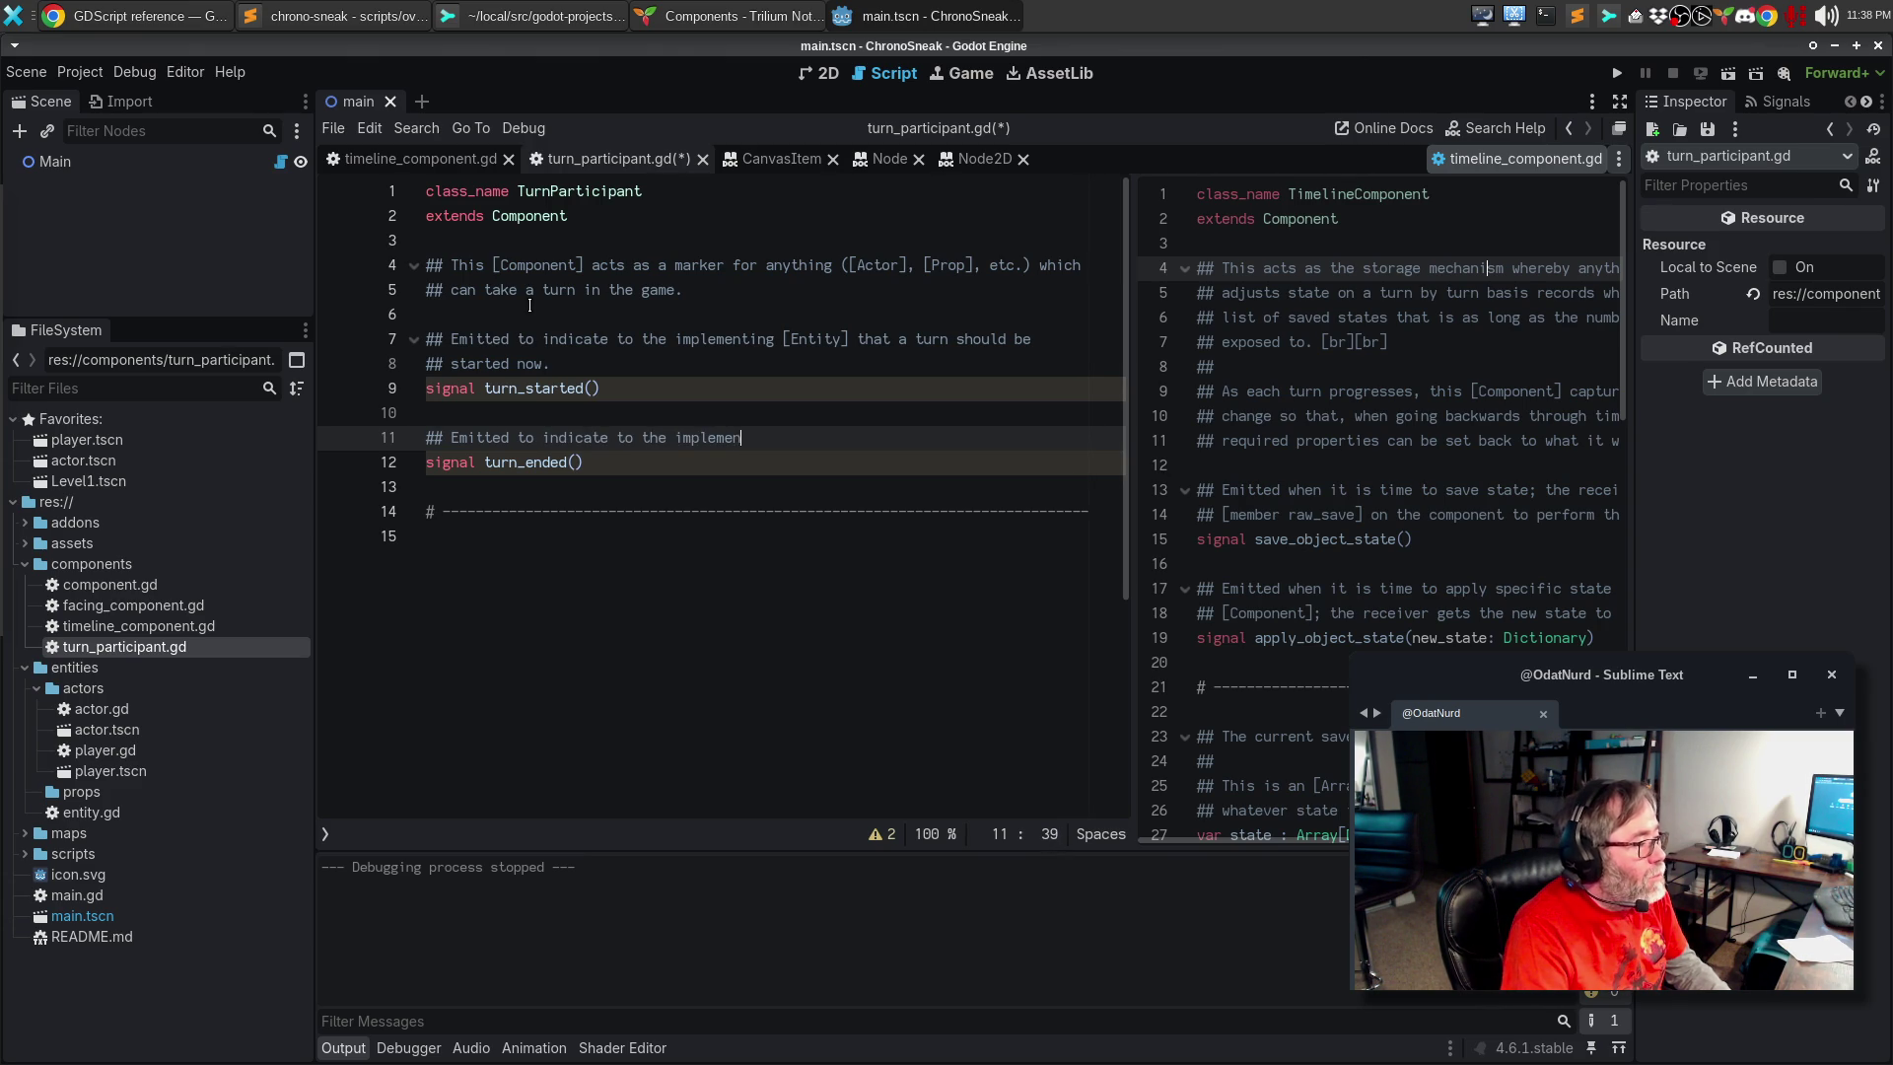
{"action": "type", "text": "ting Entity"}
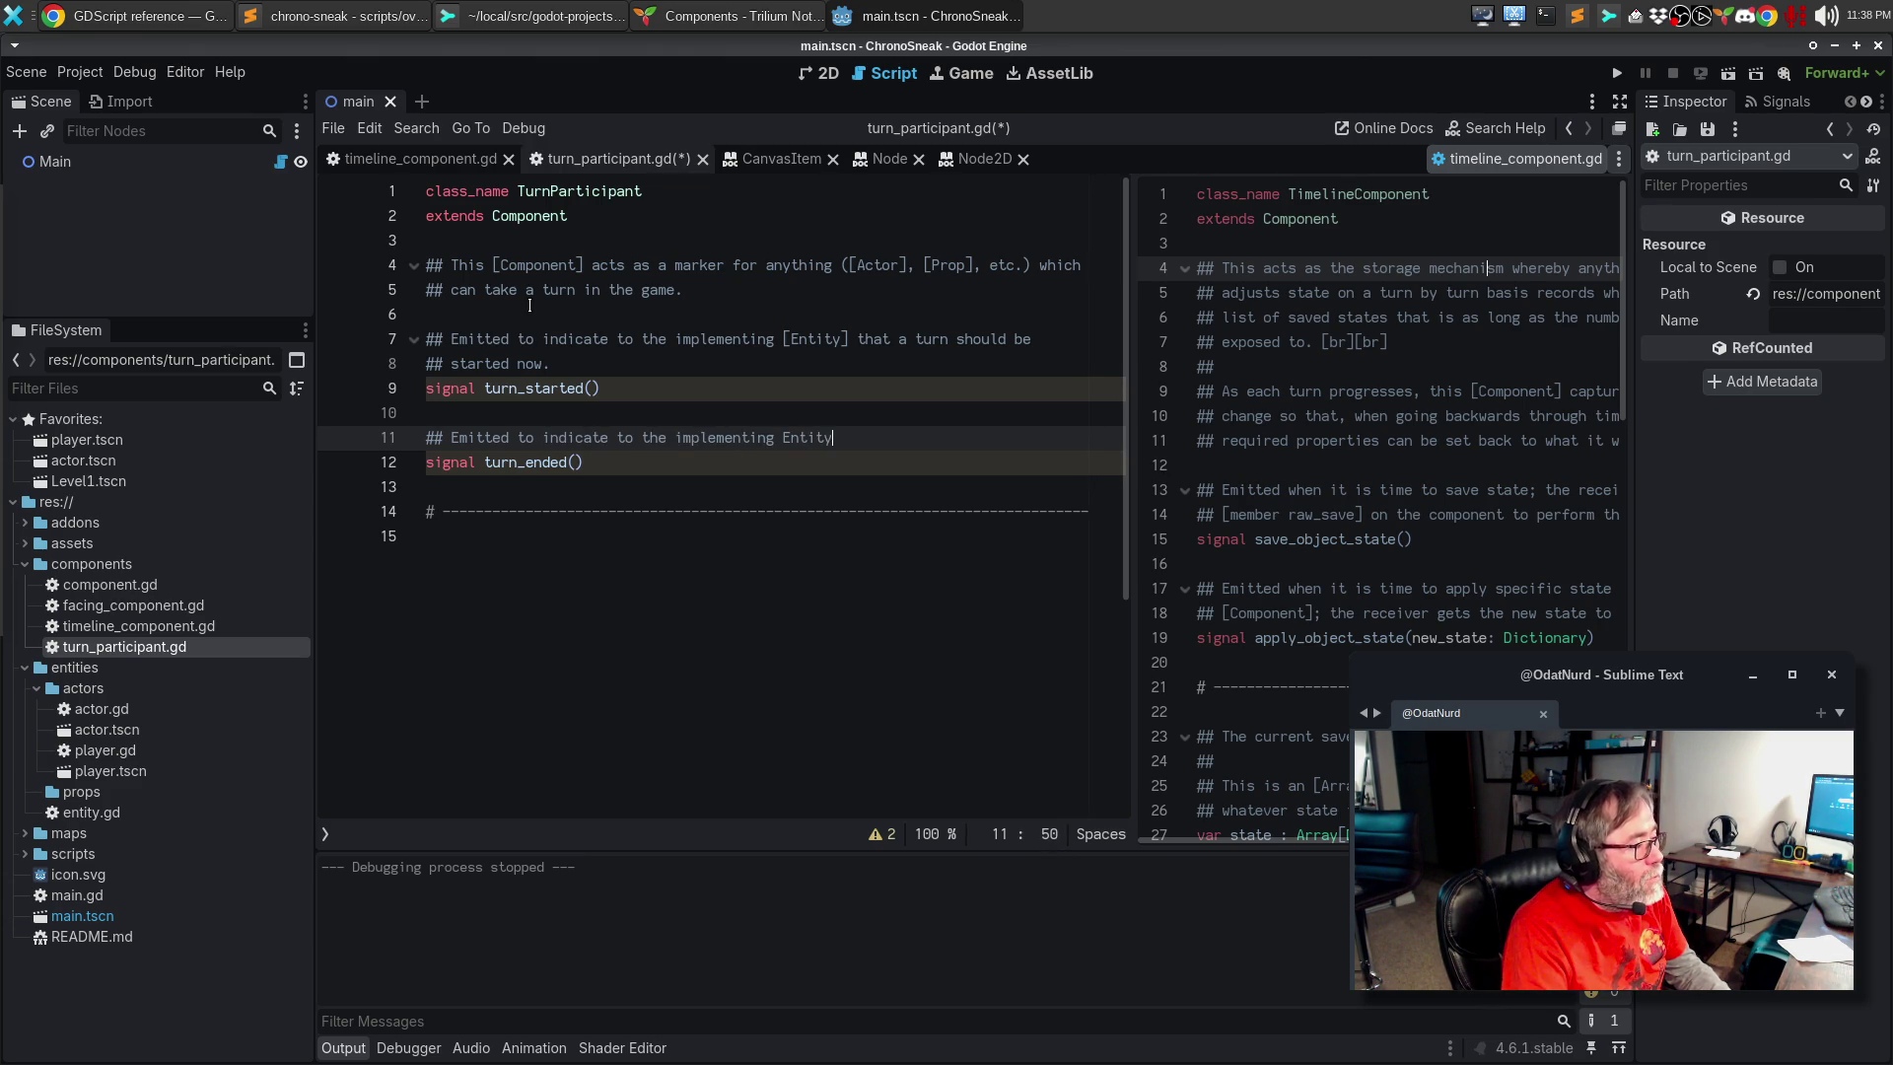
{"action": "type", "text": " that the t"}
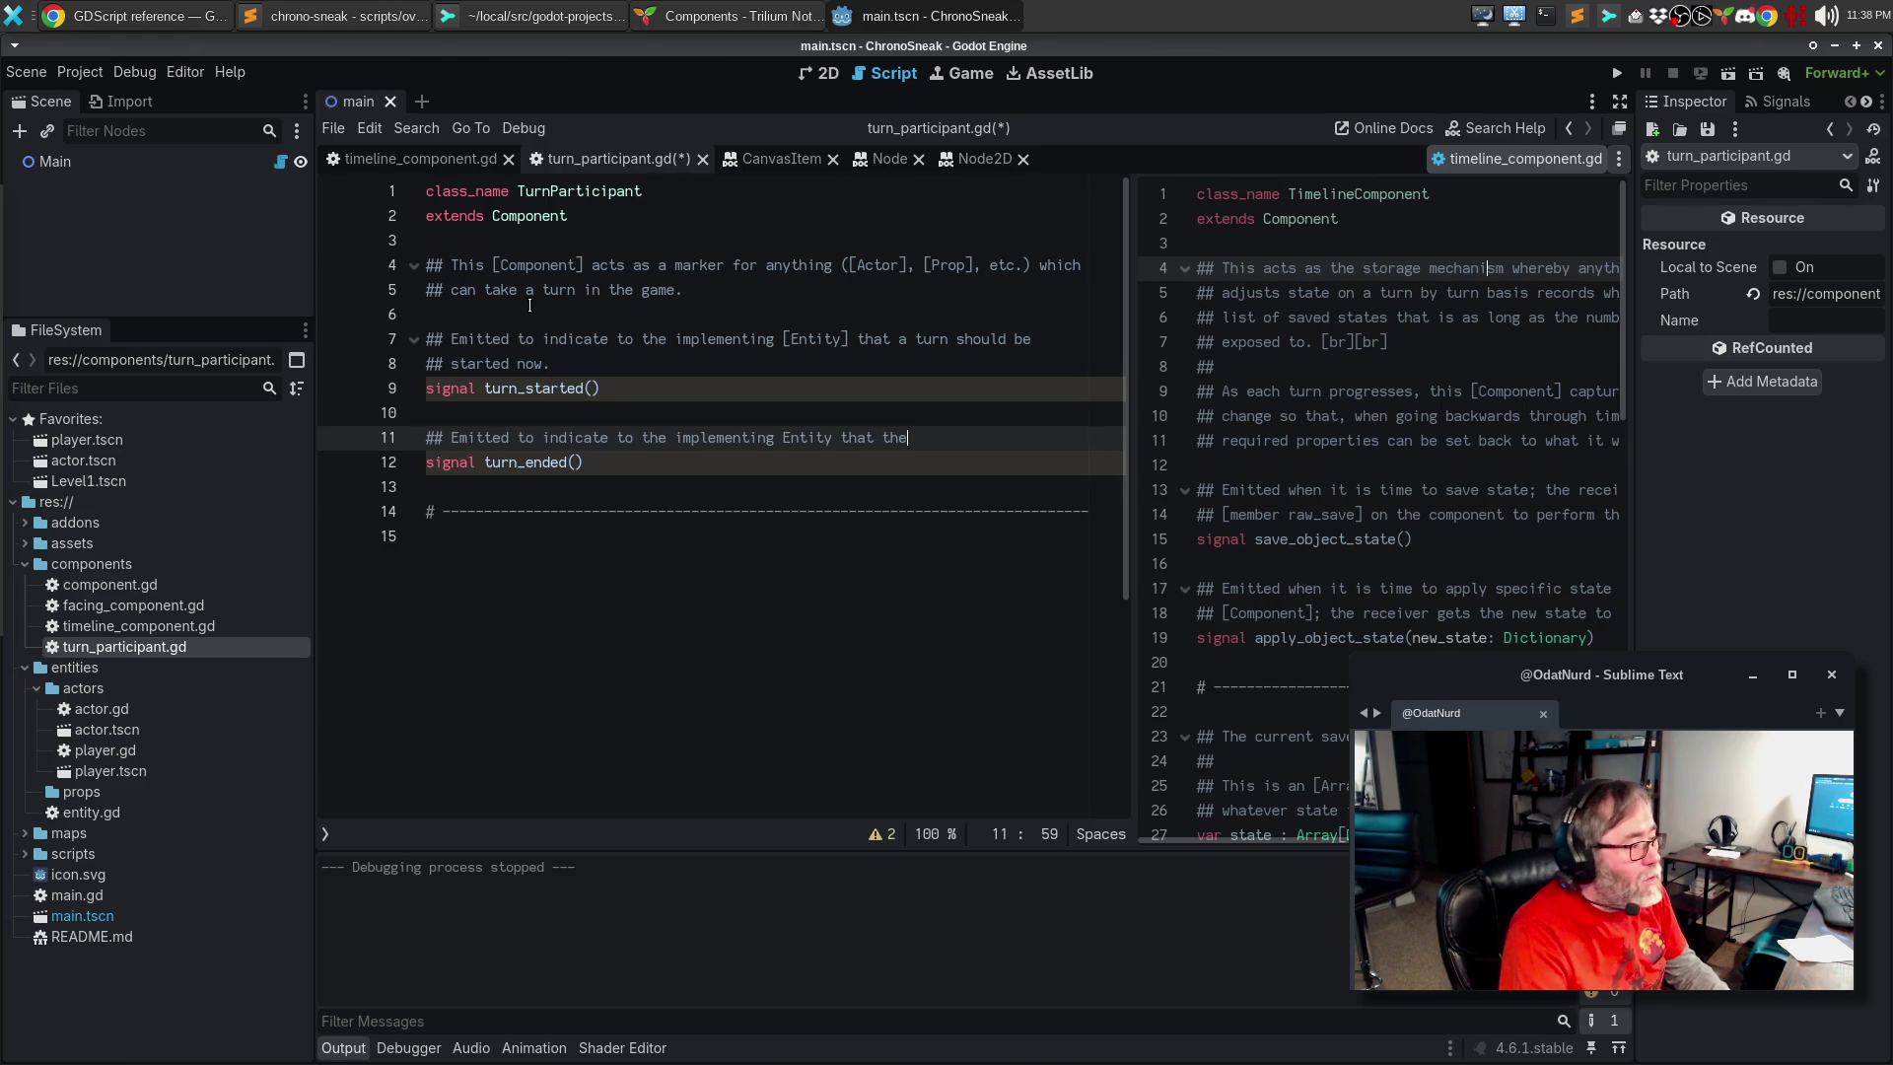
{"action": "type", "text": "urn that wasd ju"}
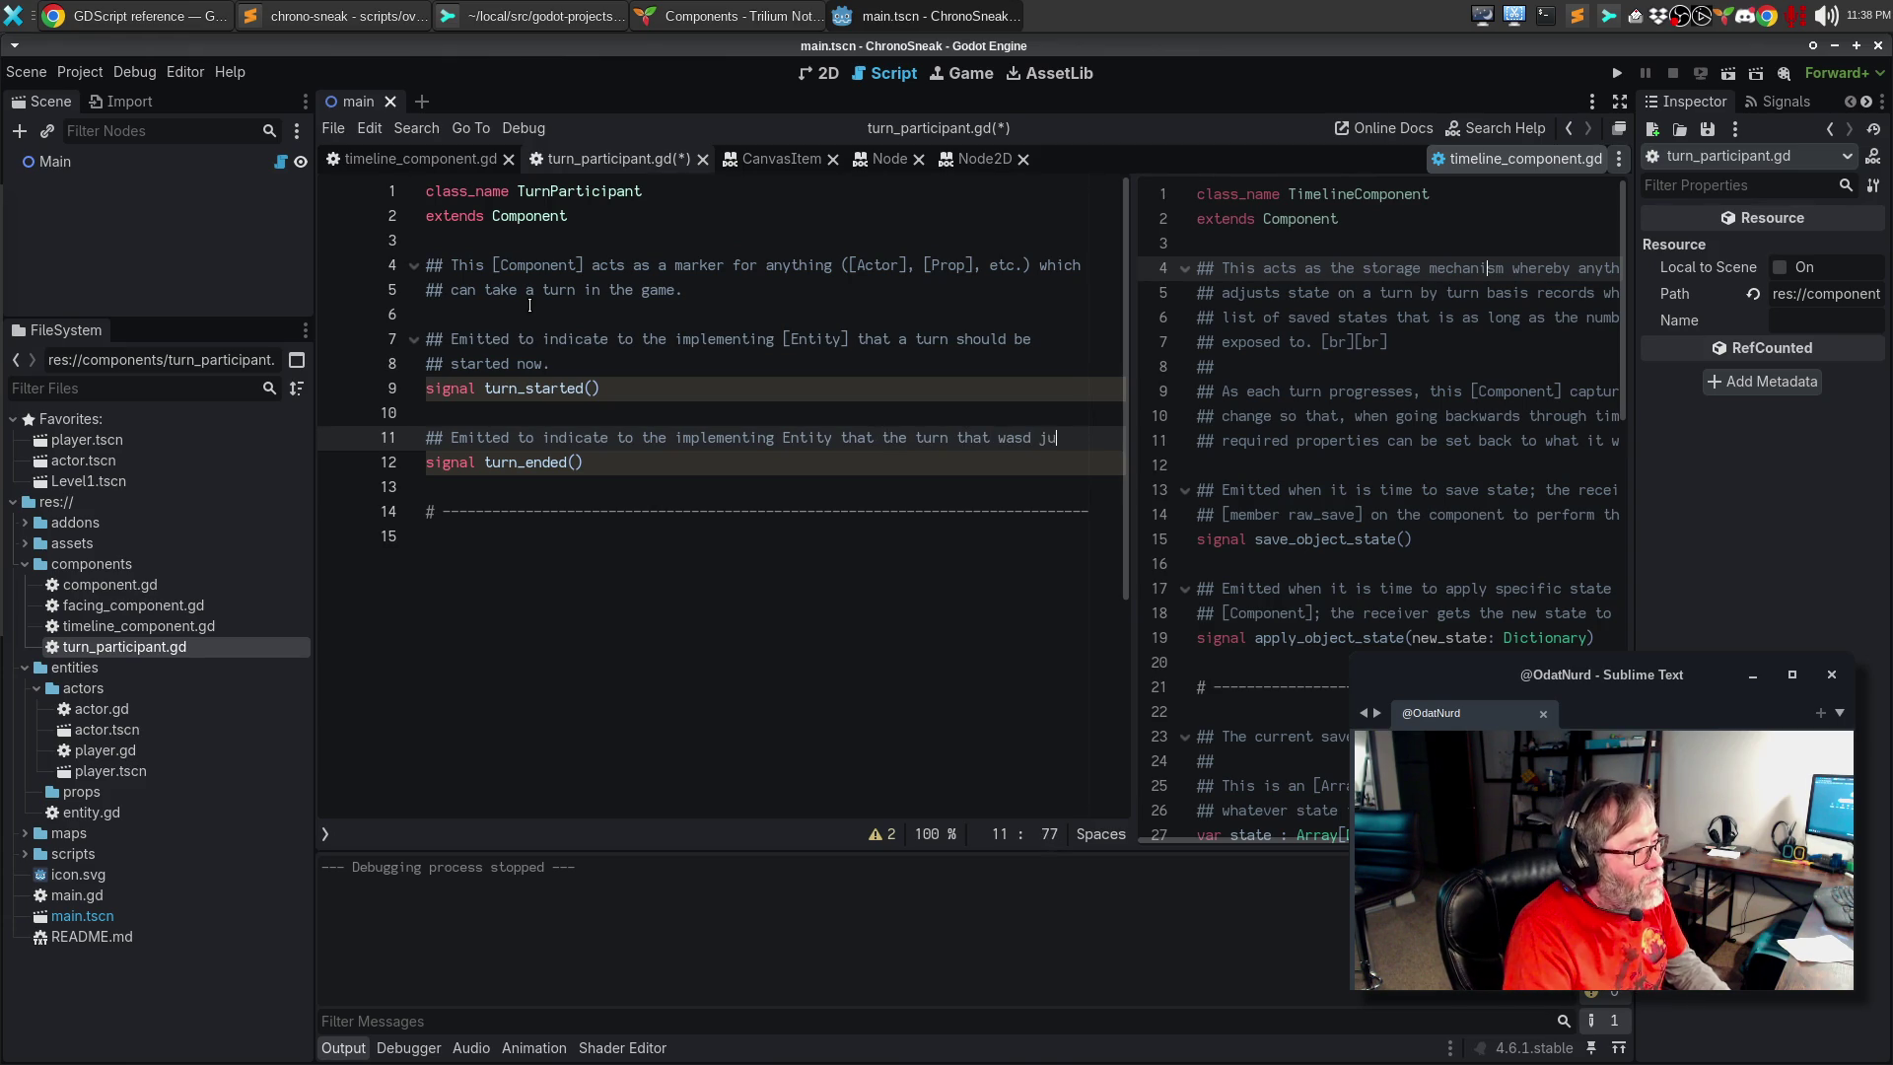
{"action": "key", "text": "BackSpace"}
{"action": "key", "text": "BackSpace"}
{"action": "type", "text": "just"}
{"action": "key", "text": "Return"}
{"action": "type", "text": "taken"}
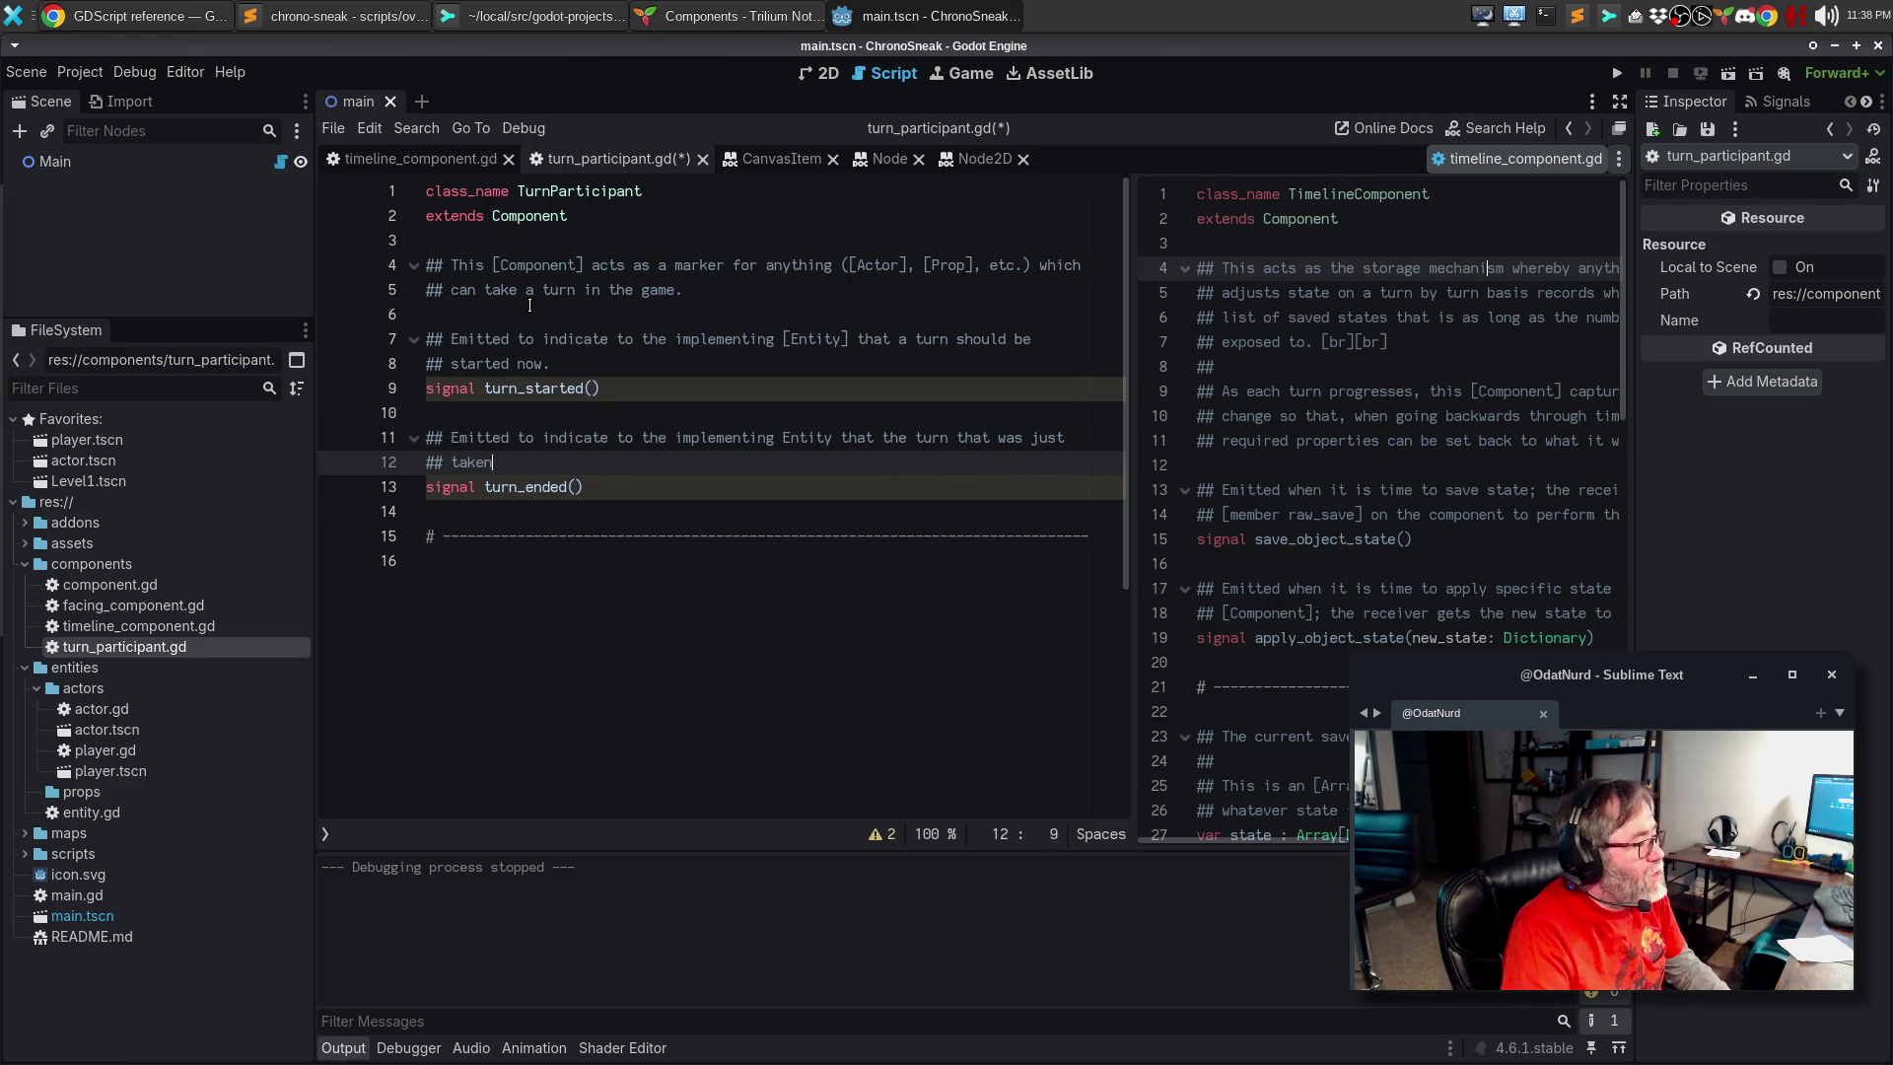
{"action": "type", "text": " is now complete ("}
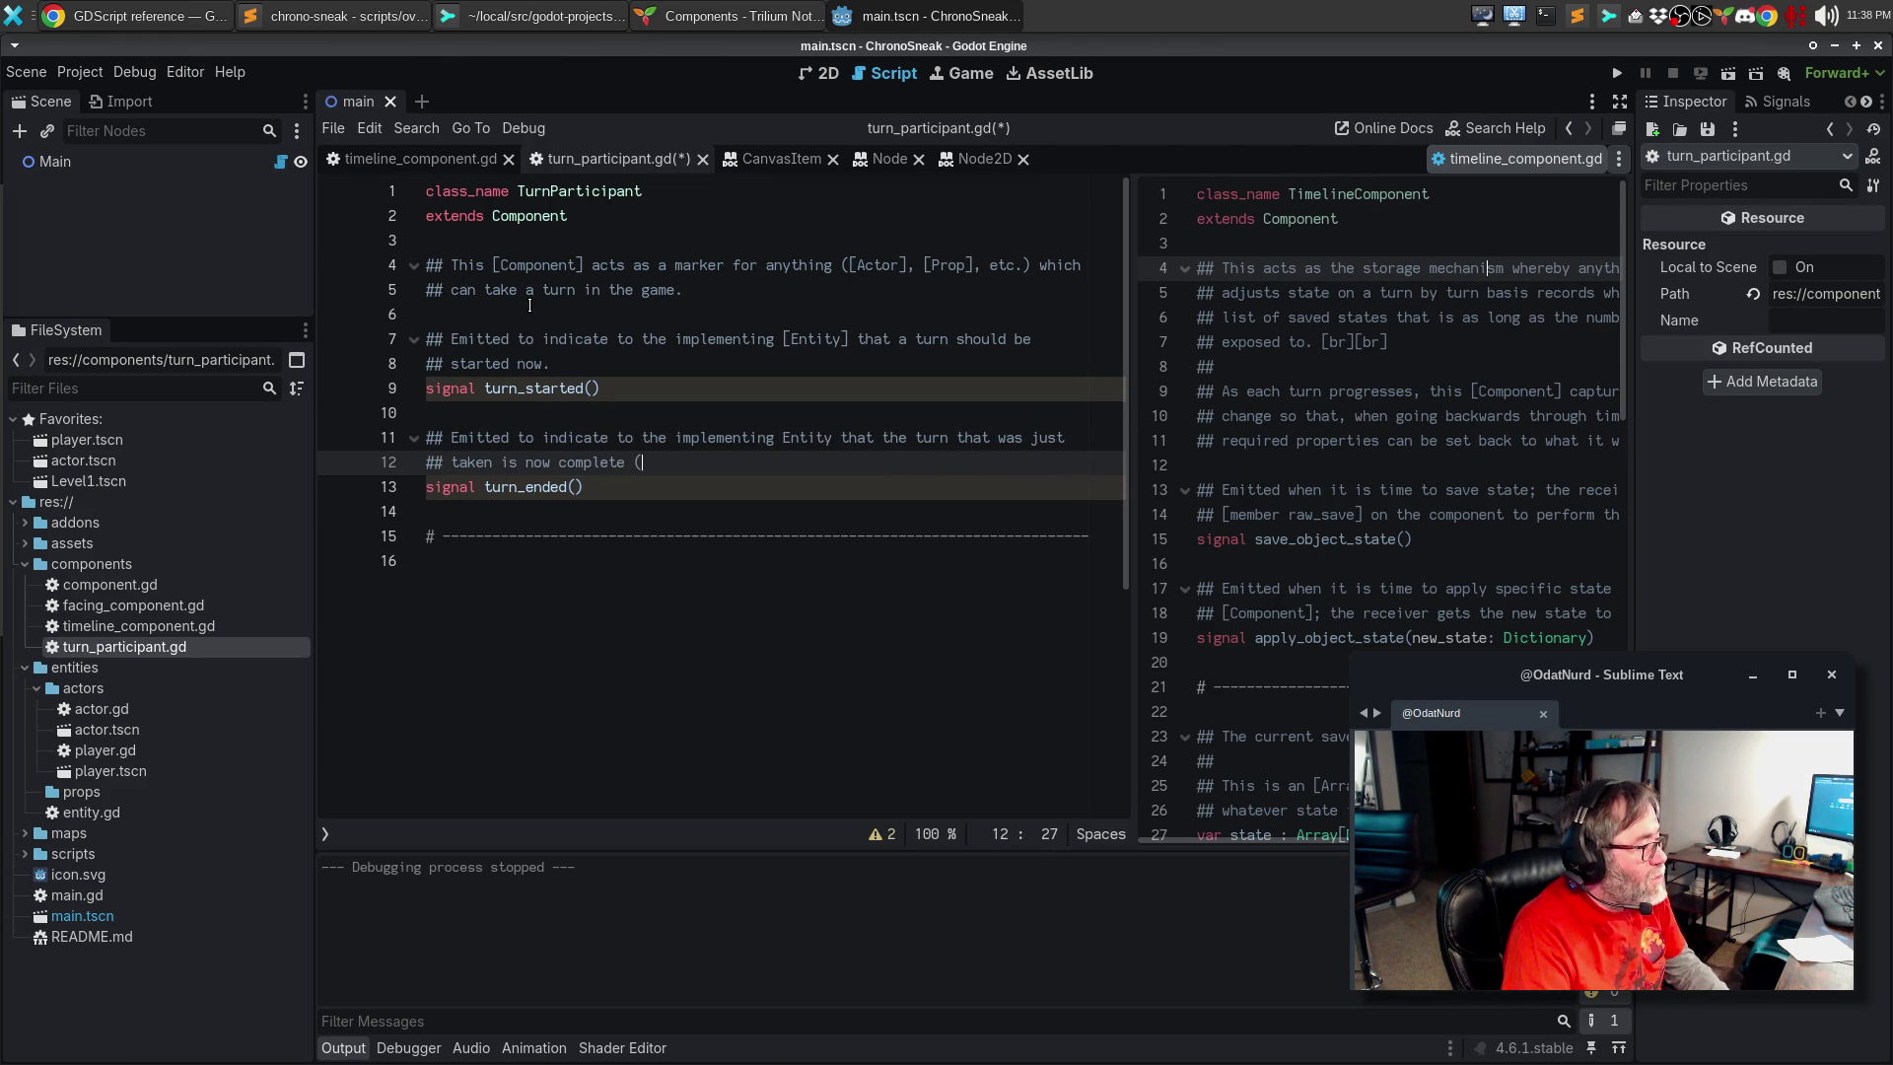
{"action": "type", "text": "i"}
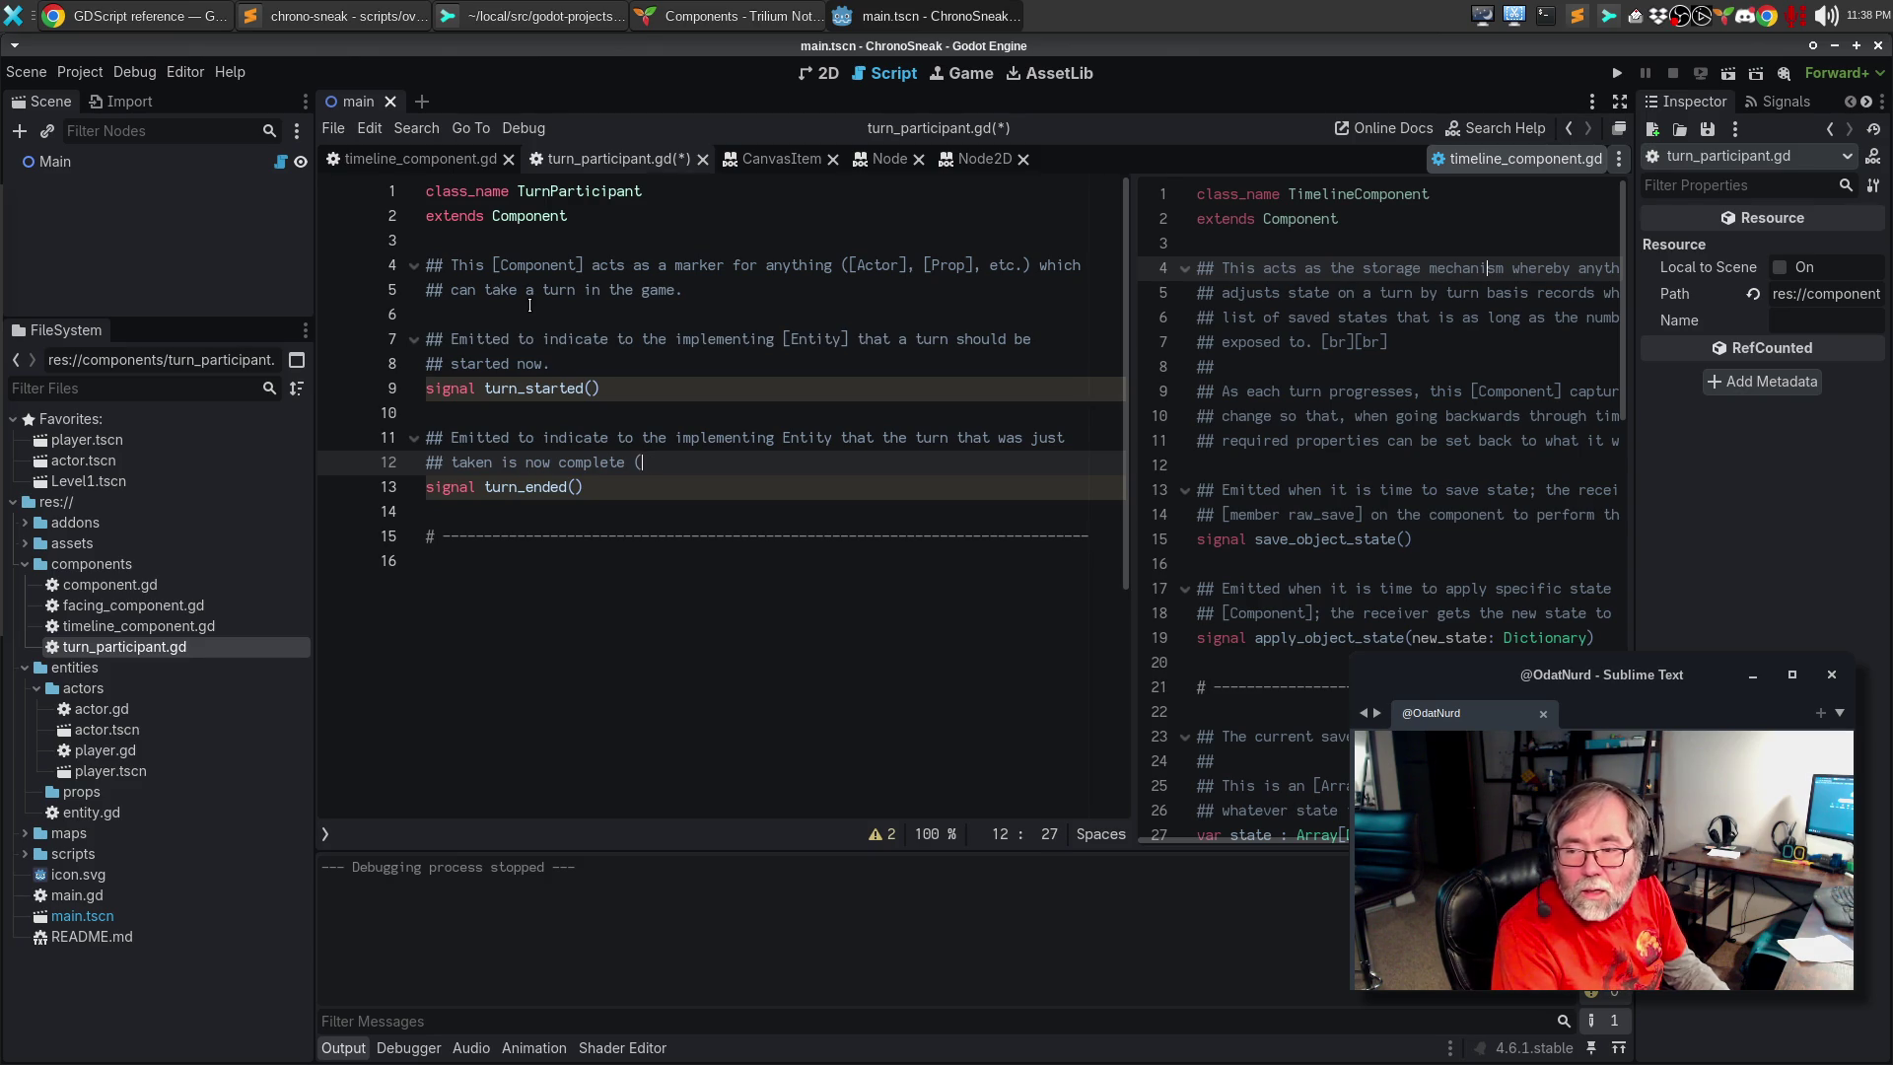
{"action": "key", "text": "BackSpace"}
{"action": "type", "text": "all animations he"}
{"action": "key", "text": "BackSpace"}
{"action": "type", "text": "ave concluded, etc.)."}
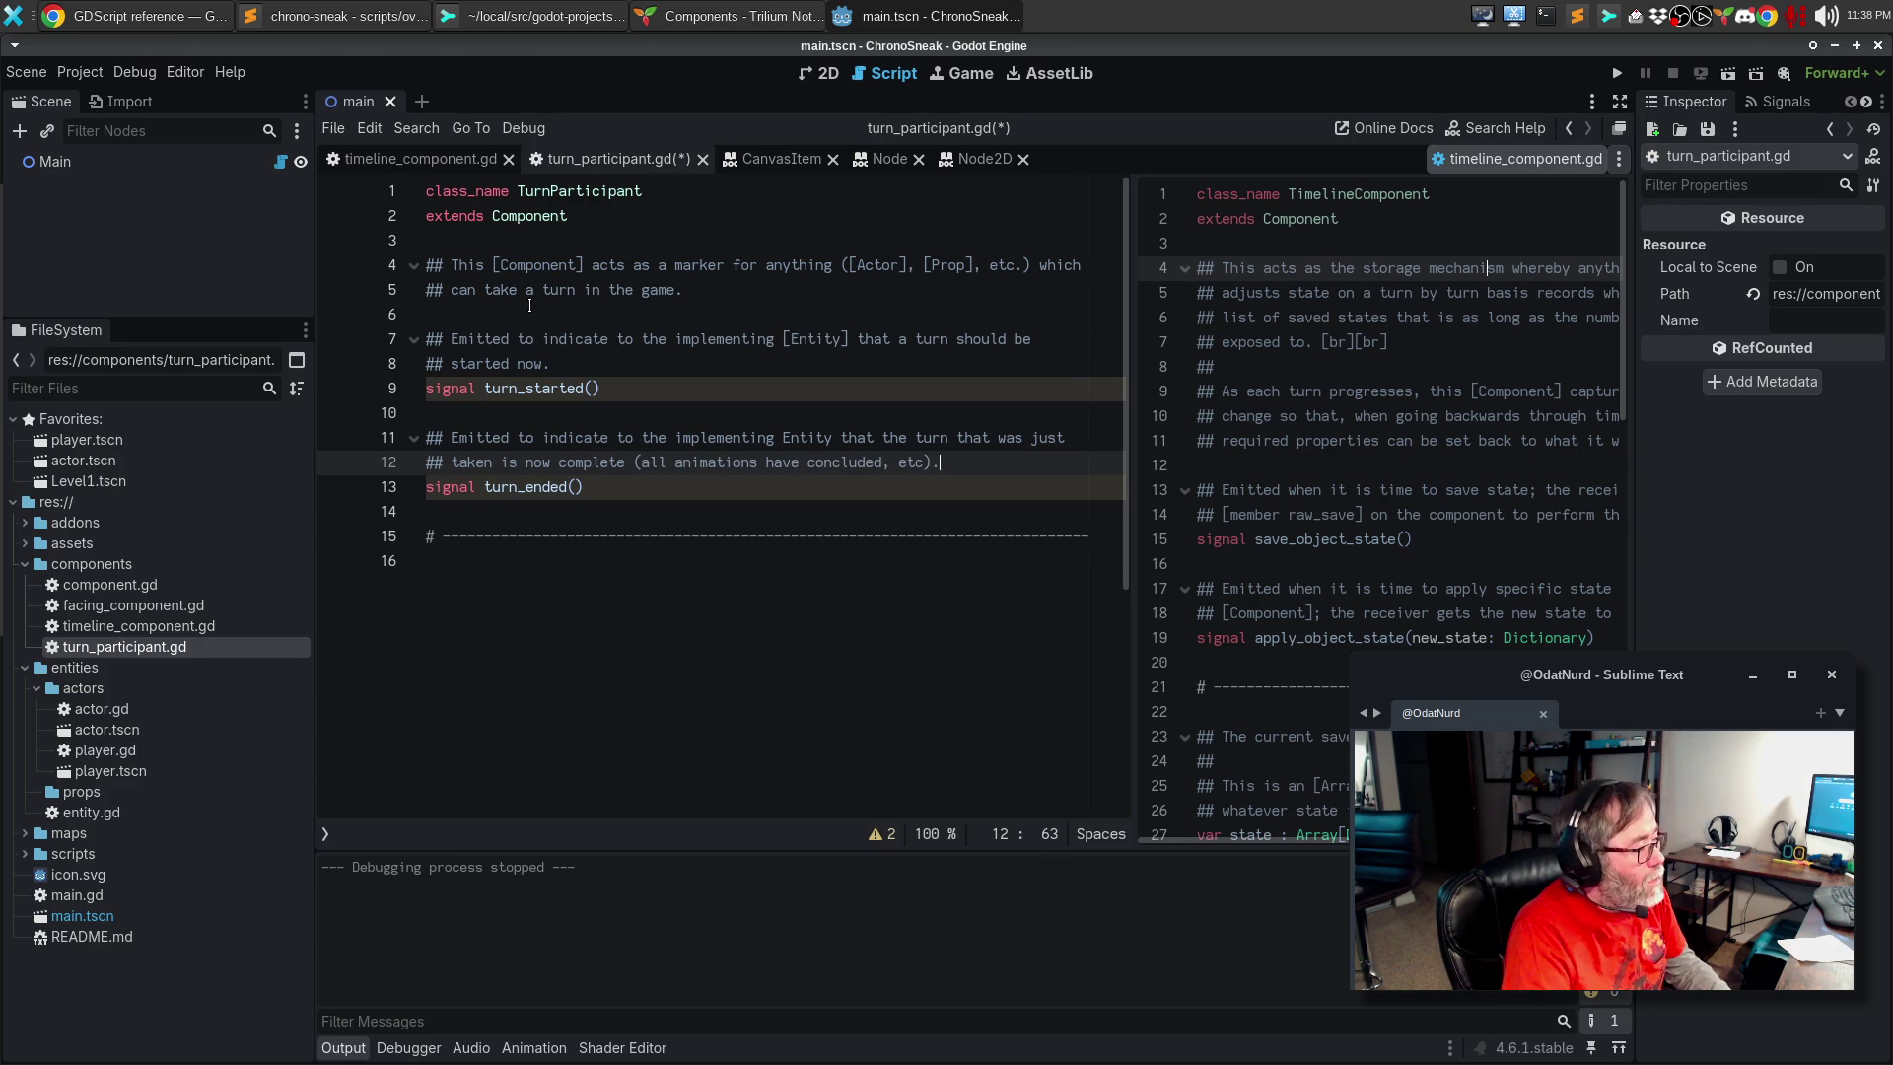
Step: Add blank lines below the separator and type 'var turn_order: int = 0'
{"action": "key", "text": "Down"}
{"action": "key", "text": "Down"}
{"action": "key", "text": "Down"}
{"action": "key", "text": "End"}
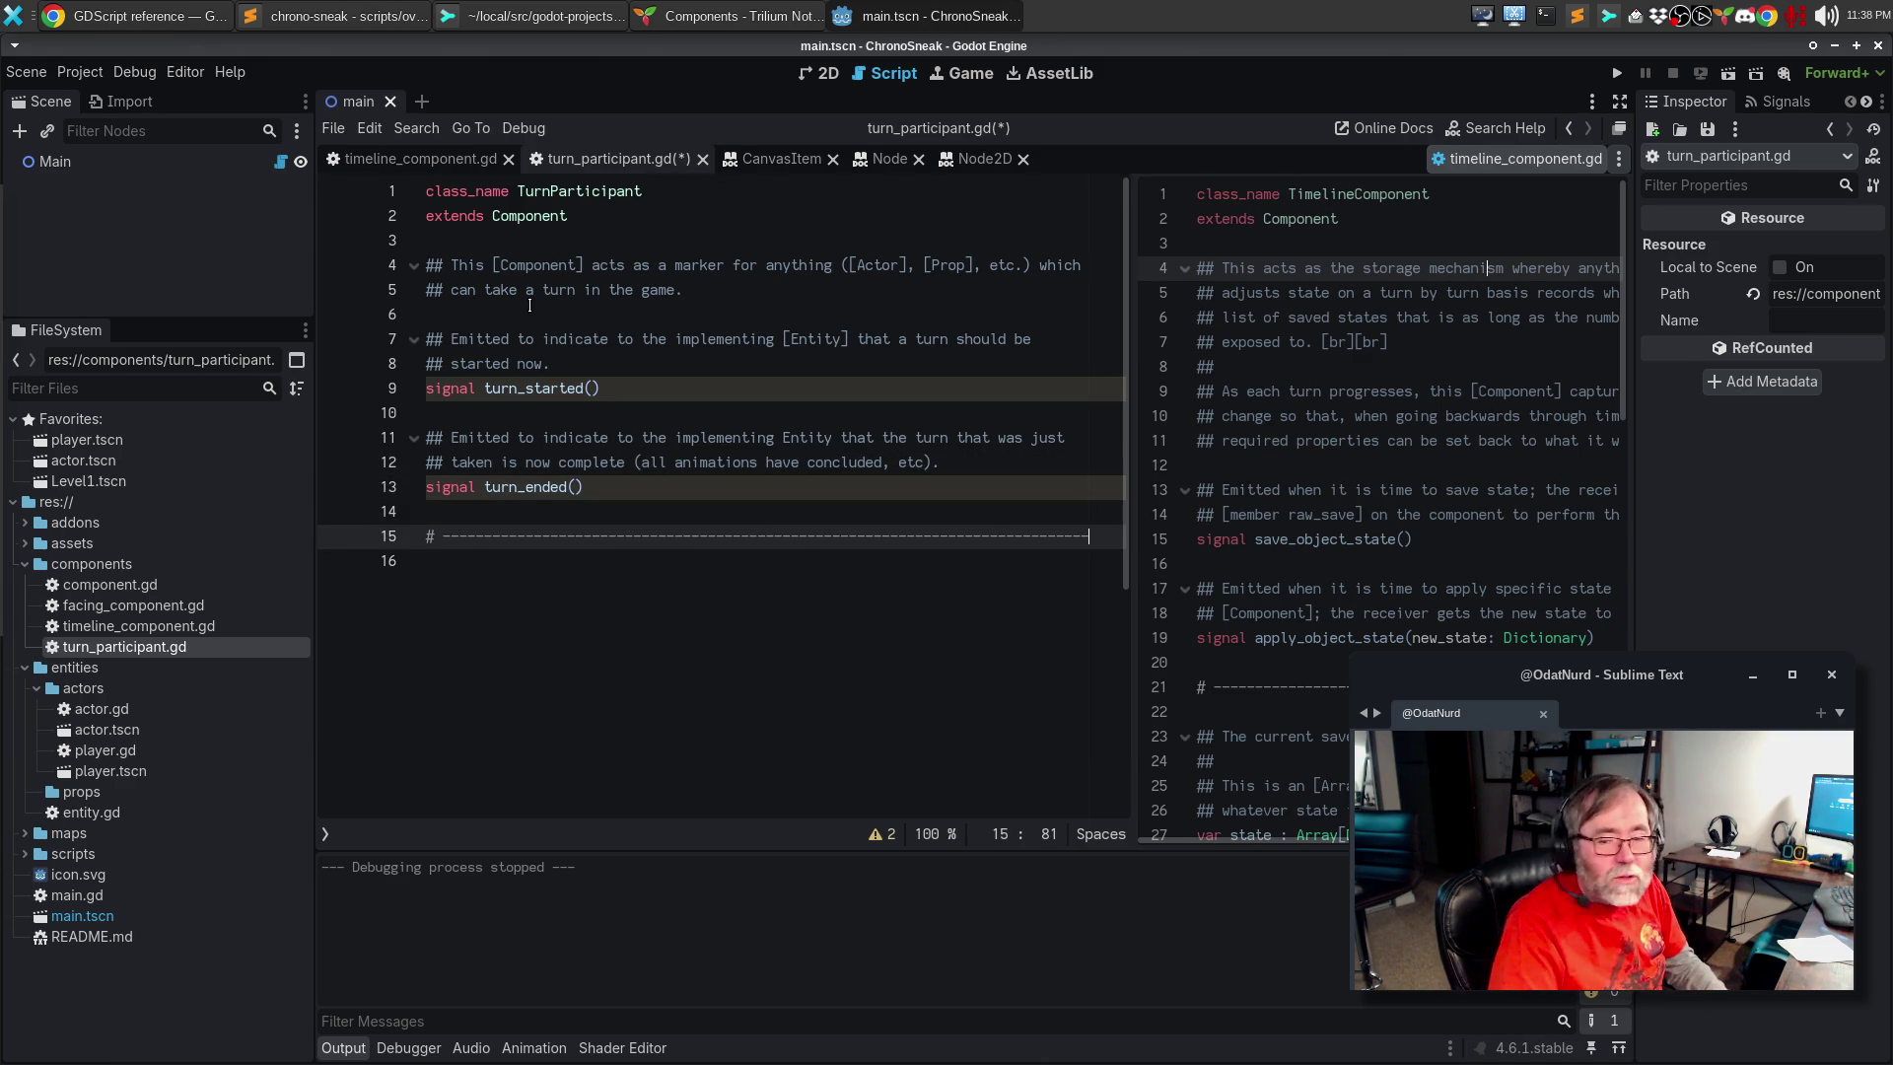
{"action": "key", "text": "Return"}
{"action": "key", "text": "Return"}
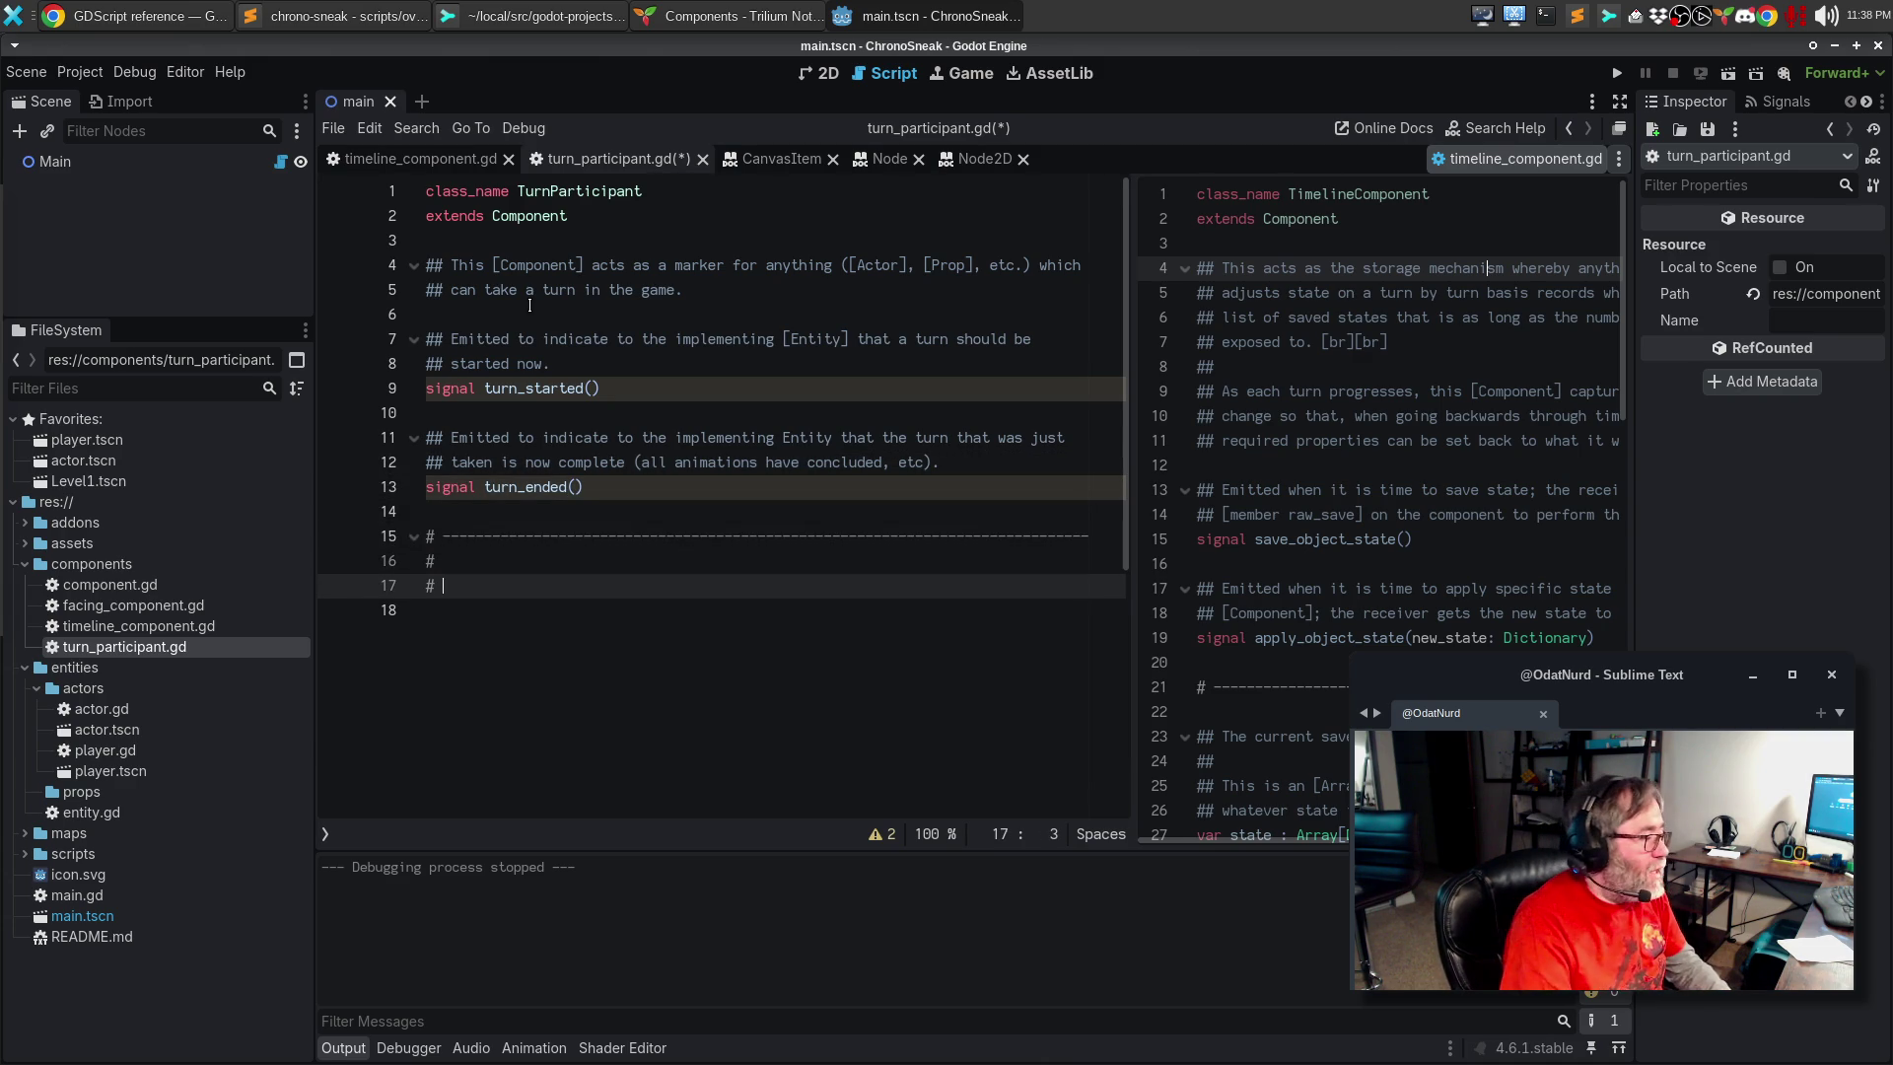
{"action": "key", "text": "BackSpace"}
{"action": "key", "text": "Return"}
{"action": "key", "text": "Return"}
{"action": "type", "text": "var "}
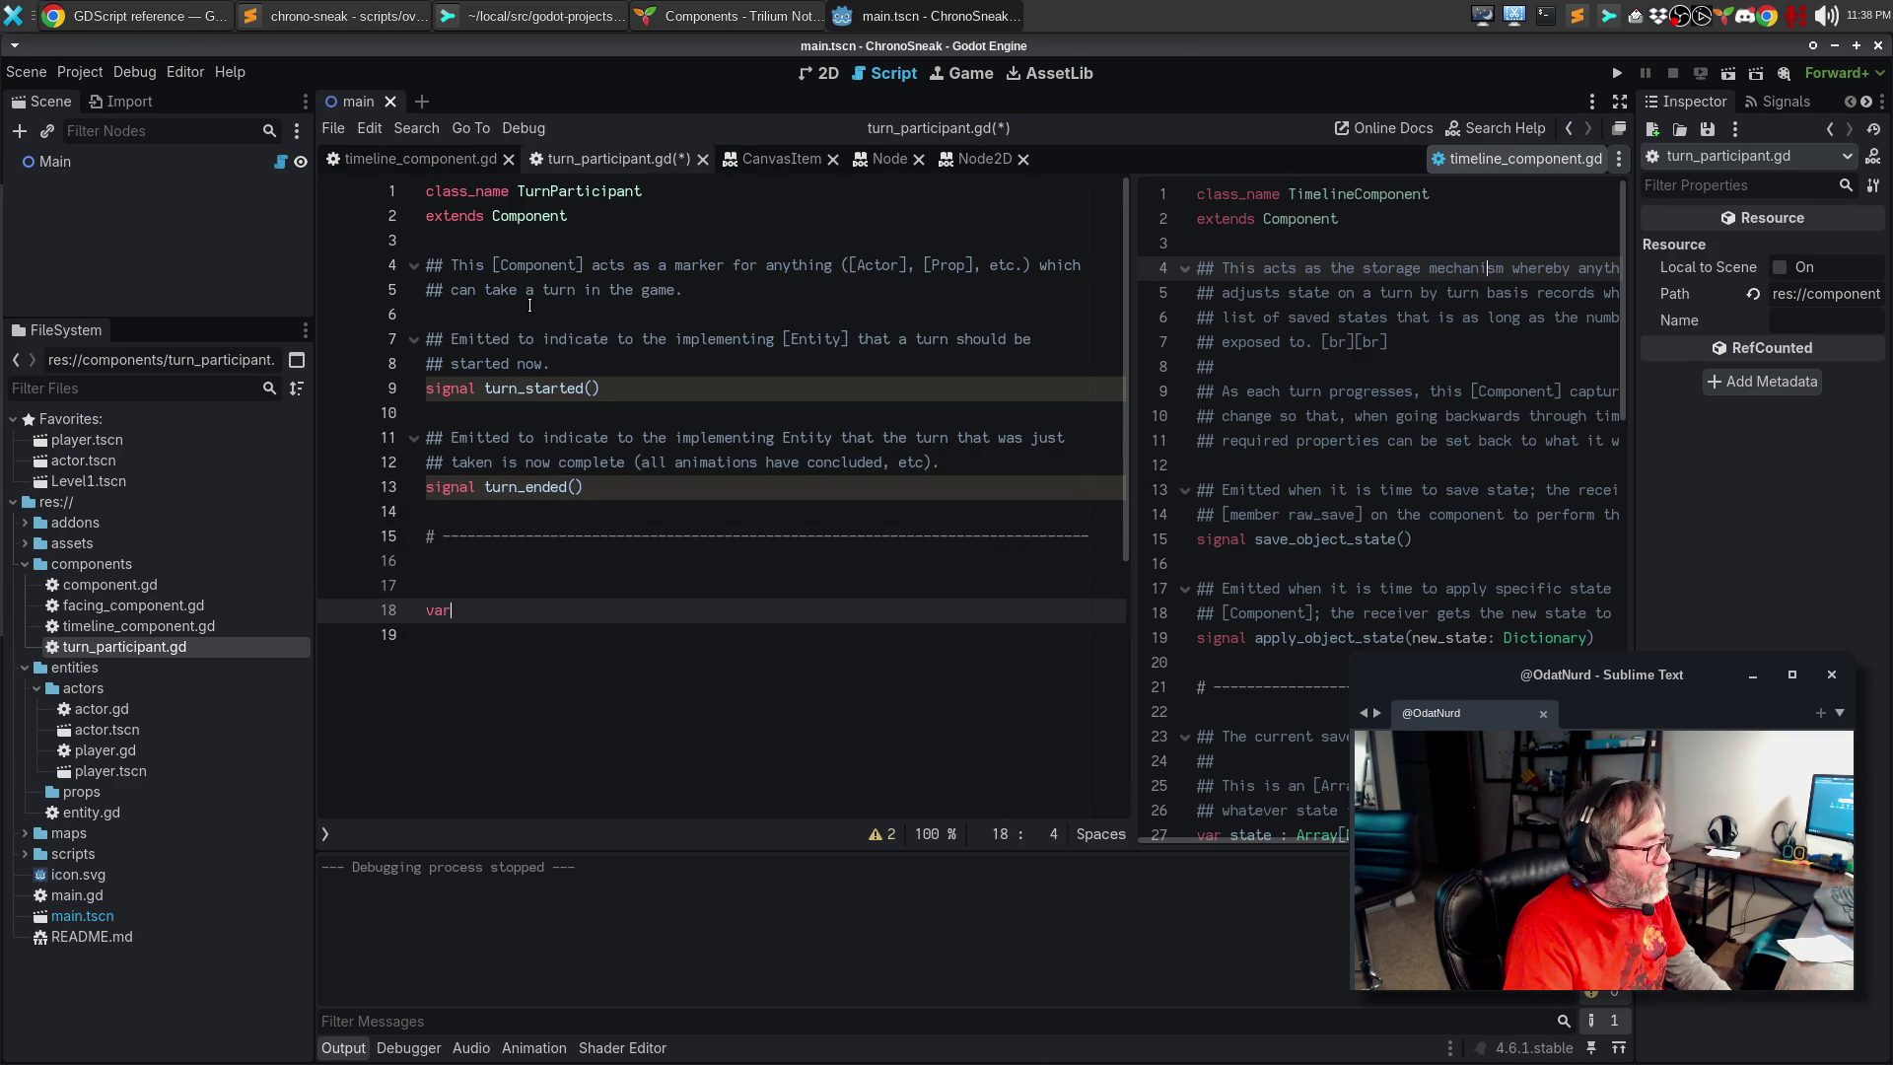
{"action": "type", "text": "turn_orde"}
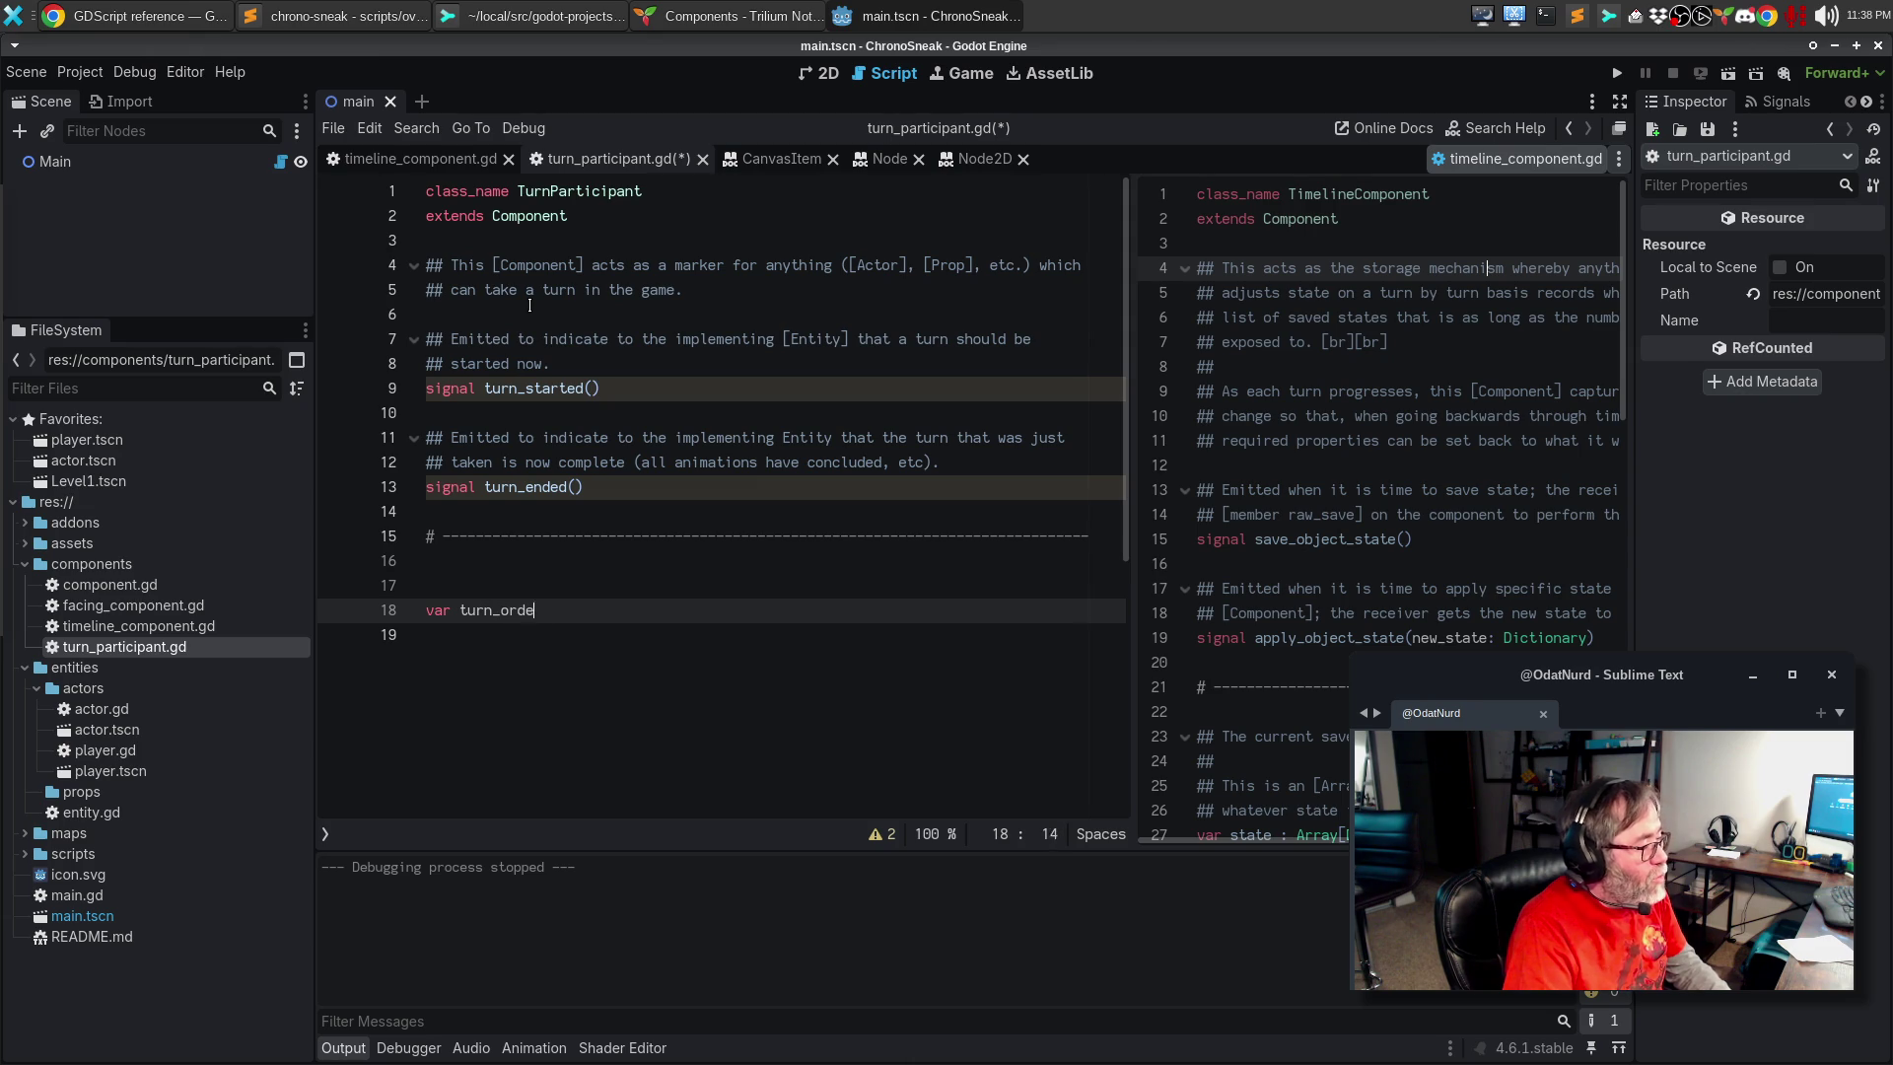
{"action": "type", "text": "r: int = 0"}
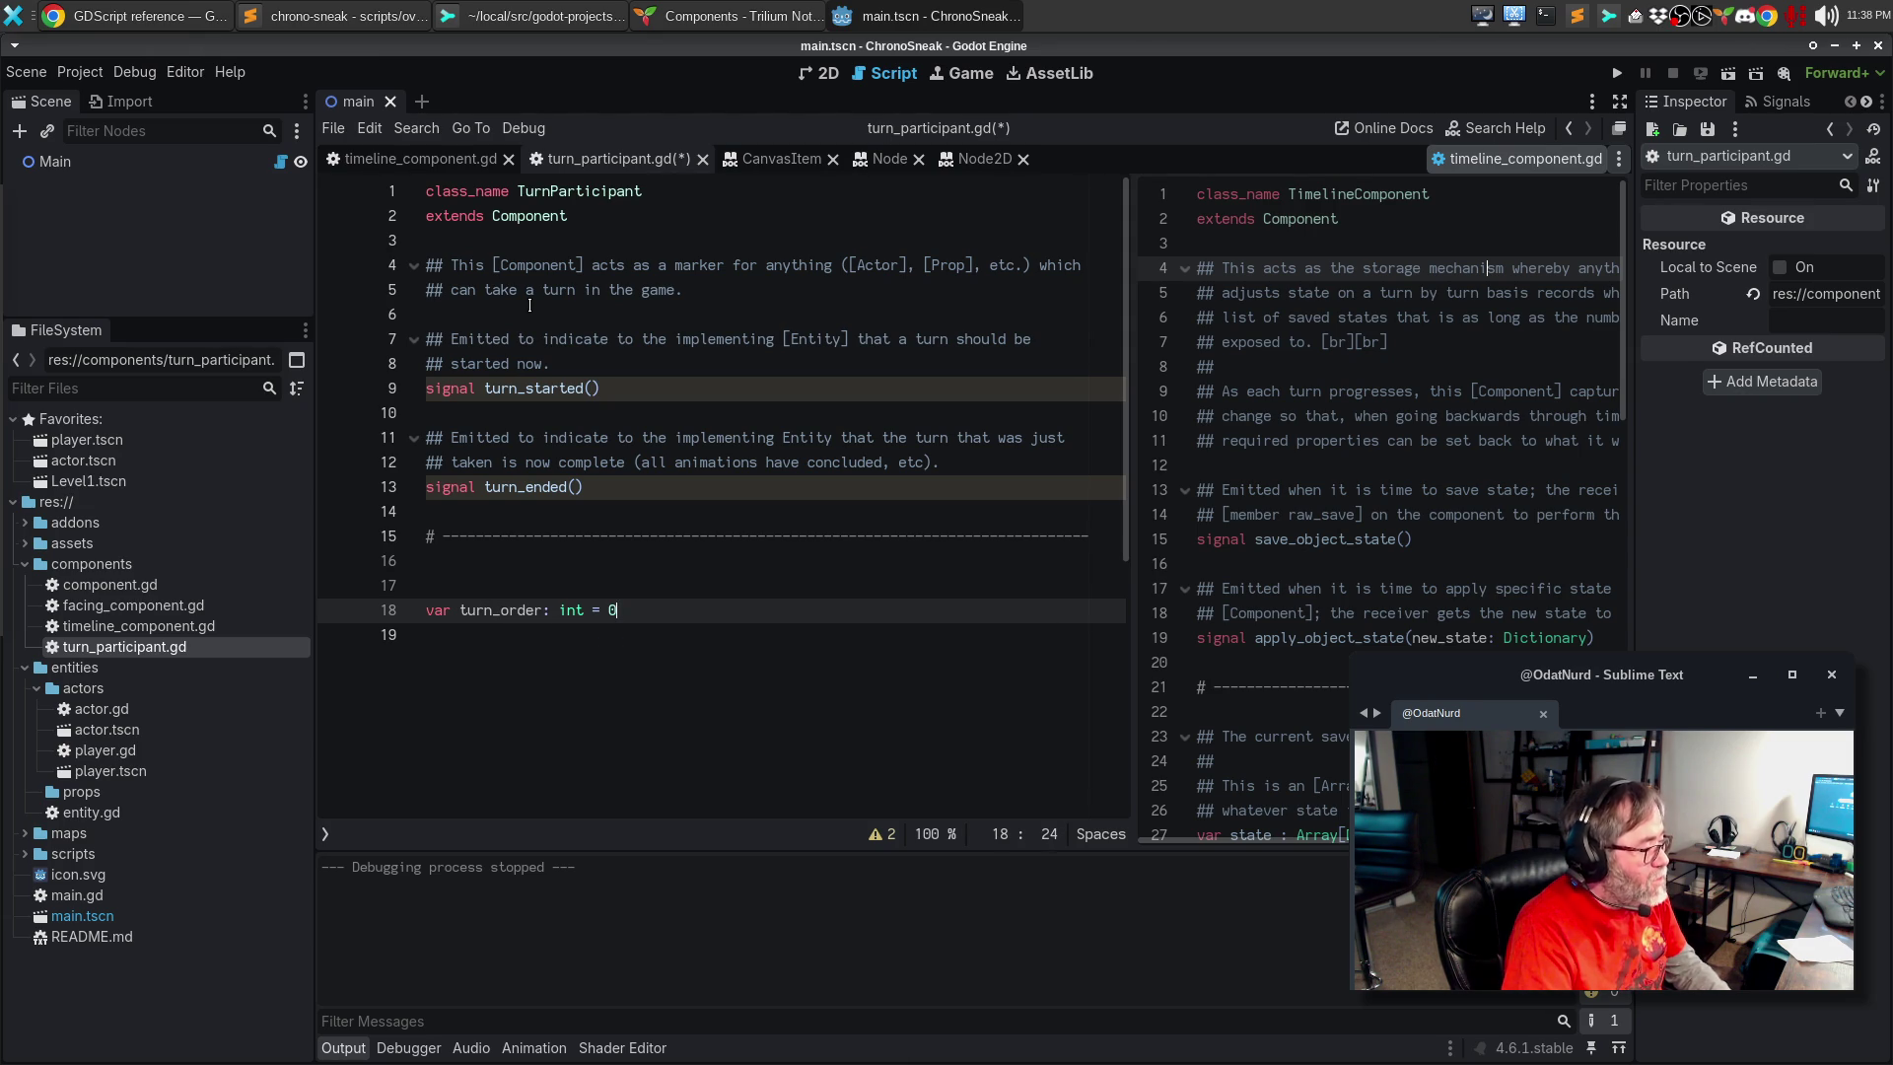
Step: Document turn_order as the position in the turn order this [Component] should trigger, bracketing [Entity] too
{"action": "key", "text": "Up"}
{"action": "type", "text": "## T"}
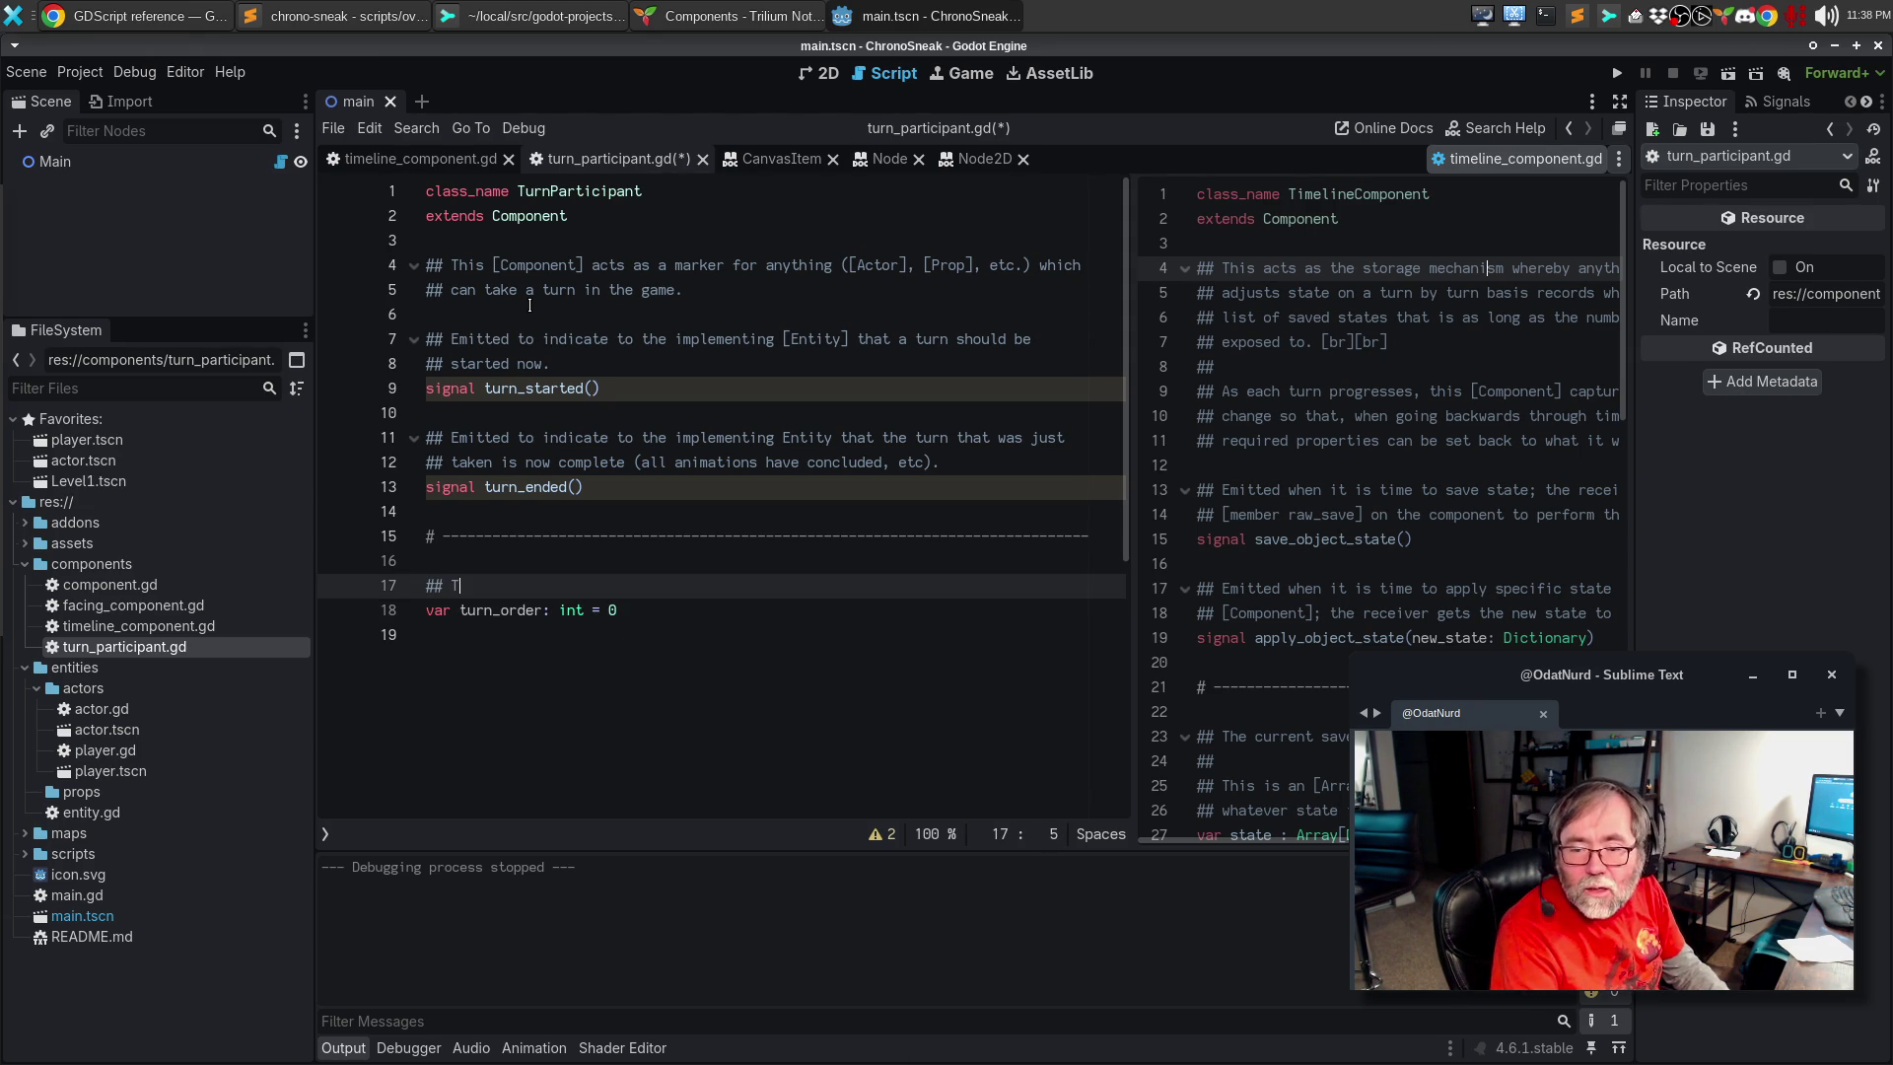
{"action": "type", "text": "he position in th"}
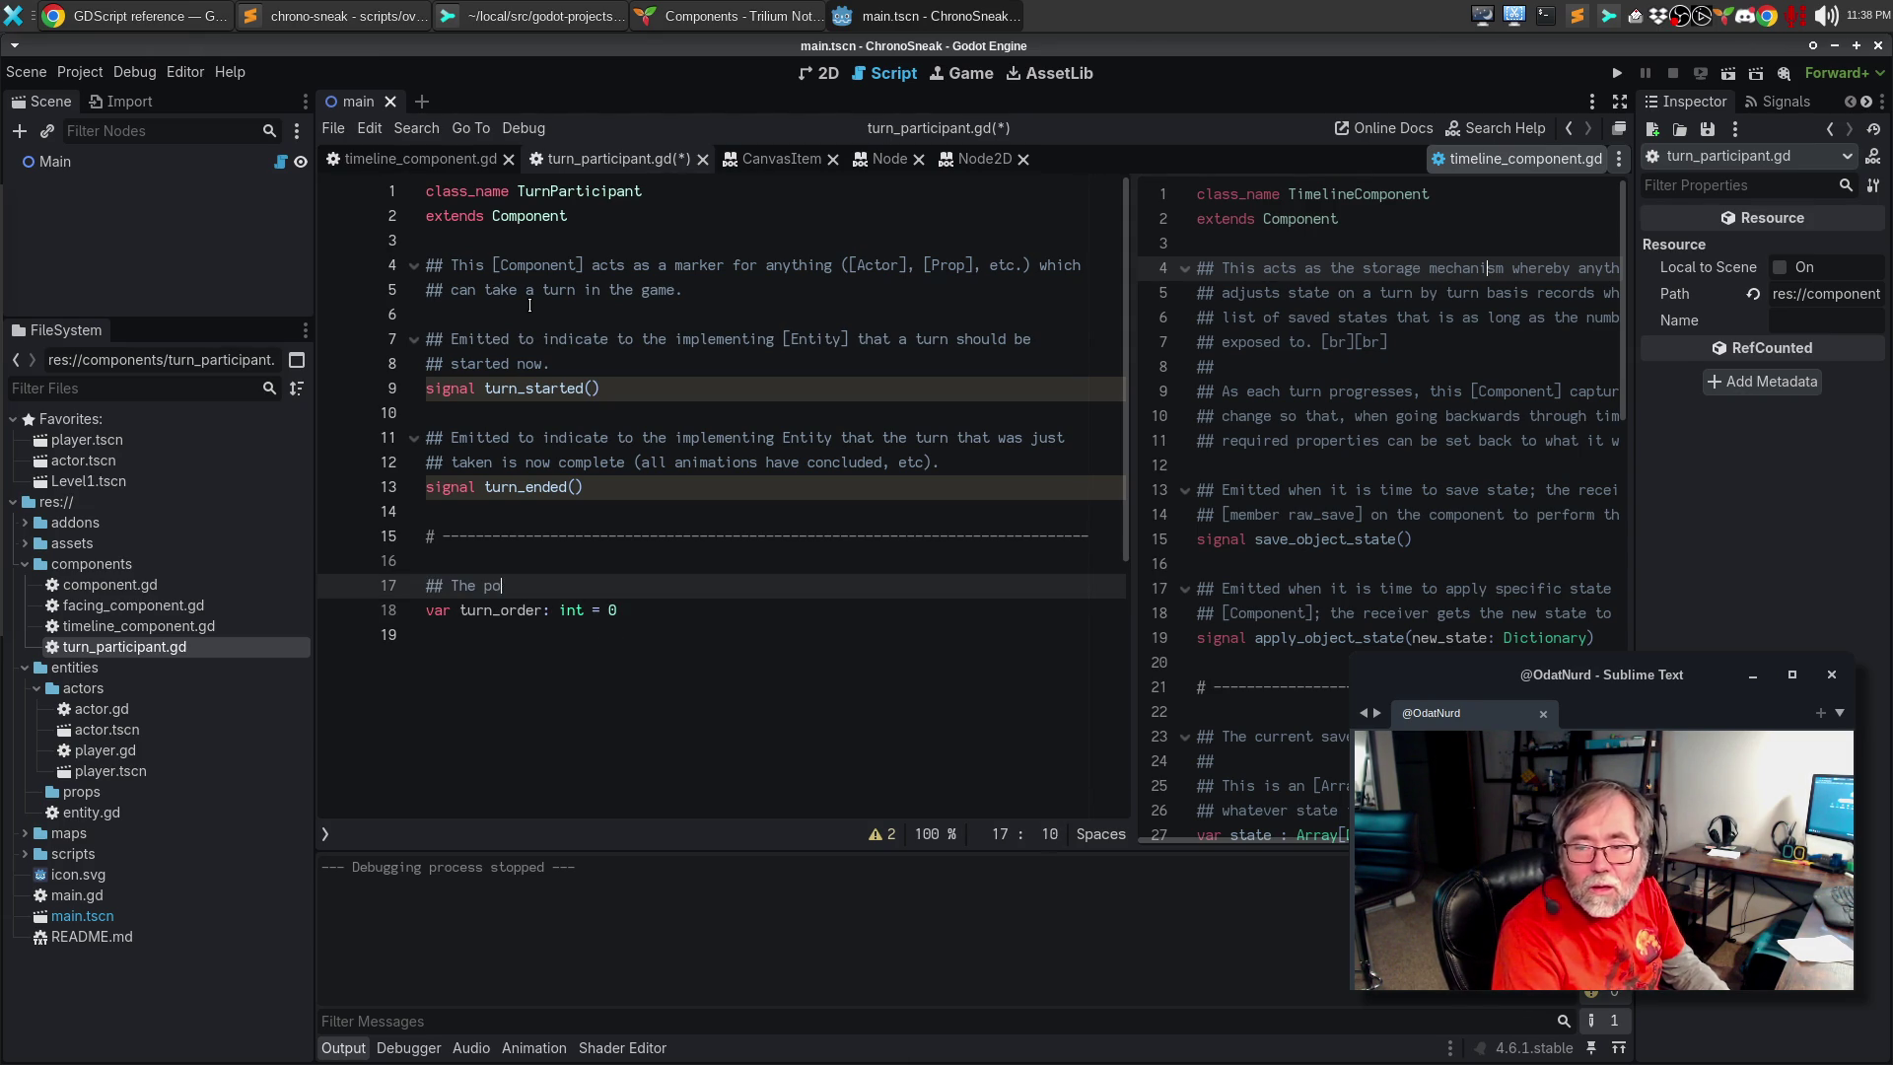
{"action": "type", "text": "e tur"}
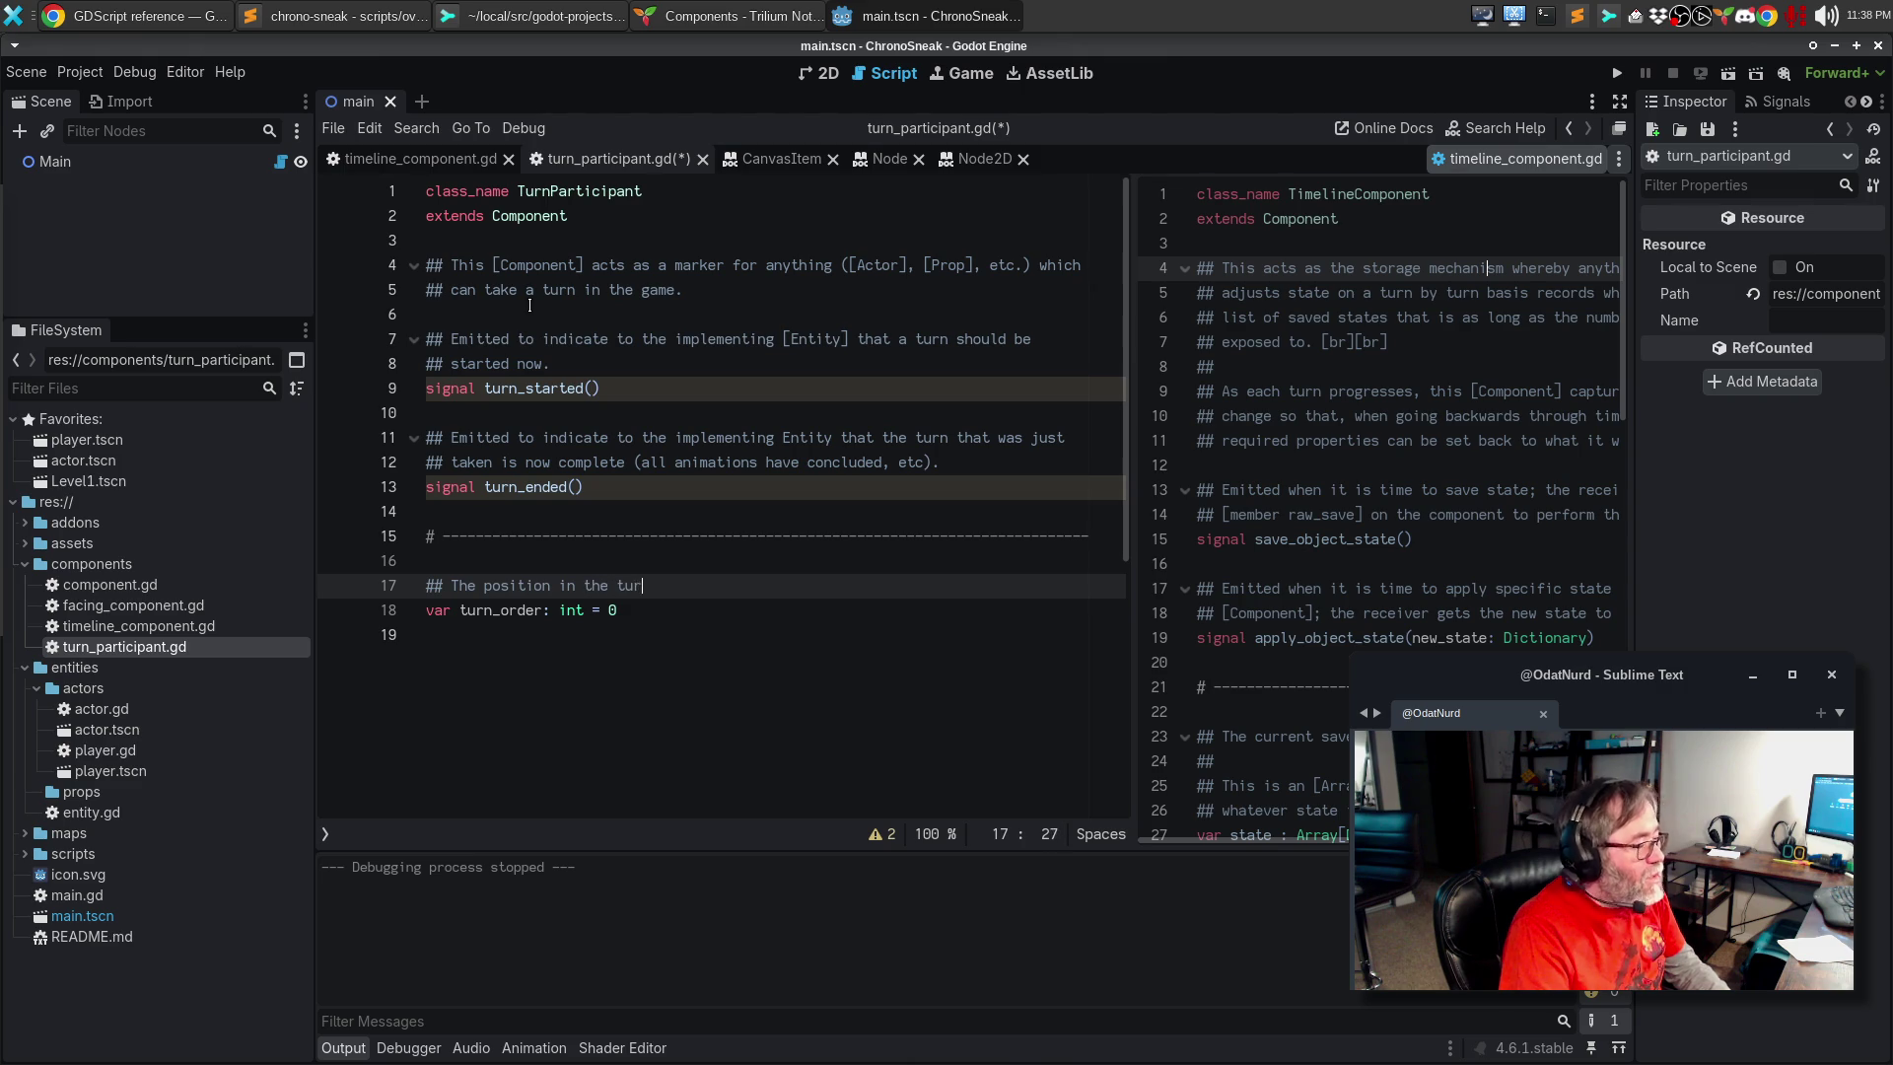
{"action": "type", "text": "n order that this "}
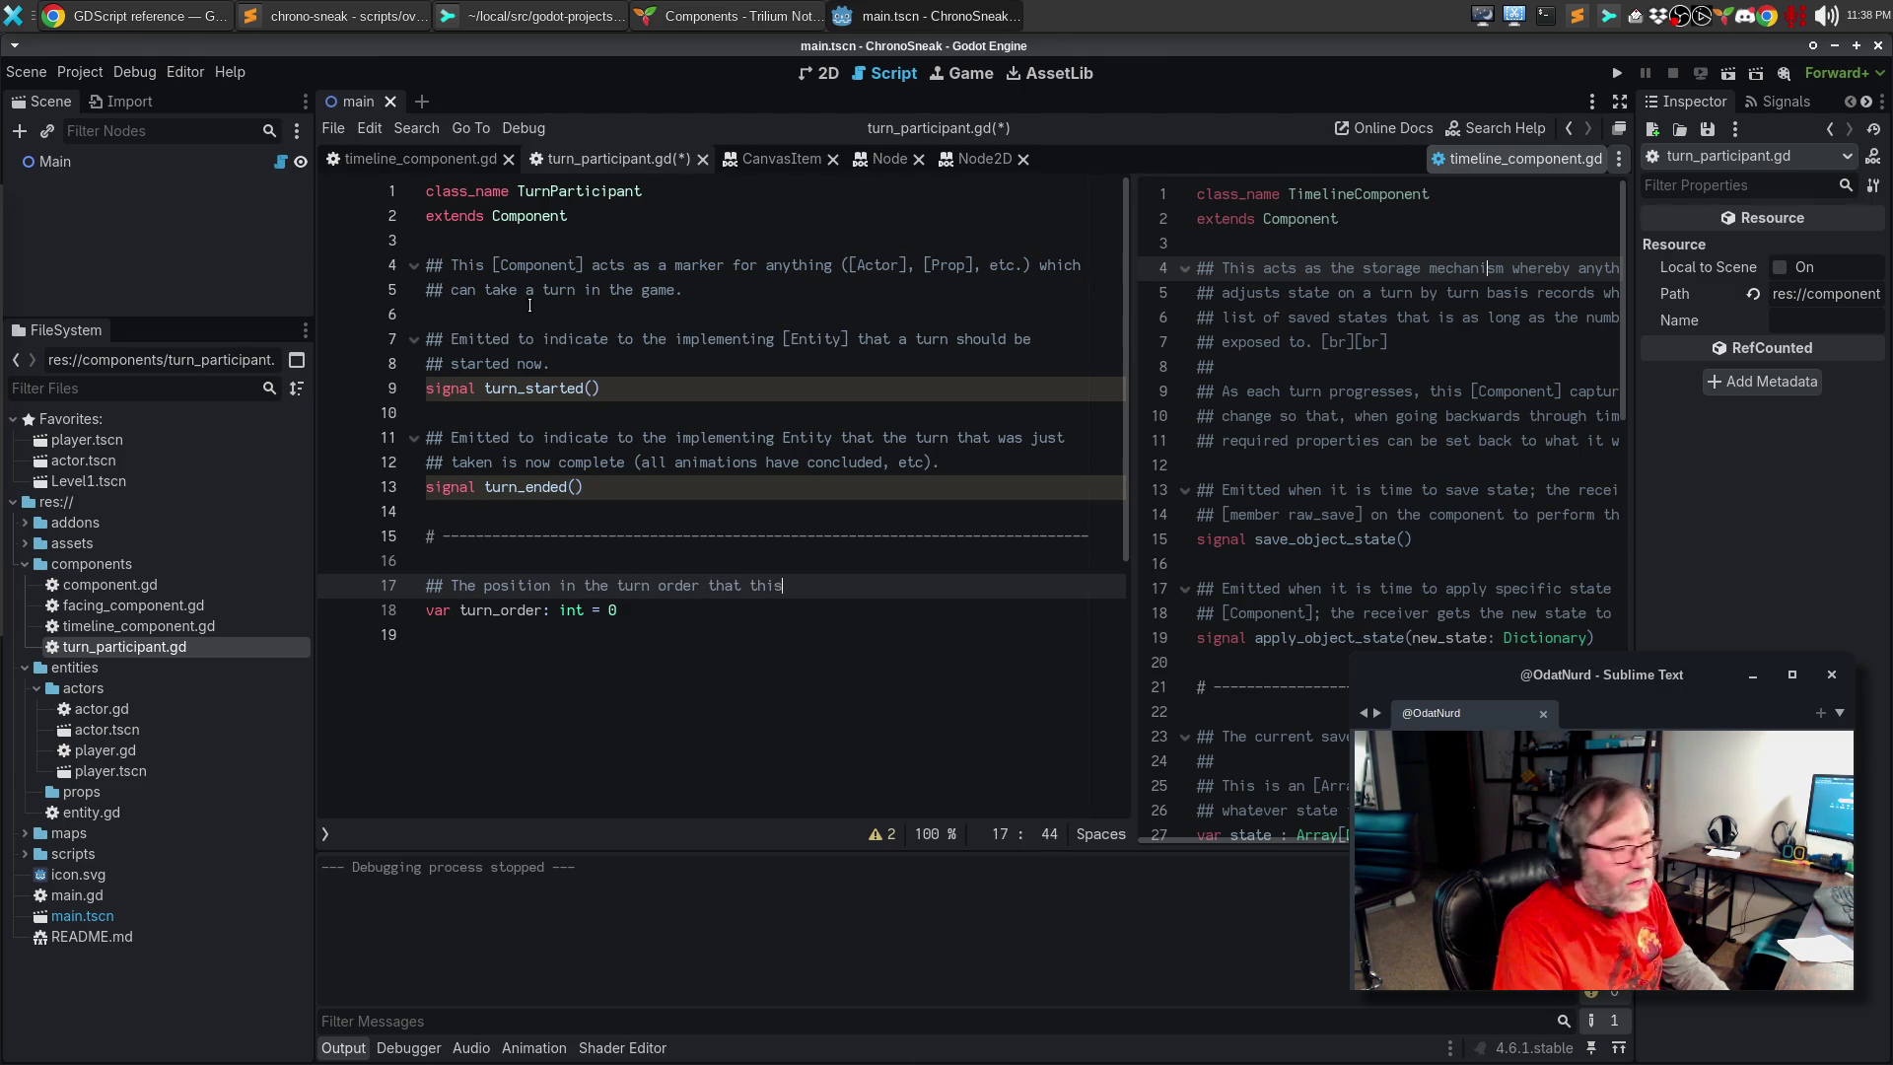
{"action": "type", "text": "component"}
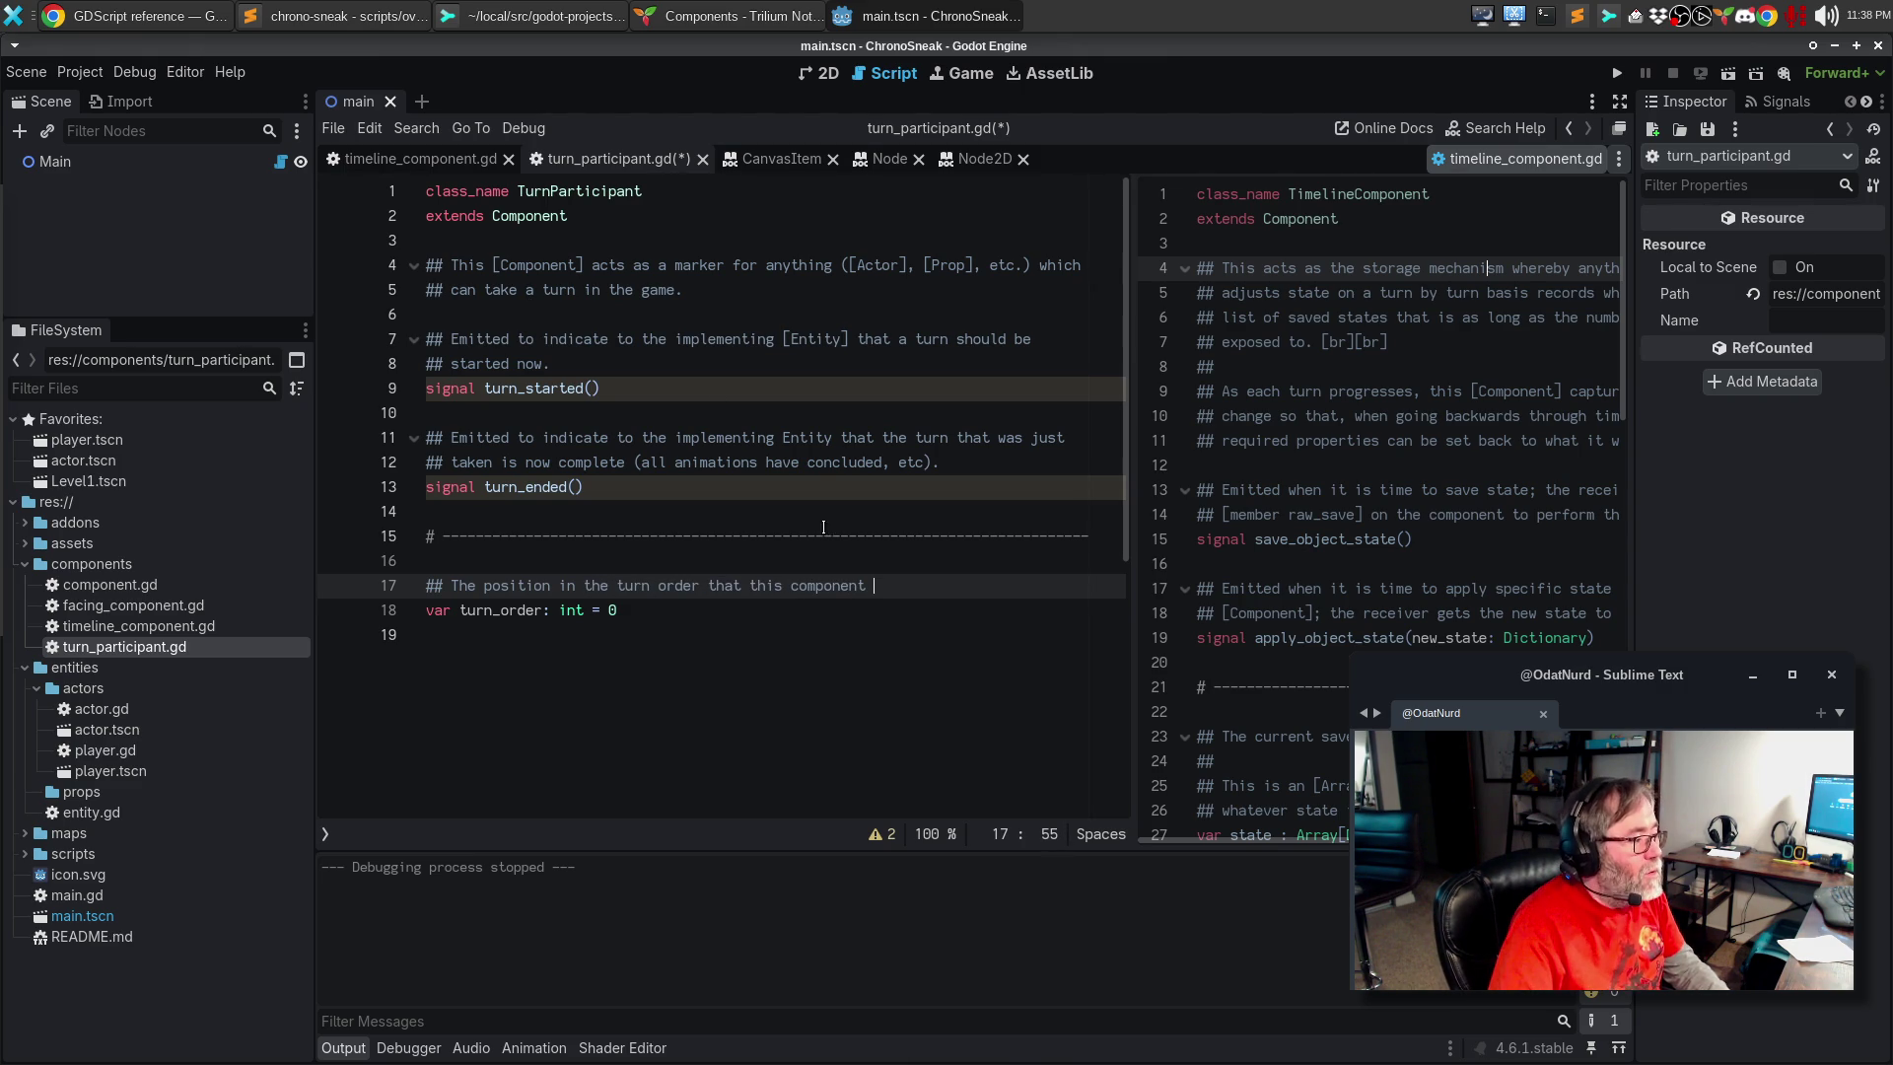
{"action": "double_click", "coordinate": [810, 434]}
{"action": "type", "text": "["}
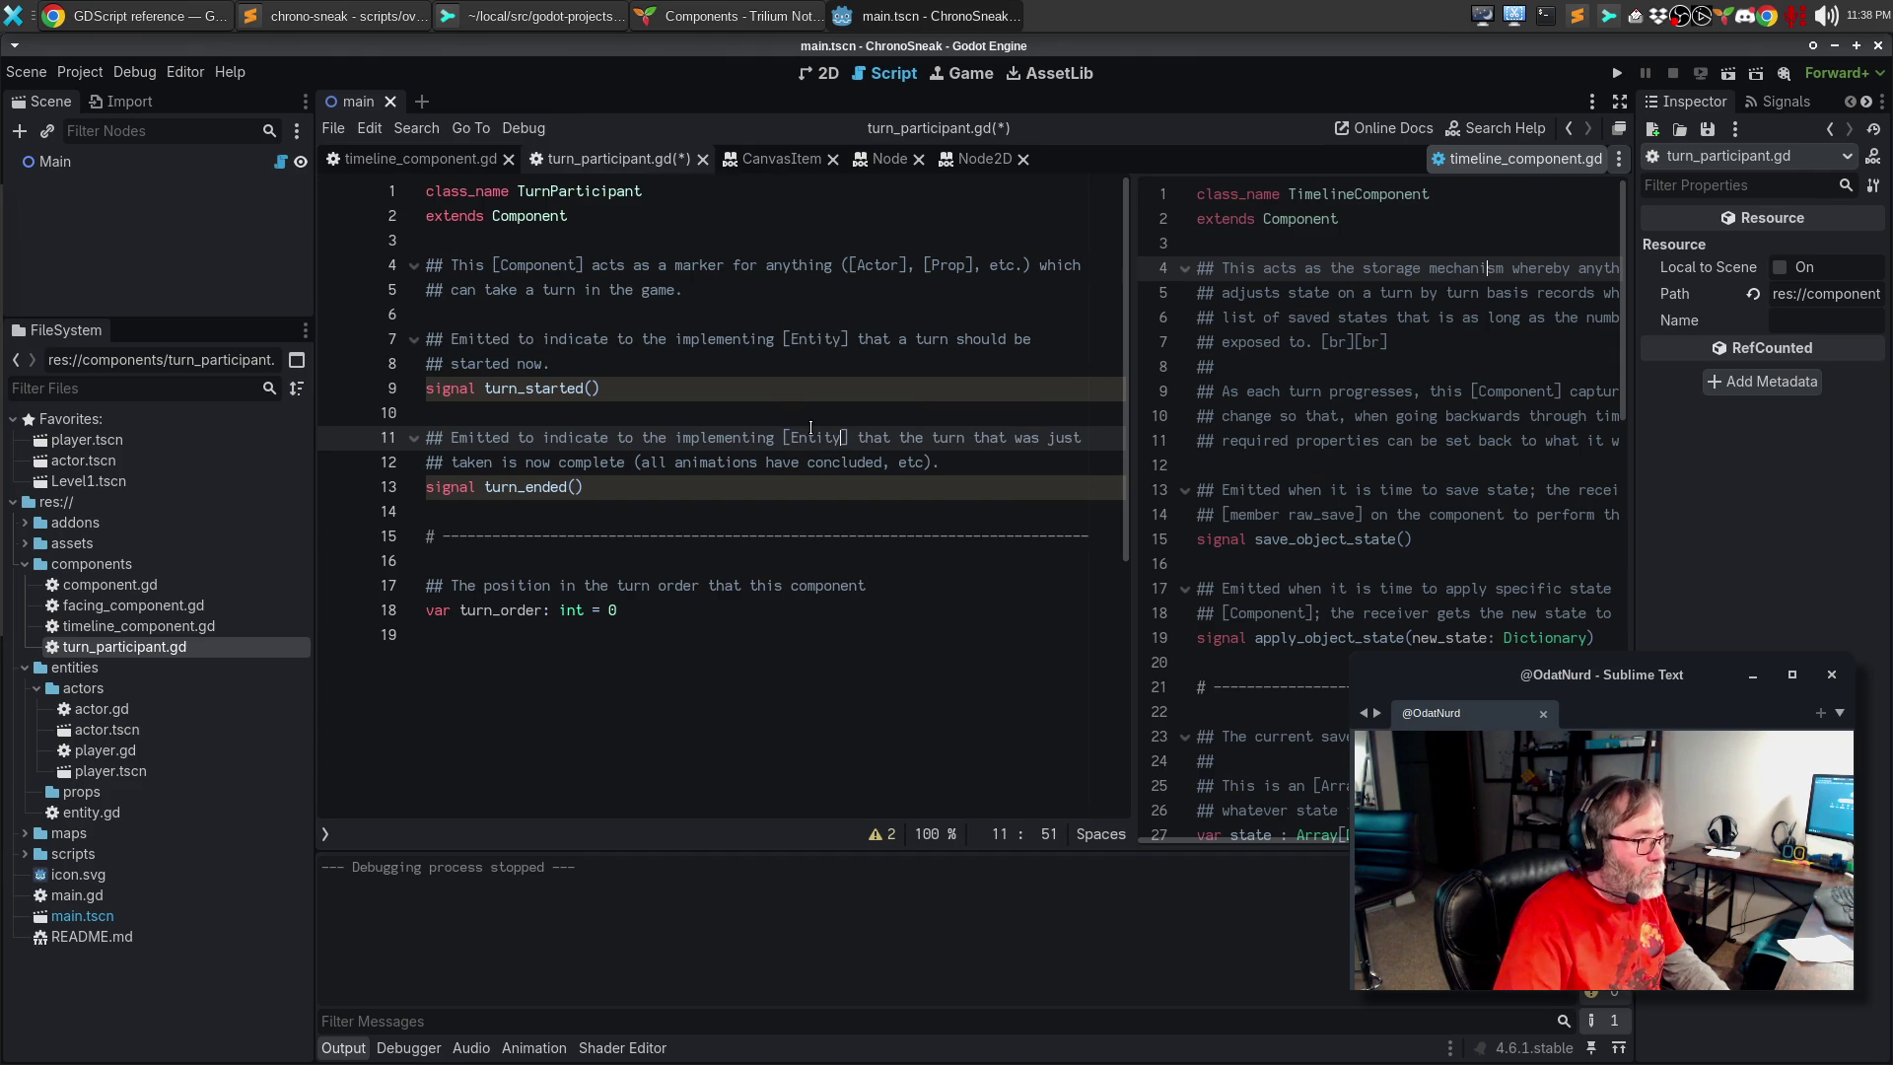
{"action": "double_click", "coordinate": [817, 589]}
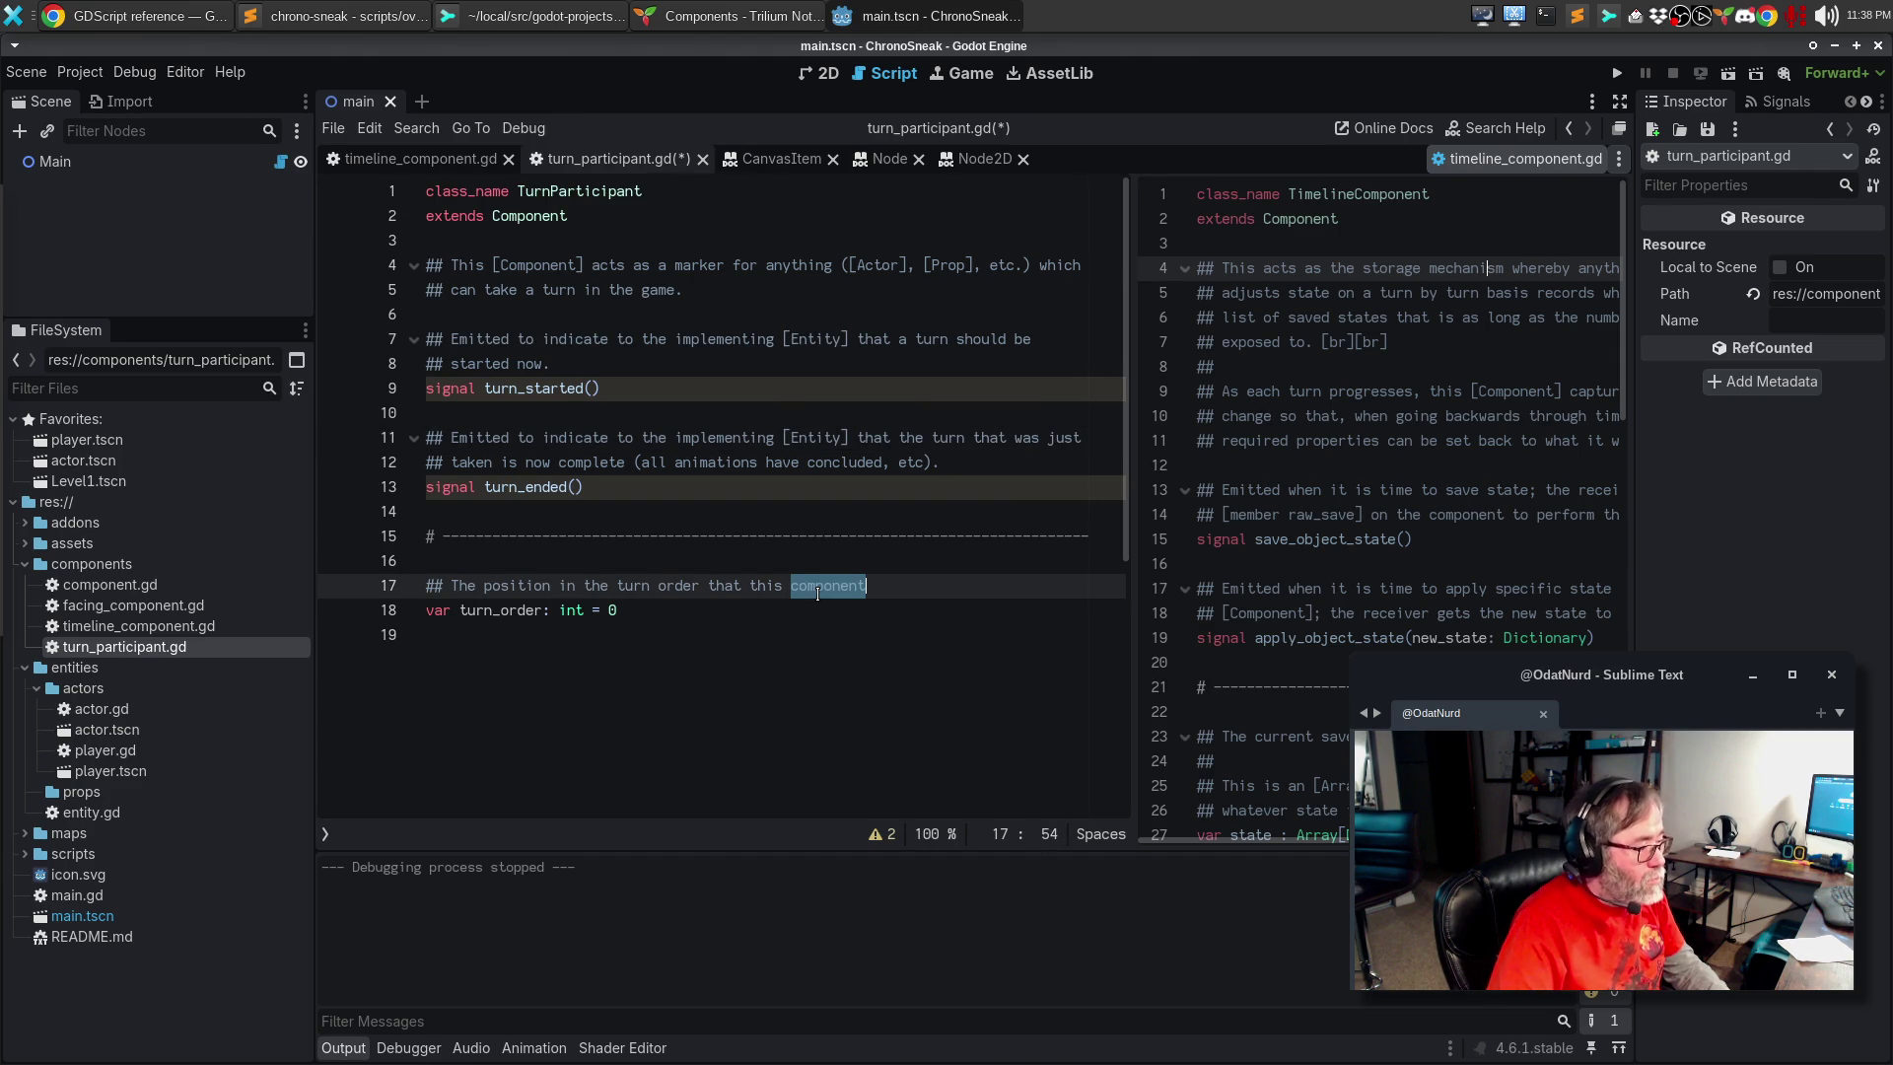
{"action": "type", "text": "["}
{"action": "key", "text": "BackSpace"}
{"action": "type", "text": "Component] "}
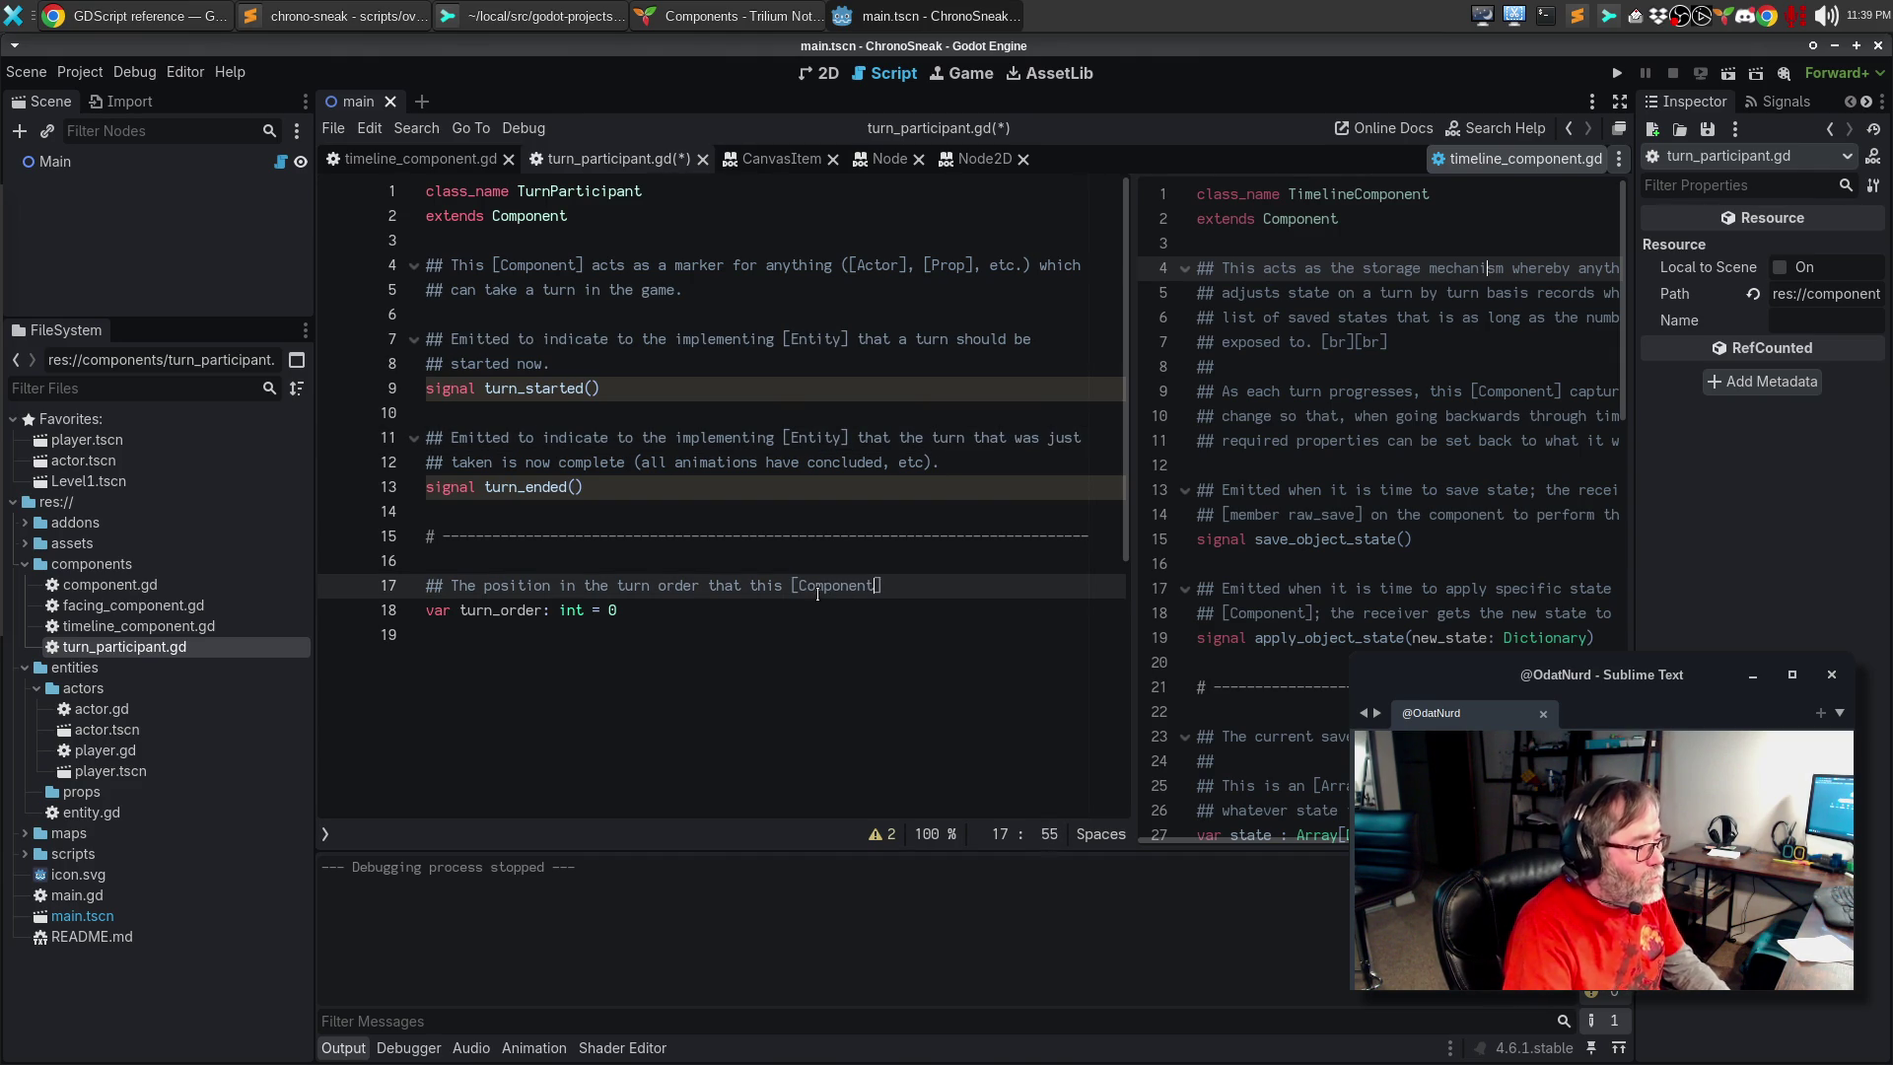
{"action": "type", "text": "should trigger."}
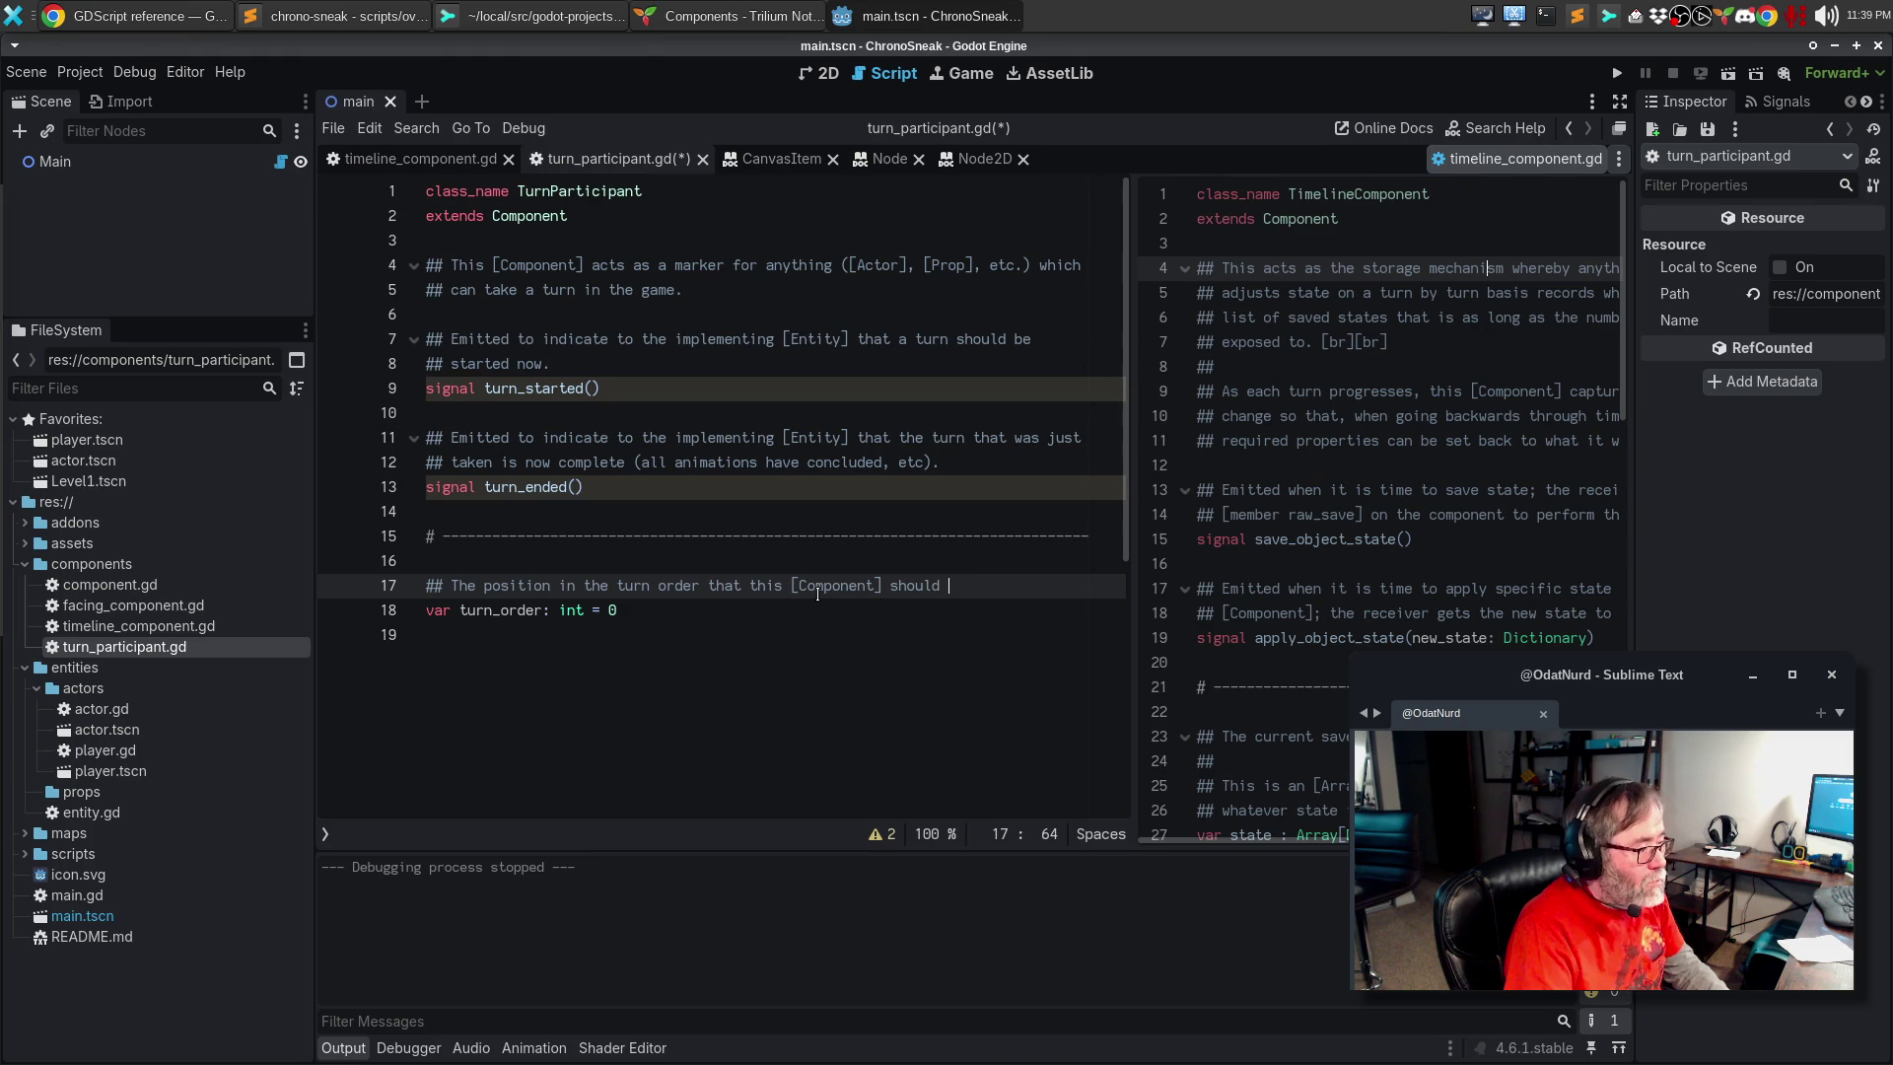
{"action": "key", "text": "Down"}
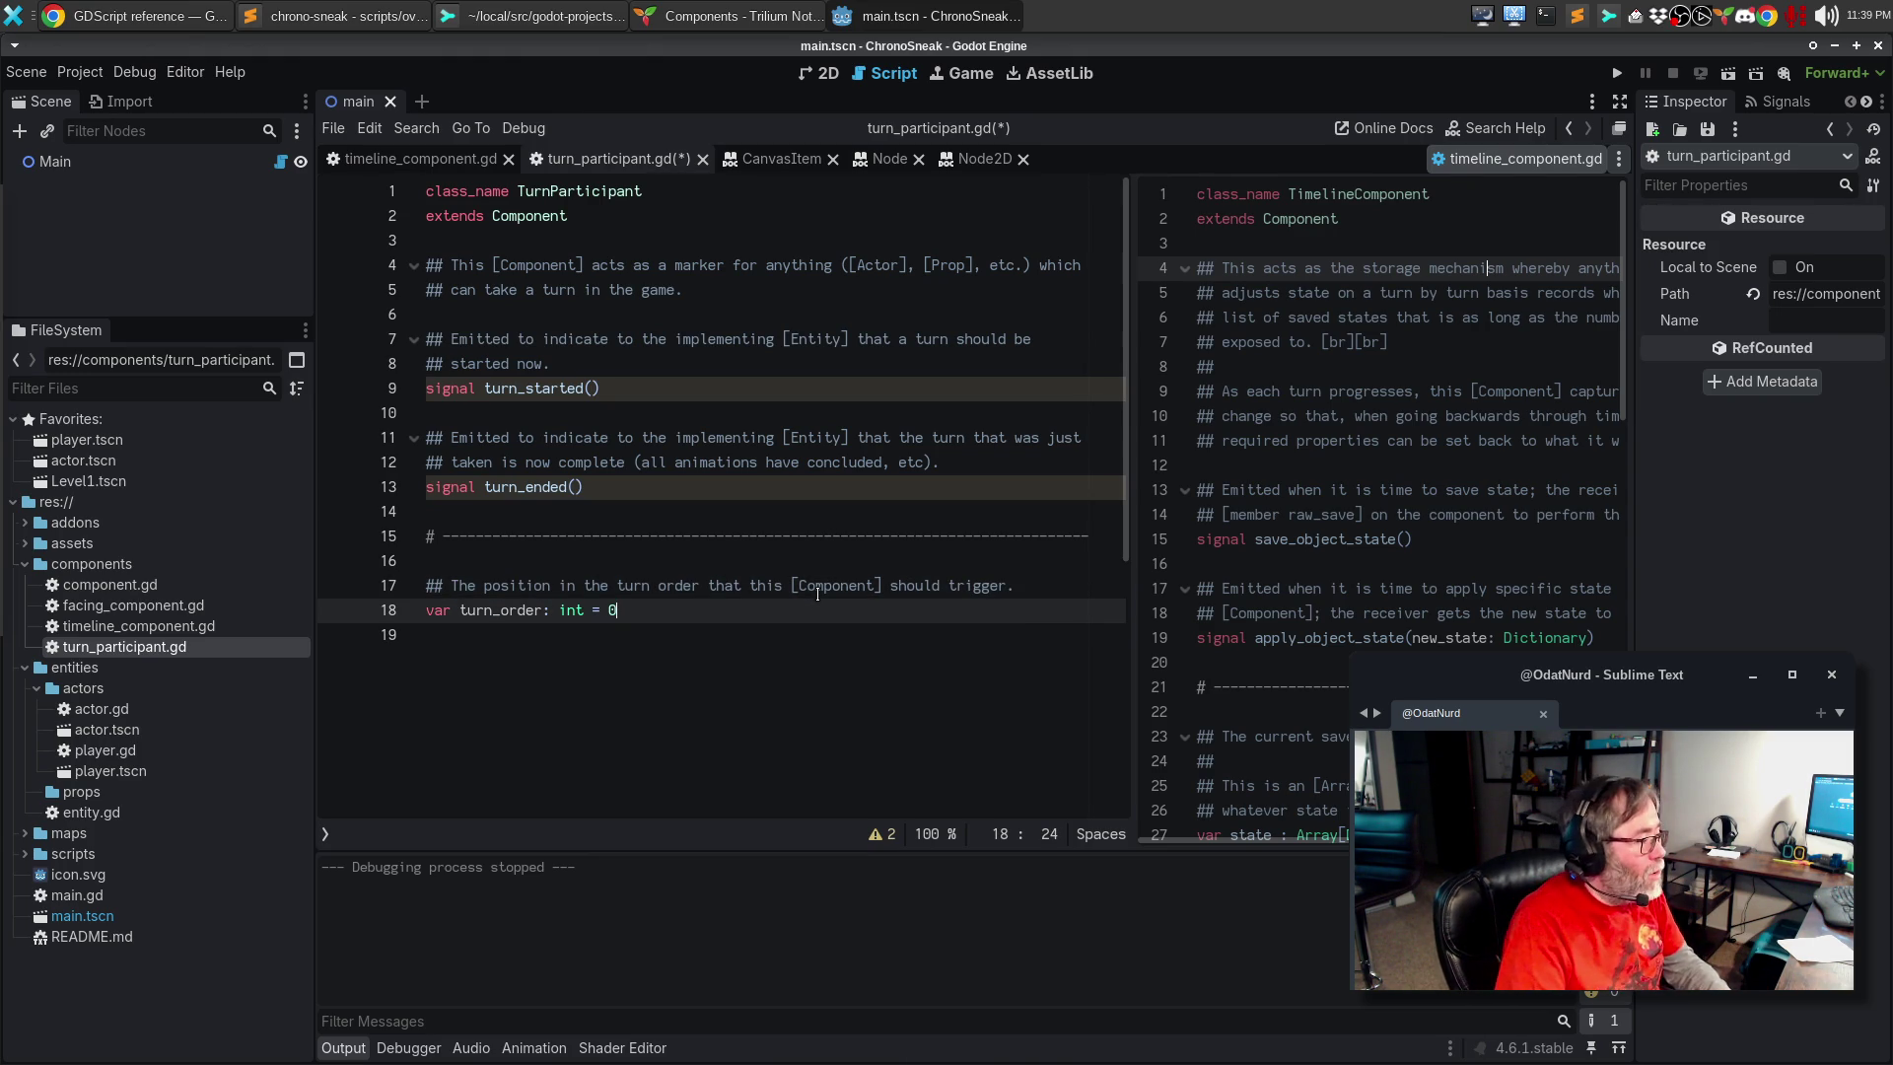
Step: Paste two dashed separator lines below turn_order, leaving space between them for a function
{"action": "key", "text": "Up"}
{"action": "key", "text": "Up"}
{"action": "key", "text": "Up"}
{"action": "key", "text": "Down"}
{"action": "key", "text": "Down"}
{"action": "key", "text": "Down"}
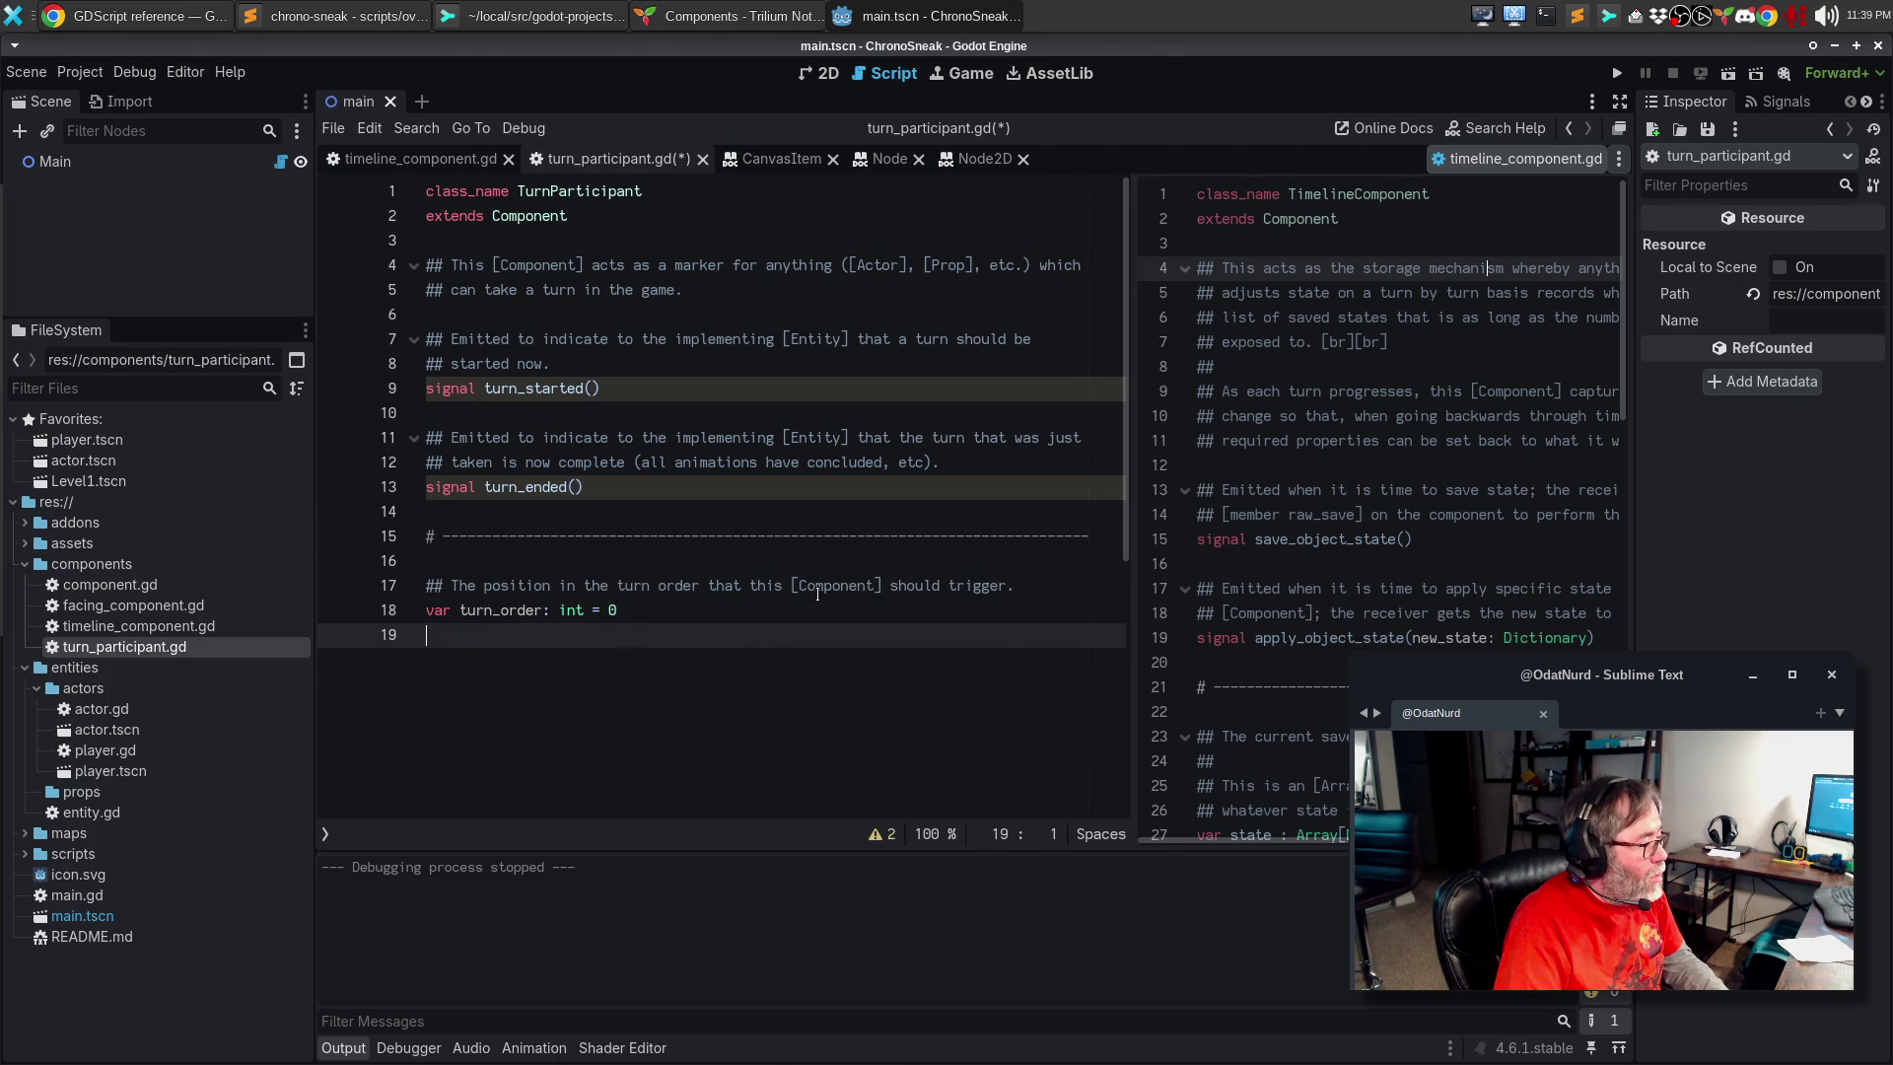
{"action": "key", "text": "Return"}
{"action": "key", "text": "Return"}
{"action": "key", "text": "Up"}
{"action": "key", "text": "ctrl+v"}
{"action": "key", "text": "Up"}
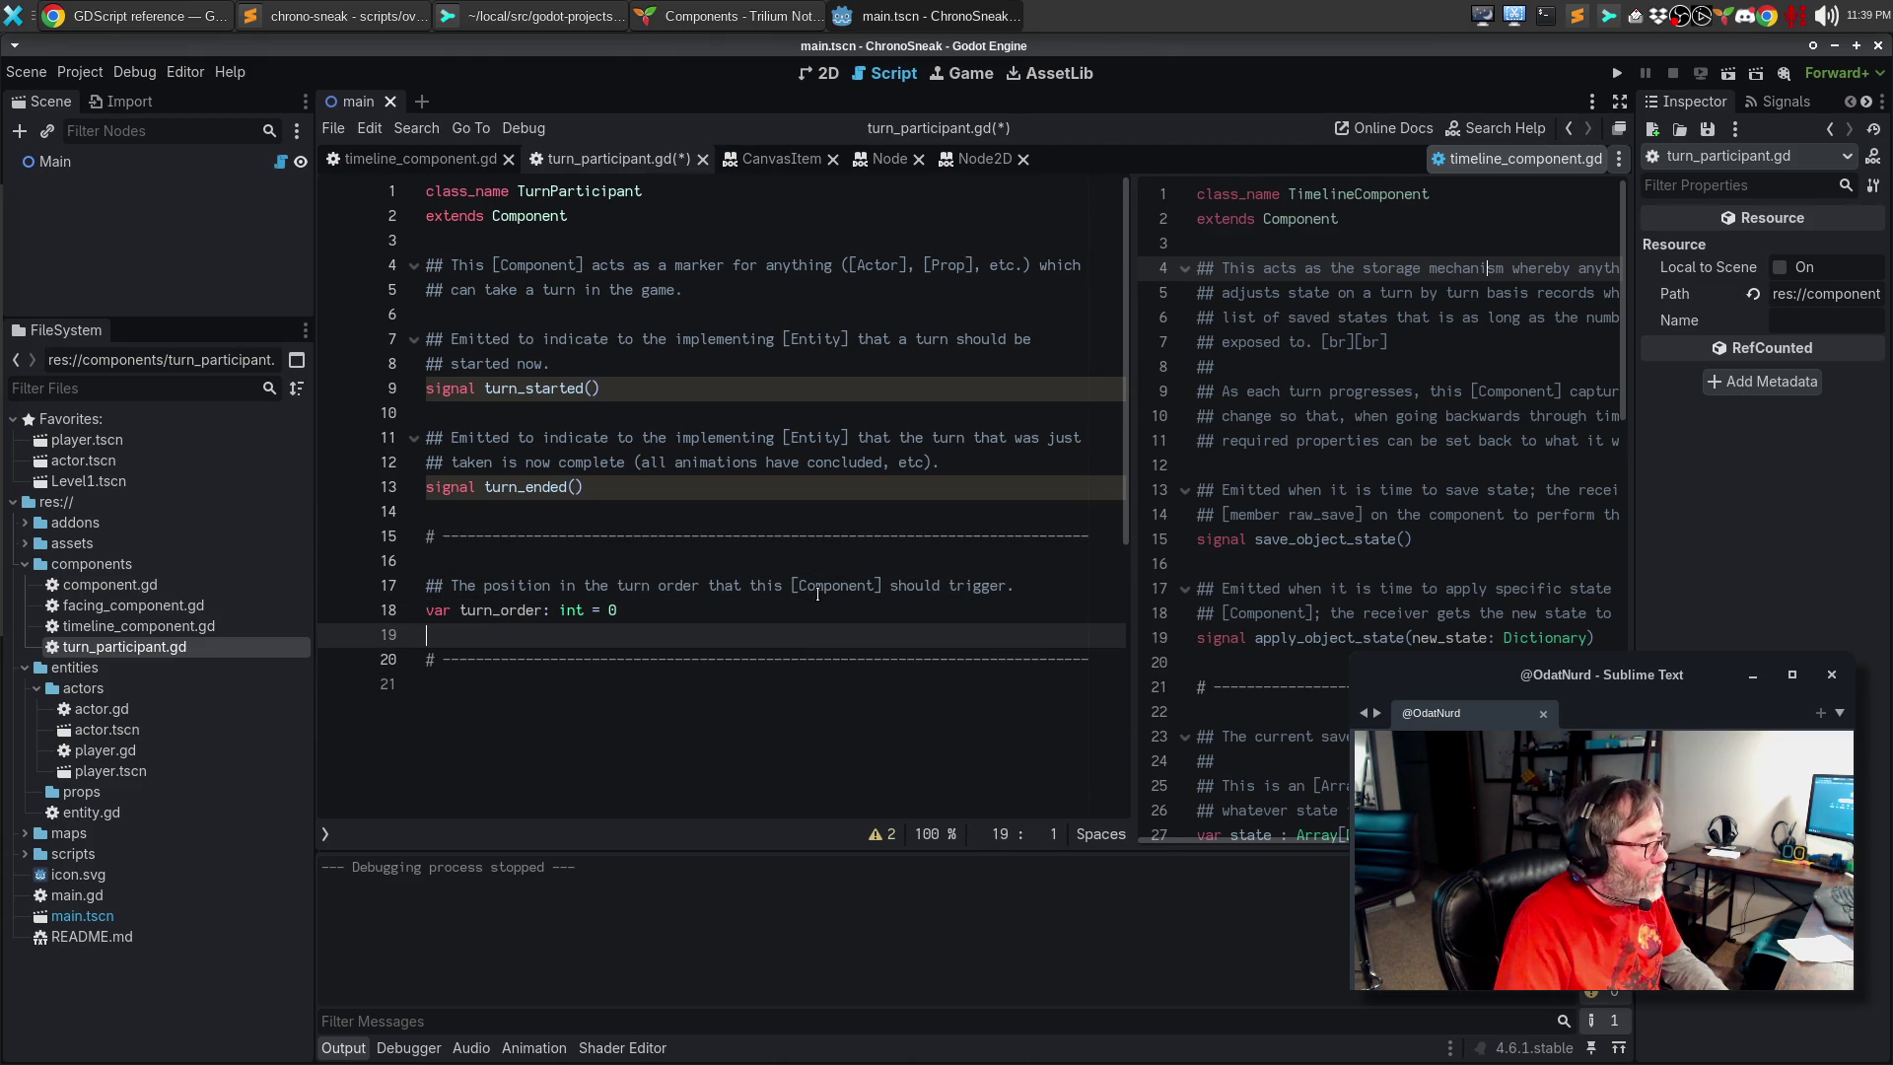
{"action": "key", "text": "Down"}
{"action": "key", "text": "Down"}
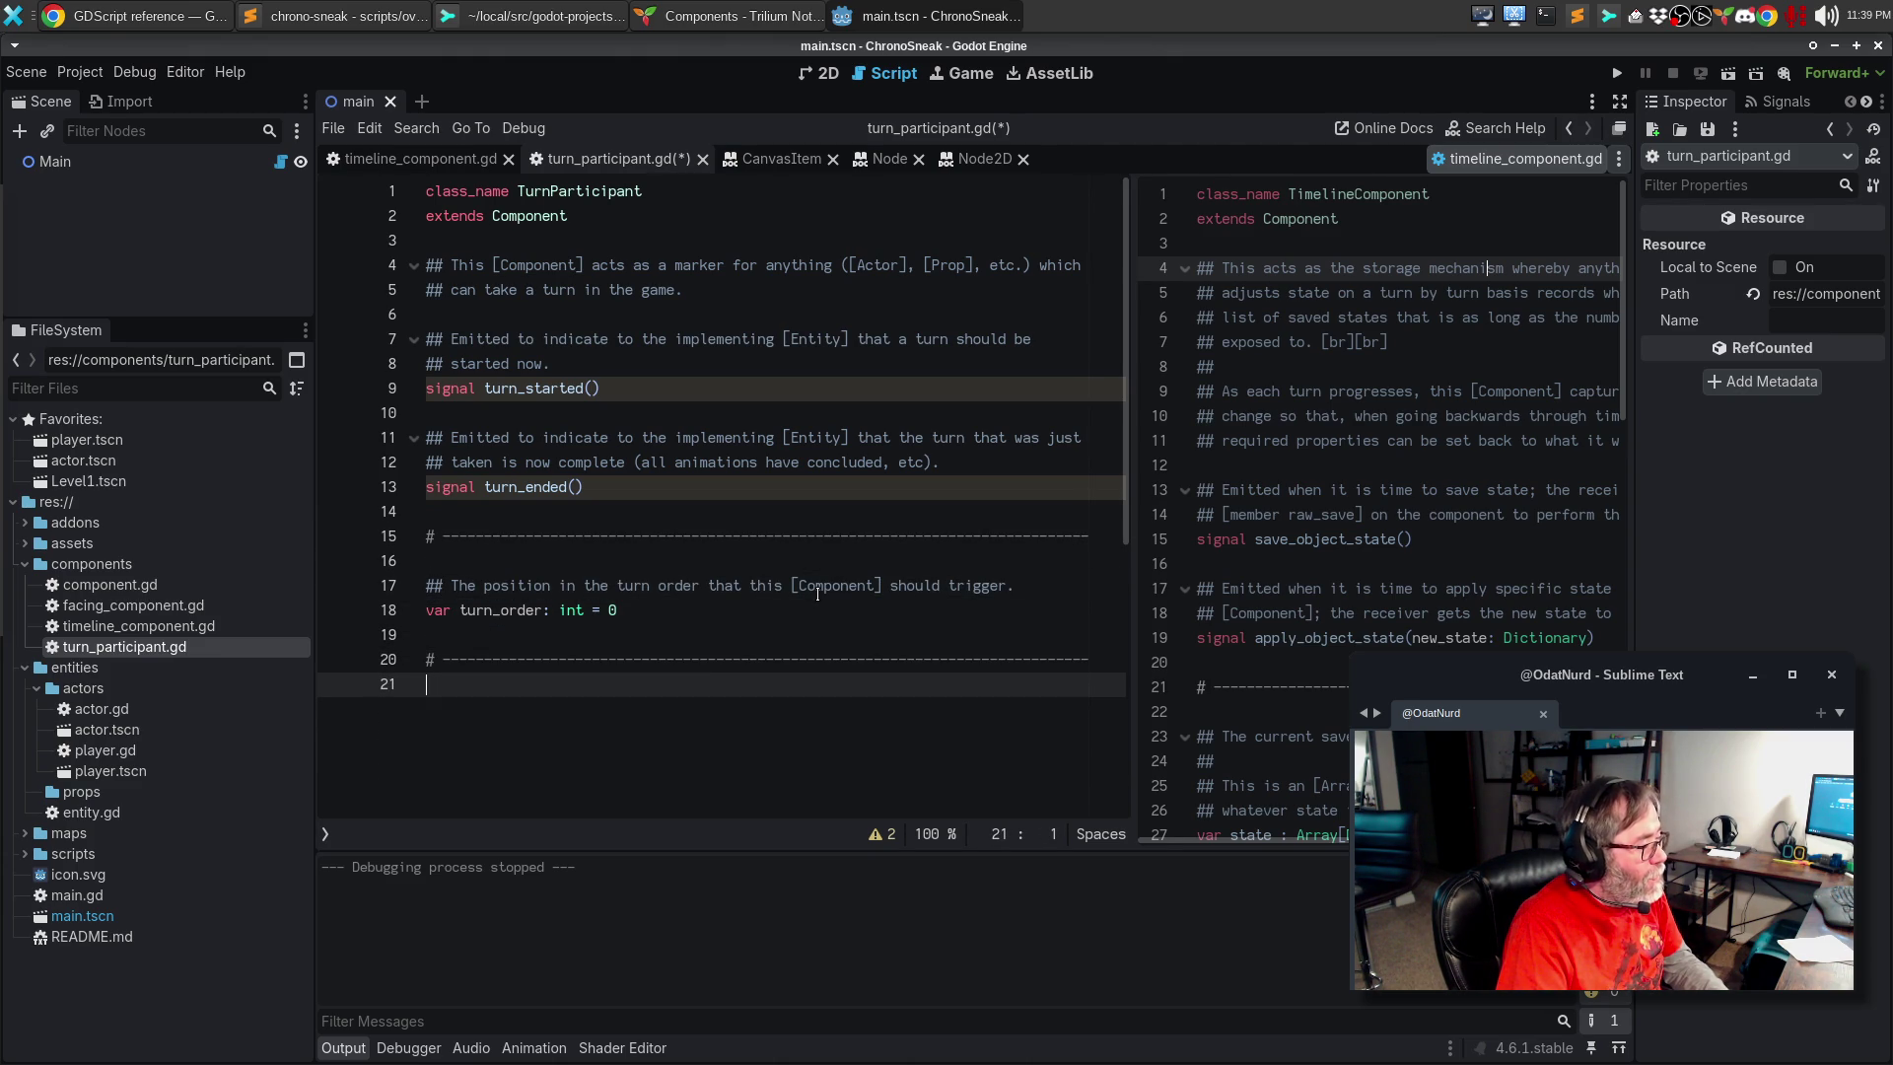
{"action": "key", "text": "Return"}
{"action": "key", "text": "ctrl+v"}
{"action": "key", "text": "Up"}
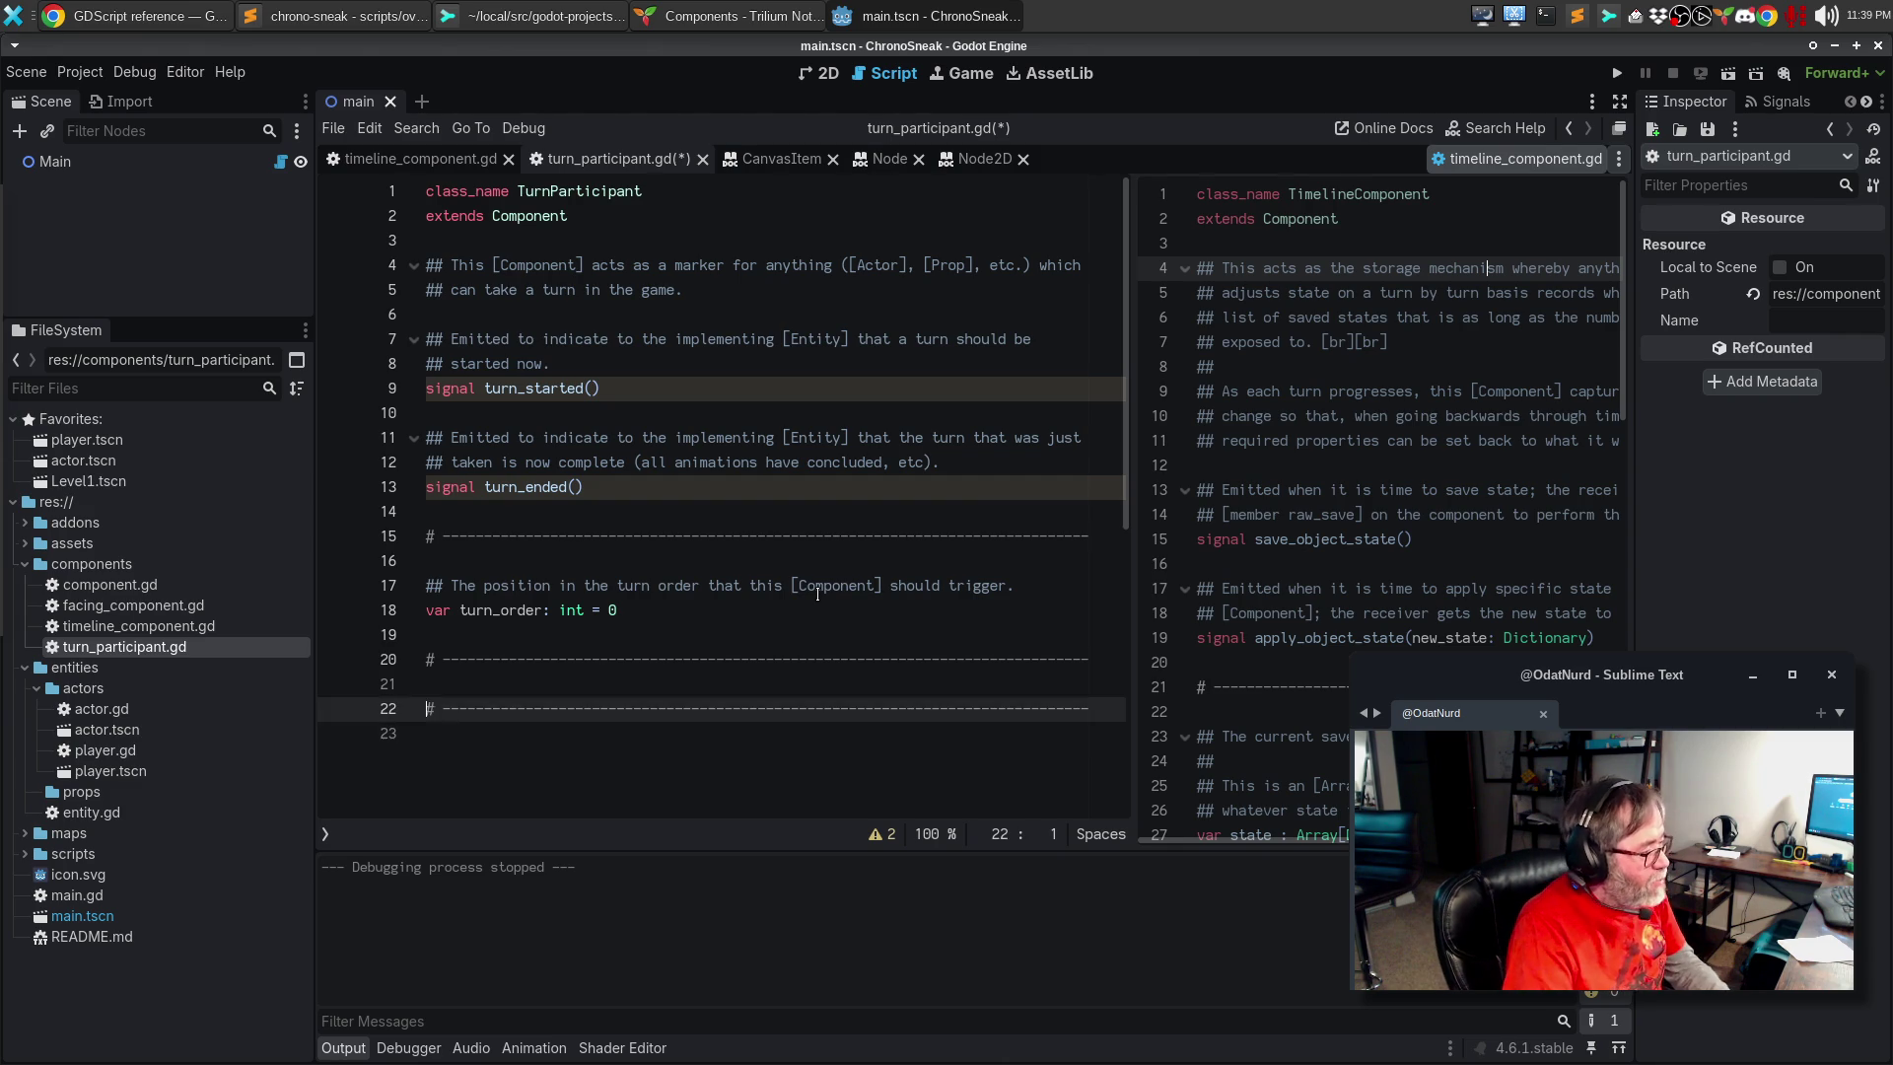
{"action": "key", "text": "Up"}
{"action": "key", "text": "Return"}
{"action": "key", "text": "Up"}
{"action": "key", "text": "Return"}
Step: Write func take_turn() -> void emitting turn_started, and begin a '## Indicate to the [Entity]' comment
{"action": "type", "text": "func take_turn() -> void"}
{"action": "key", "text": "Return"}
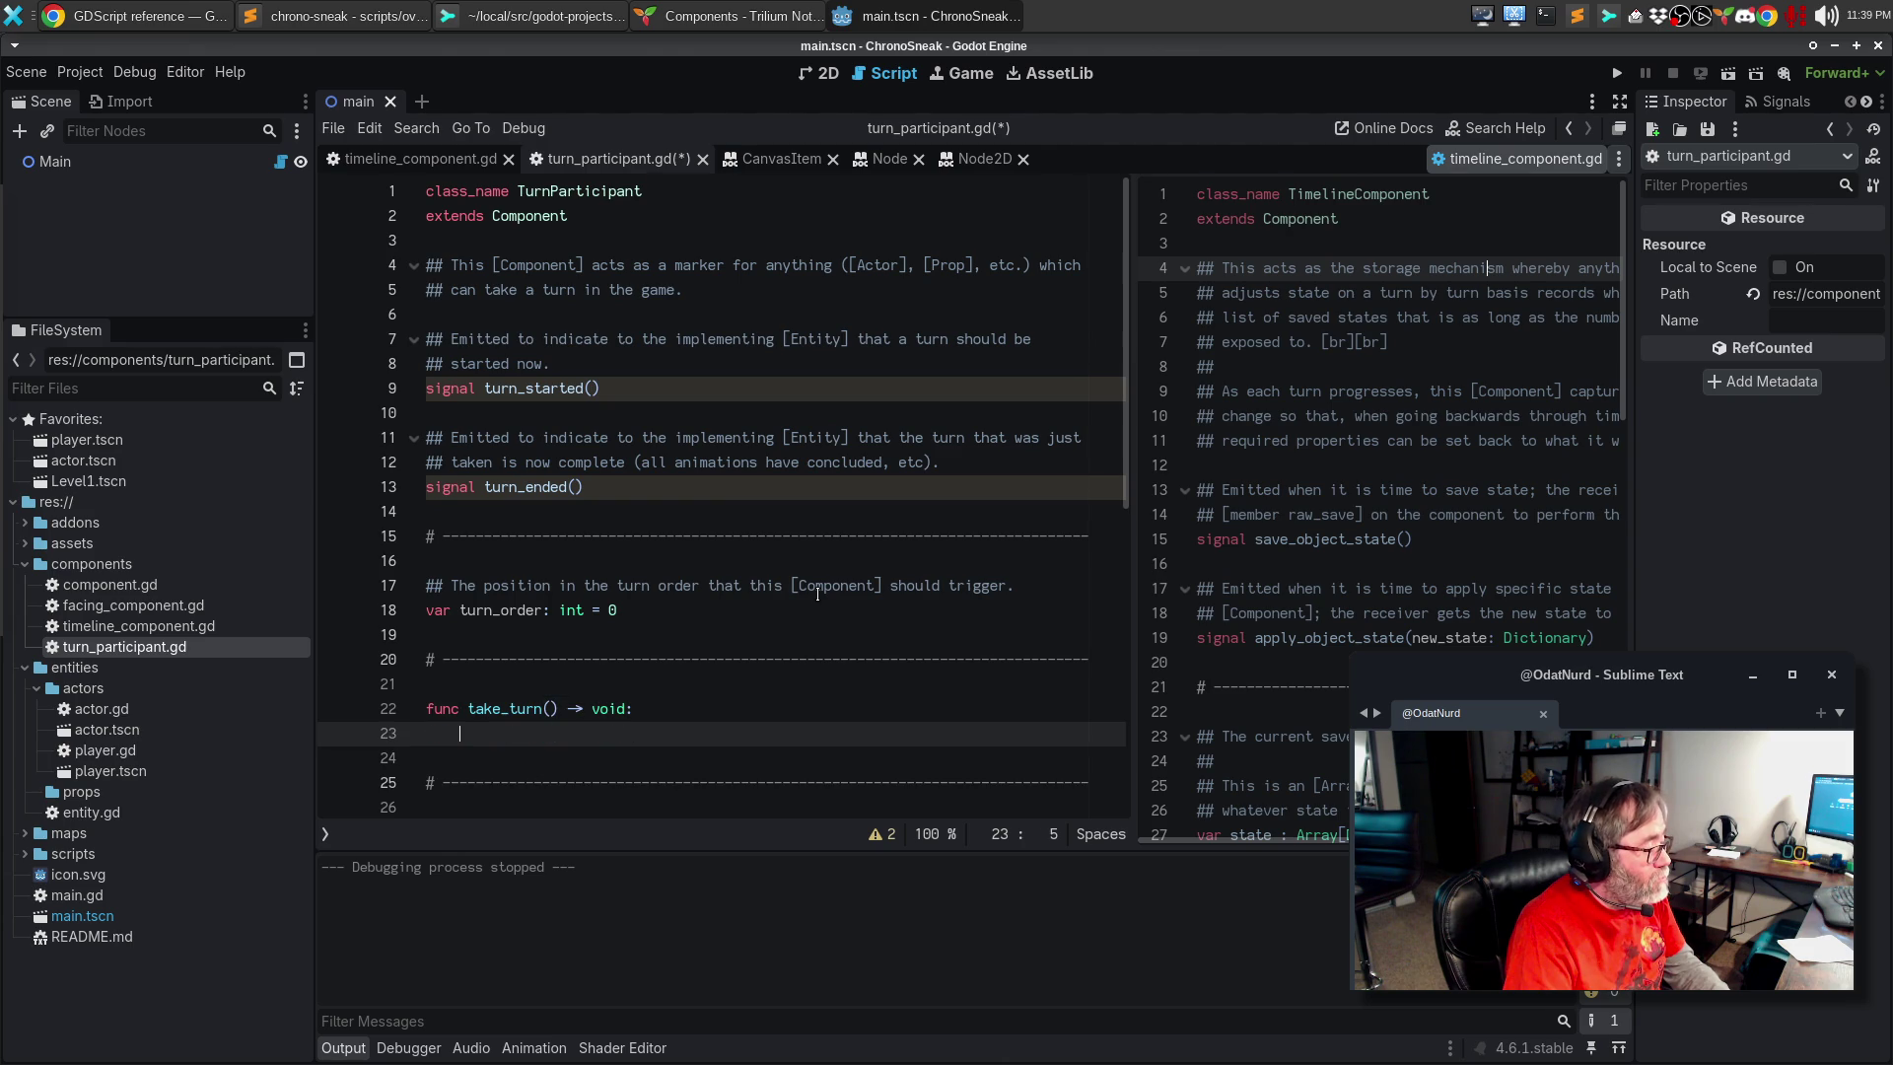
{"action": "type", "text": "turn_s"}
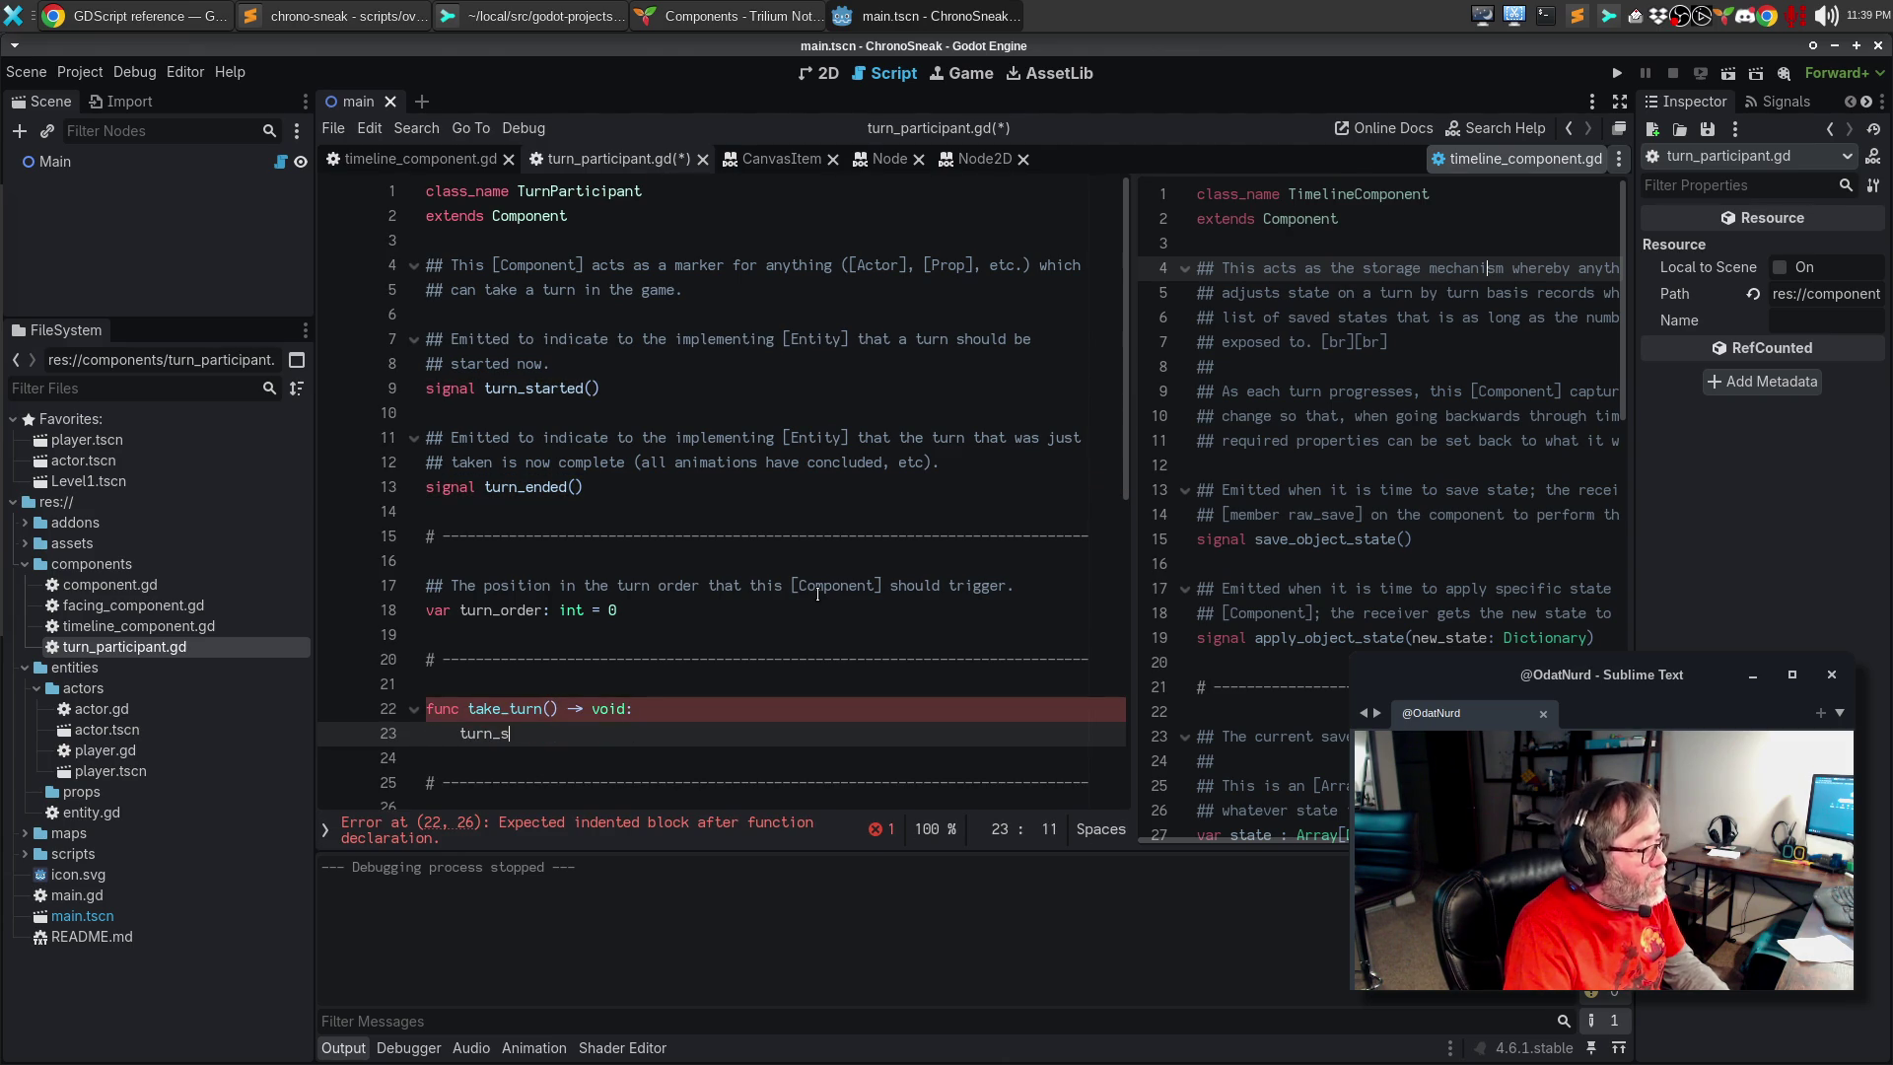
{"action": "type", "text": "tarted.emit("}
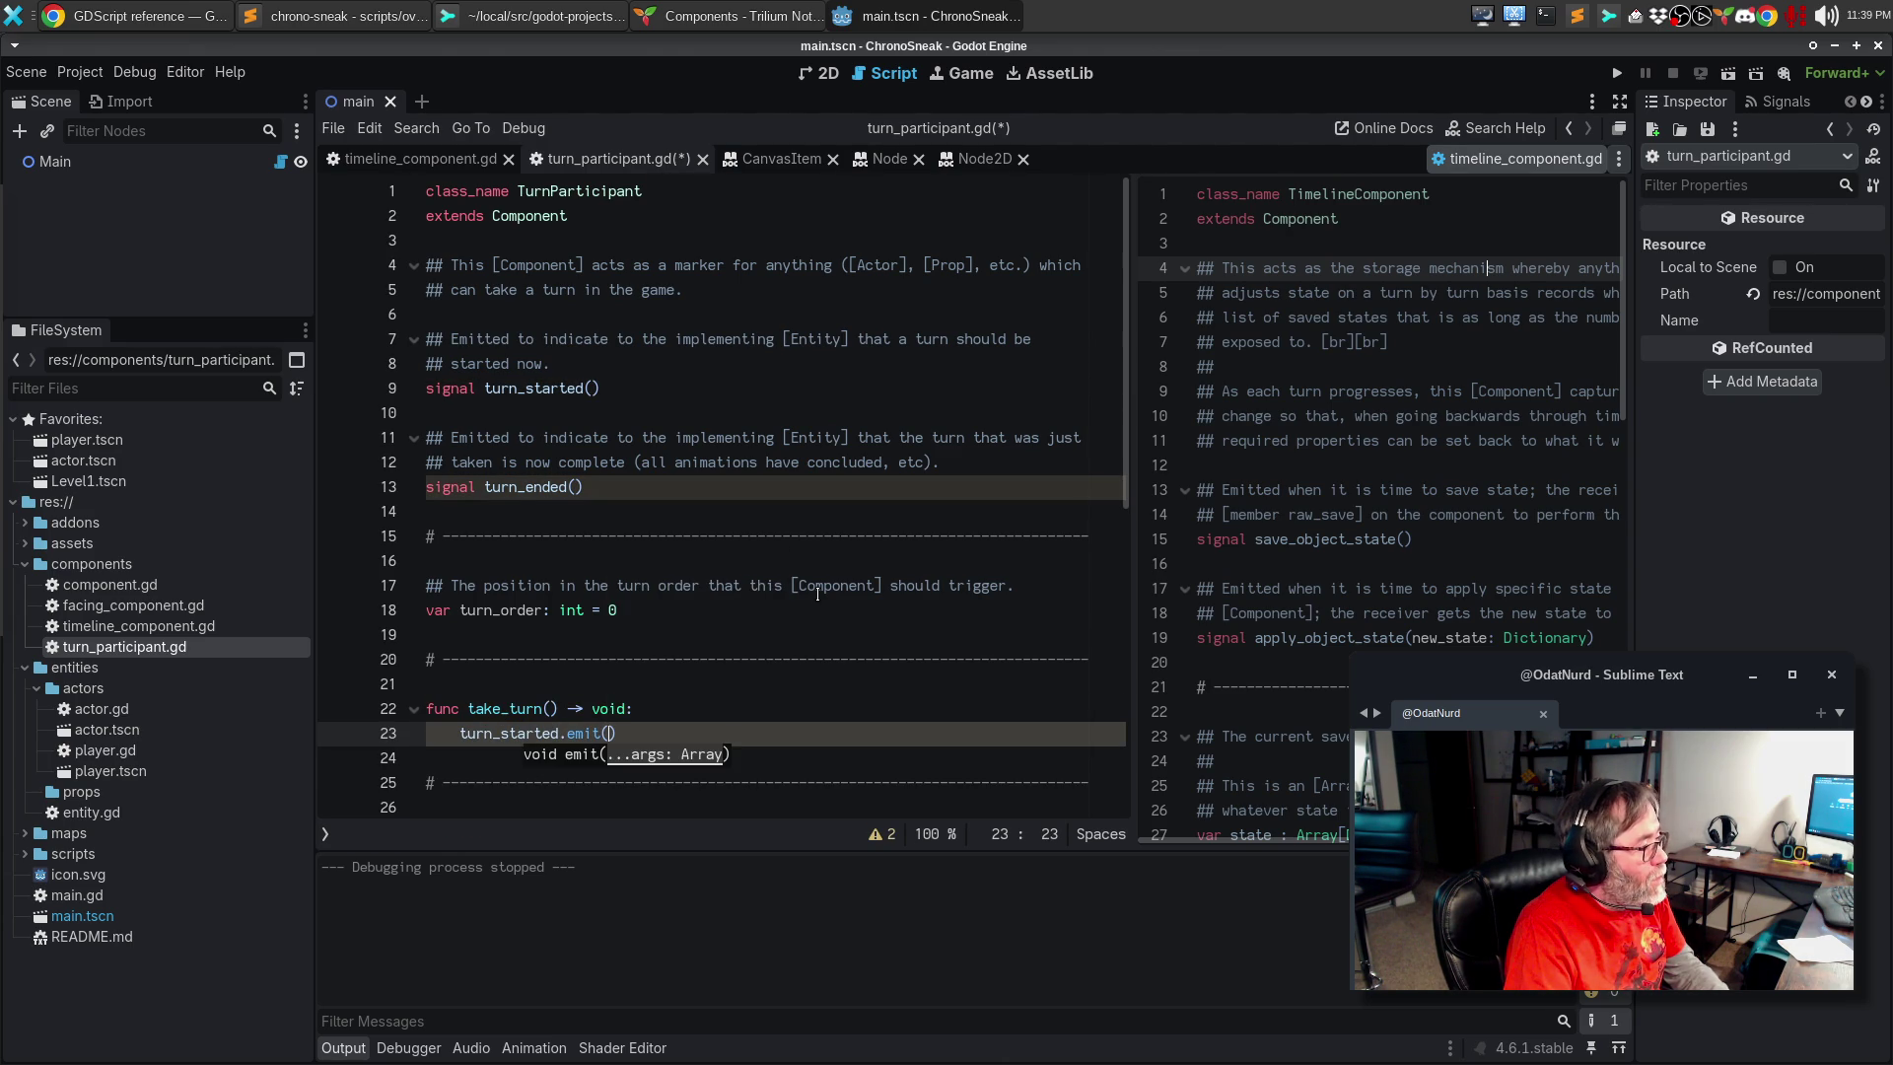
{"action": "type", "text": ")"}
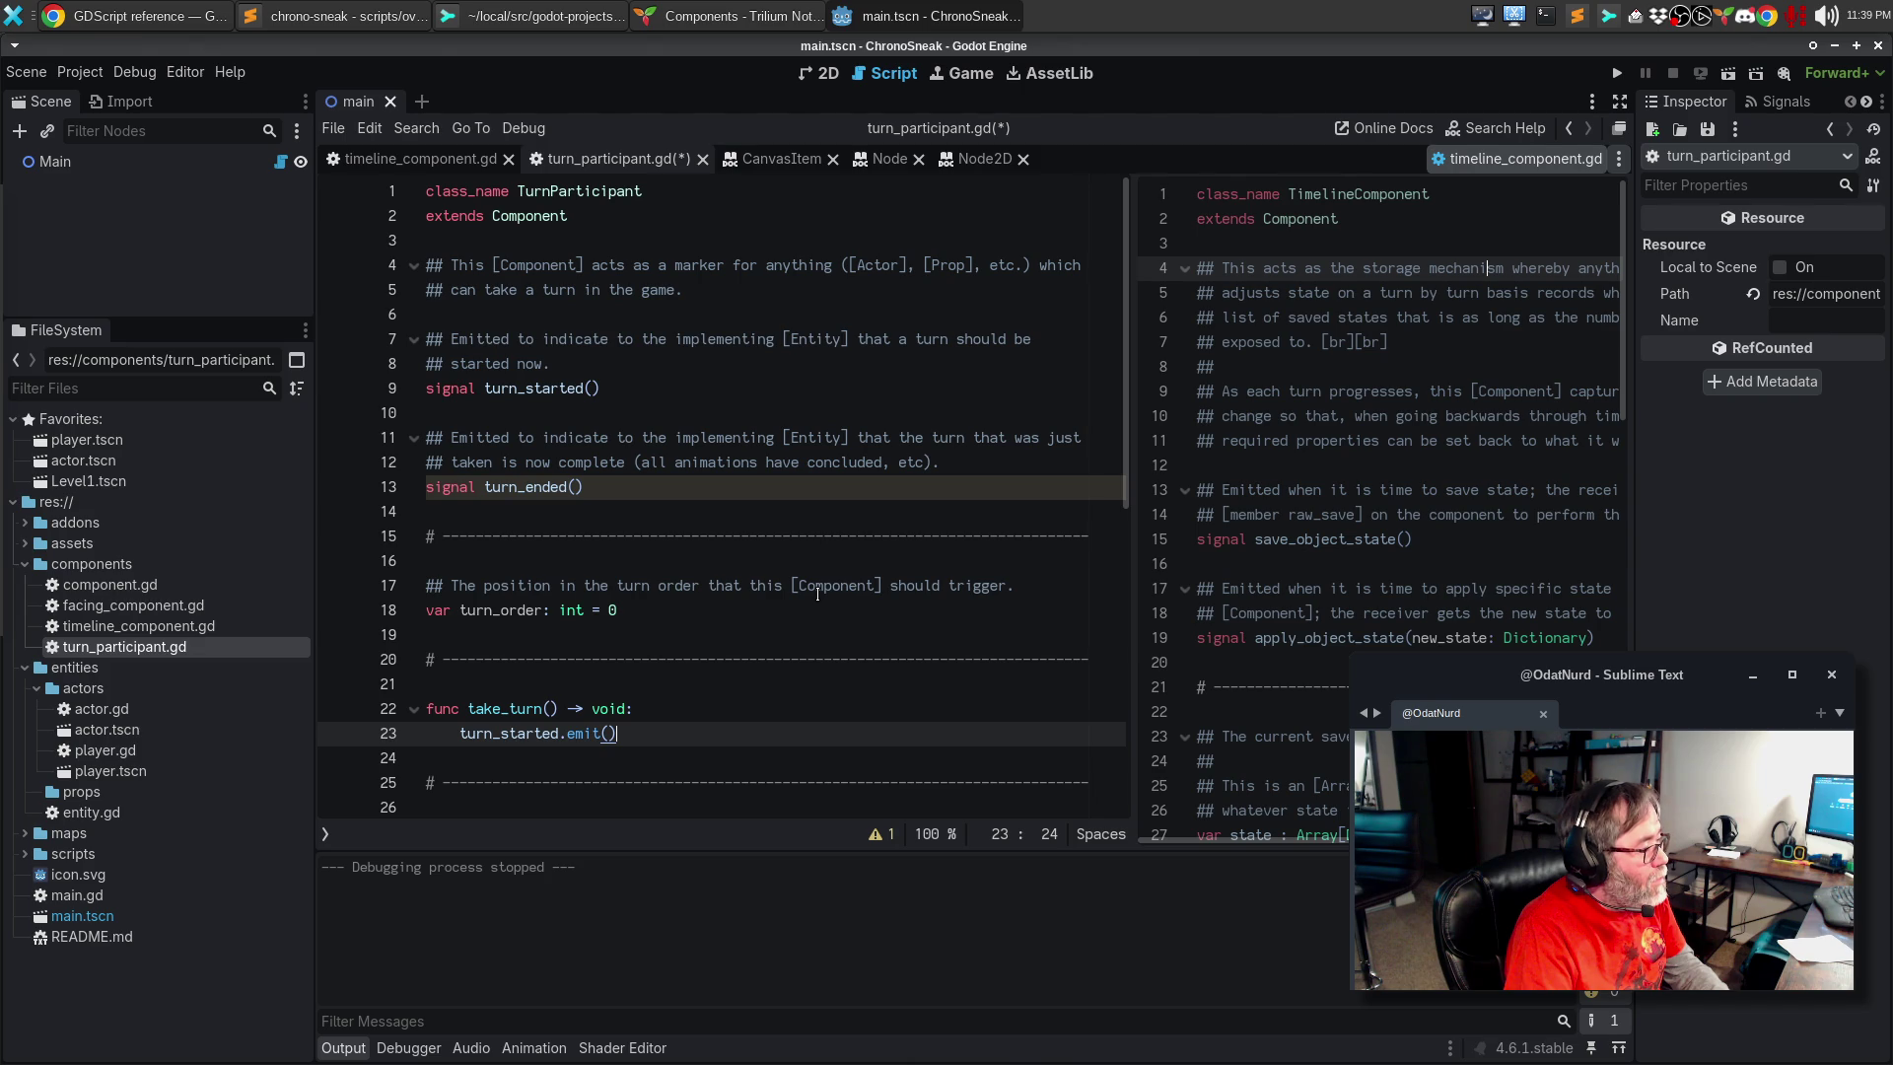
{"action": "key", "text": "Up"}
{"action": "key", "text": "Up"}
{"action": "key", "text": "Return"}
{"action": "type", "text": "## "}
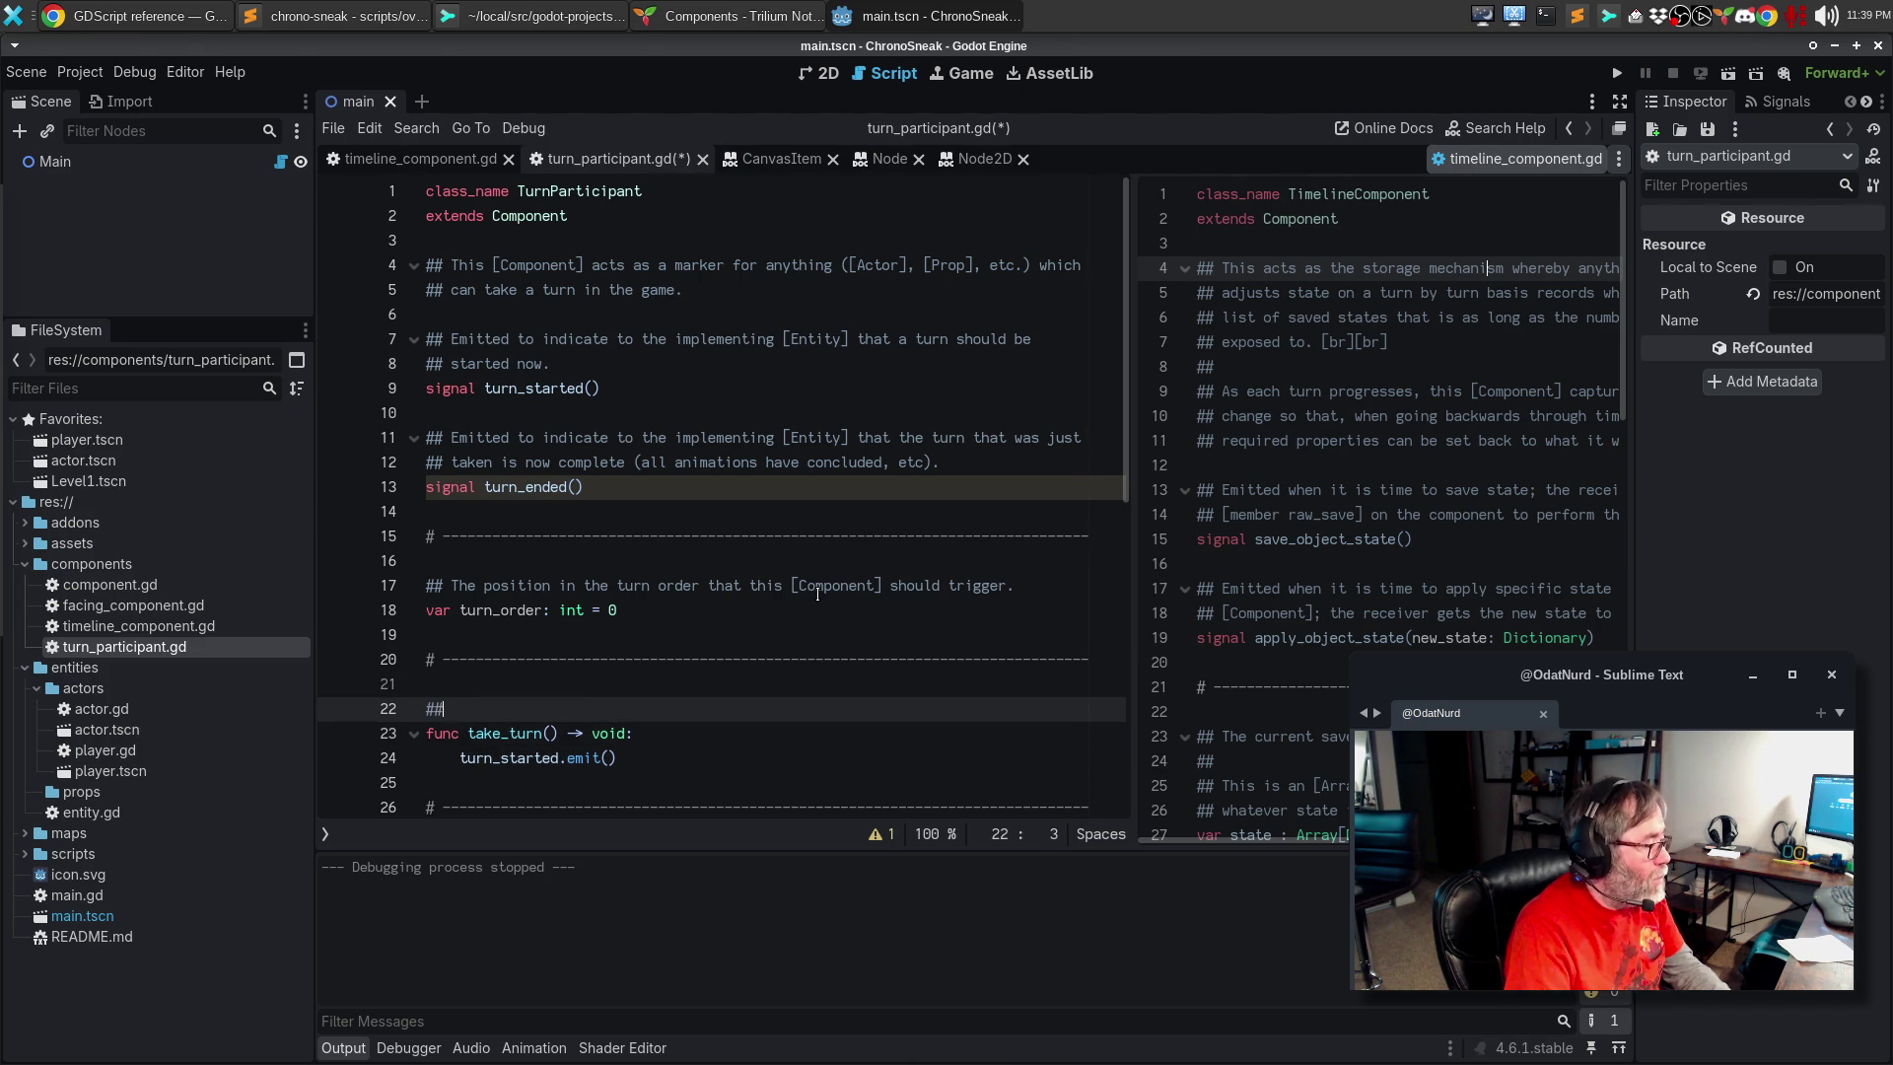
{"action": "type", "text": "Indicate to"}
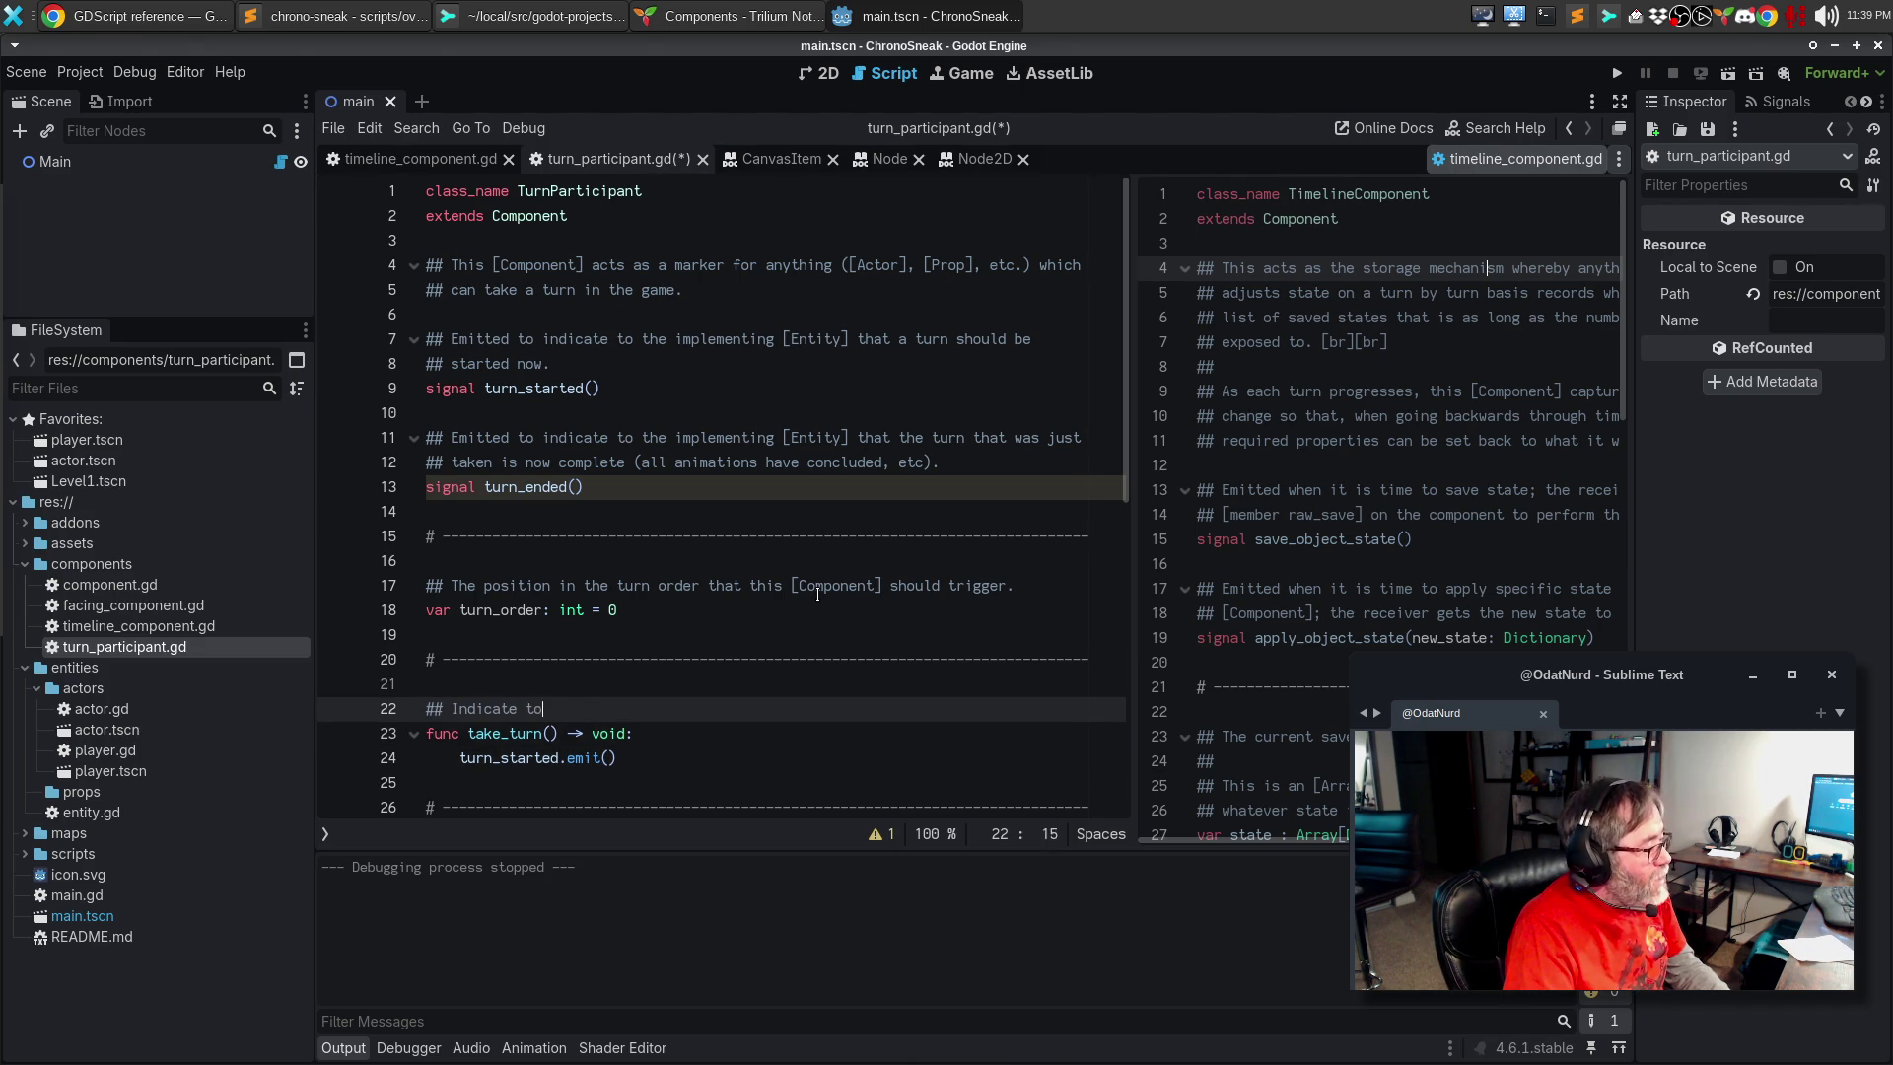
{"action": "type", "text": " the [Entity]"}
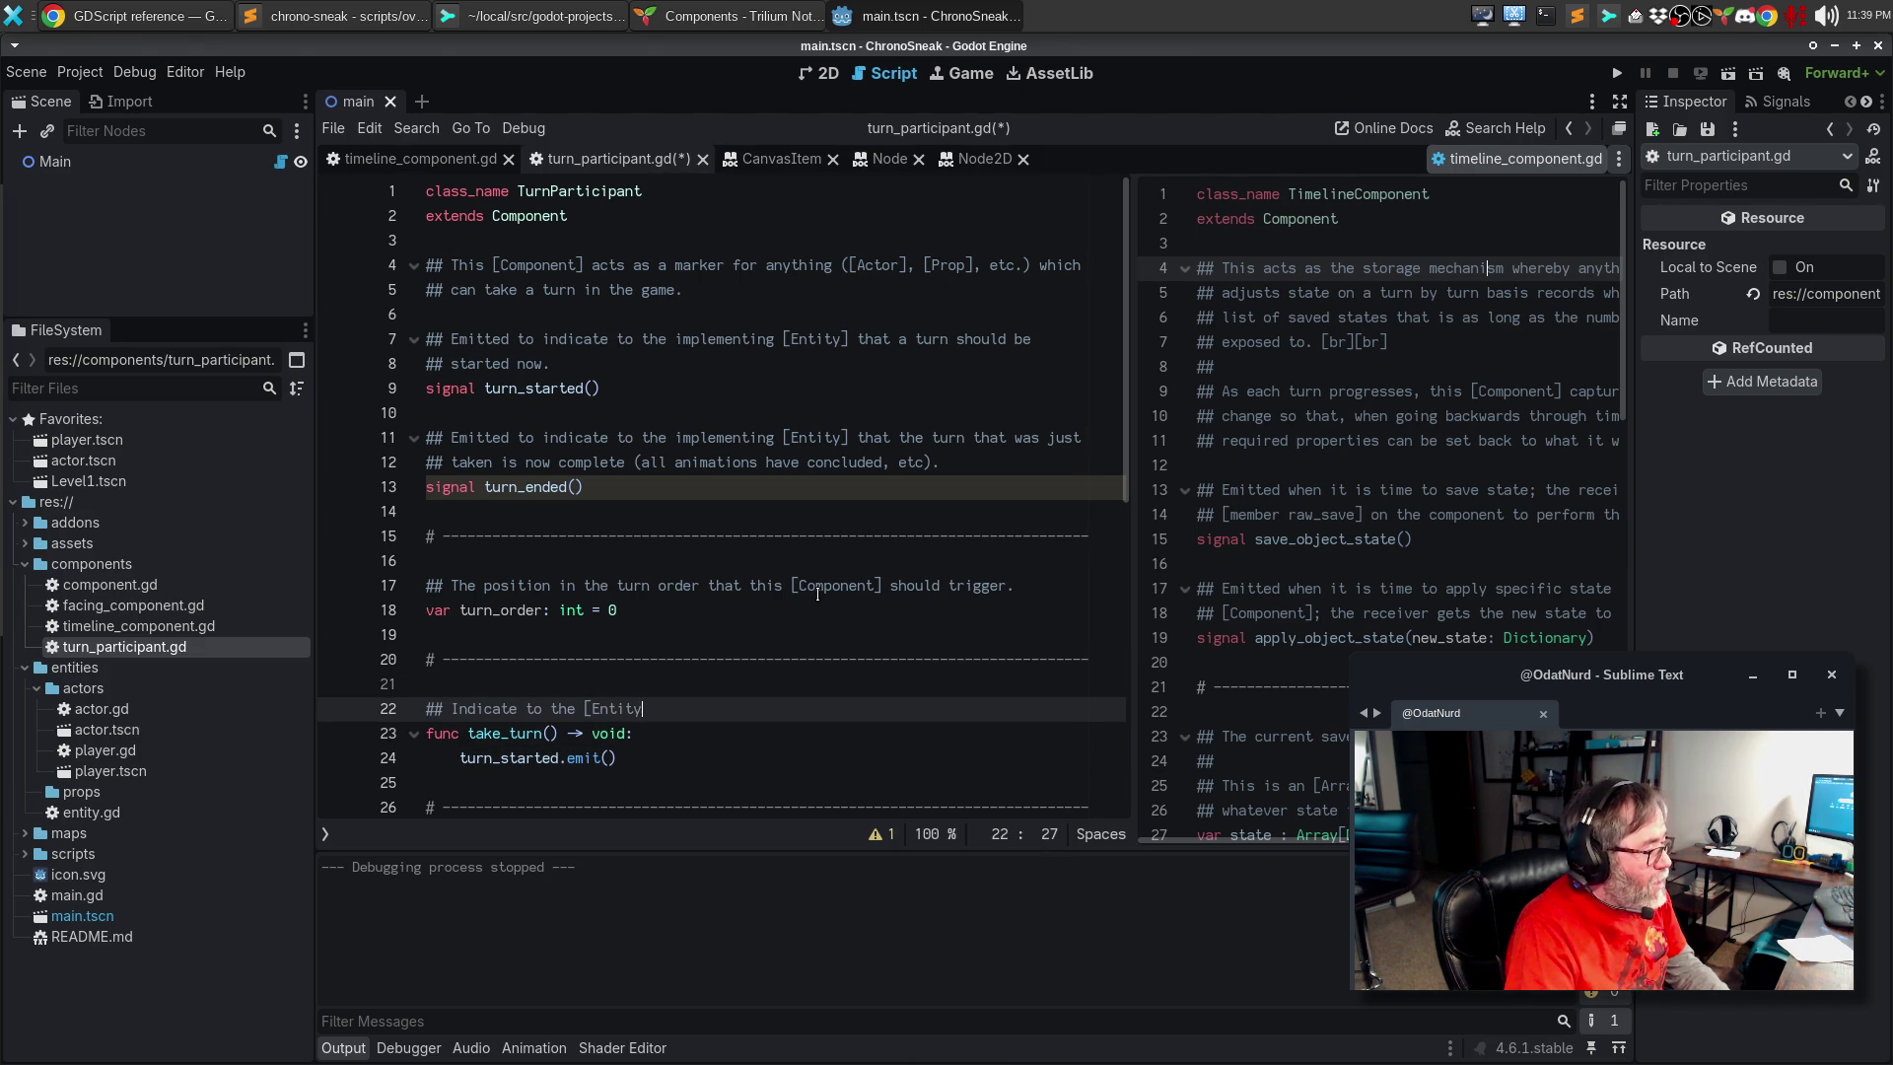
Step: Finish take_turn's comment: the [Entity] with this [Component] should start its turn; emits [signal turn_started]
{"action": "key", "text": "BackSpace"}
{"action": "key", "text": "BackSpace"}
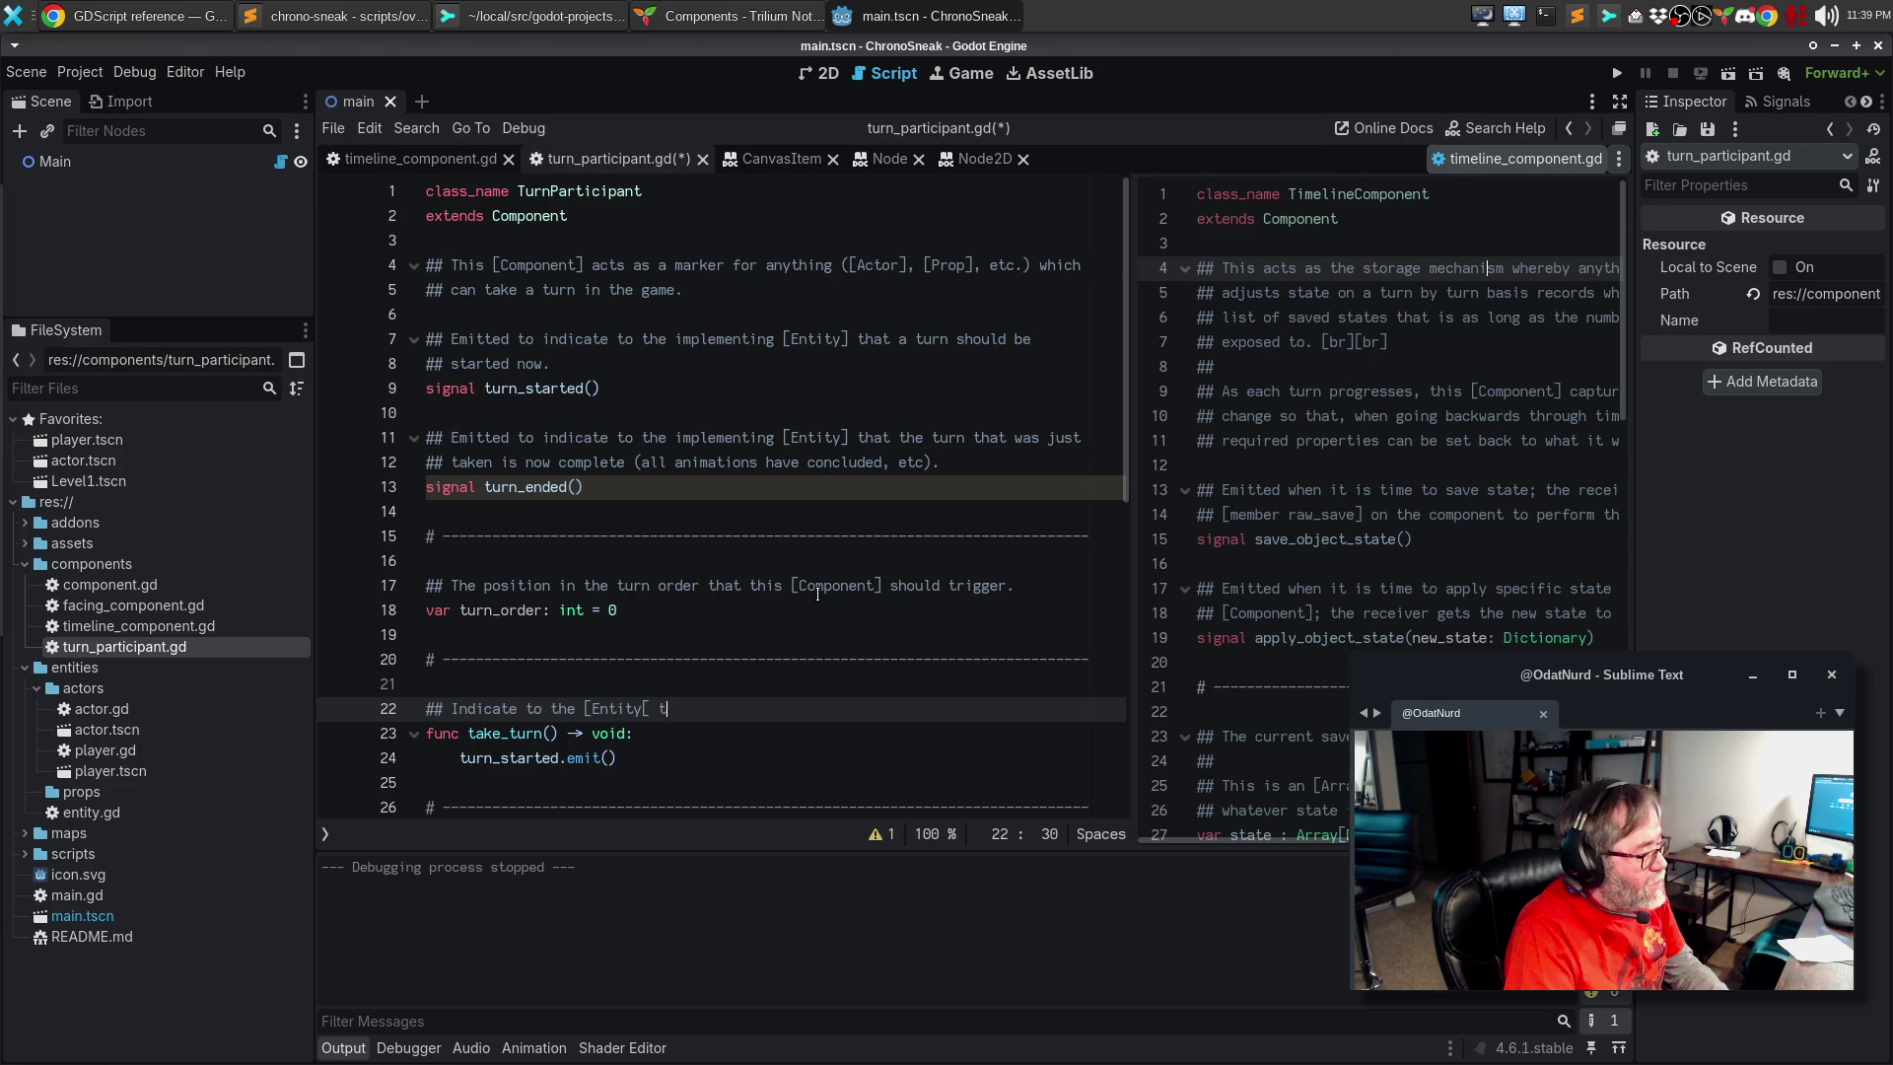
{"action": "key", "text": "BackSpace"}
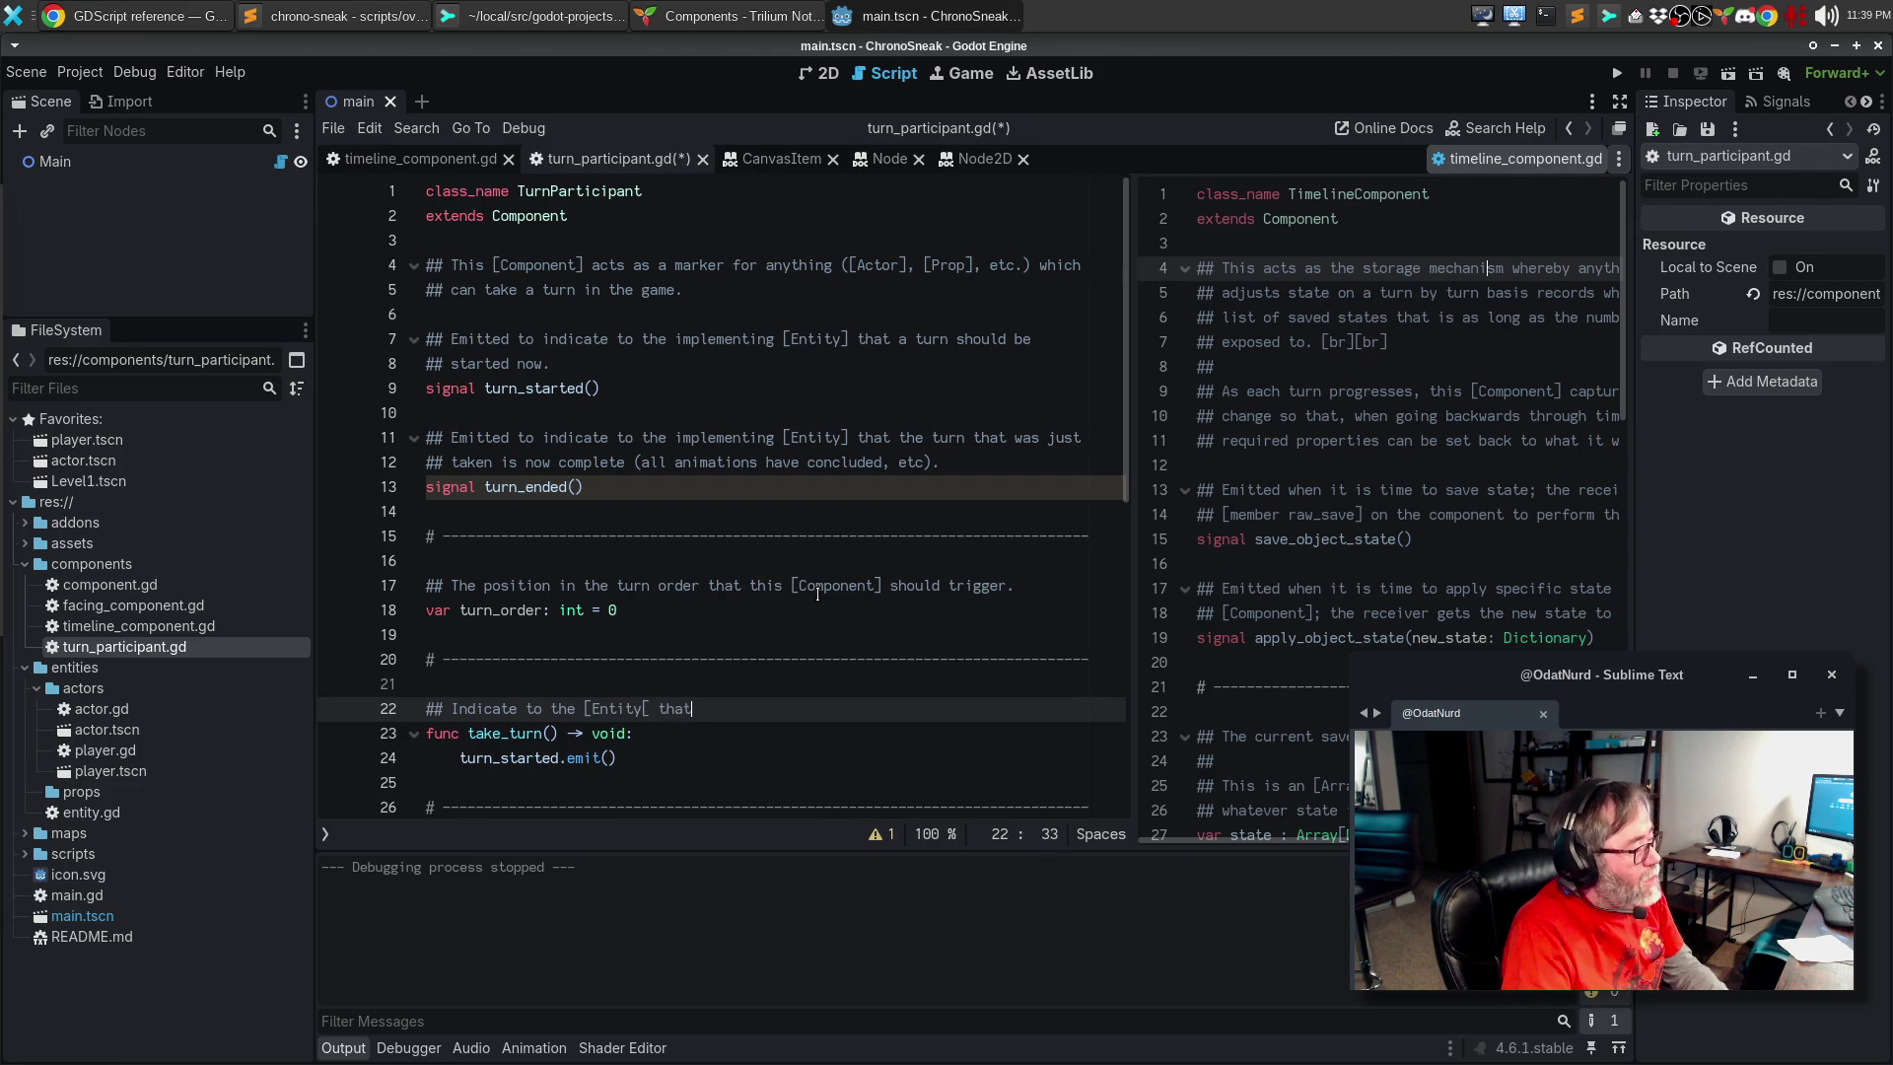
{"action": "type", "text": "] that has this co"}
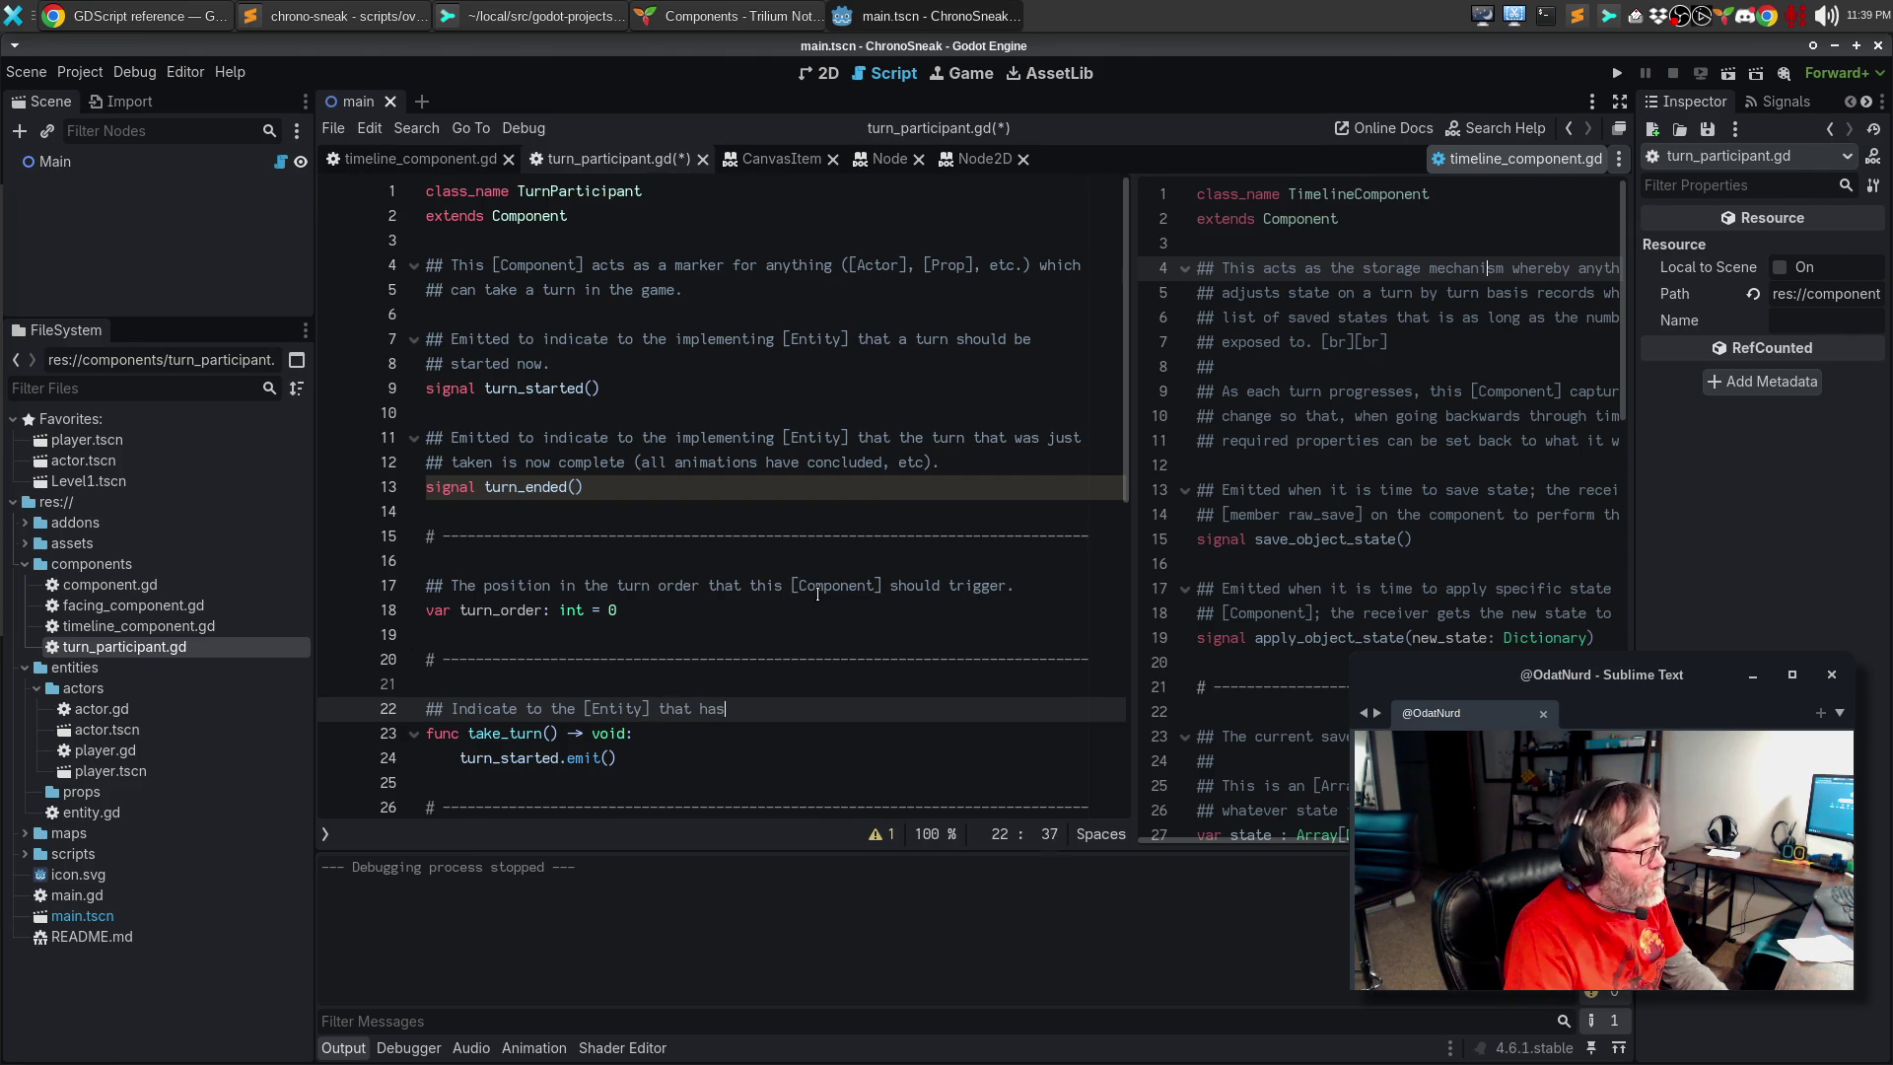
{"action": "key", "text": "BackSpace"}
{"action": "key", "text": "BackSpace"}
{"action": "type", "text": "[Component] attached that"}
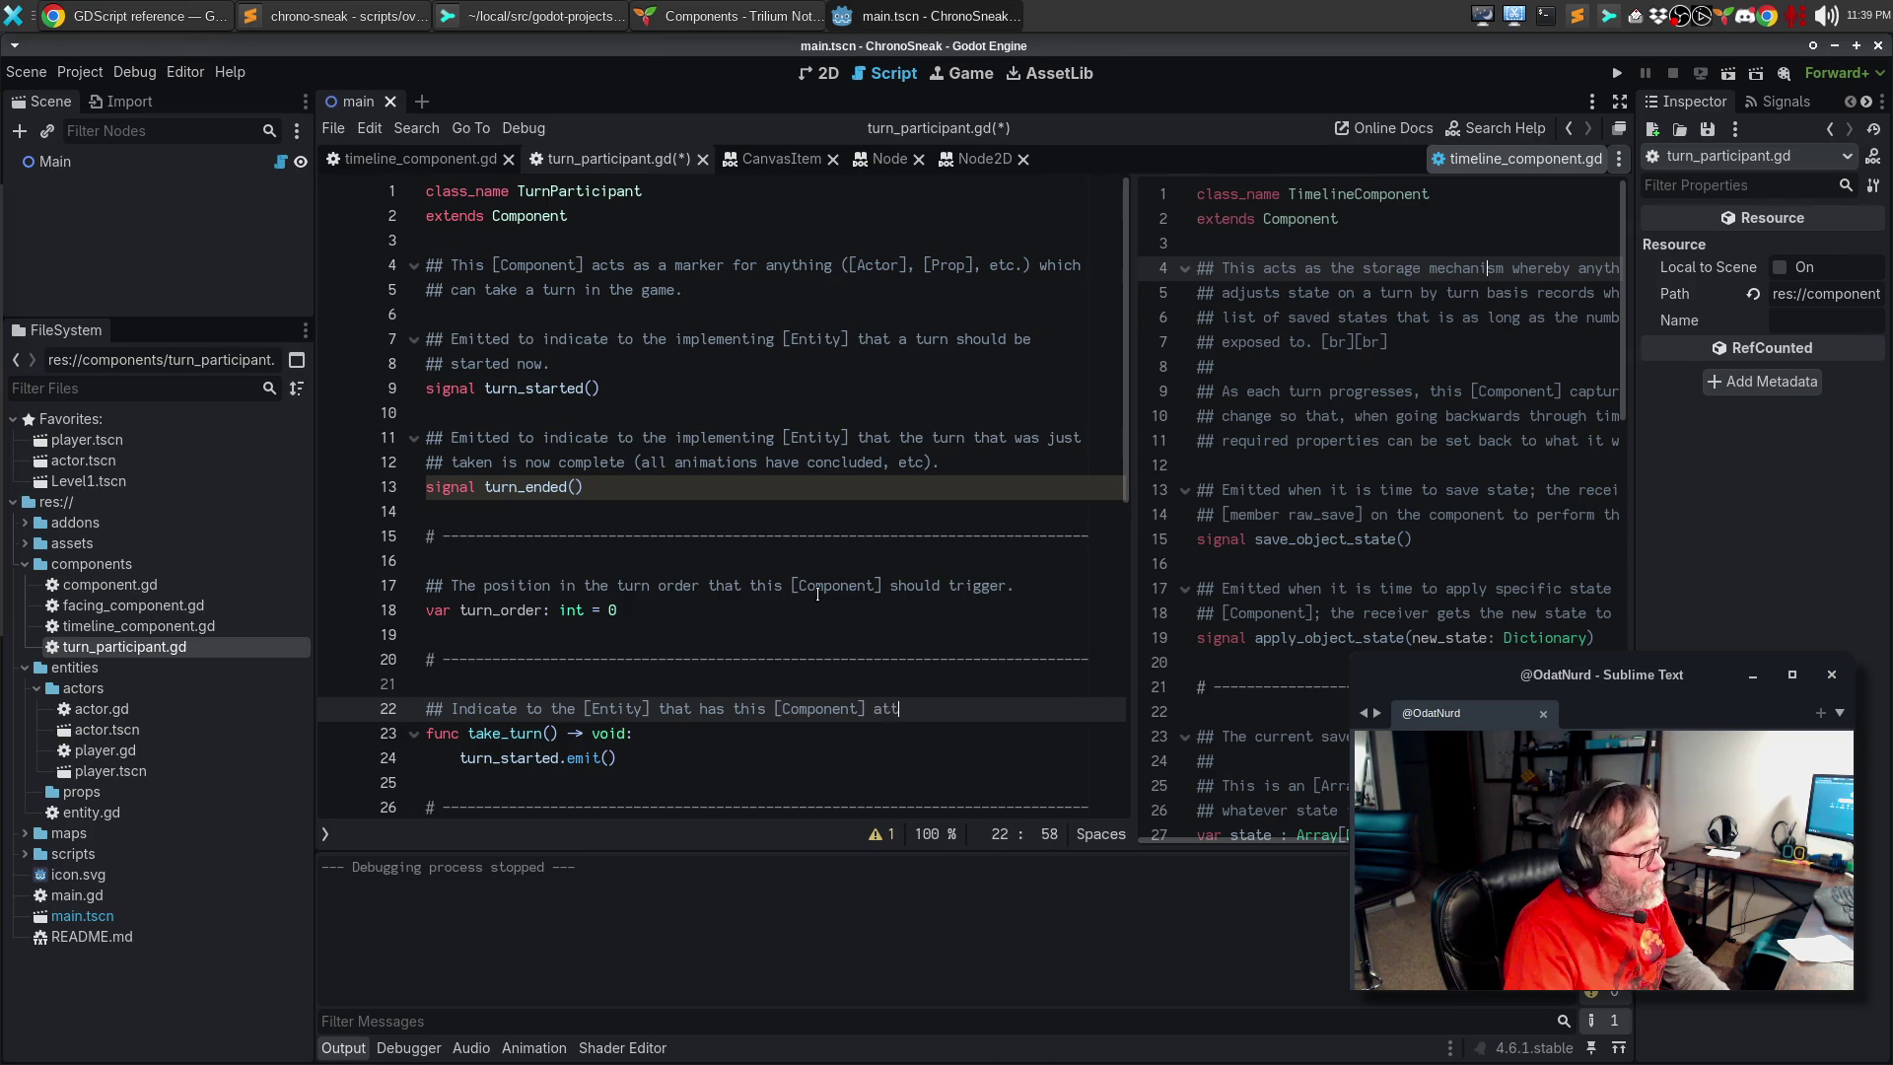
{"action": "type", "text": " it should"}
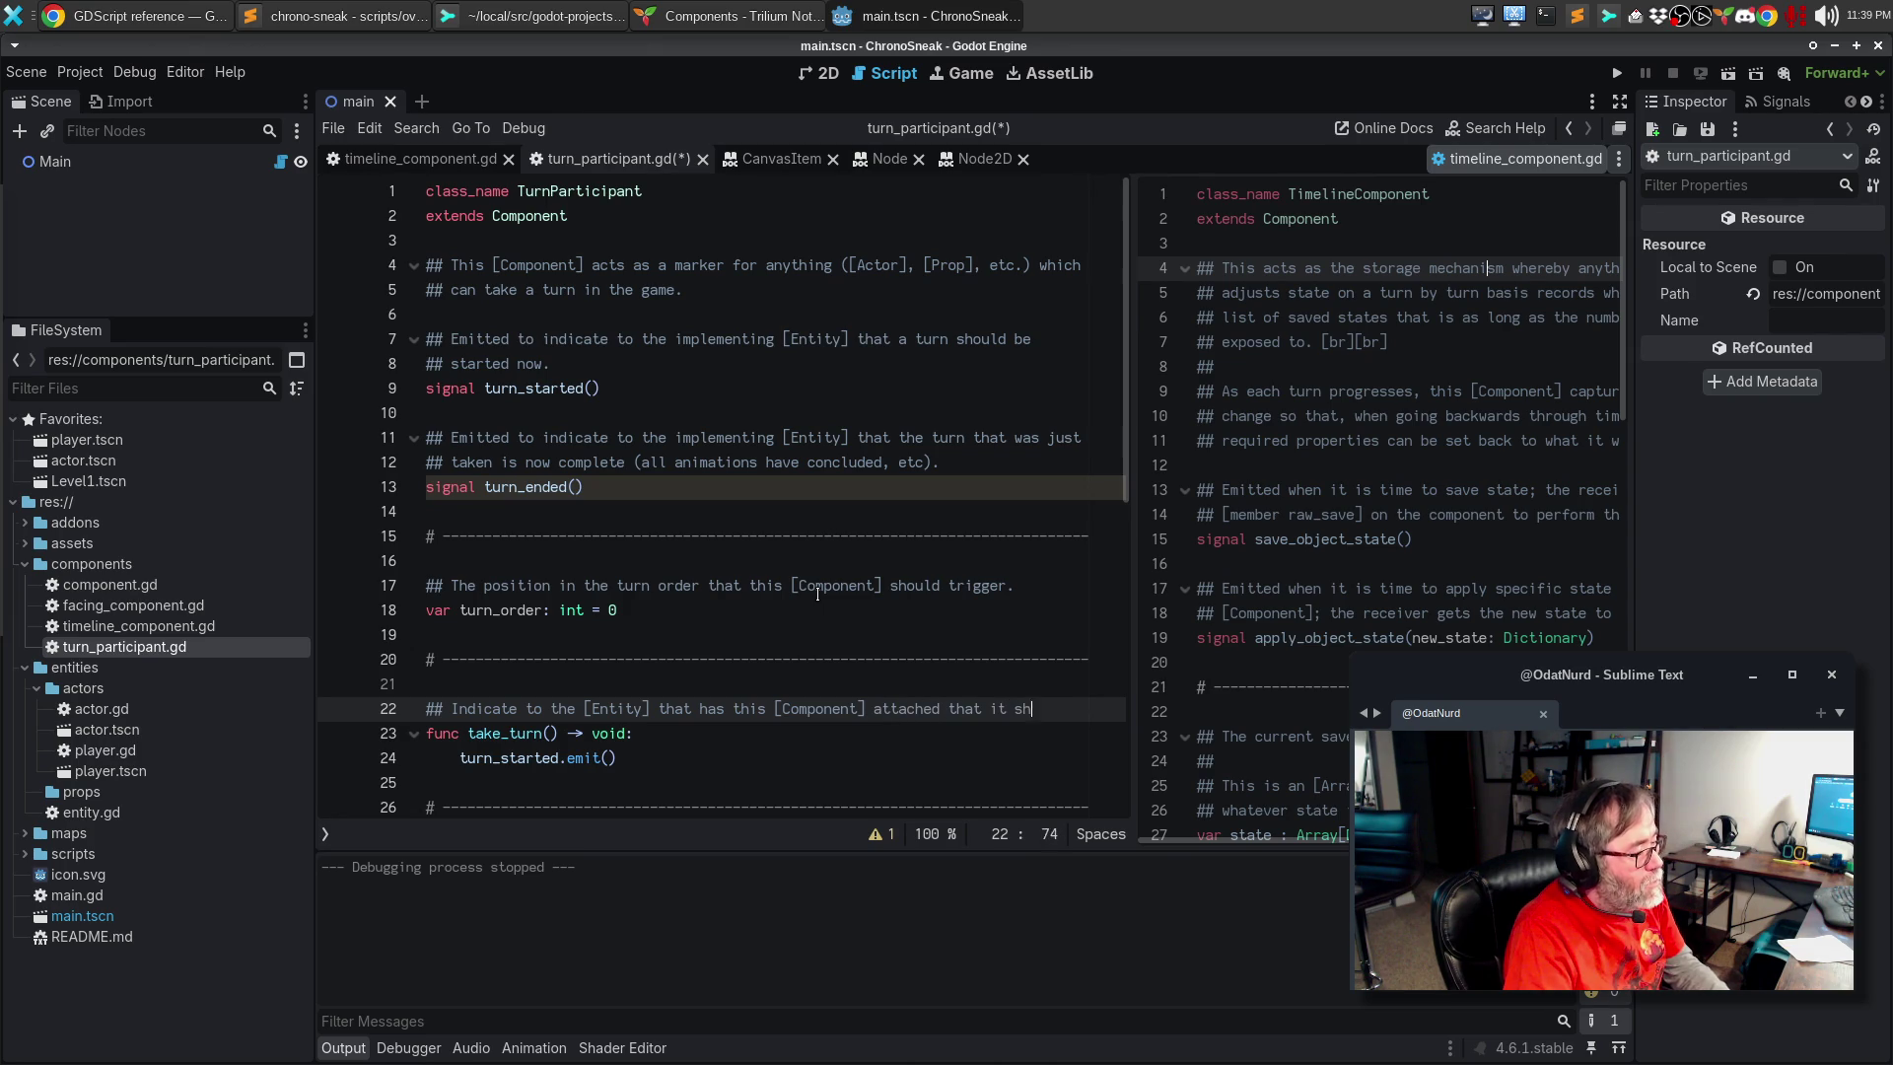
{"action": "key", "text": "Return"}
{"action": "type", "text": "start its turn now."}
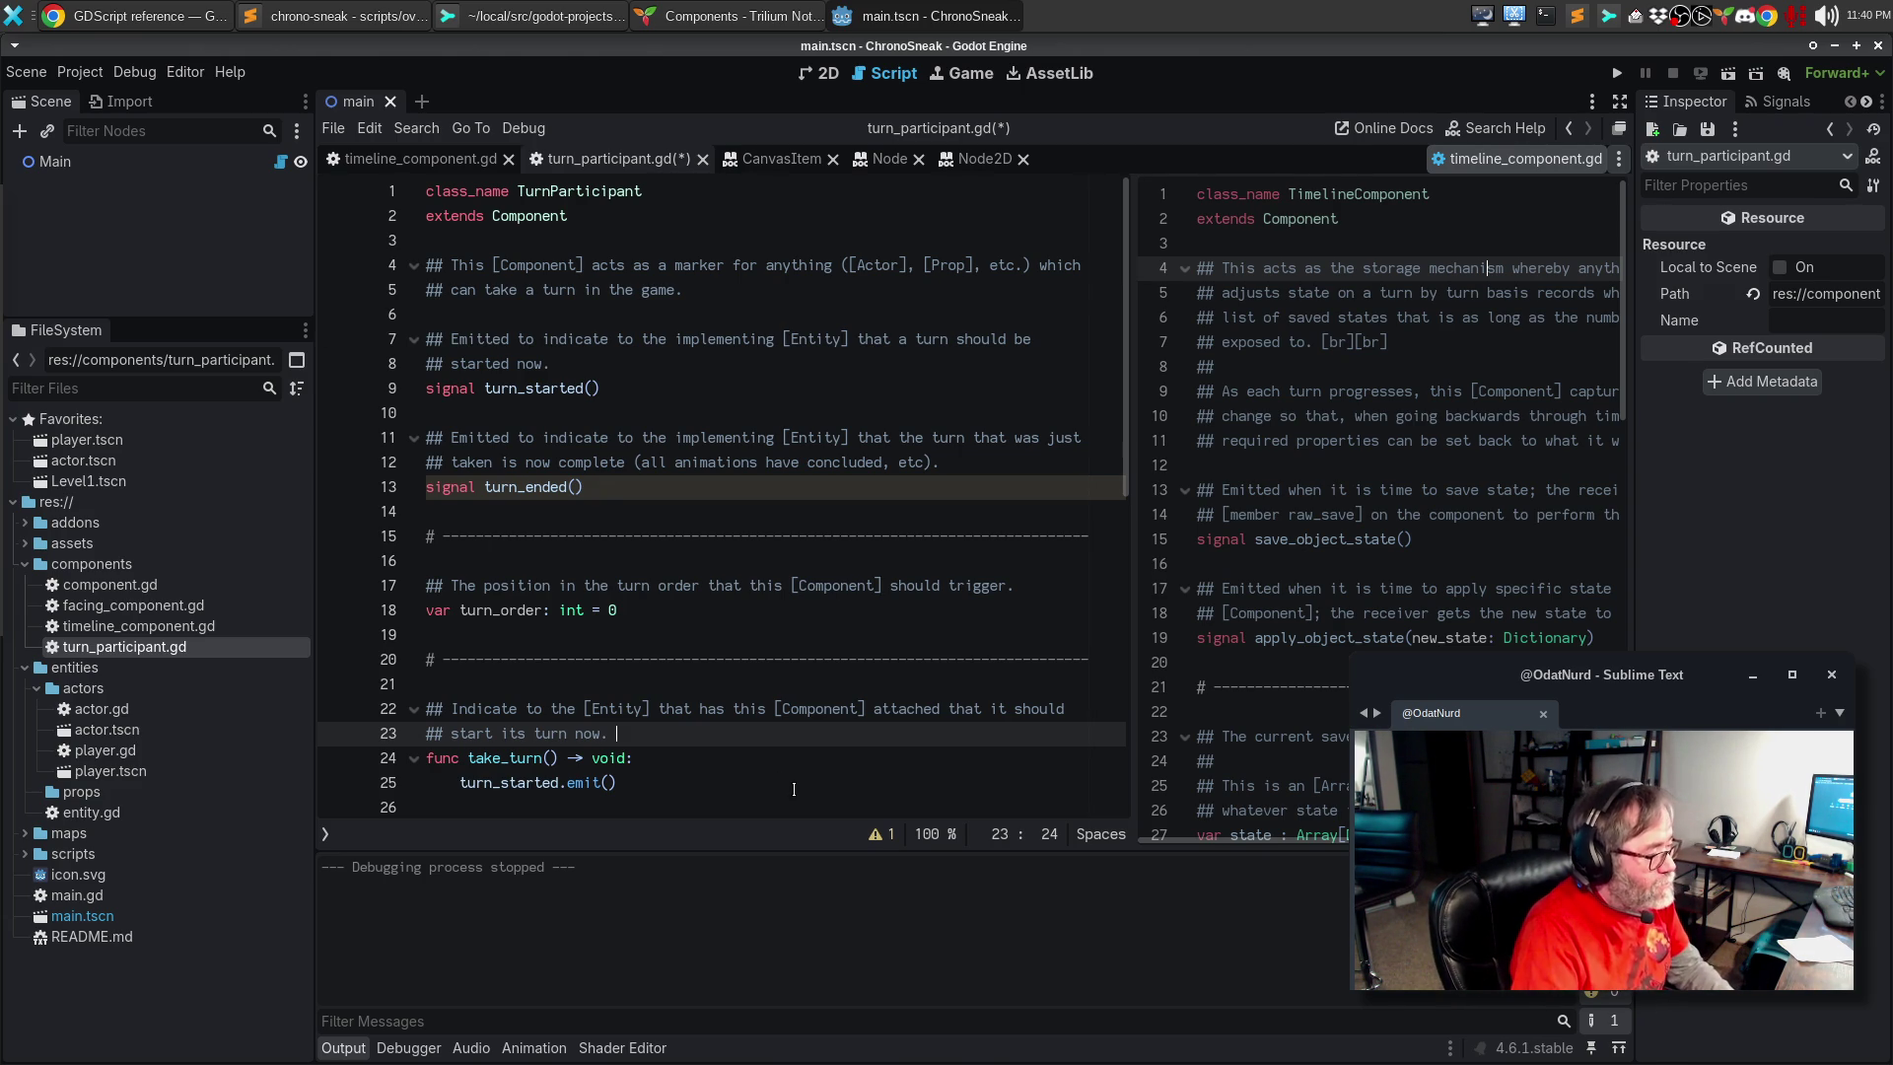
{"action": "type", "text": "Thi"}
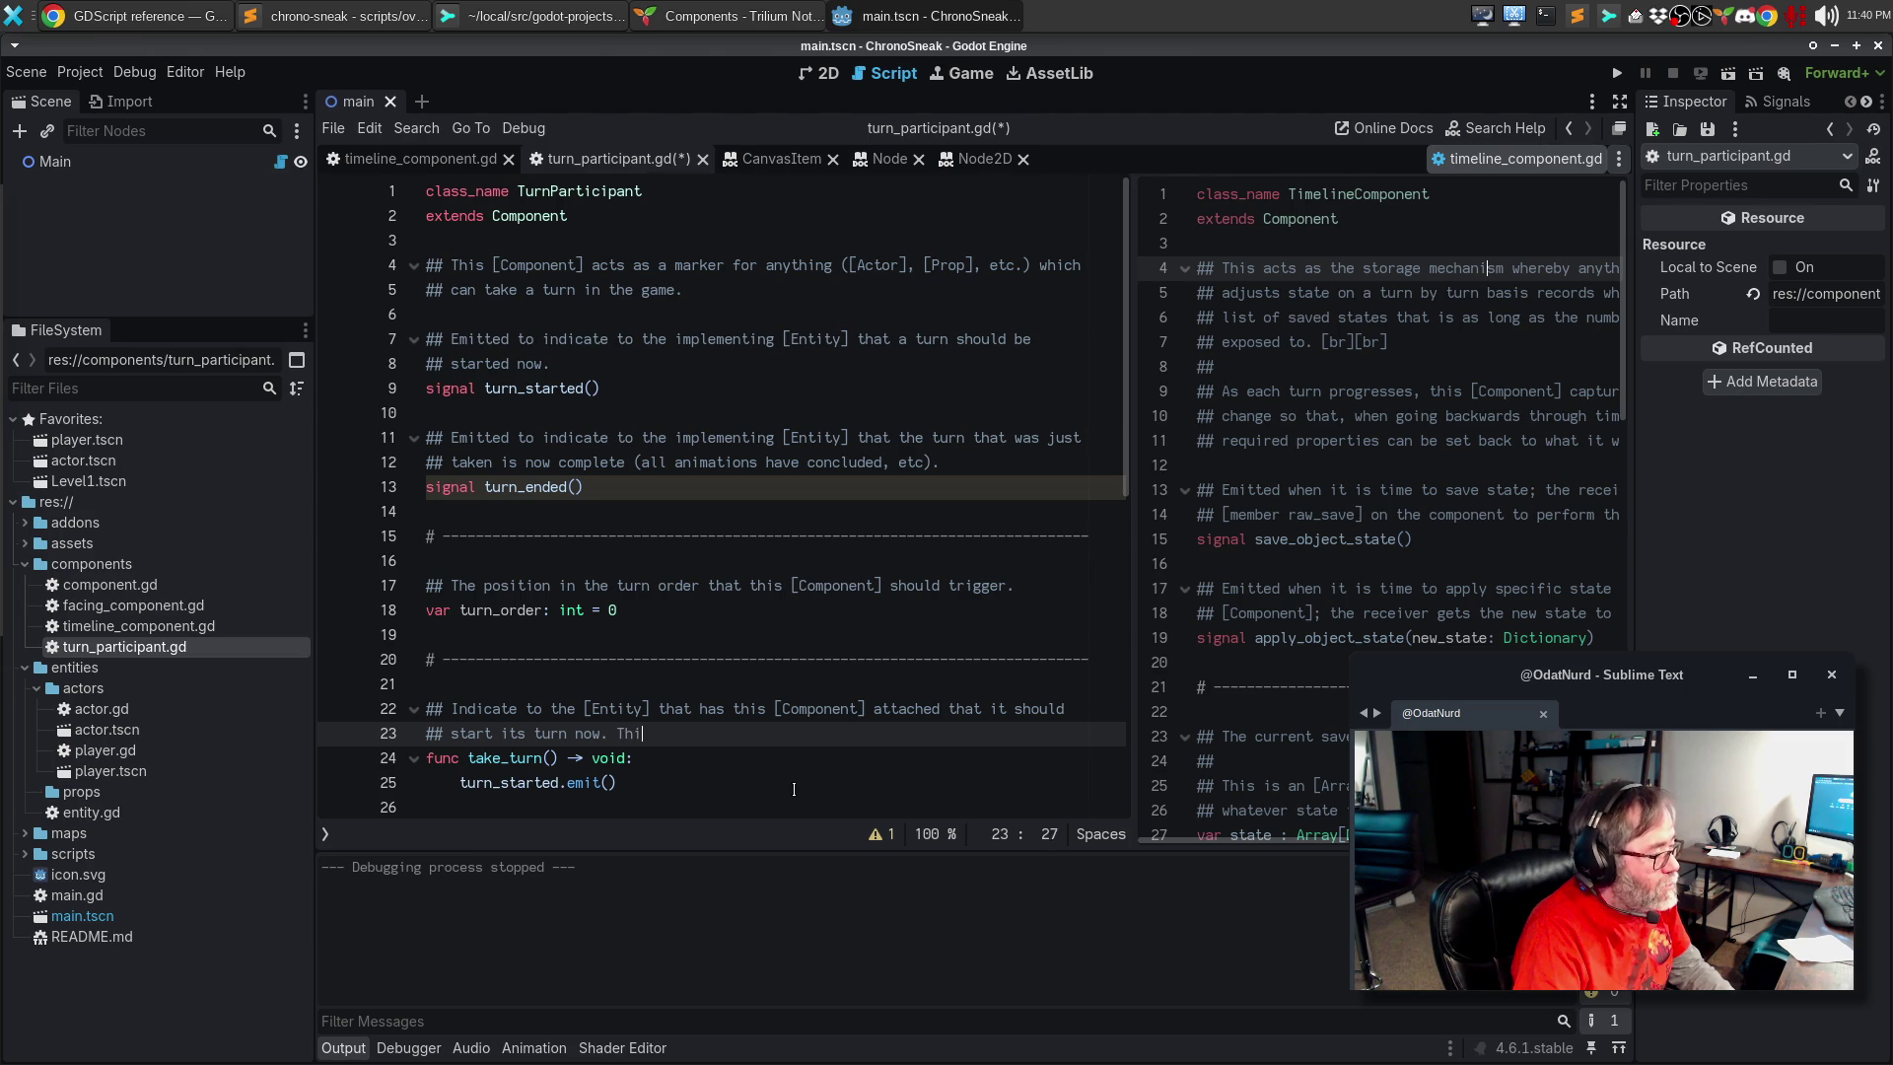
{"action": "type", "text": "s will emit th"}
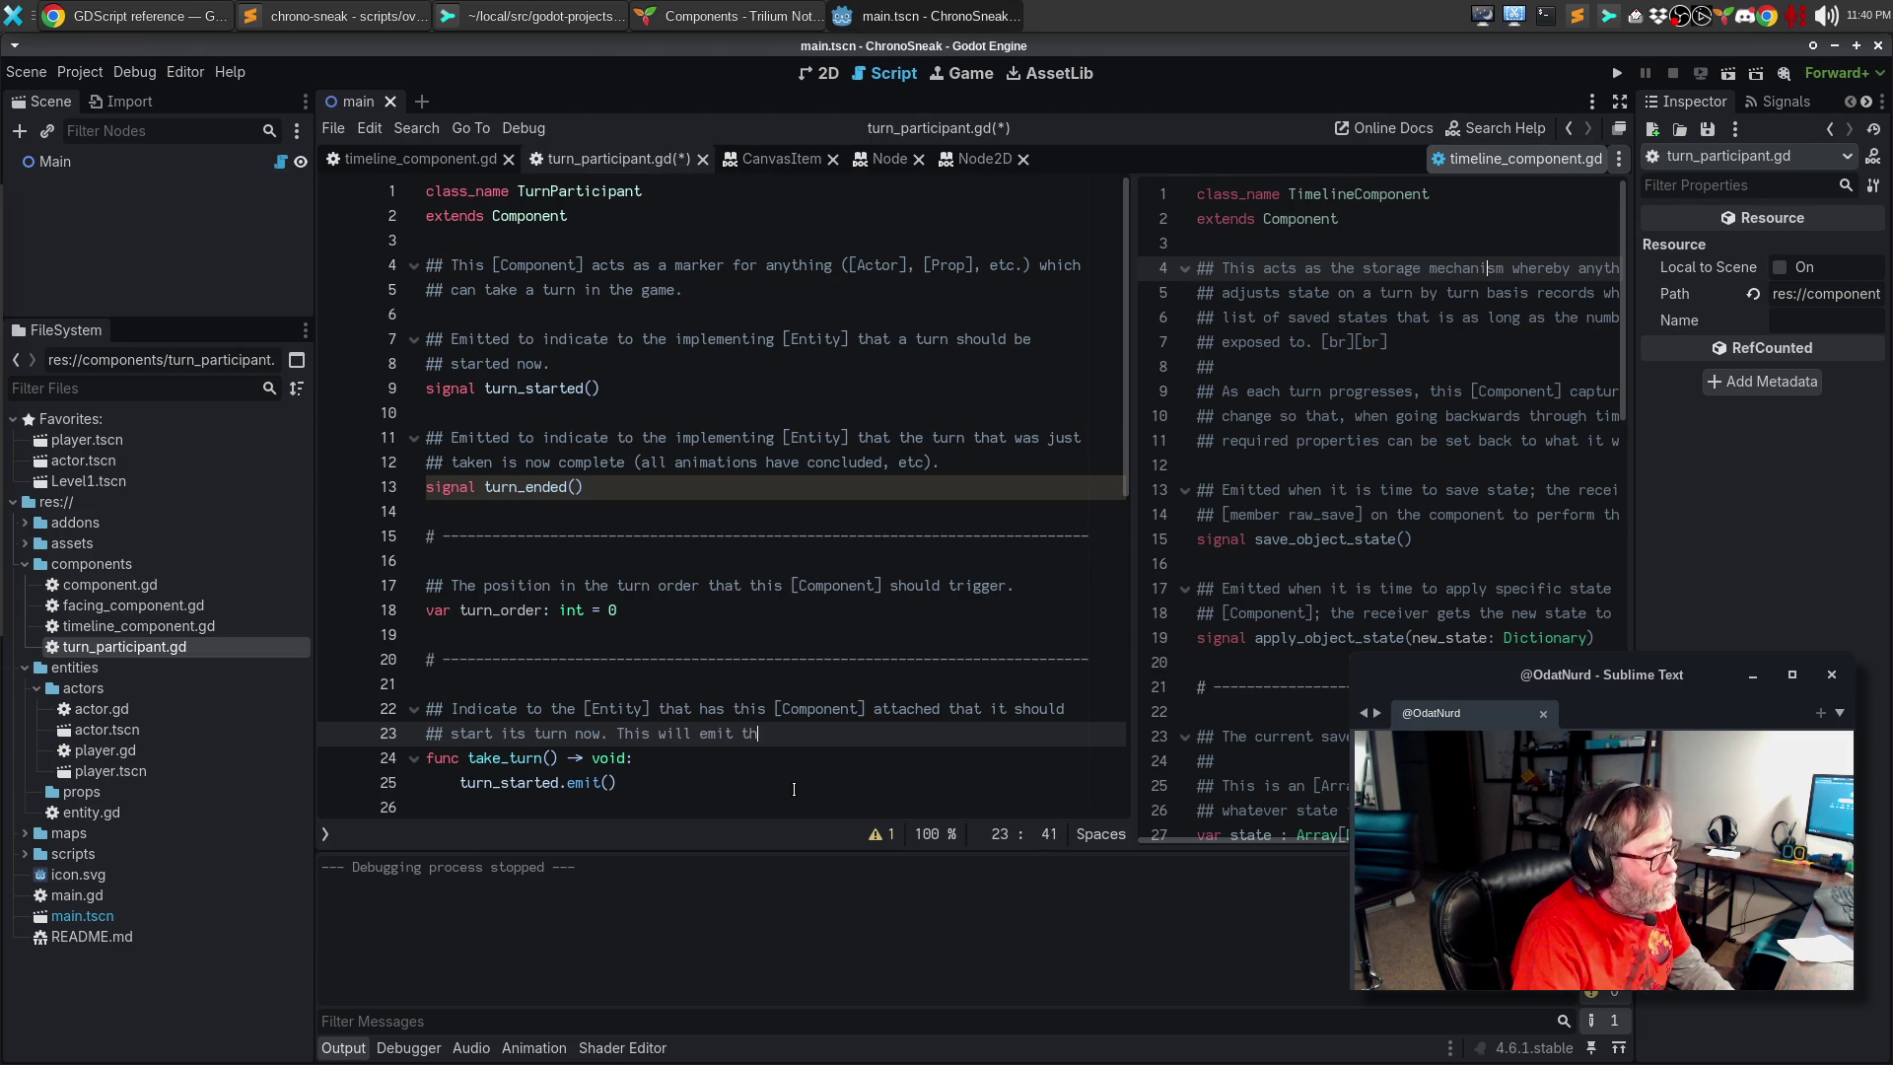
{"action": "type", "text": "e [signal turn_"}
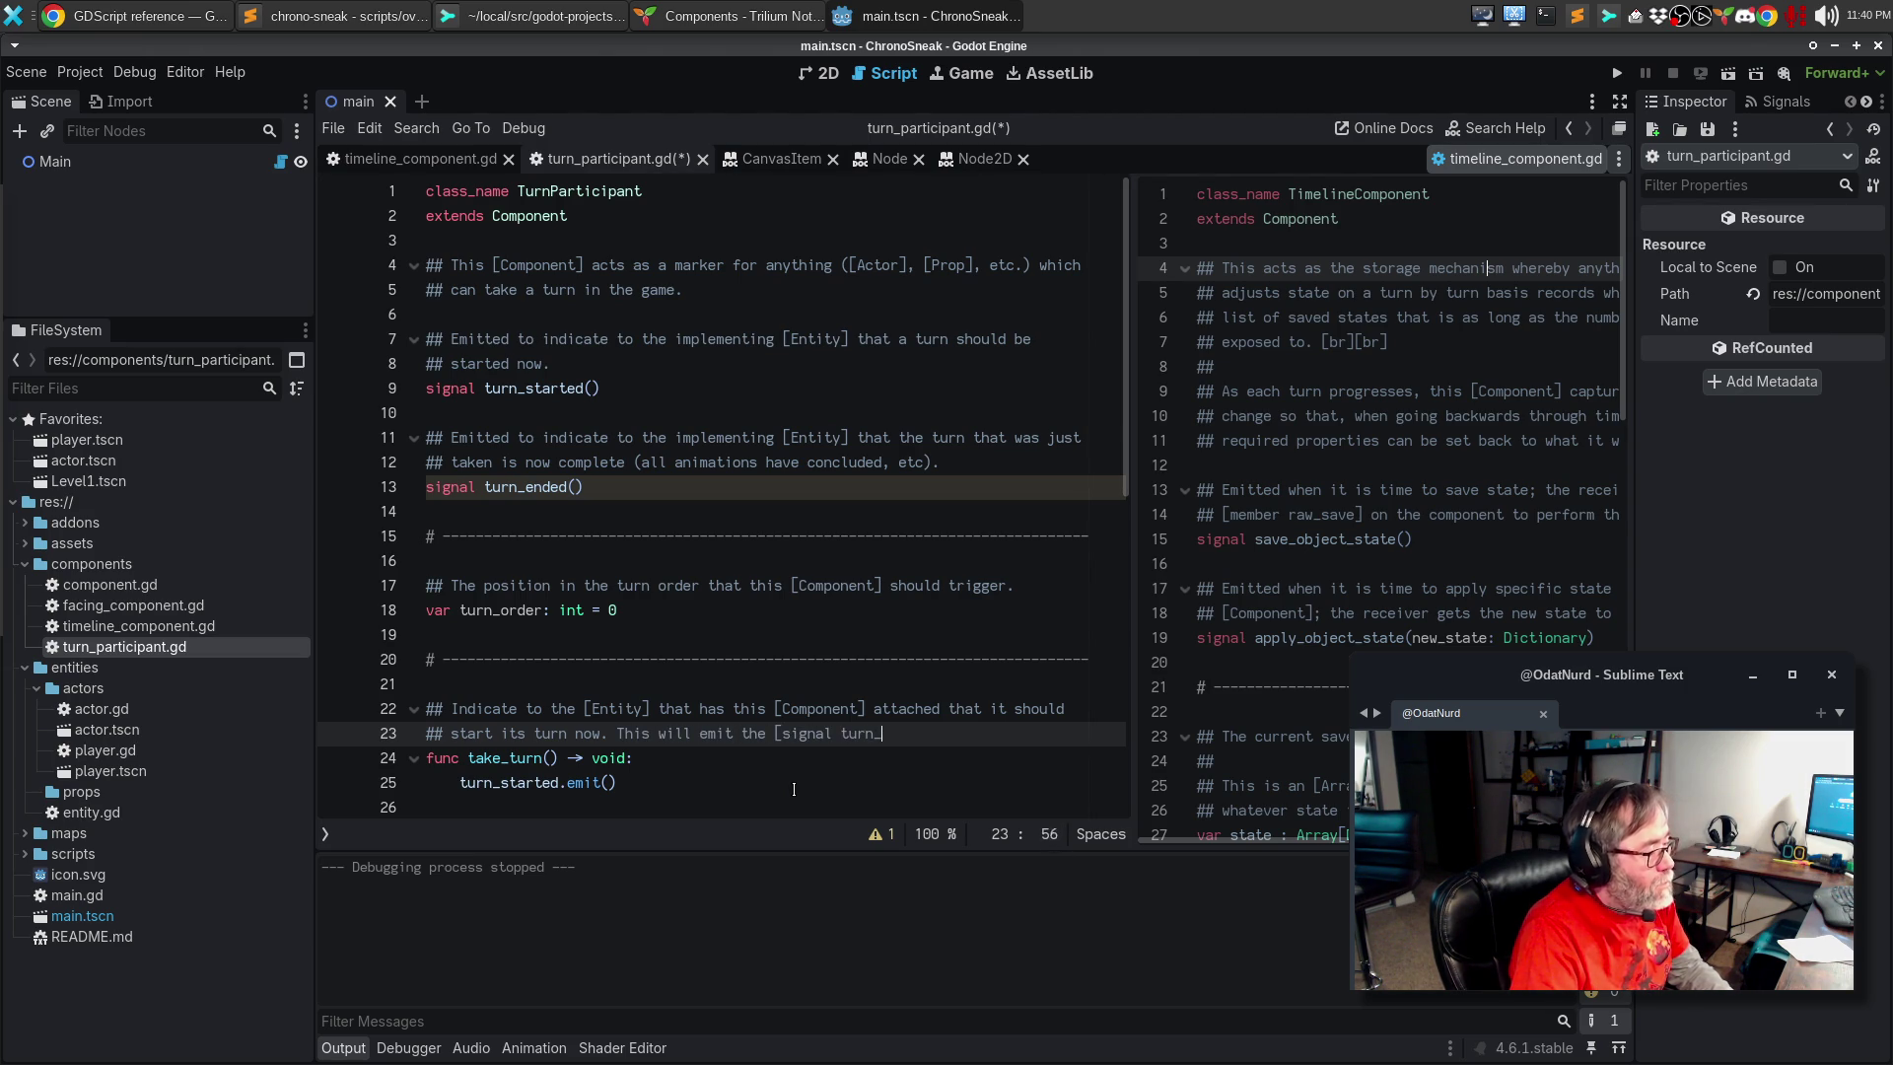
{"action": "type", "text": "started] signal to"}
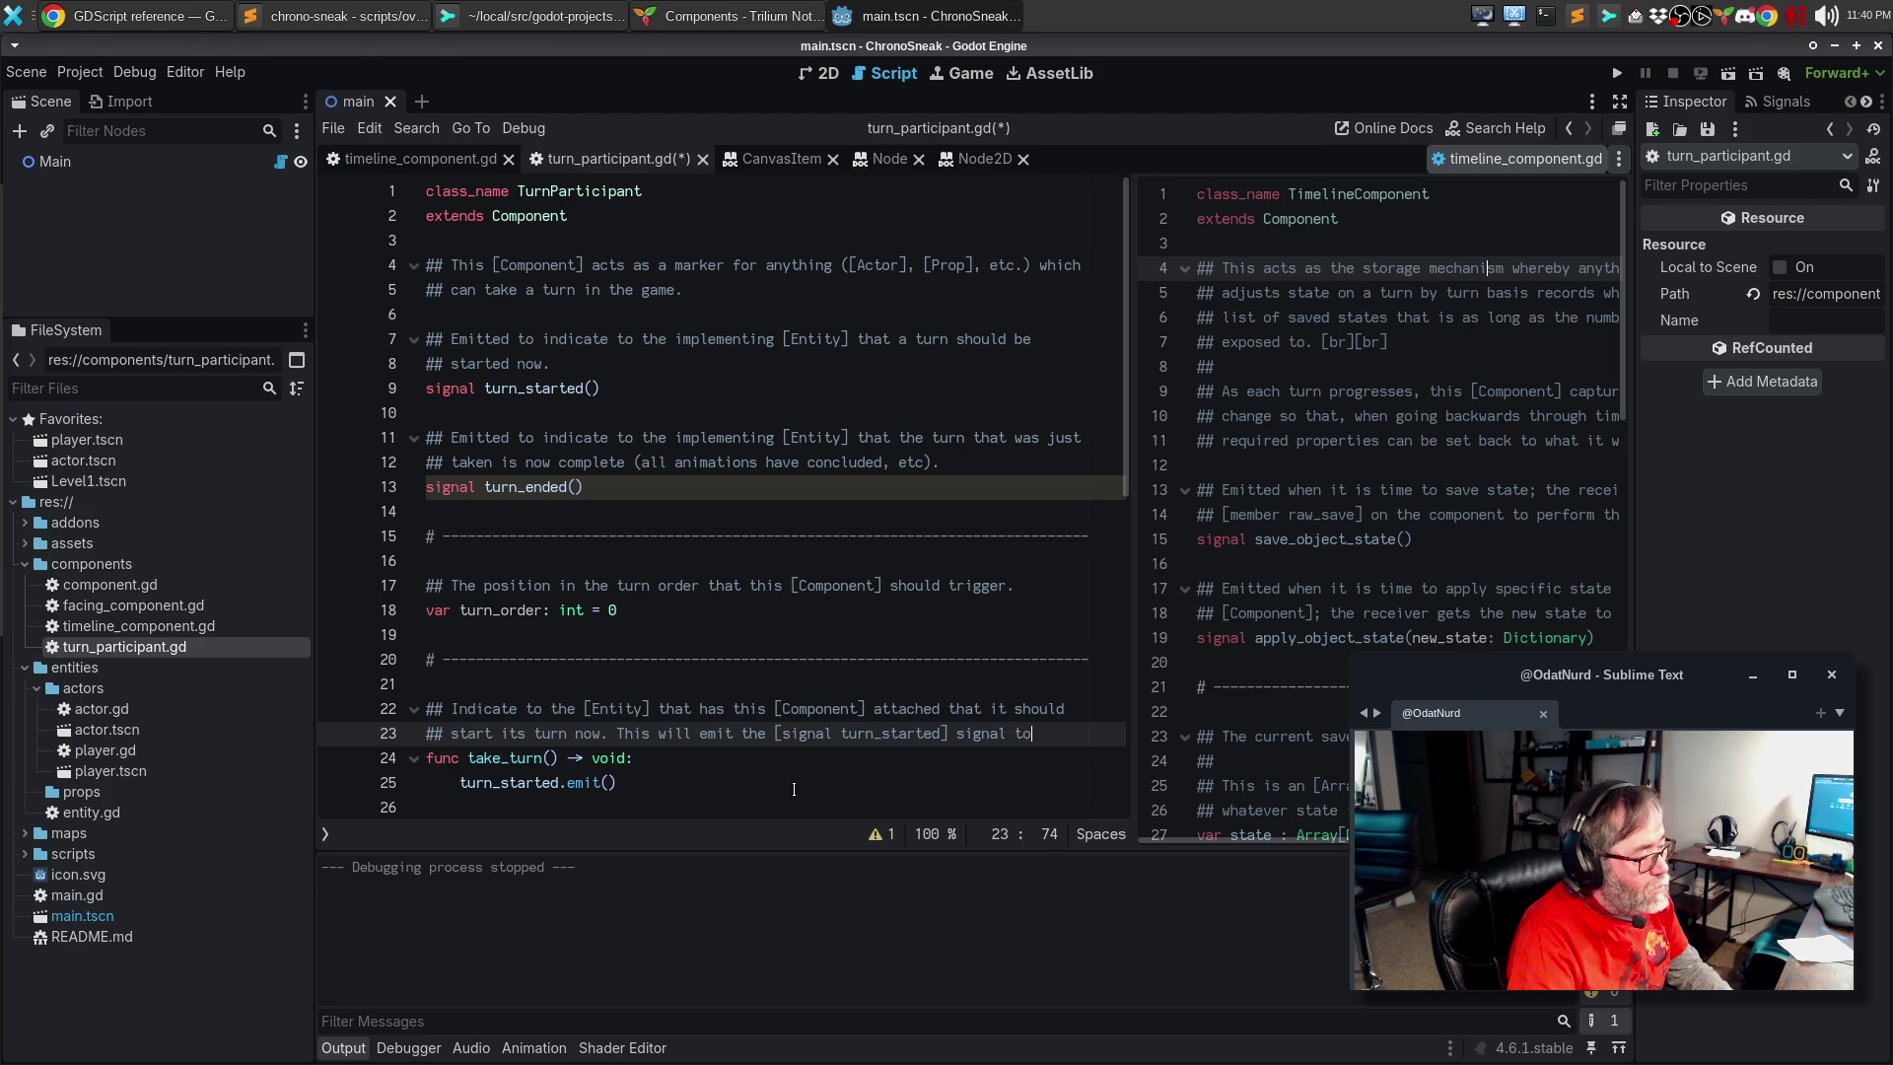
{"action": "key", "text": "Down"}
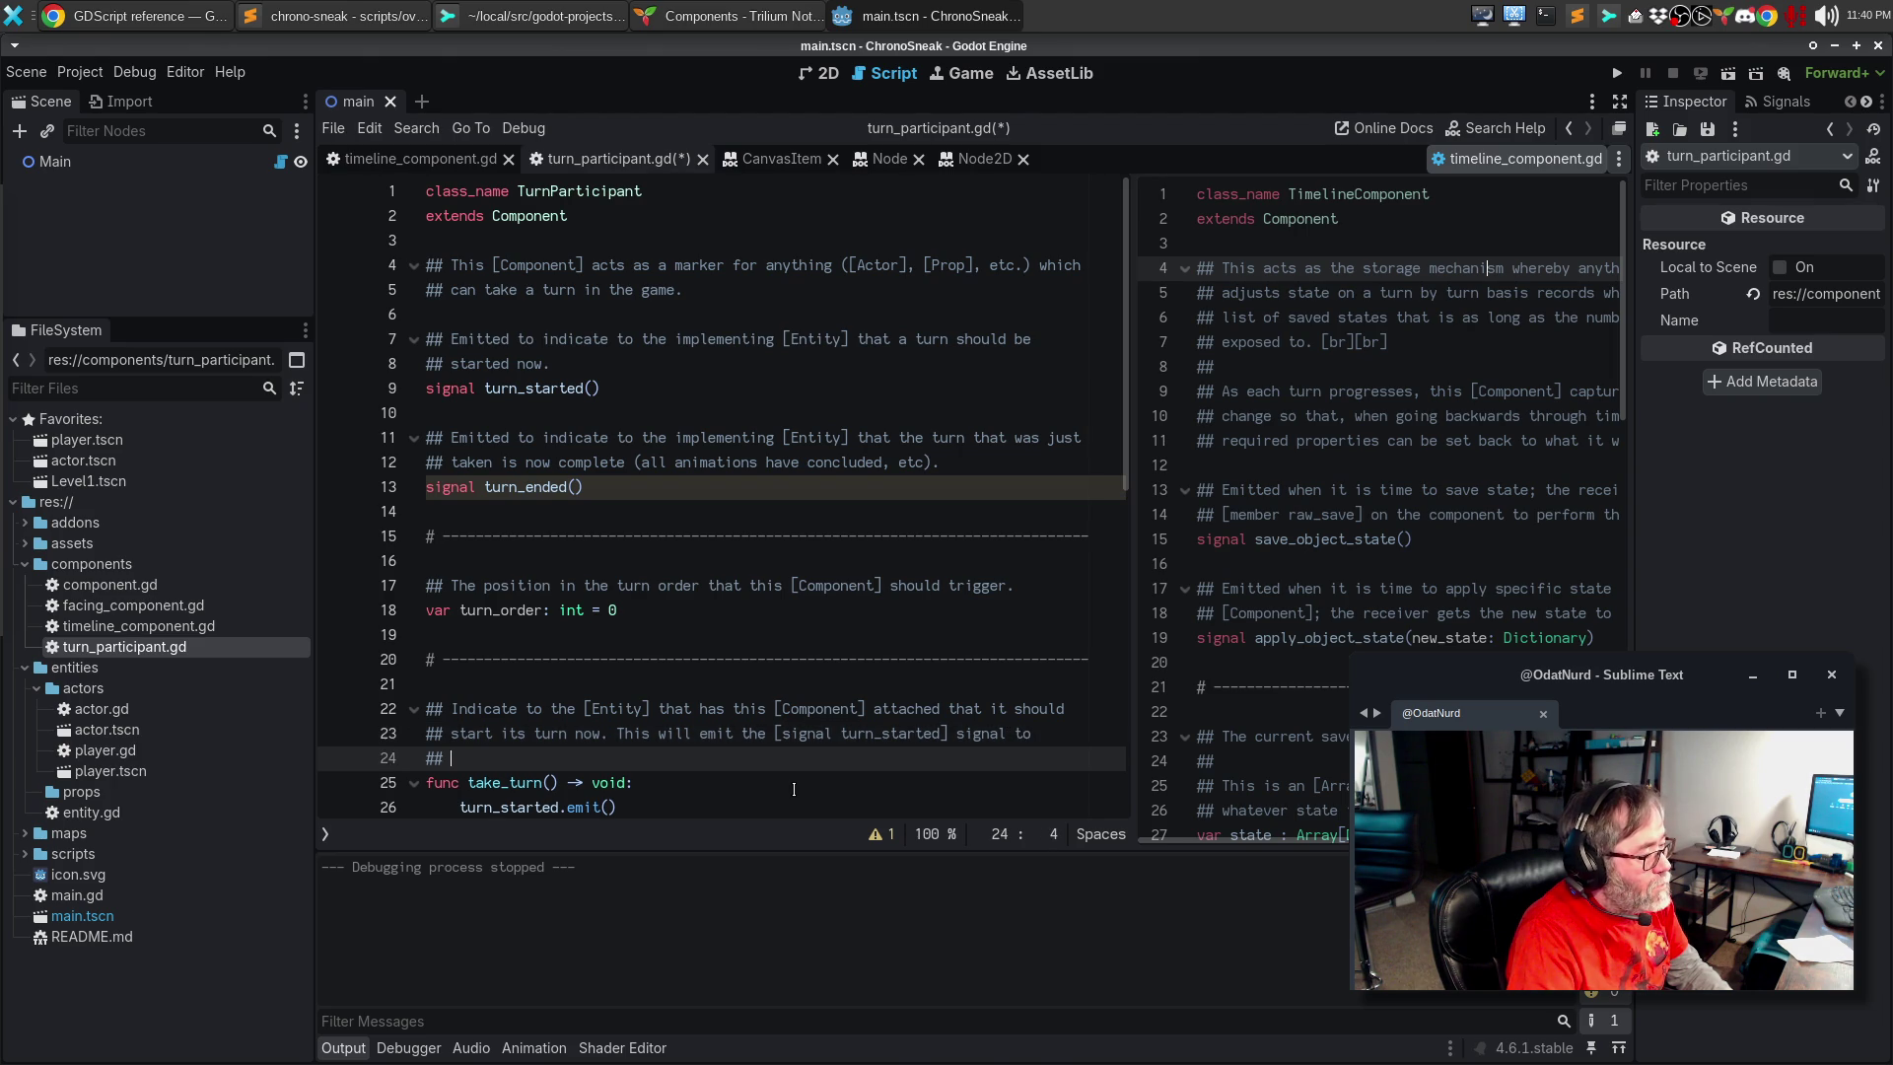
{"action": "key", "text": "Up"}
{"action": "key", "text": "BackSpace"}
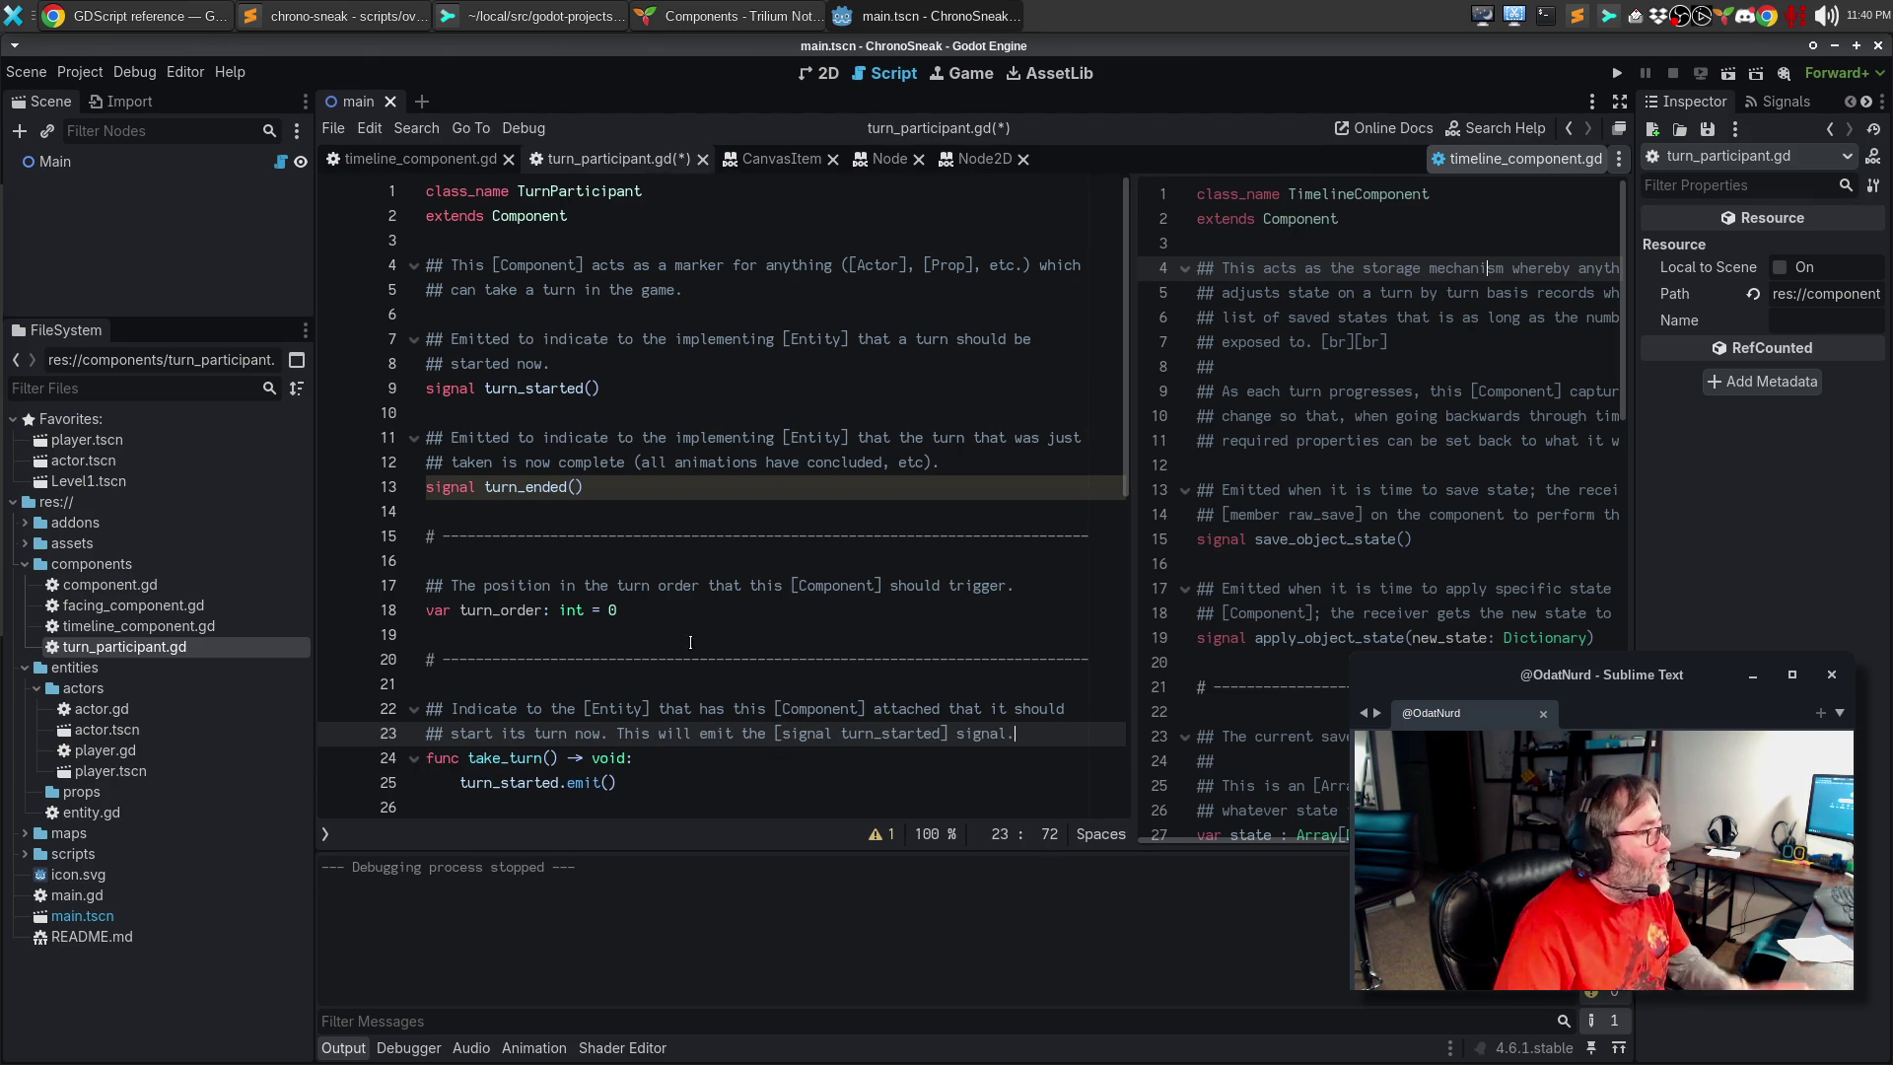
{"action": "left_click", "coordinate": [685, 14]}
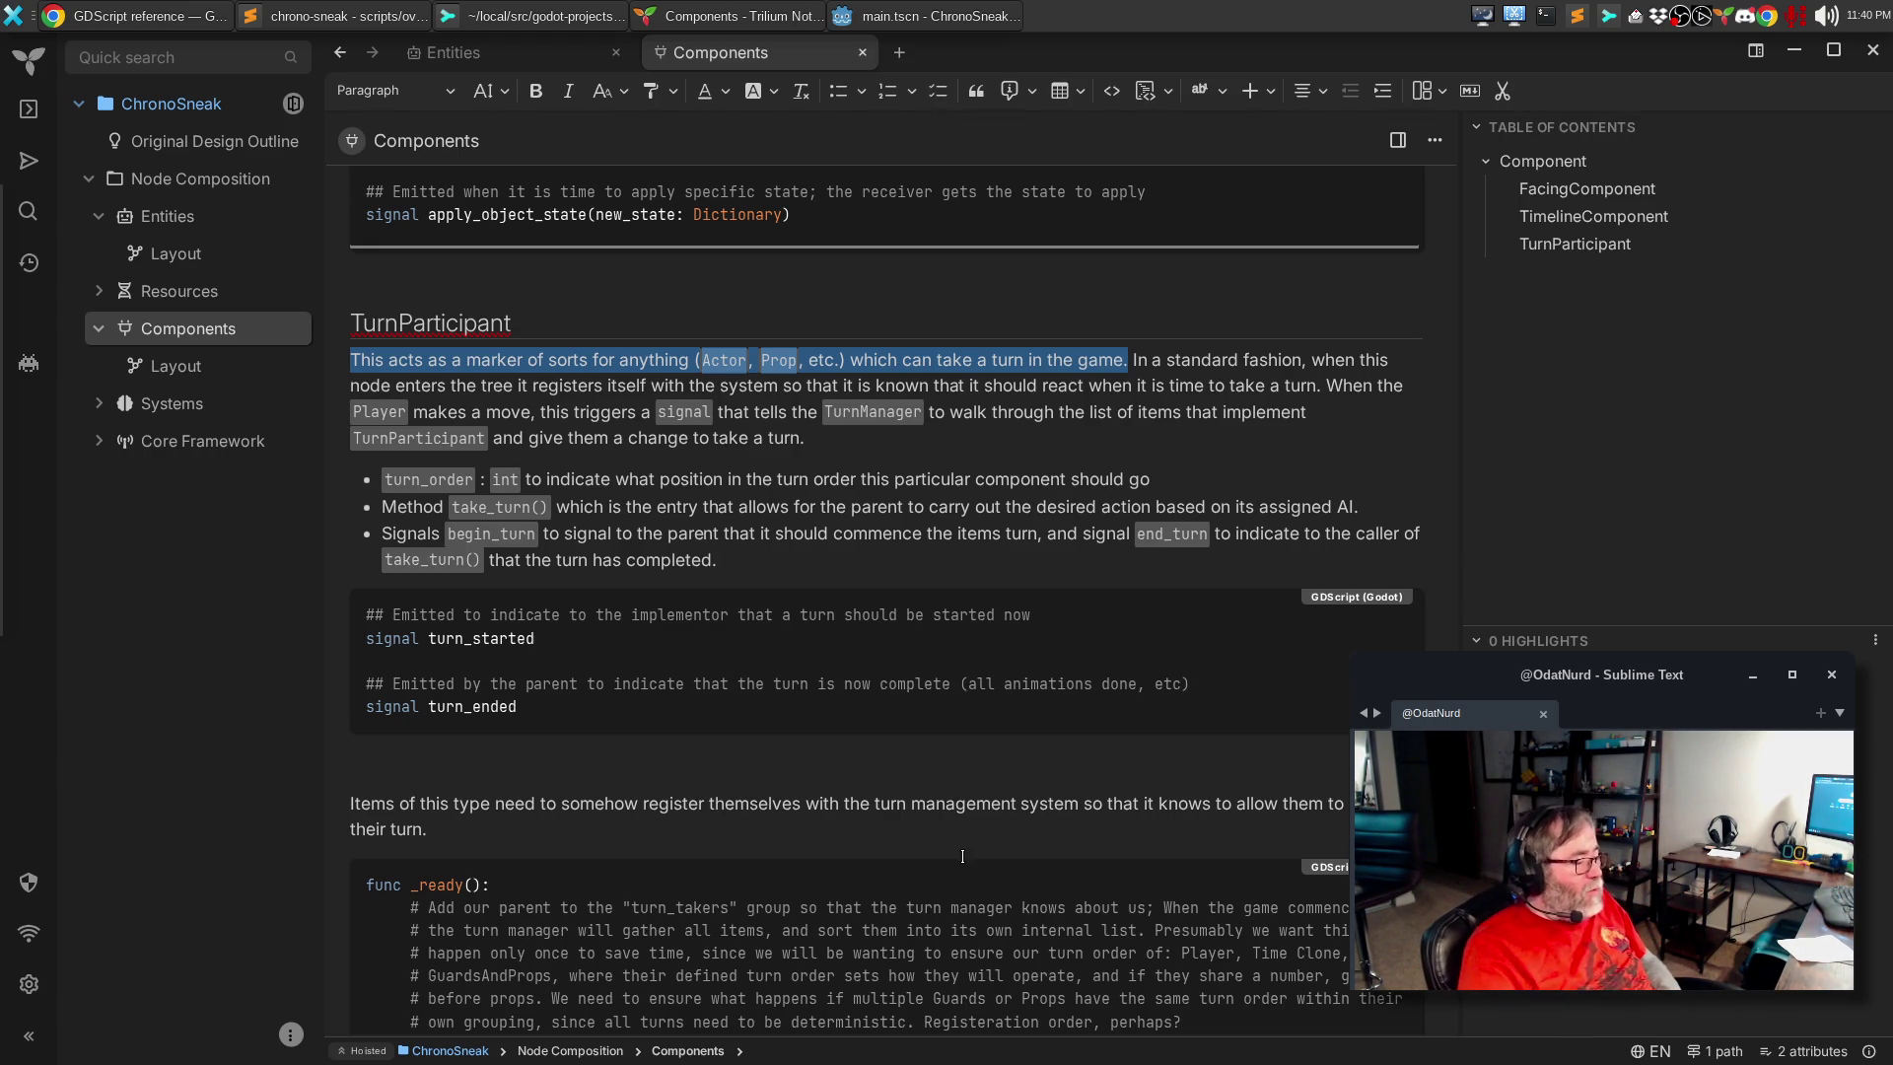
{"action": "scroll", "coordinate": [966, 856], "scroll_direction": "down", "scroll_amount": 3}
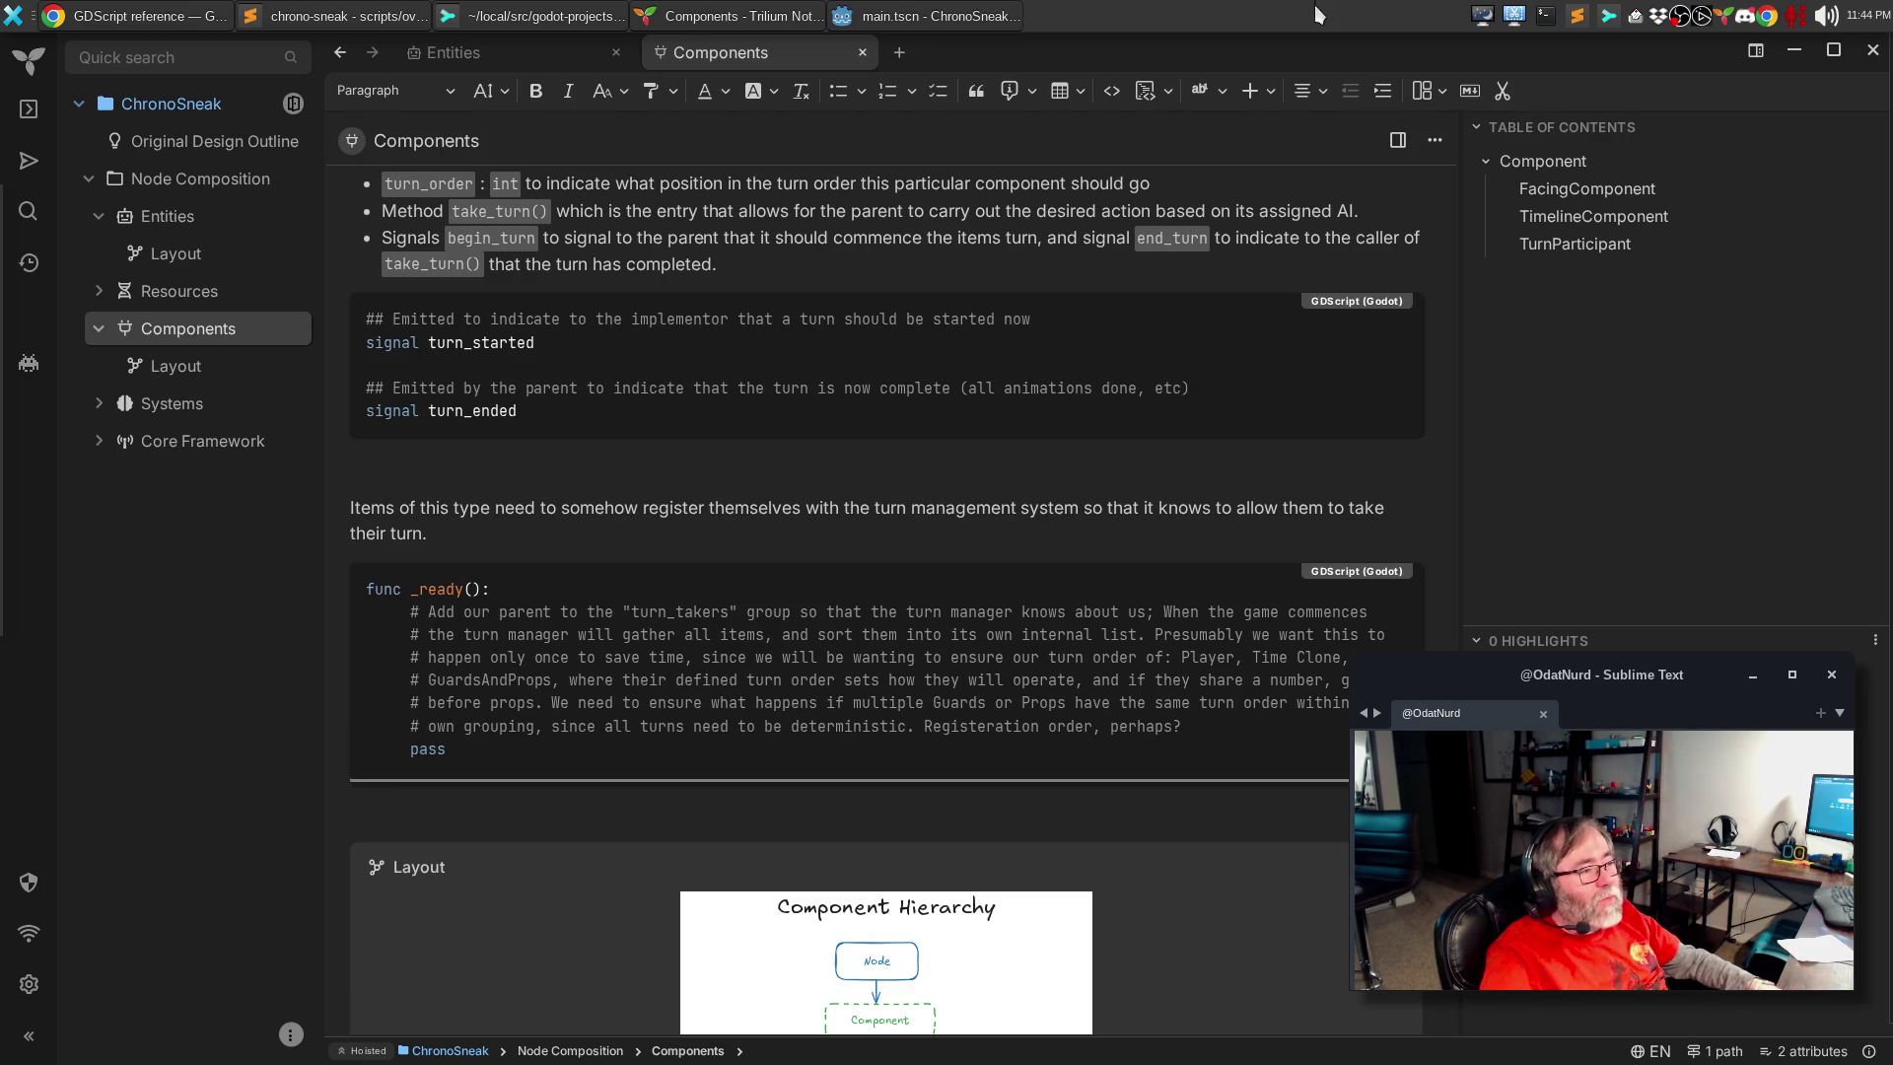
{"action": "left_click", "coordinate": [1384, 227]}
Step: Extend the take_turn() bullet: it uses `end_turn()` to indicate all turn operations are complete
{"action": "key", "text": "BackSpace"}
{"action": "type", "text": "and `end_turn()"}
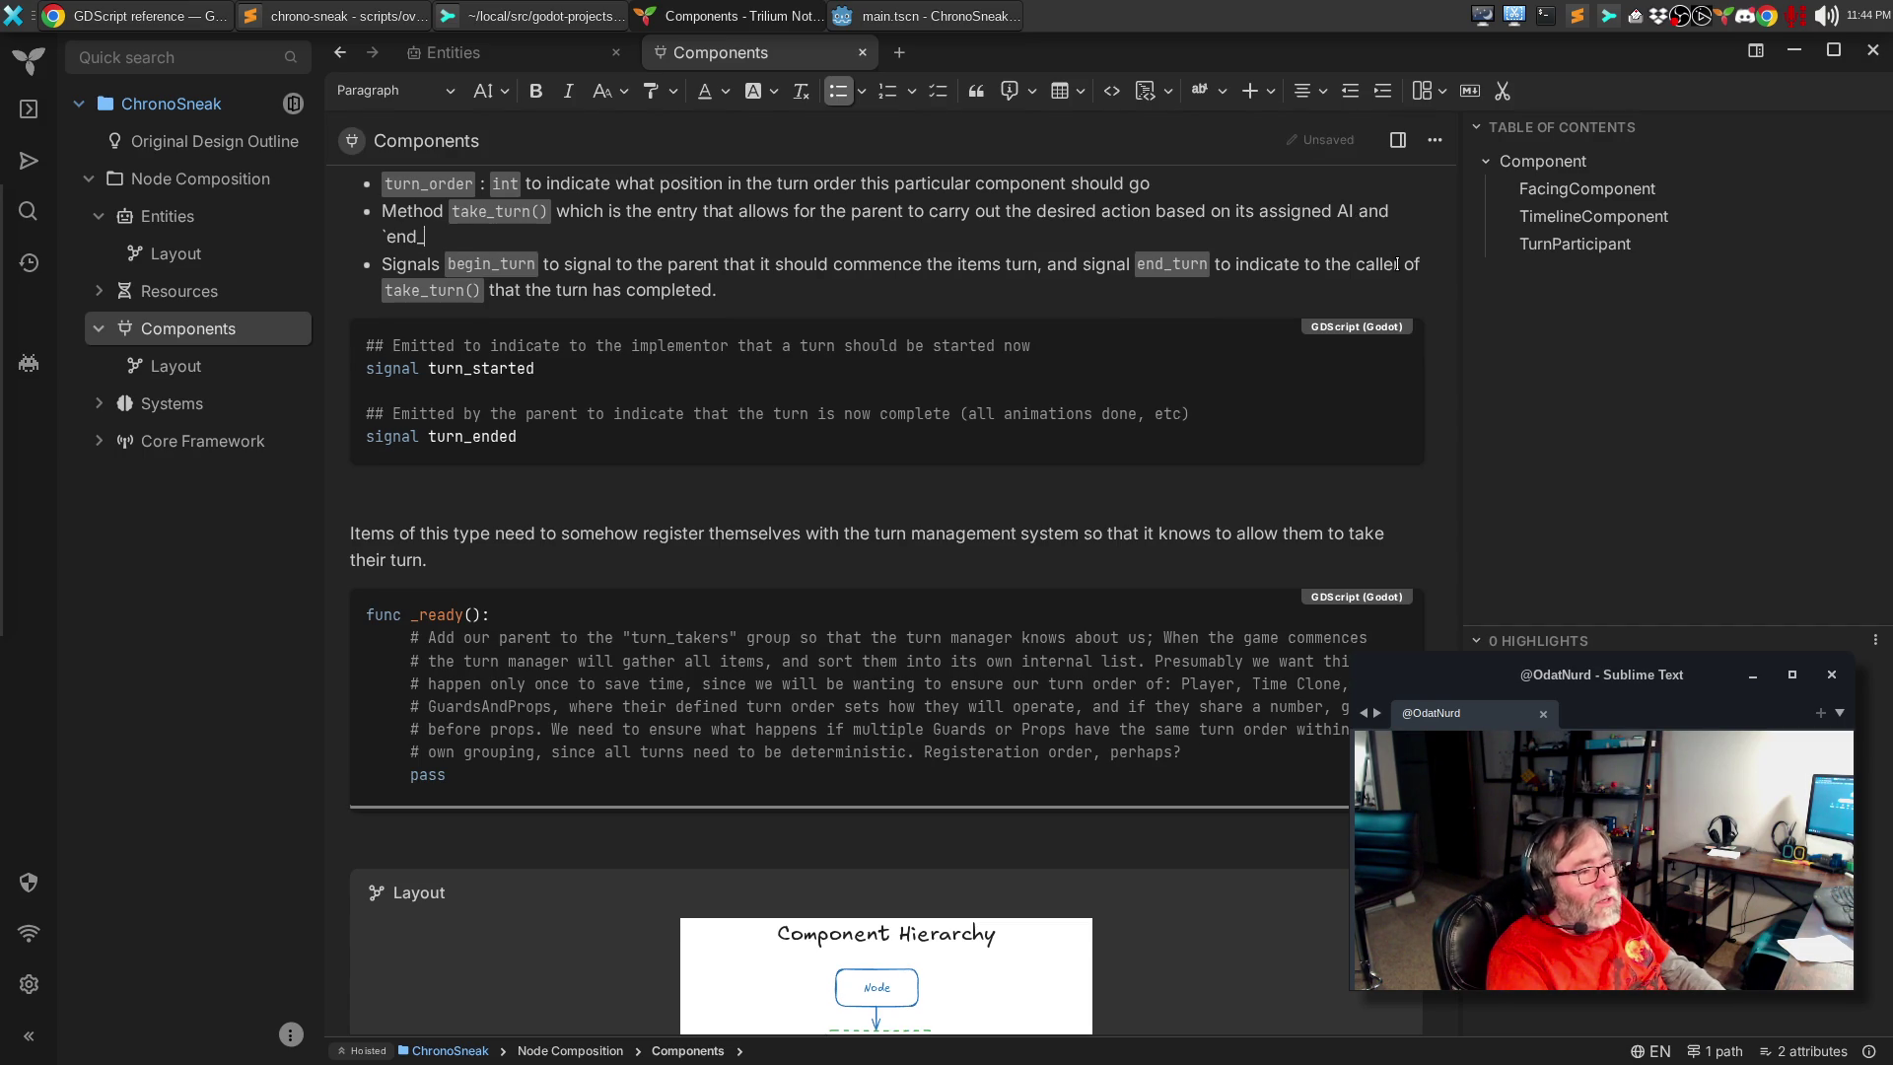
{"action": "type", "text": "` to"}
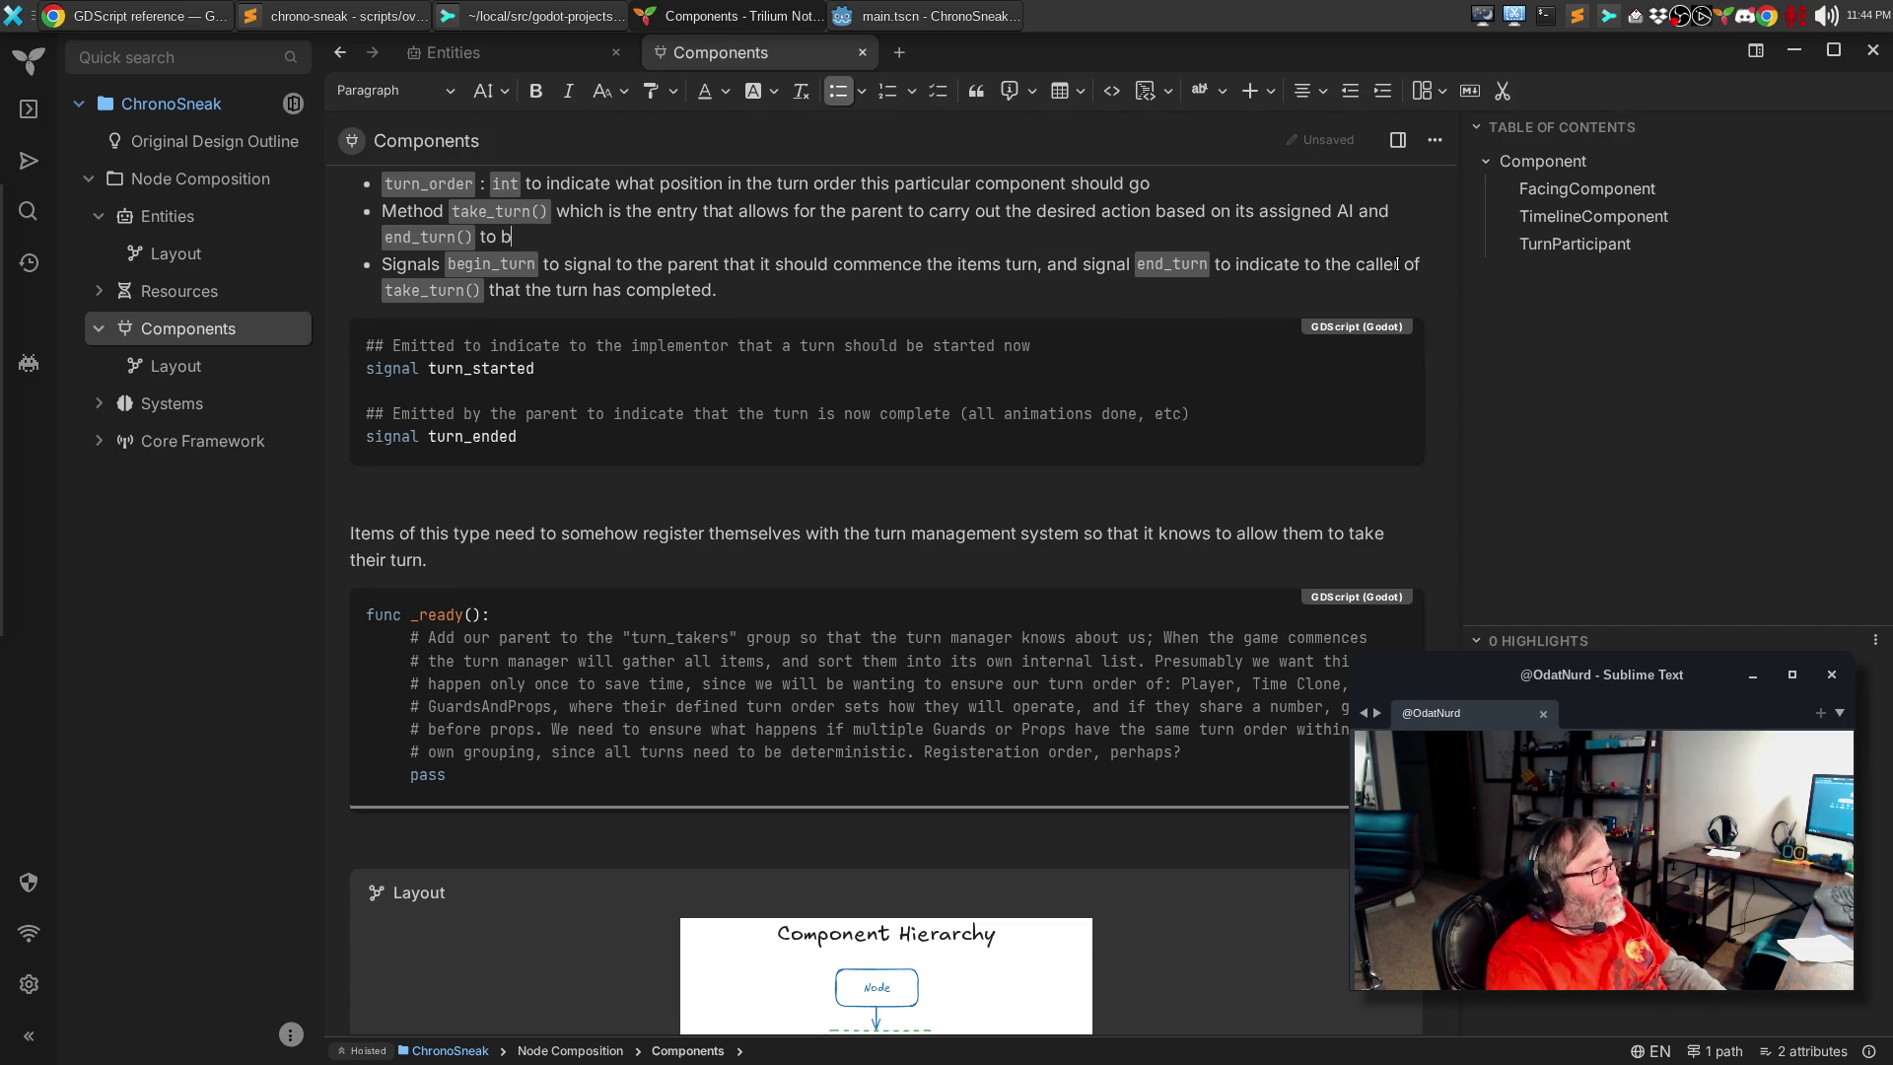
{"action": "type", "text": "i"}
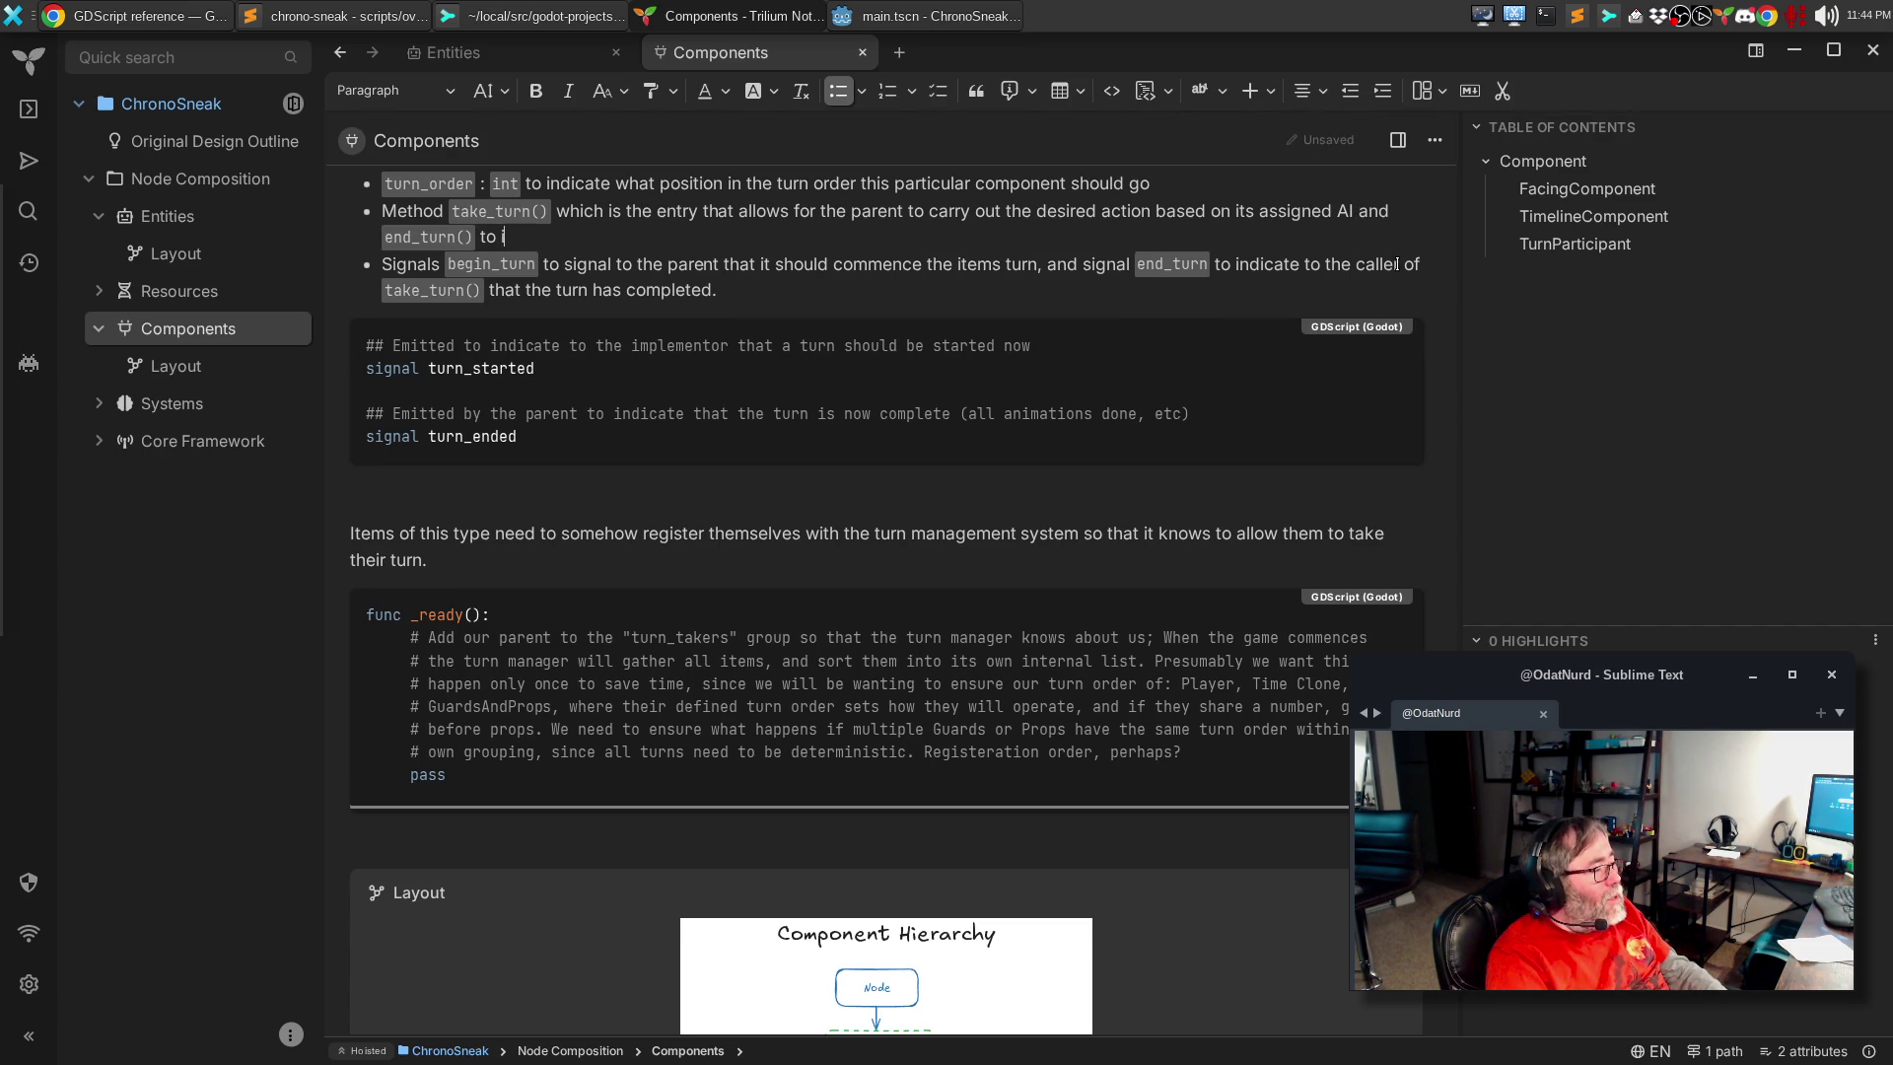
{"action": "type", "text": "ndicate that all oper"}
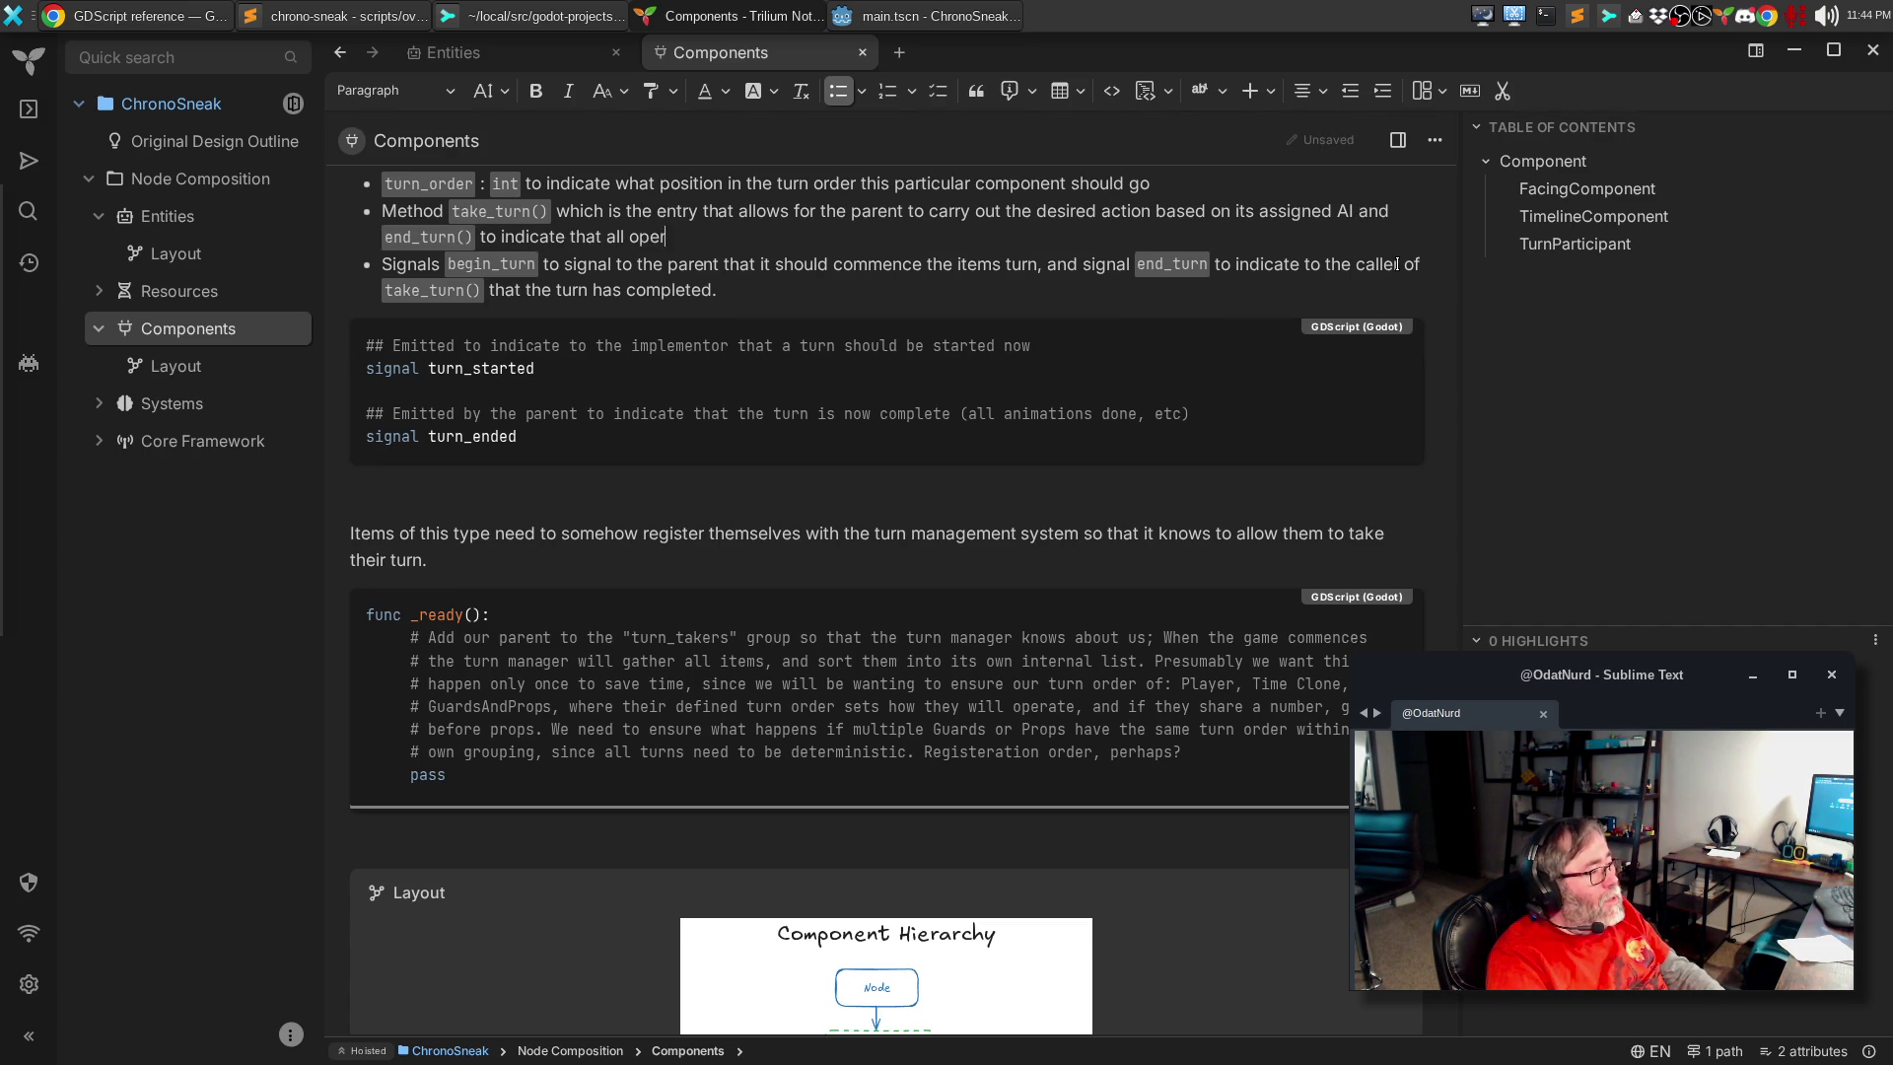
{"action": "type", "text": "ations on the turn are now complete."}
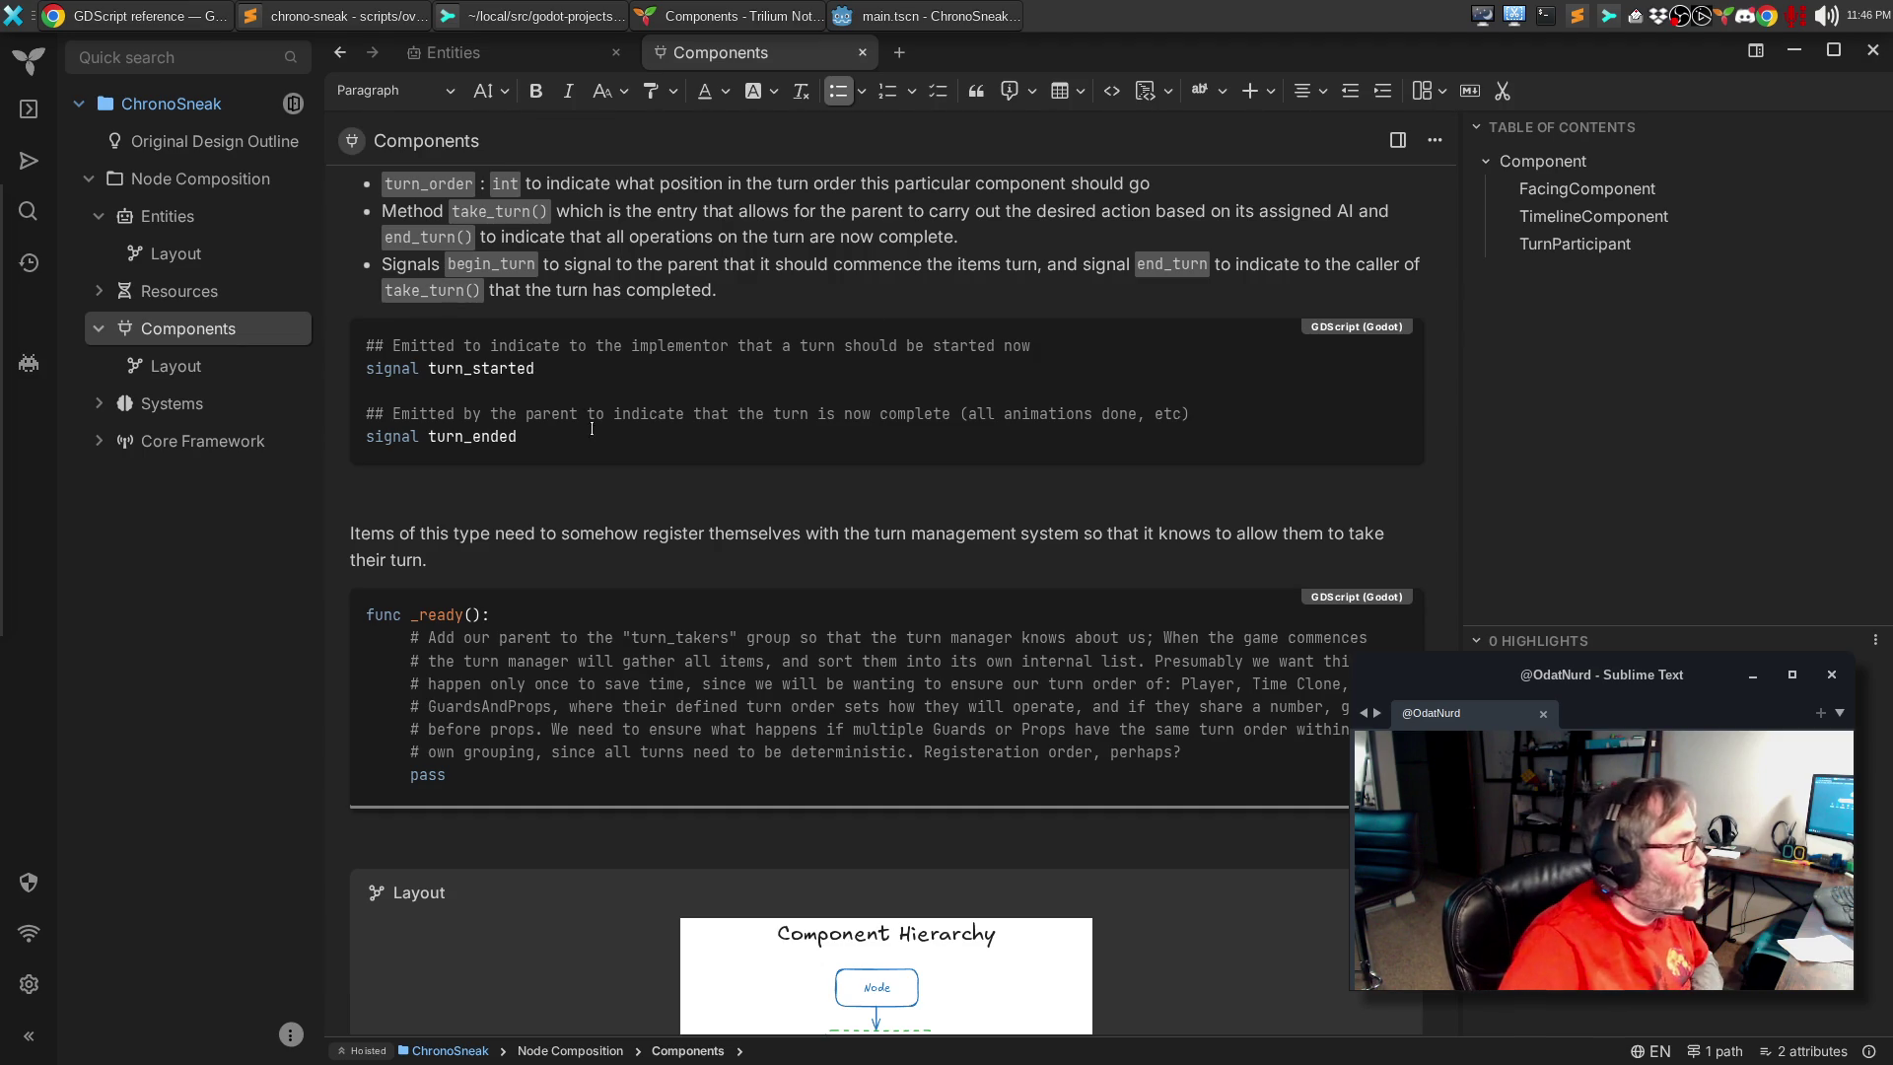
Step: Rename the begin_turn and end_turn signals to turn_started and turn_ended
{"action": "double_click", "coordinate": [506, 262]}
{"action": "type", "text": "turn_s"}
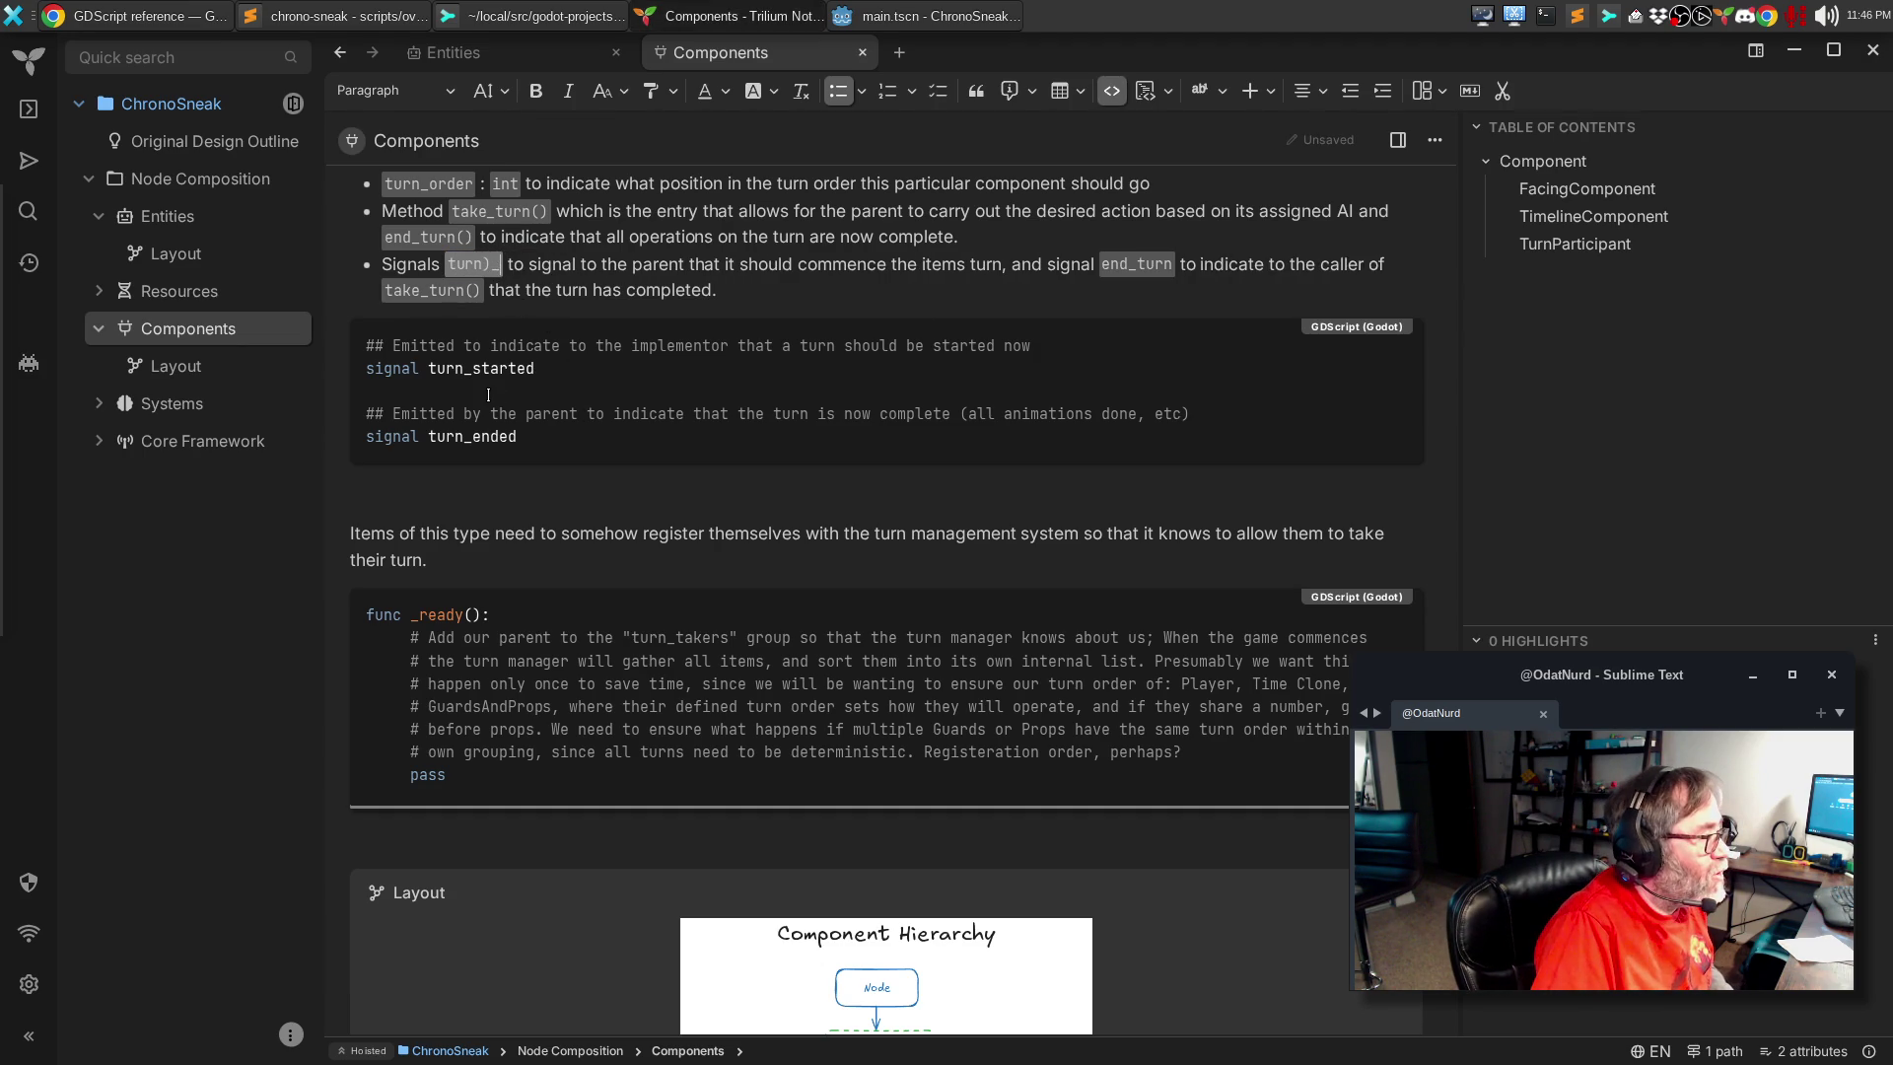
{"action": "type", "text": "tarted"}
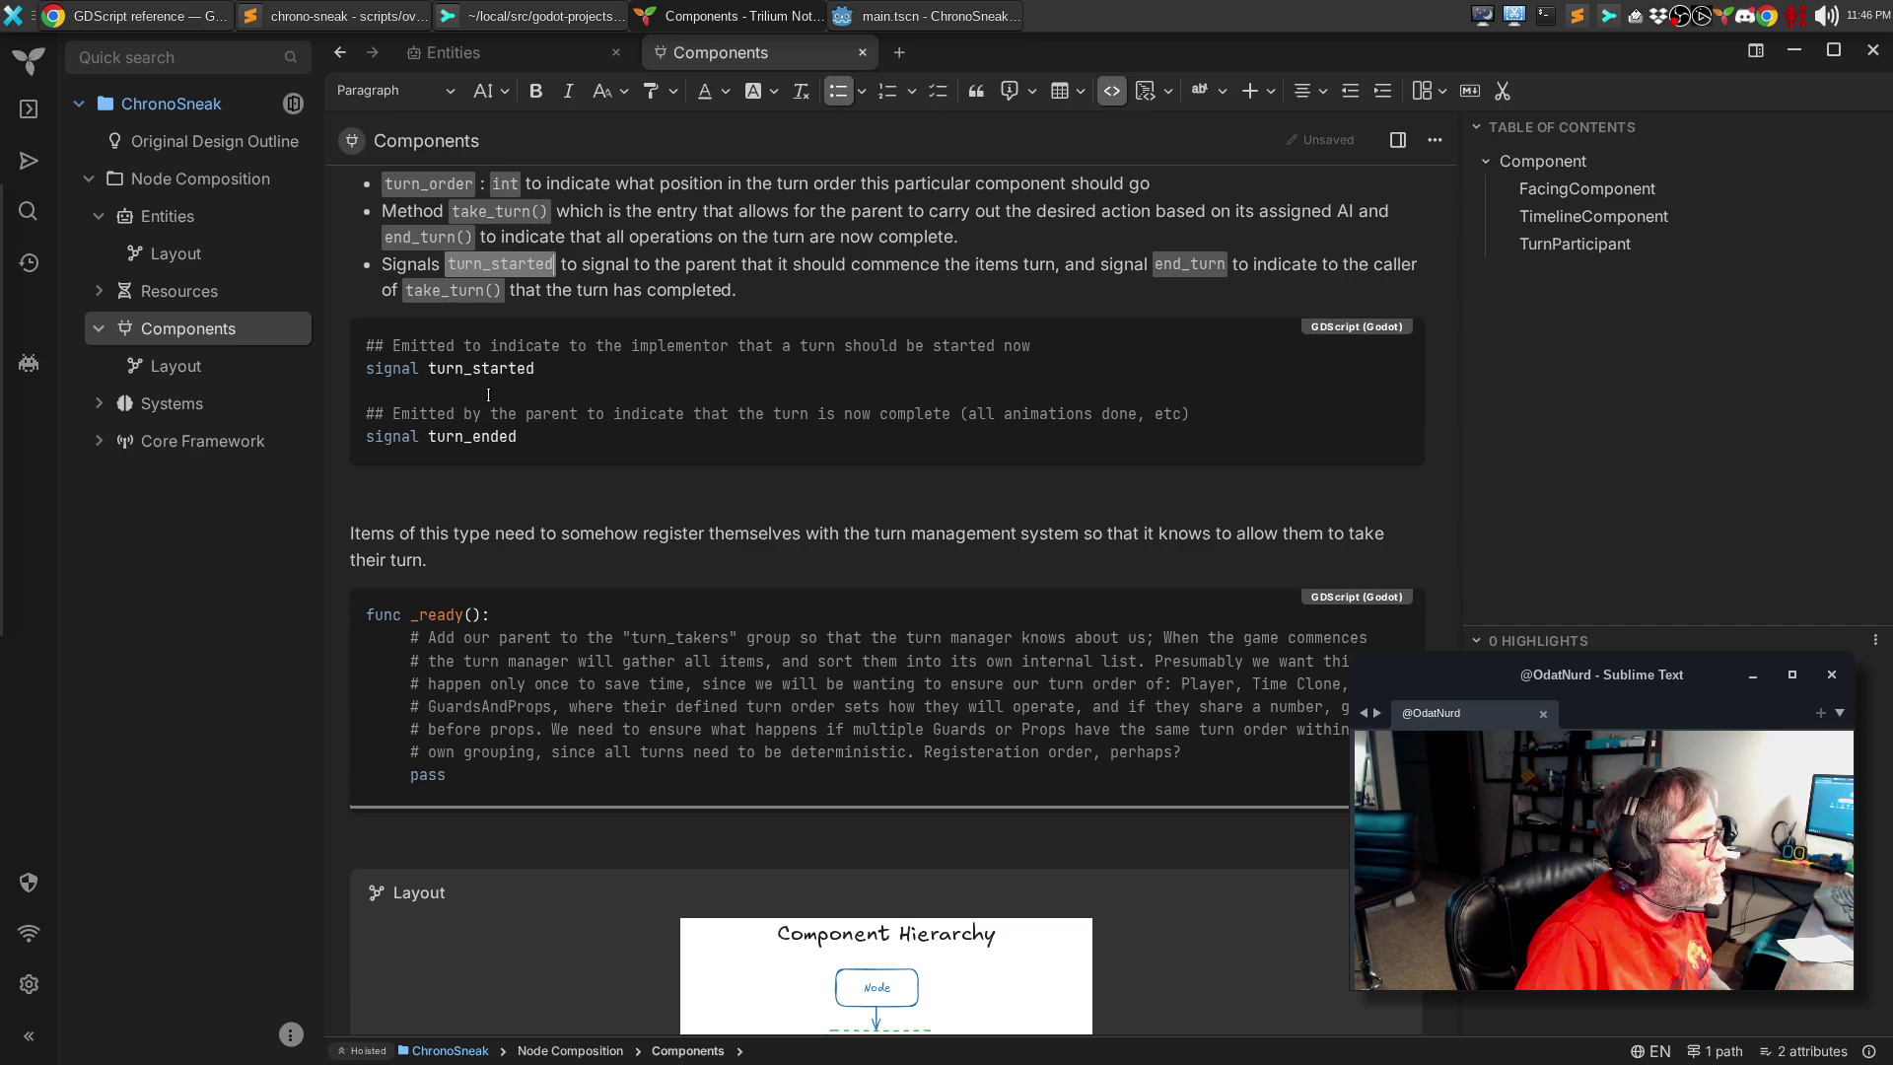
{"action": "key", "text": "ctrl+Right"}
{"action": "key", "text": "ctrl+Right"}
{"action": "key", "text": "ctrl+Right"}
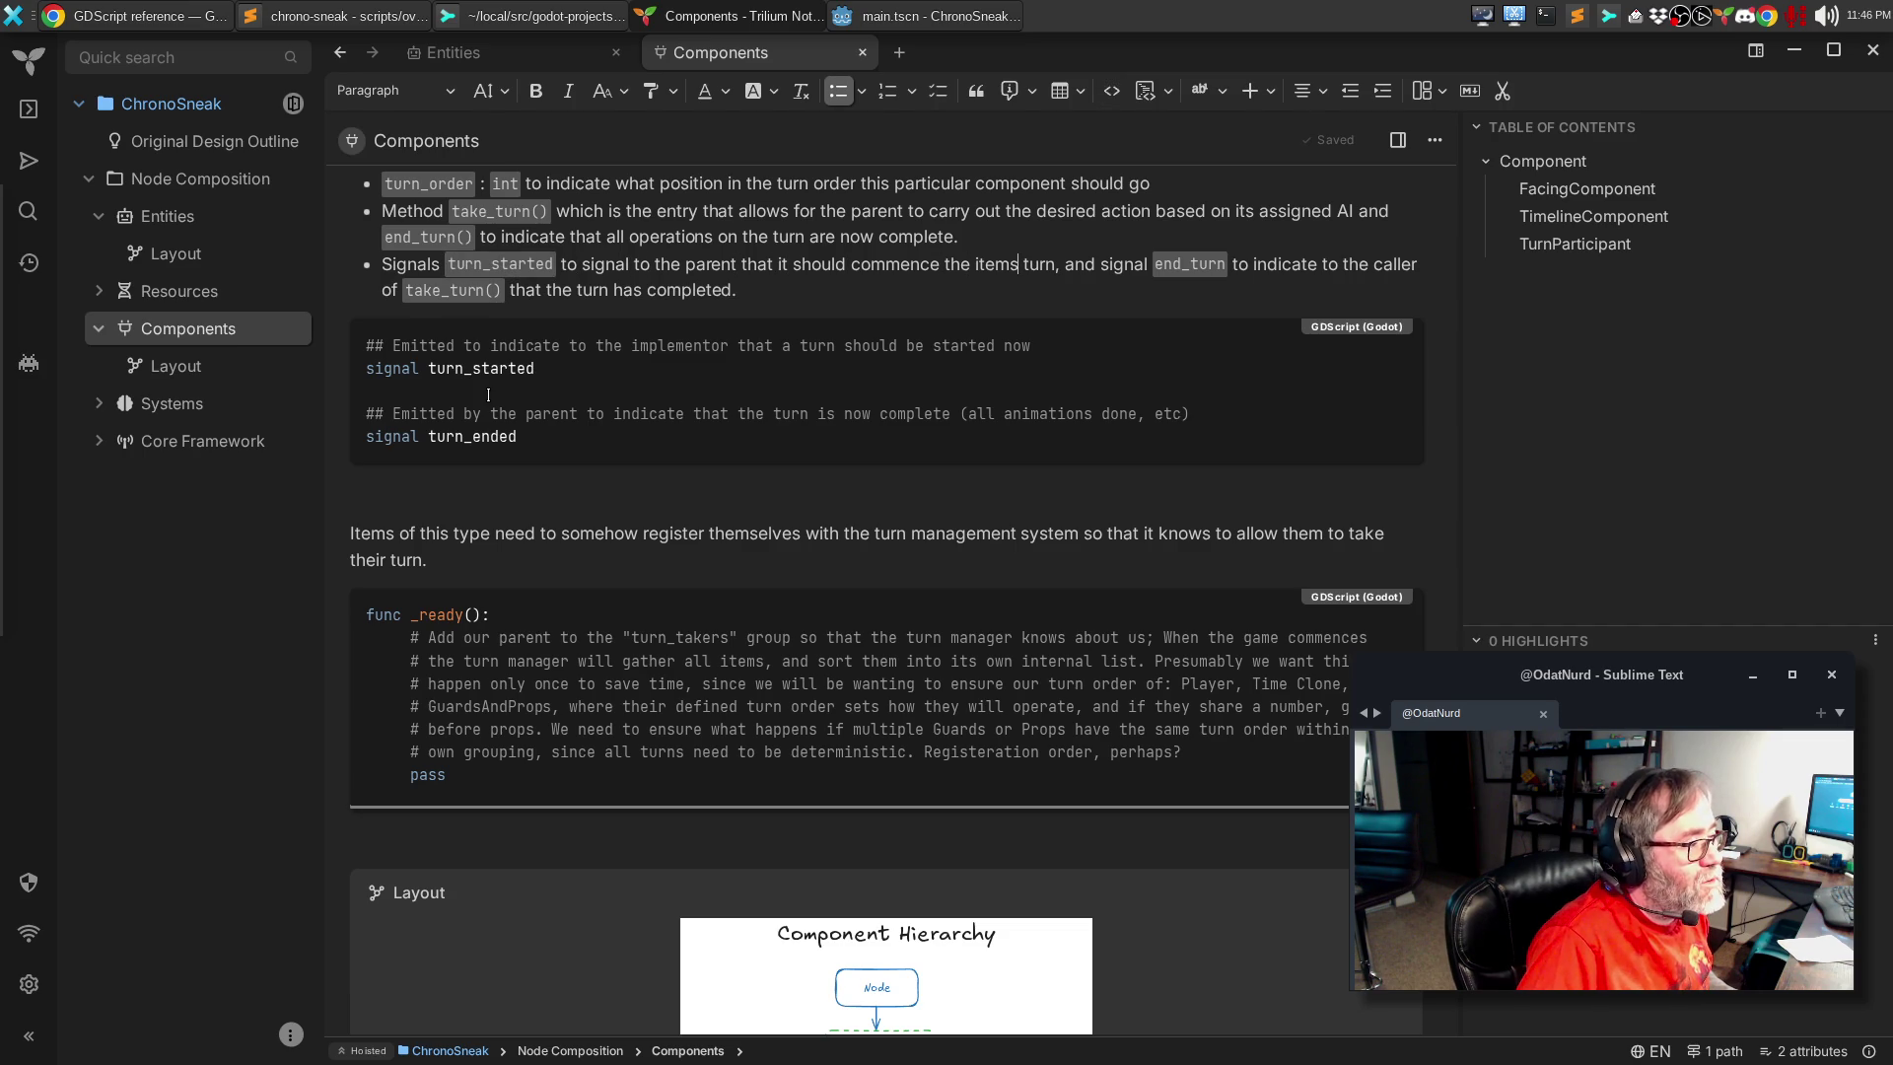
{"action": "key", "text": "ctrl+Right"}
{"action": "key", "text": "ctrl+shift+Right"}
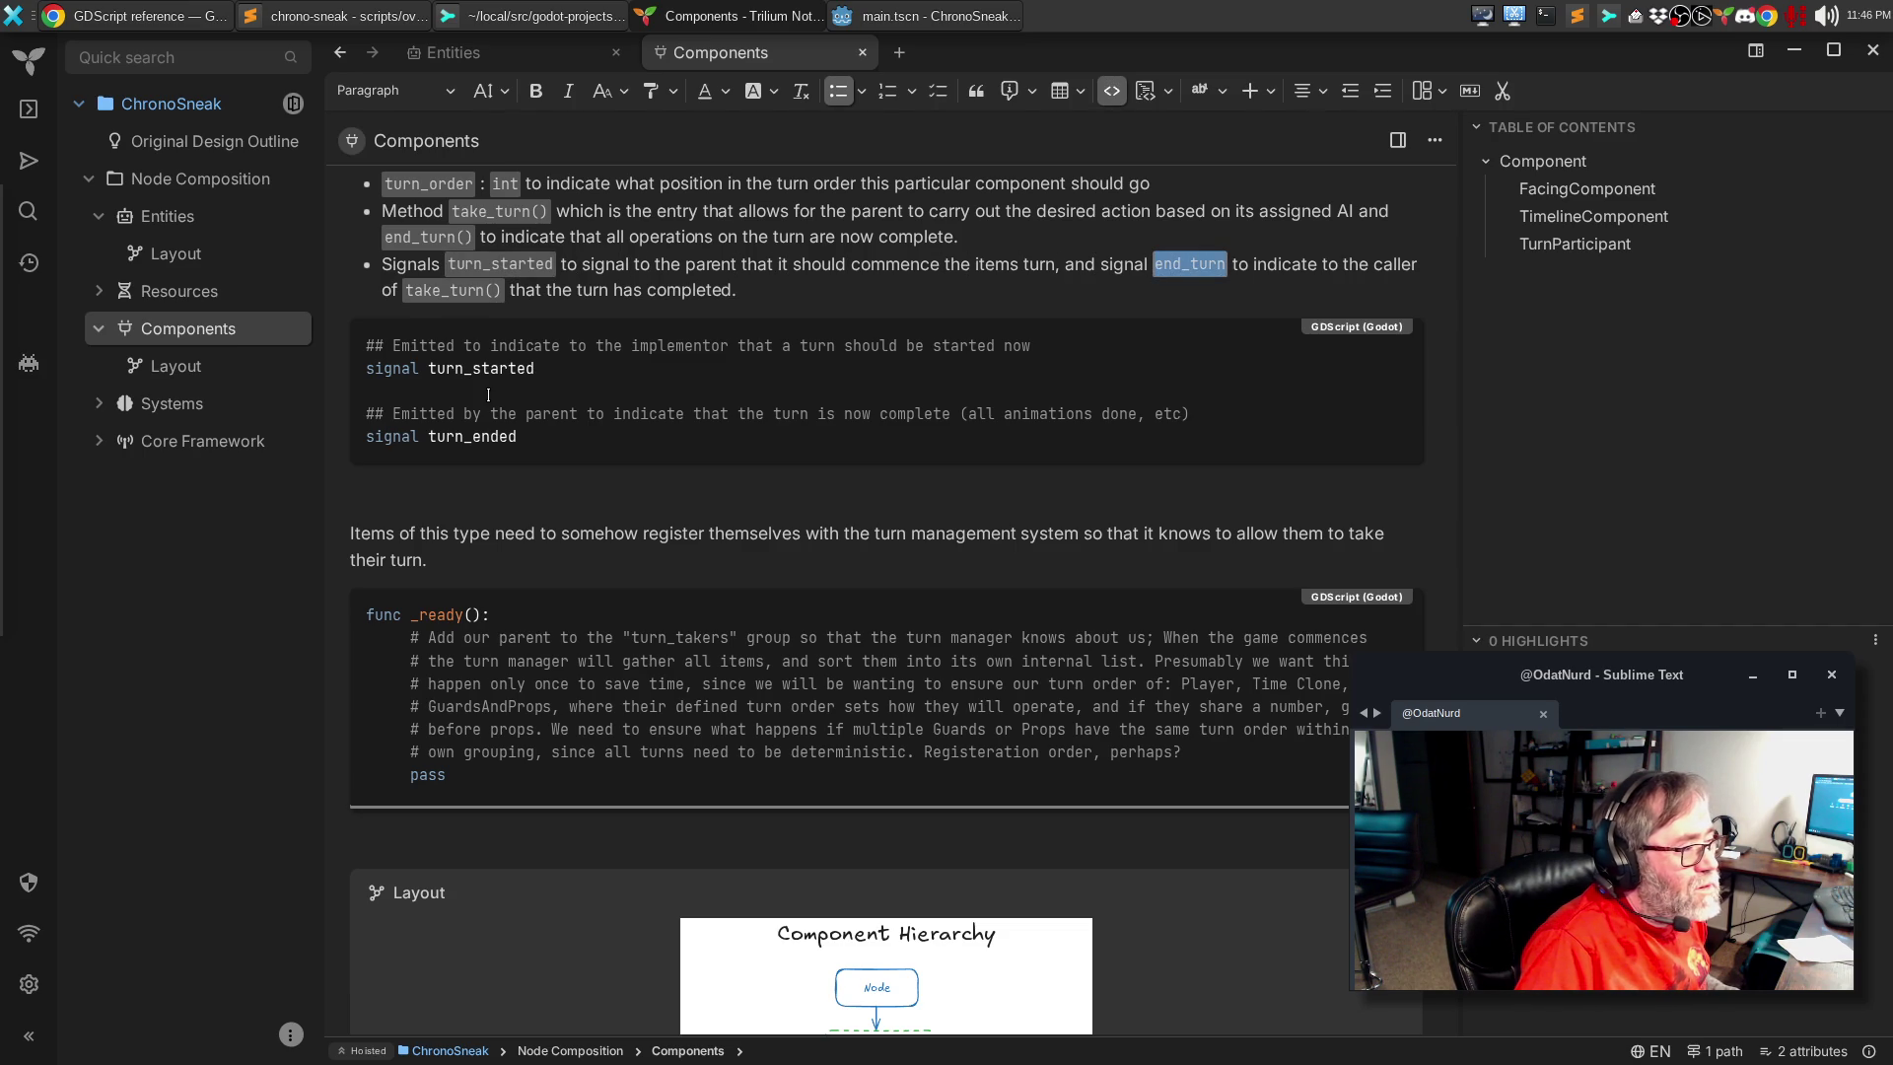
{"action": "type", "text": "turn_ended"}
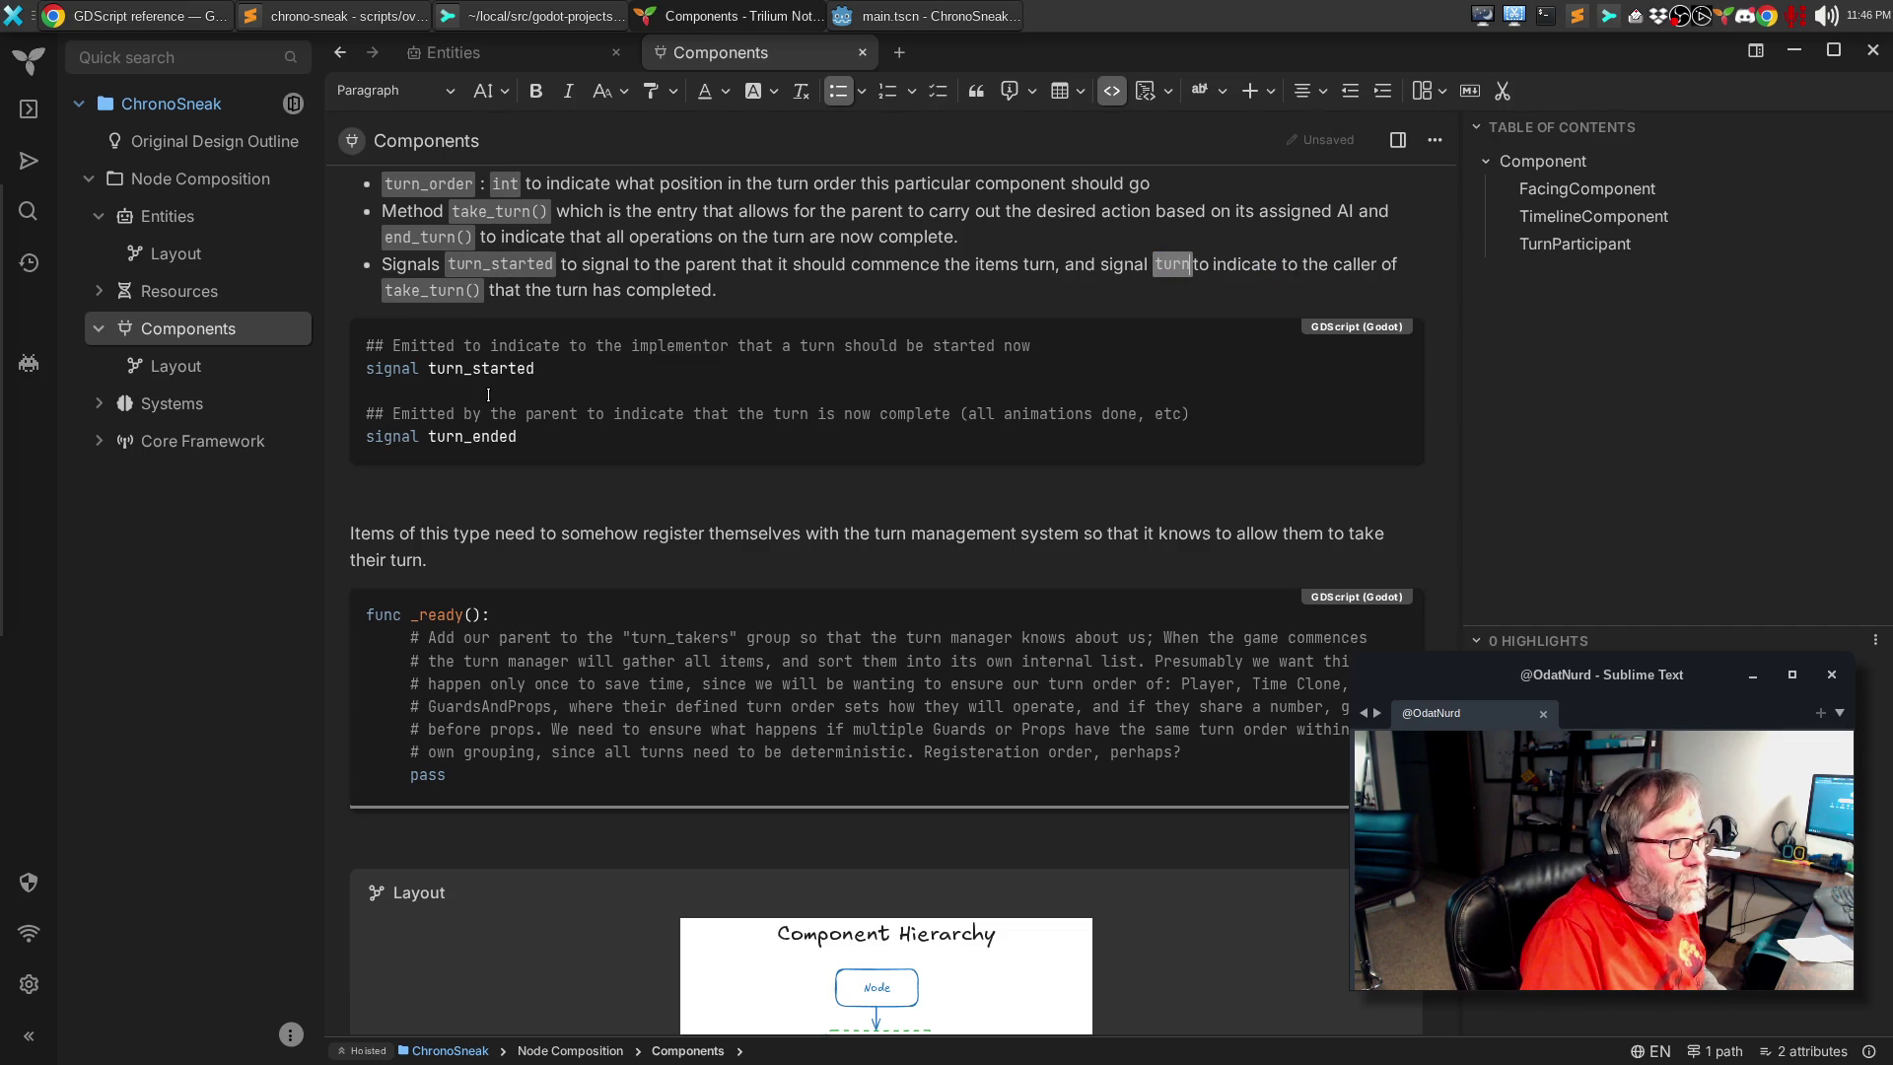
{"action": "key", "text": "Right"}
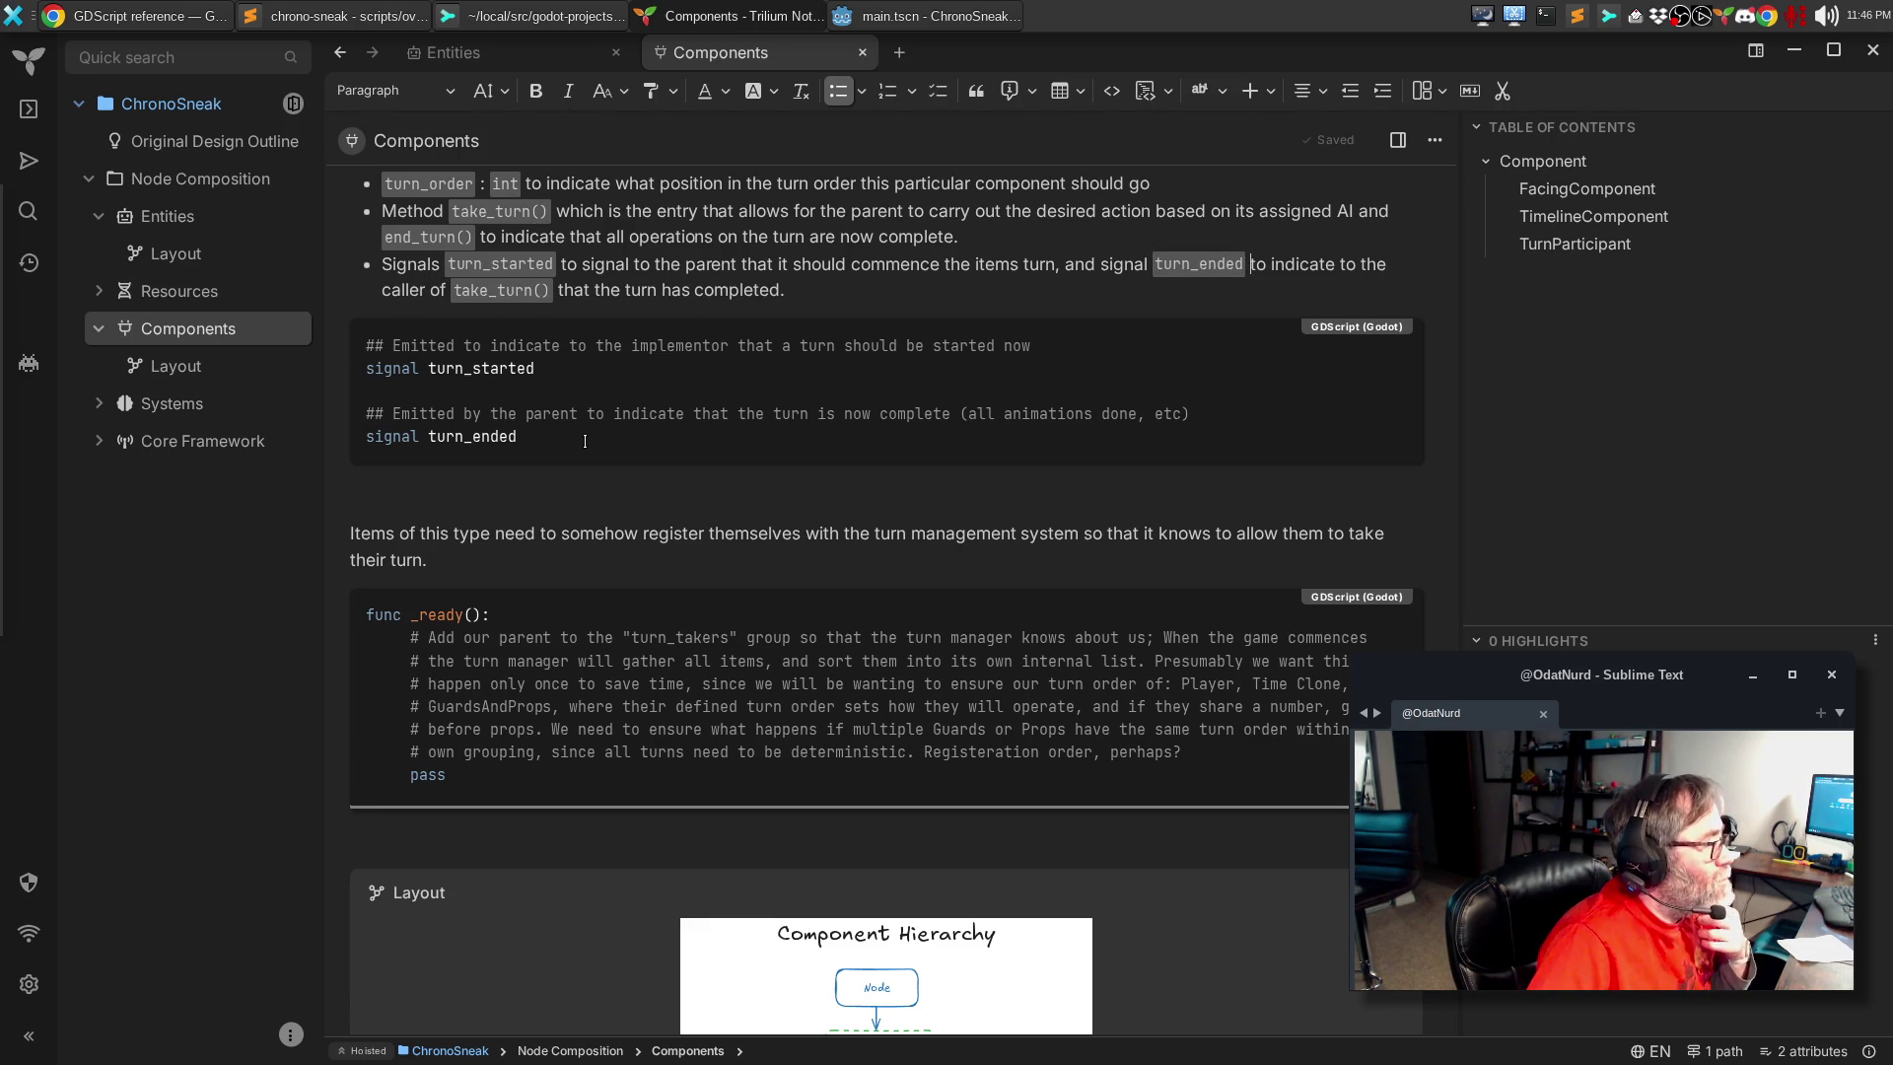
{"action": "left_click", "coordinate": [665, 289]}
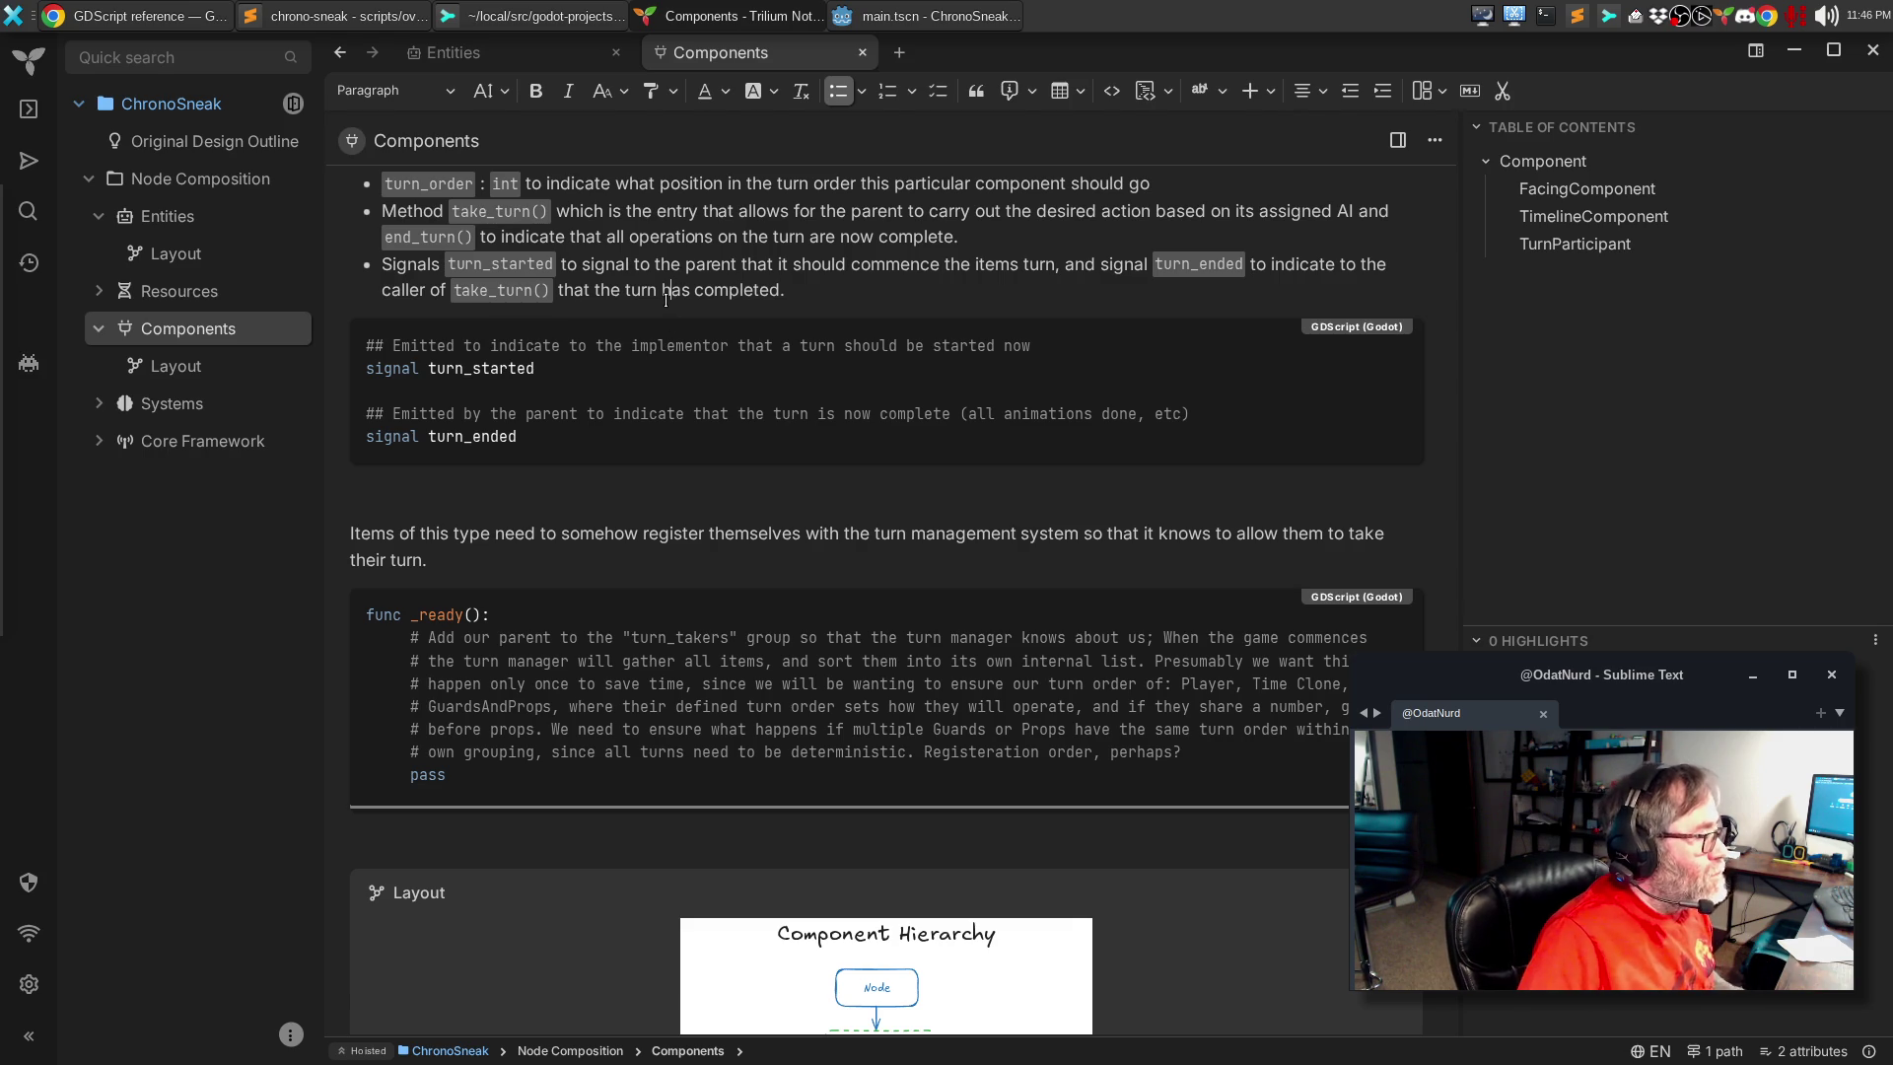
Step: Add func end_turn() -> void emitting turn_ended below take_turn, with a separator beneath
{"action": "left_click", "coordinate": [904, 18]}
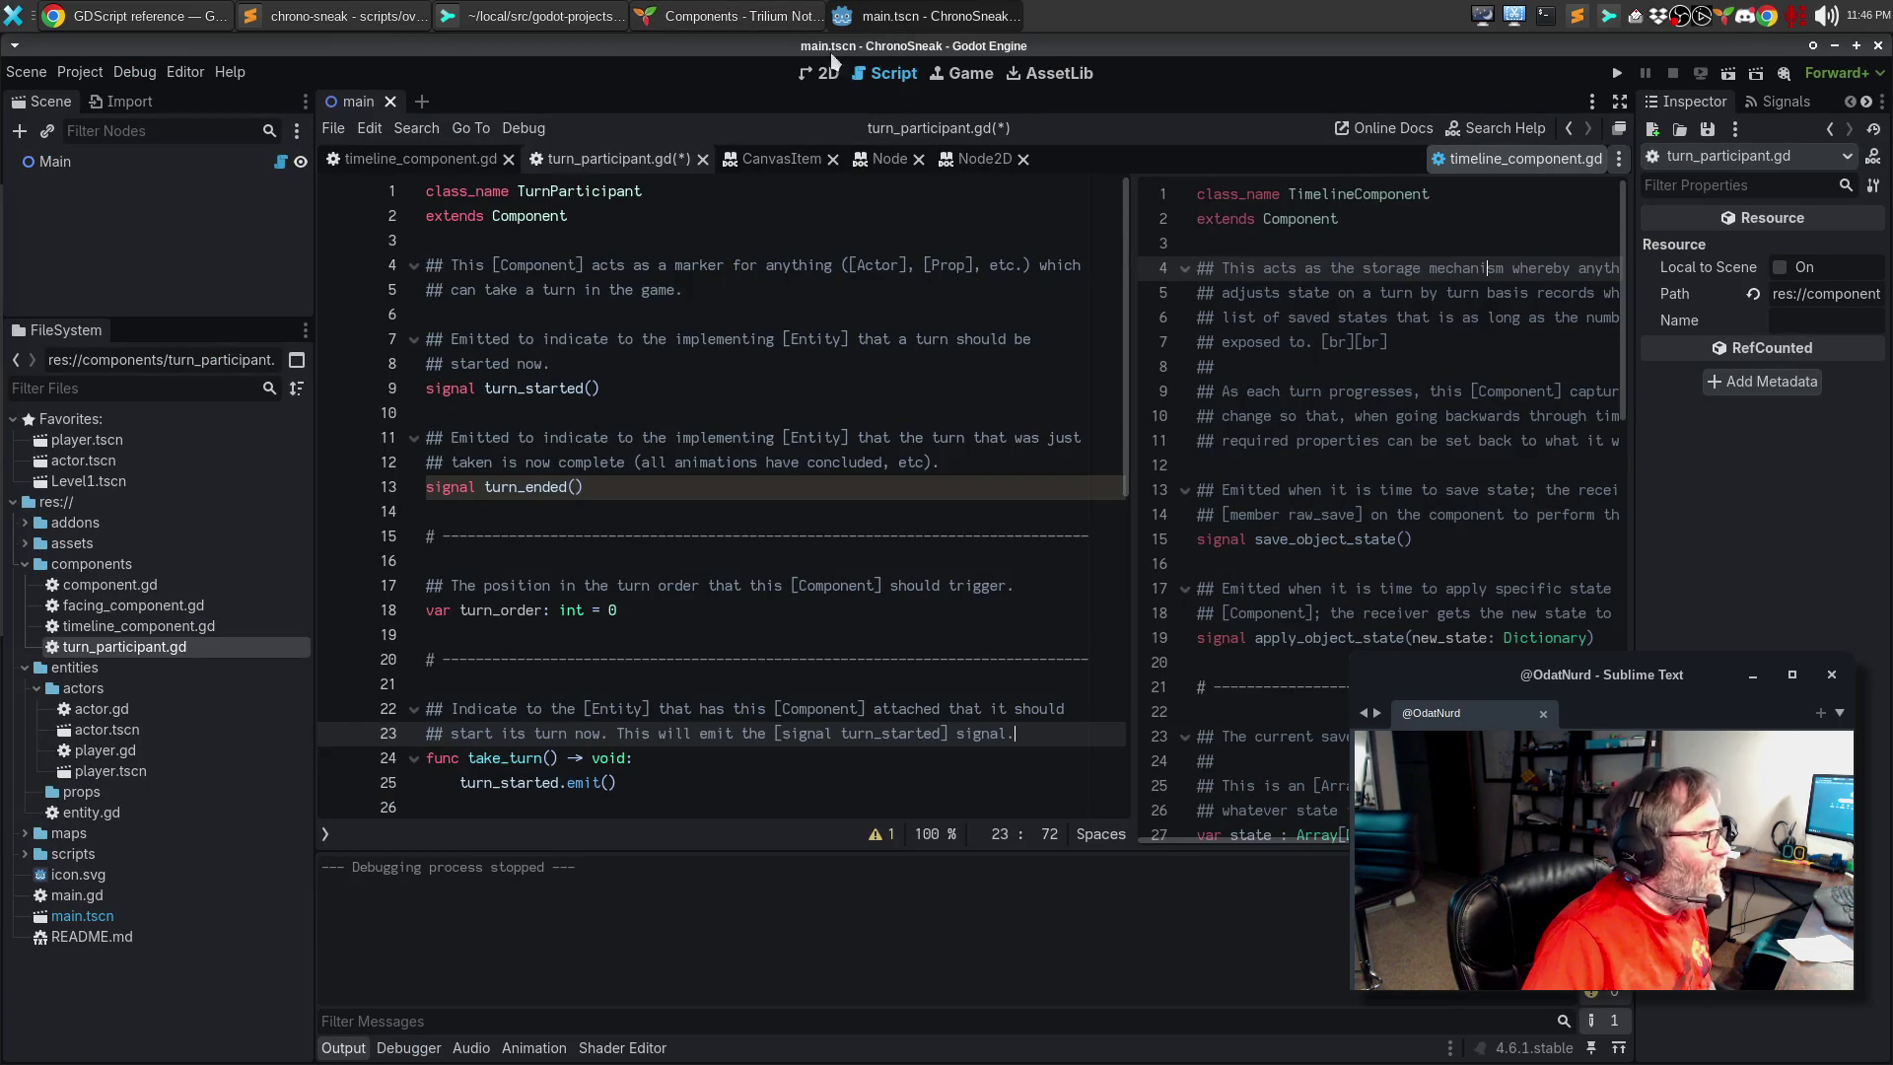
{"action": "scroll", "coordinate": [578, 609], "scroll_direction": "down", "scroll_amount": 4}
{"action": "left_click", "coordinate": [583, 541]}
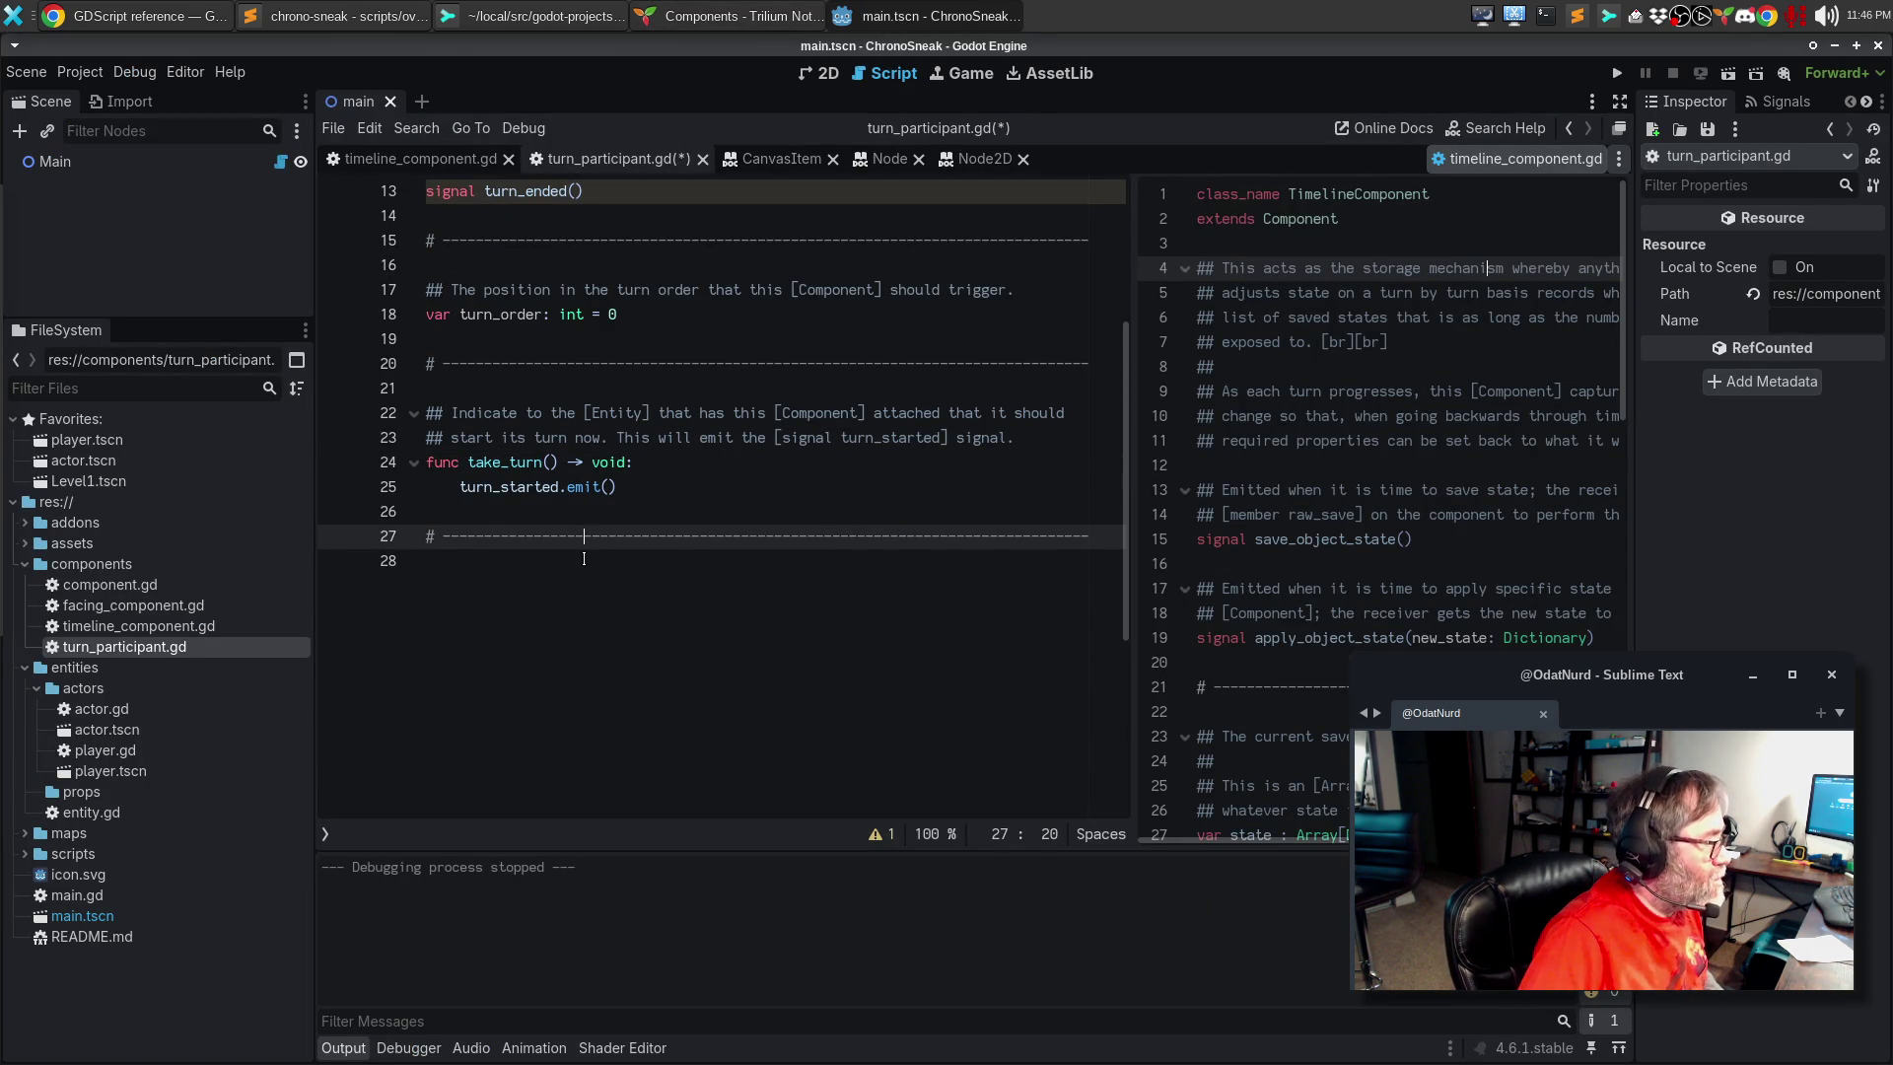
{"action": "key", "text": "Return"}
{"action": "key", "text": "Return"}
{"action": "key", "text": "ctrl+v"}
{"action": "key", "text": "Up"}
{"action": "key", "text": "Return"}
{"action": "type", "text": "func end_e"}
{"action": "type", "text": "urn() -> void"}
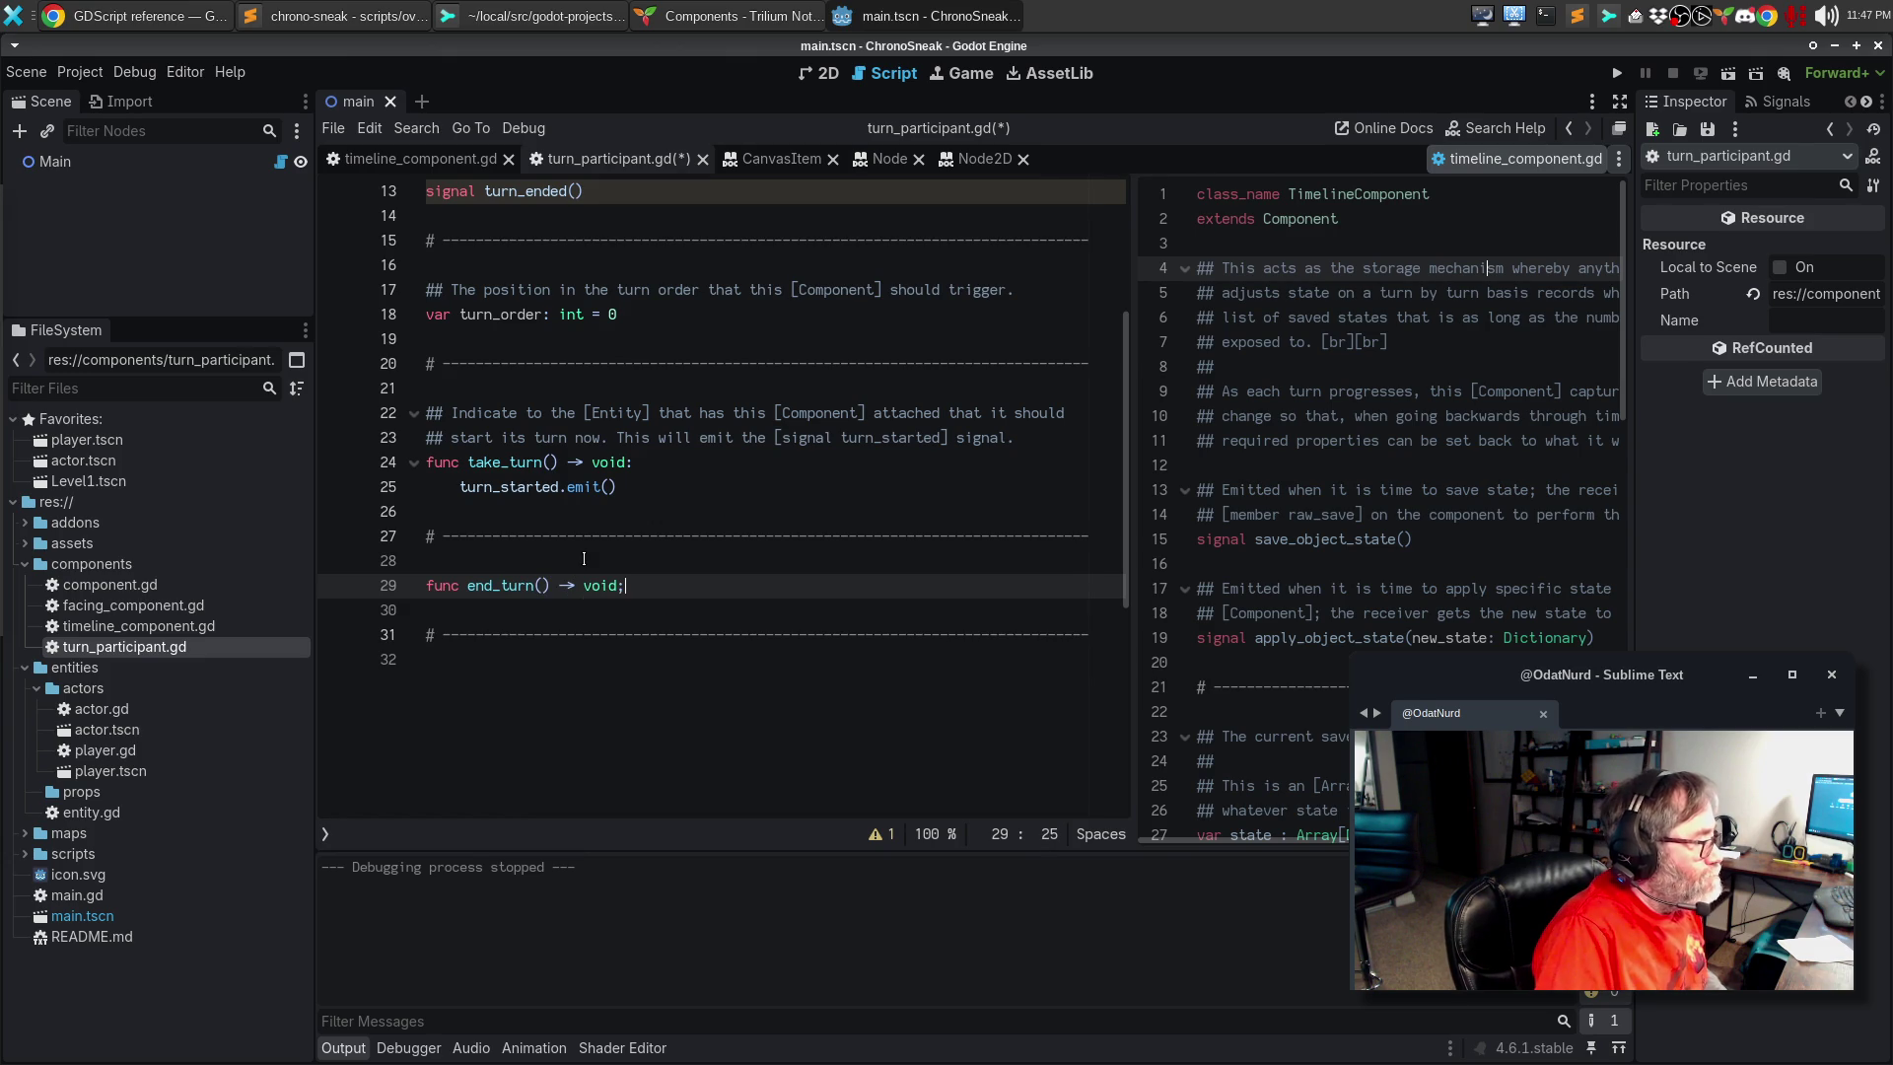
{"action": "type", "text": ":"}
{"action": "key", "text": "Return"}
{"action": "type", "text": "turn_end"}
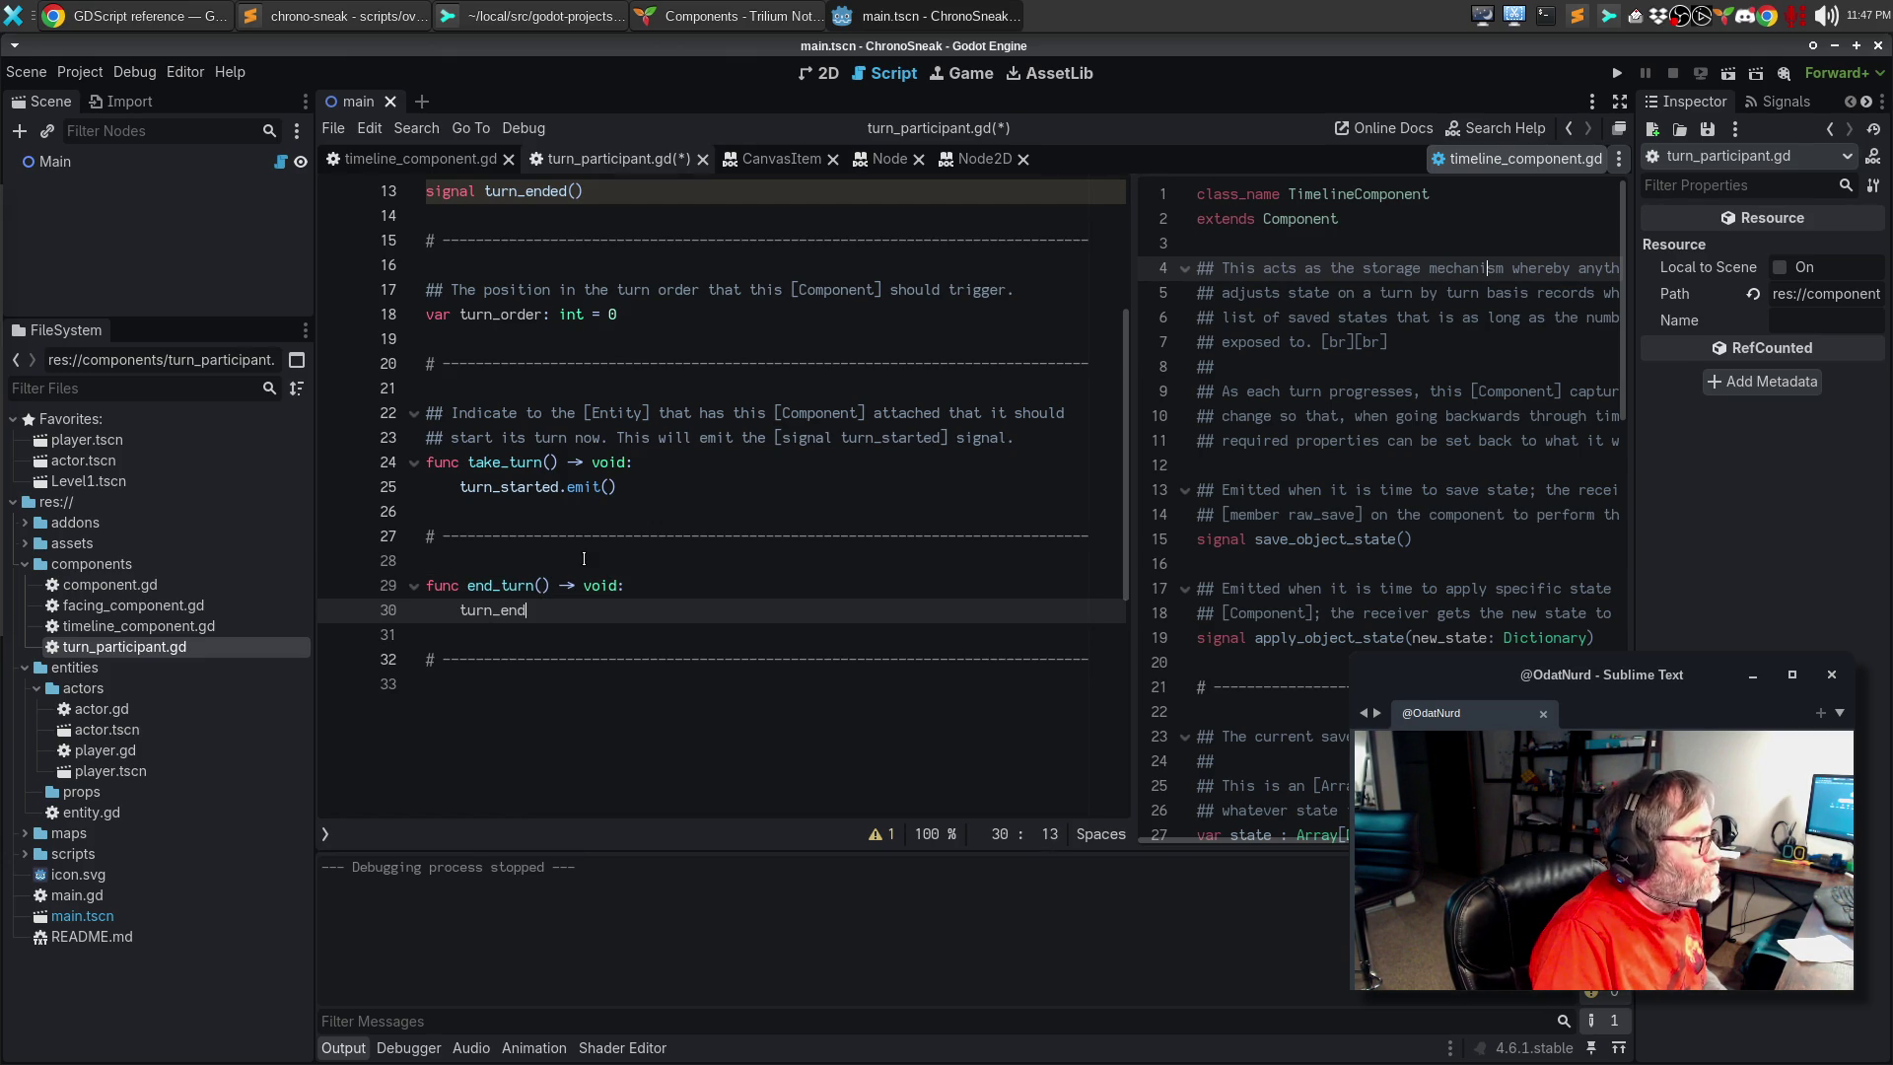
{"action": "type", "text": "ed.emit()"}
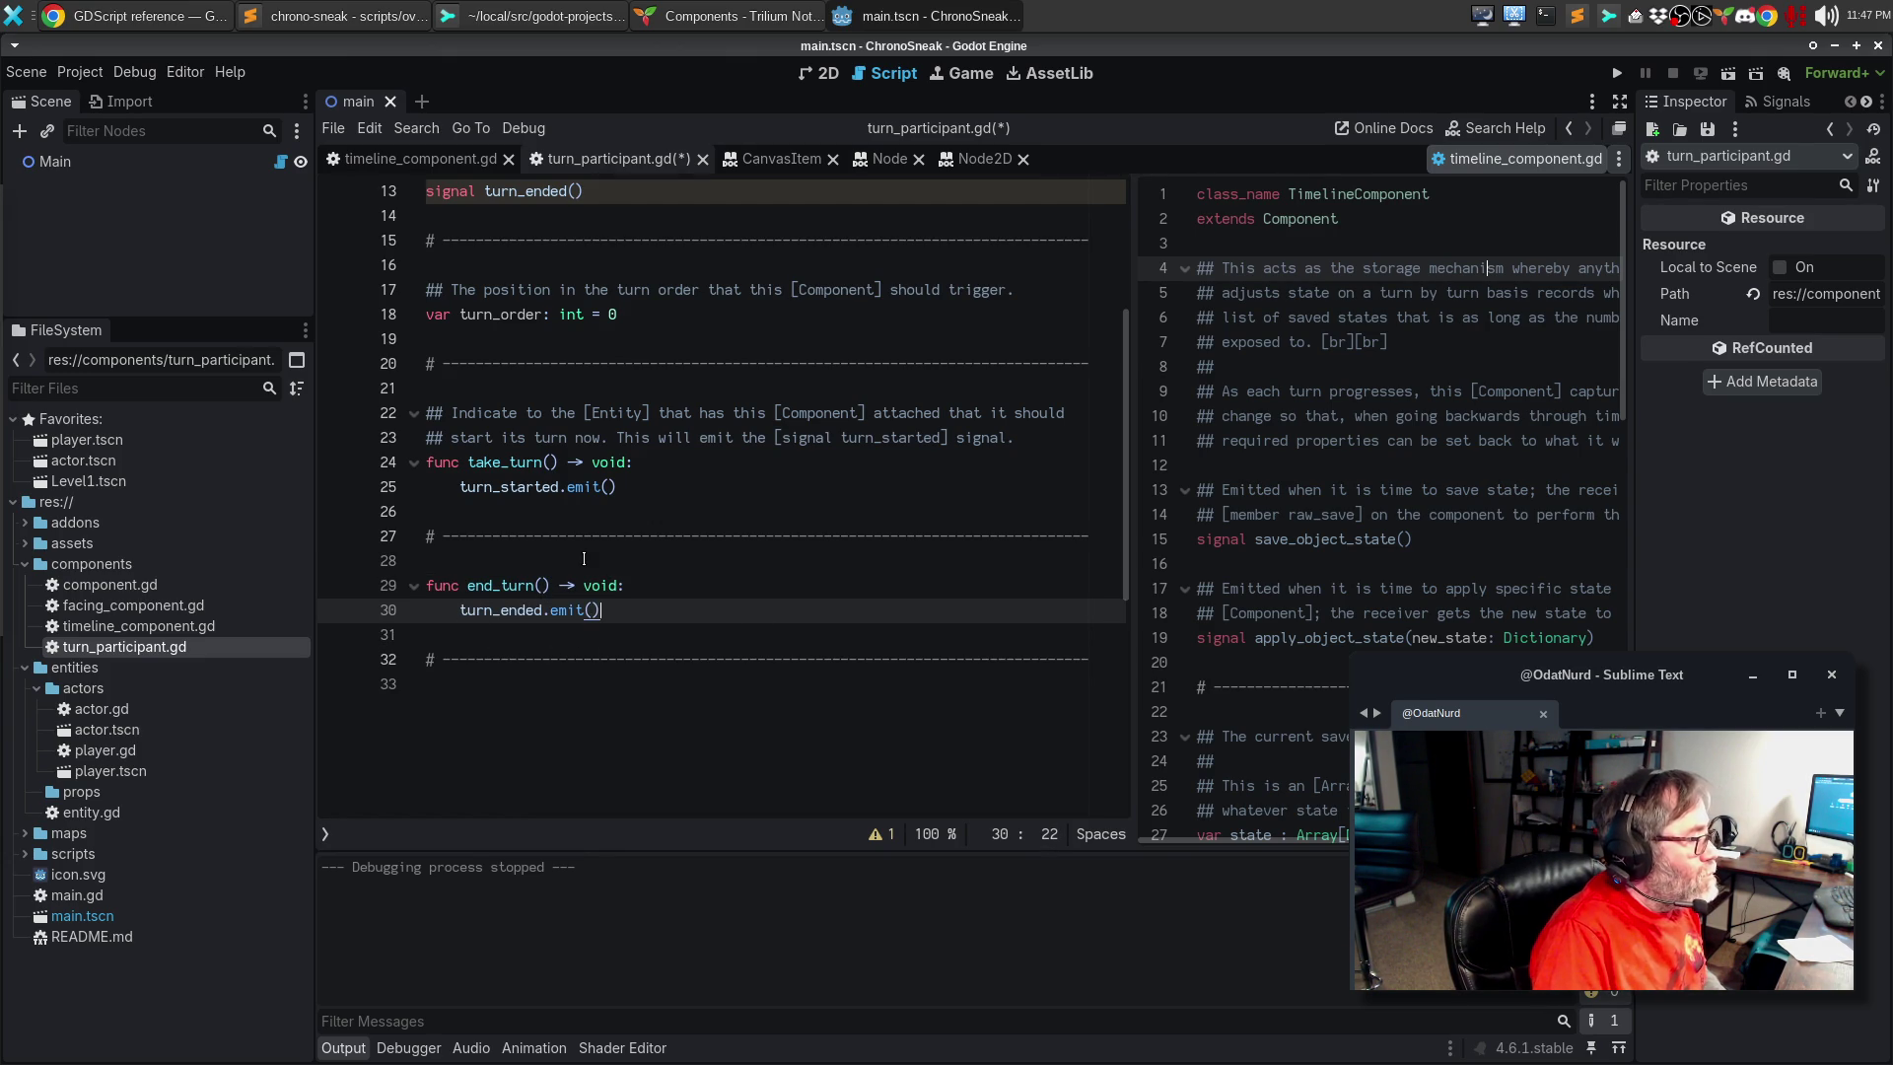
Step: Begin end_turn's doc comment: 'Indicates to the caller of [method take_turn]'
{"action": "key", "text": "Up"}
{"action": "key", "text": "Up"}
{"action": "key", "text": "Return"}
{"action": "type", "text": "## IOndic"}
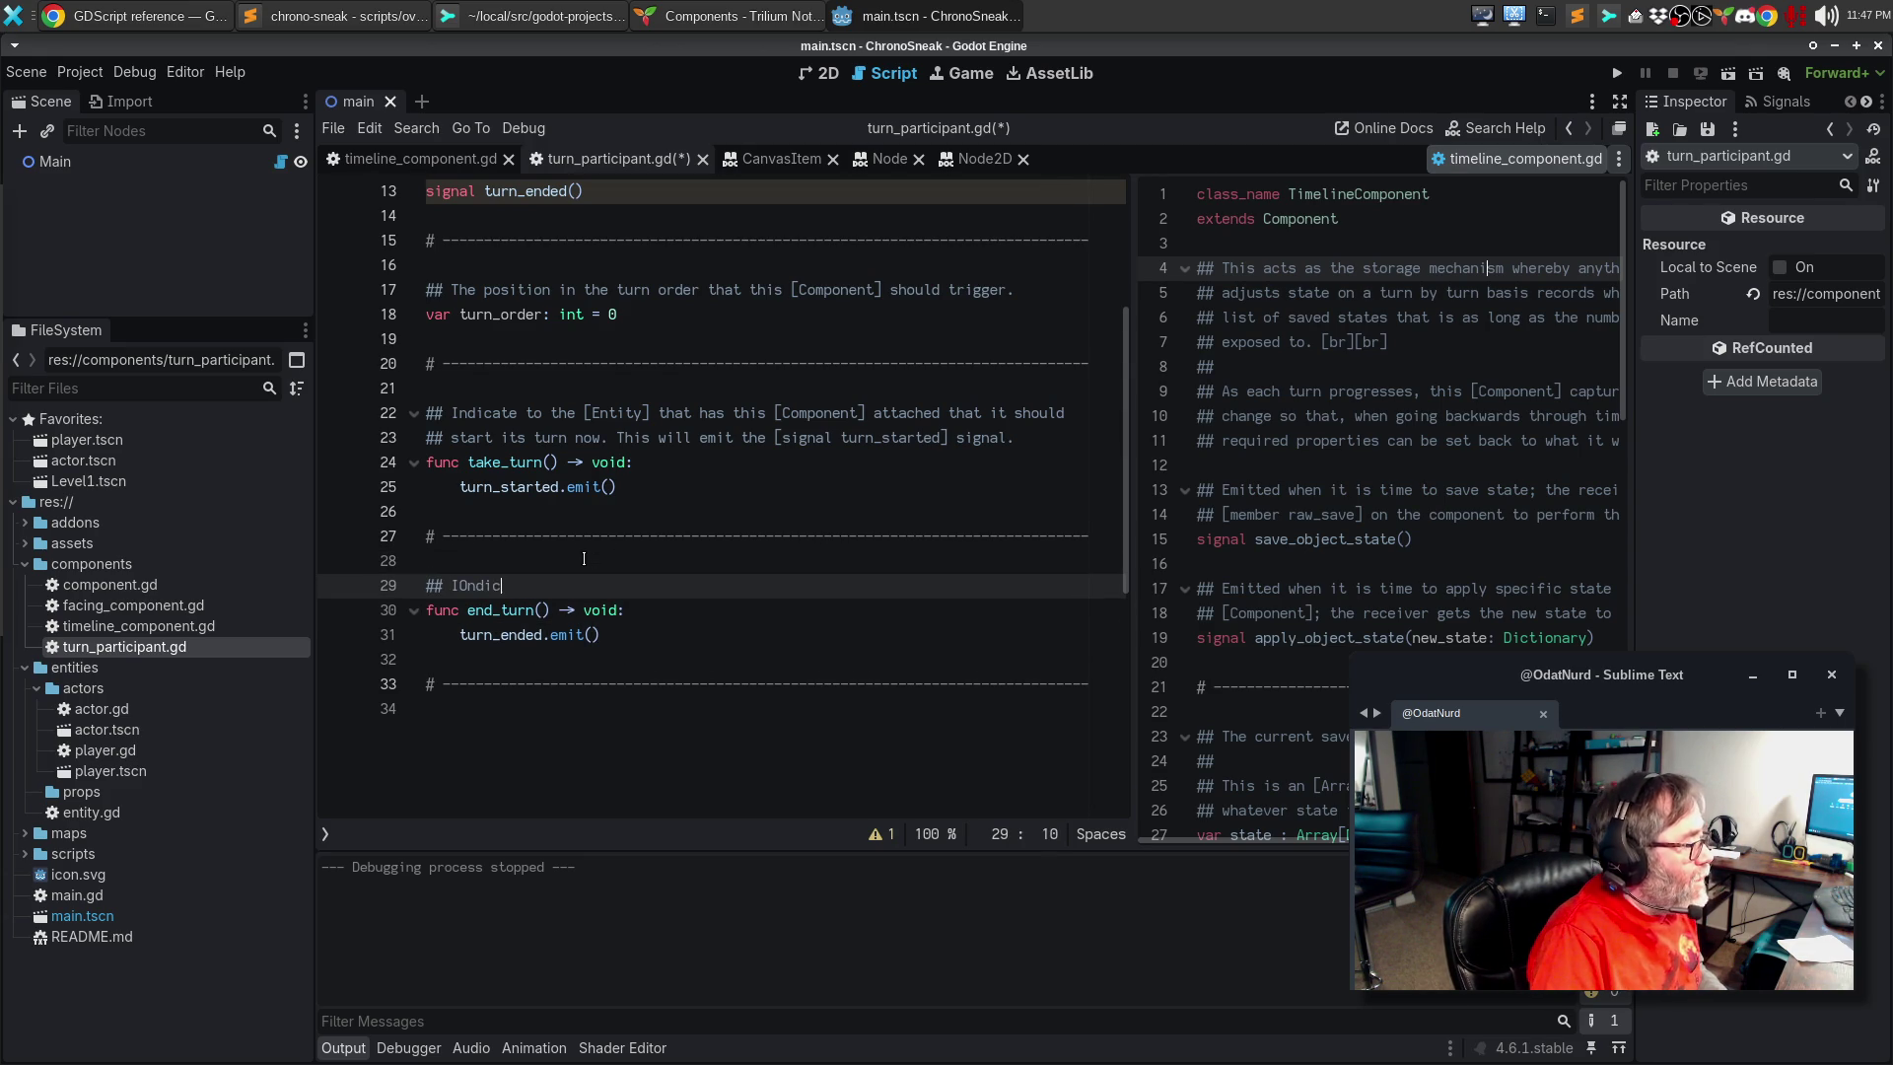
{"action": "key", "text": "BackSpace"}
{"action": "type", "text": "ndicate"}
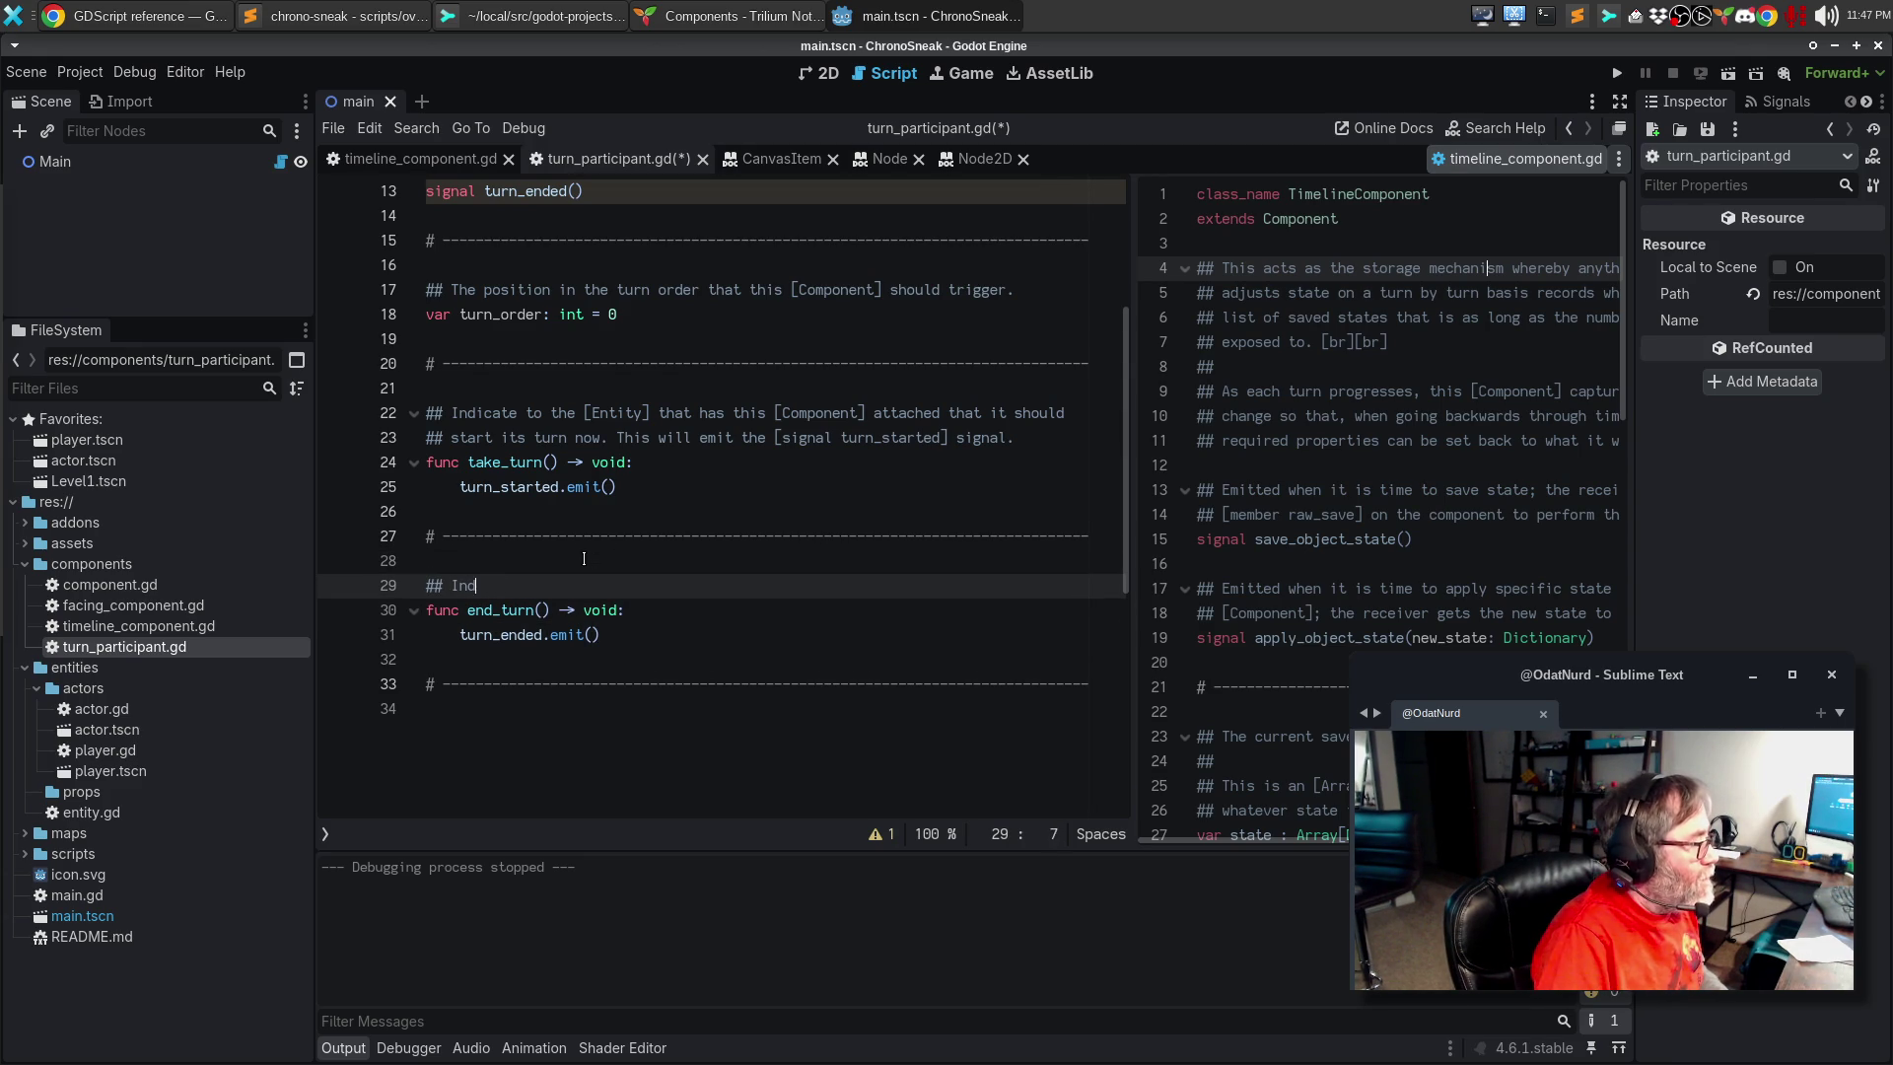
{"action": "type", "text": "s to the "}
{"action": "type", "text": "[En"}
{"action": "key", "text": "ctrl+BackSpace"}
{"action": "key", "text": "ctrl+BackSpace"}
{"action": "type", "text": "thje"}
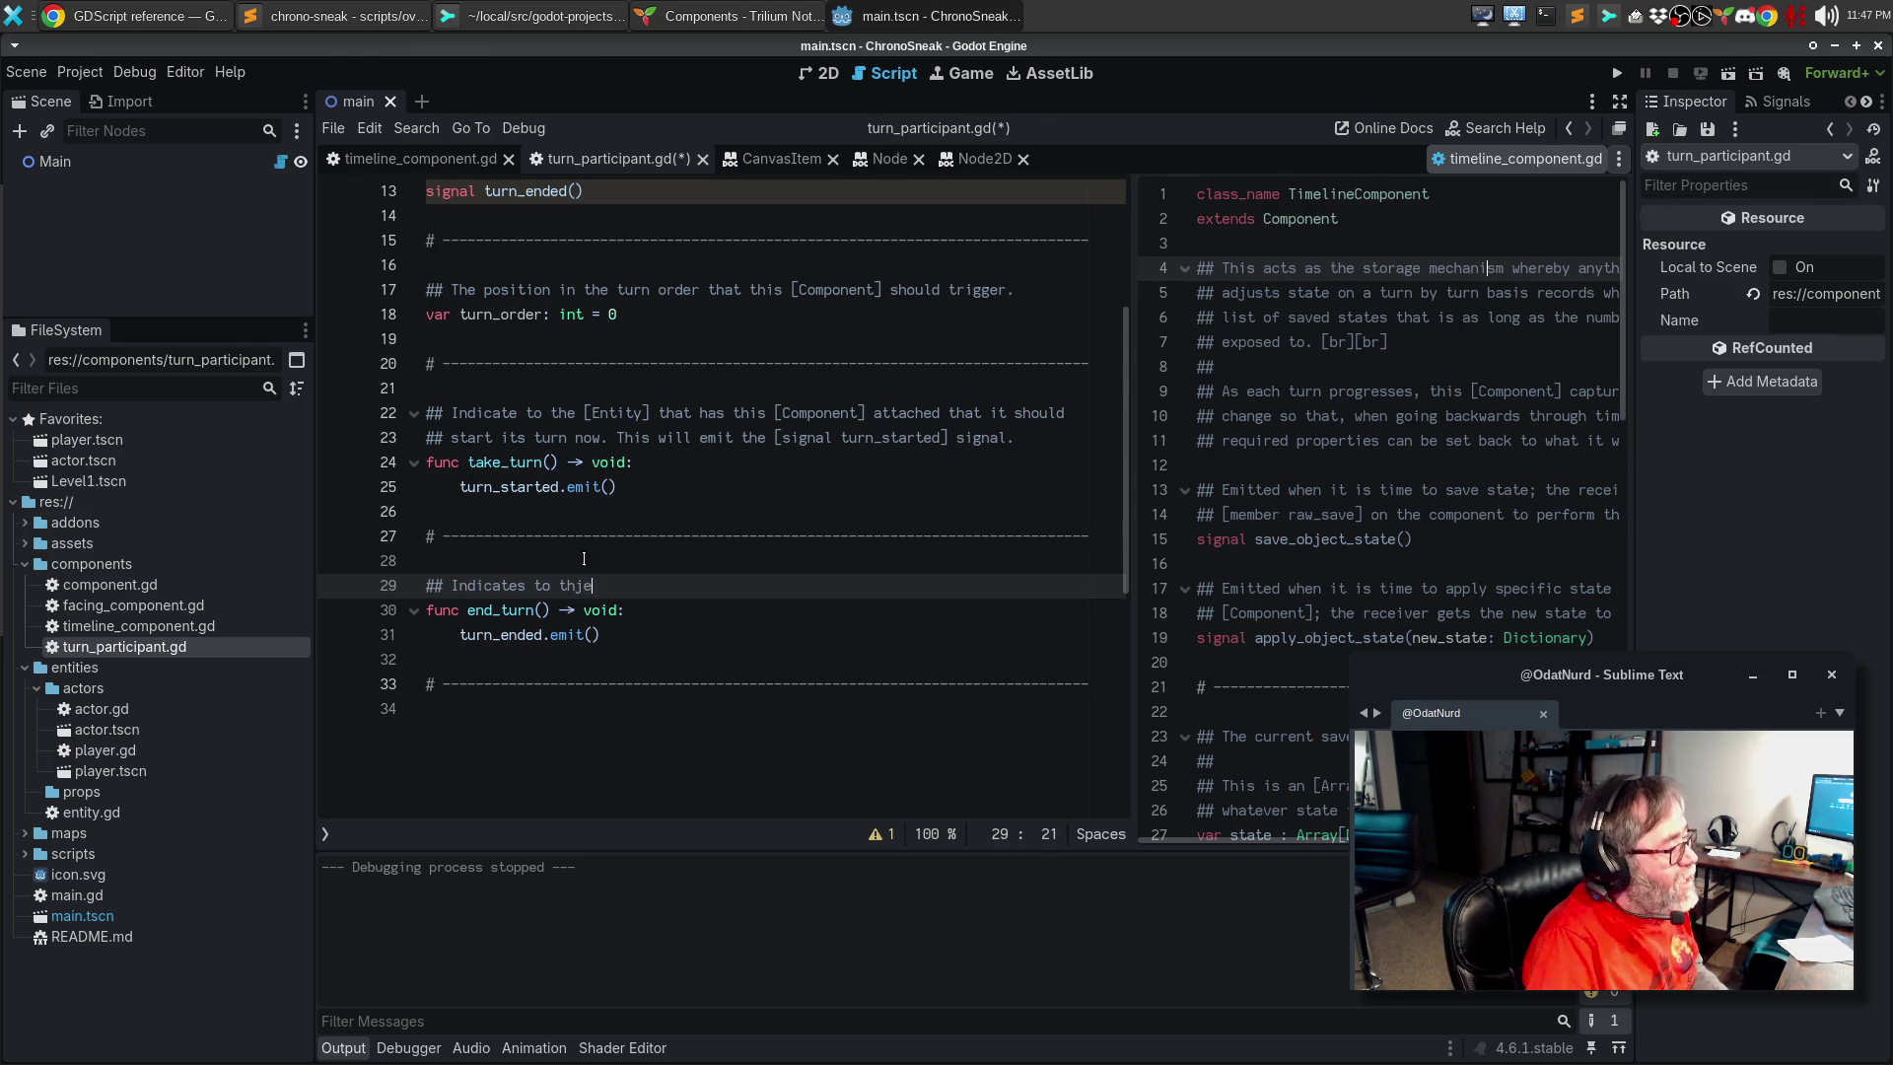
{"action": "key", "text": "BackSpace"}
{"action": "key", "text": "BackSpace"}
{"action": "type", "text": "e caller opf"}
{"action": "key", "text": "BackSpace"}
{"action": "key", "text": "BackSpace"}
{"action": "type", "text": "f [me"}
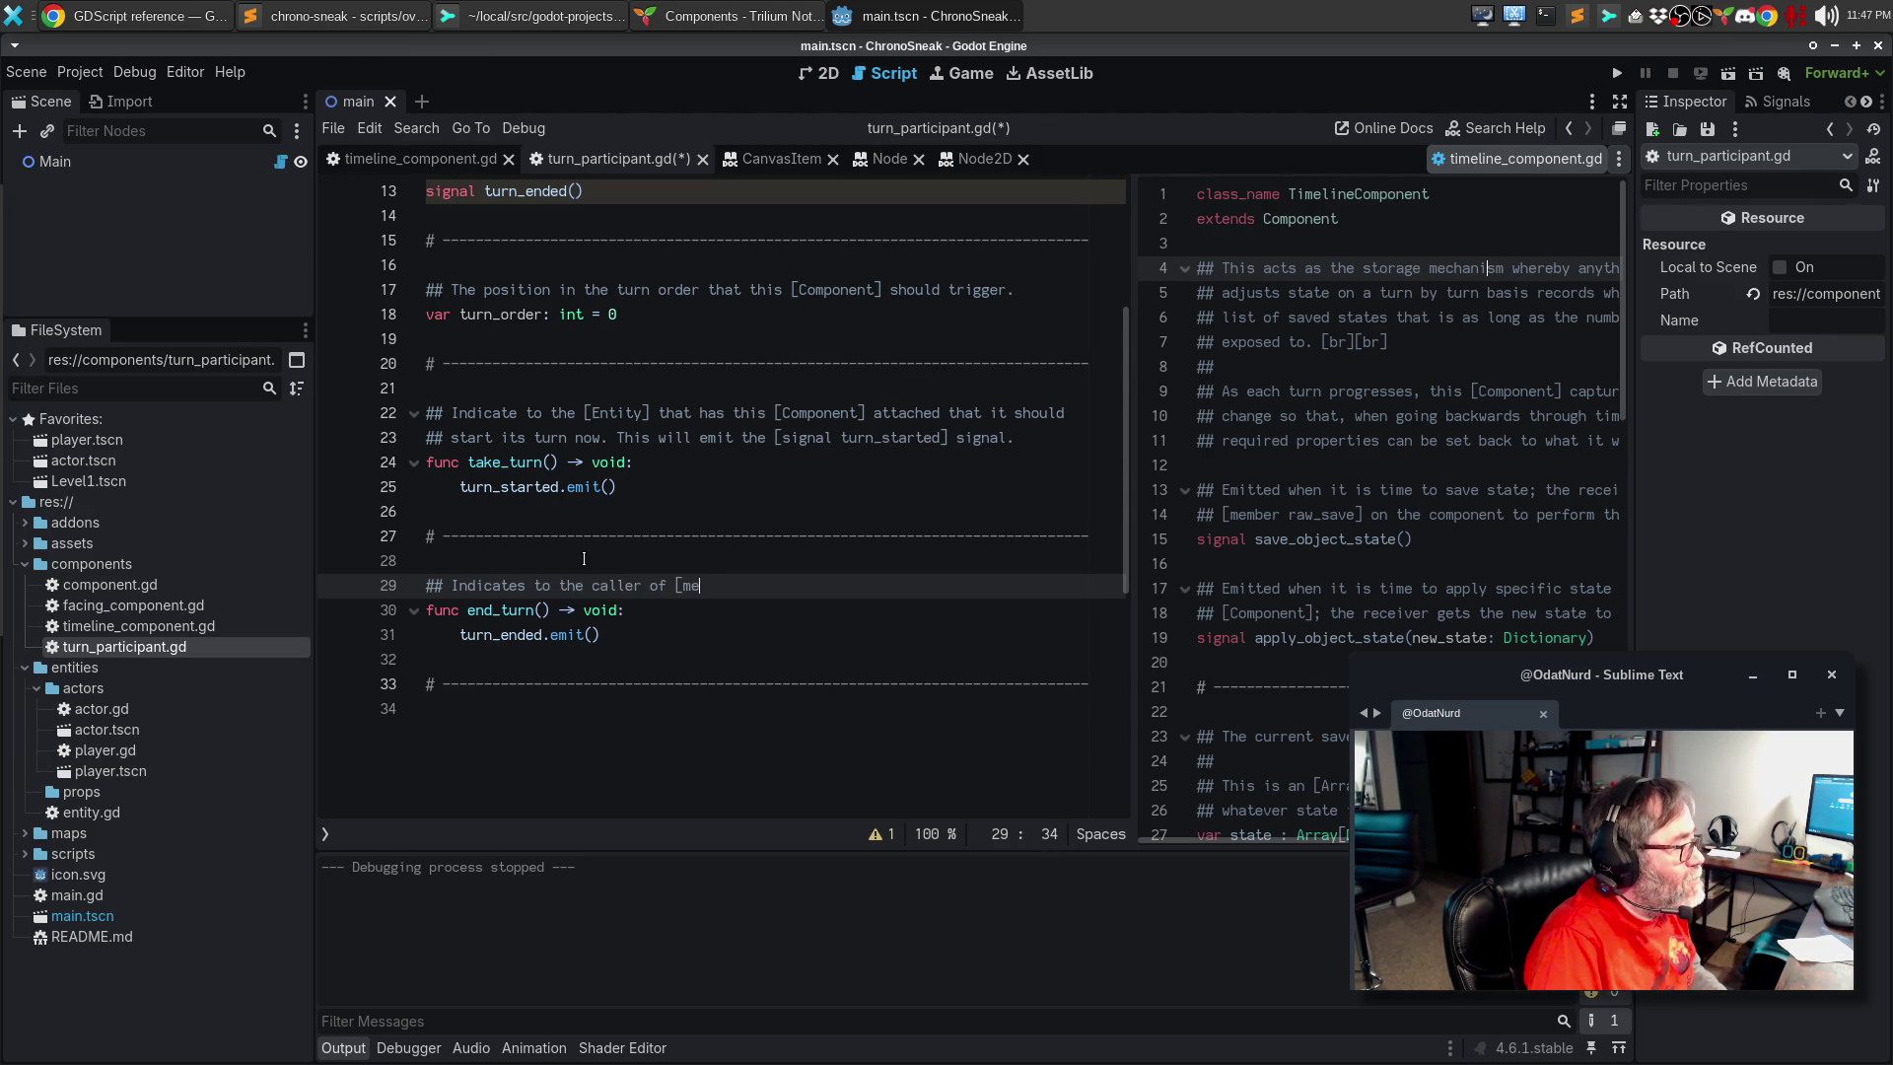
{"action": "type", "text": "mber take_turn"}
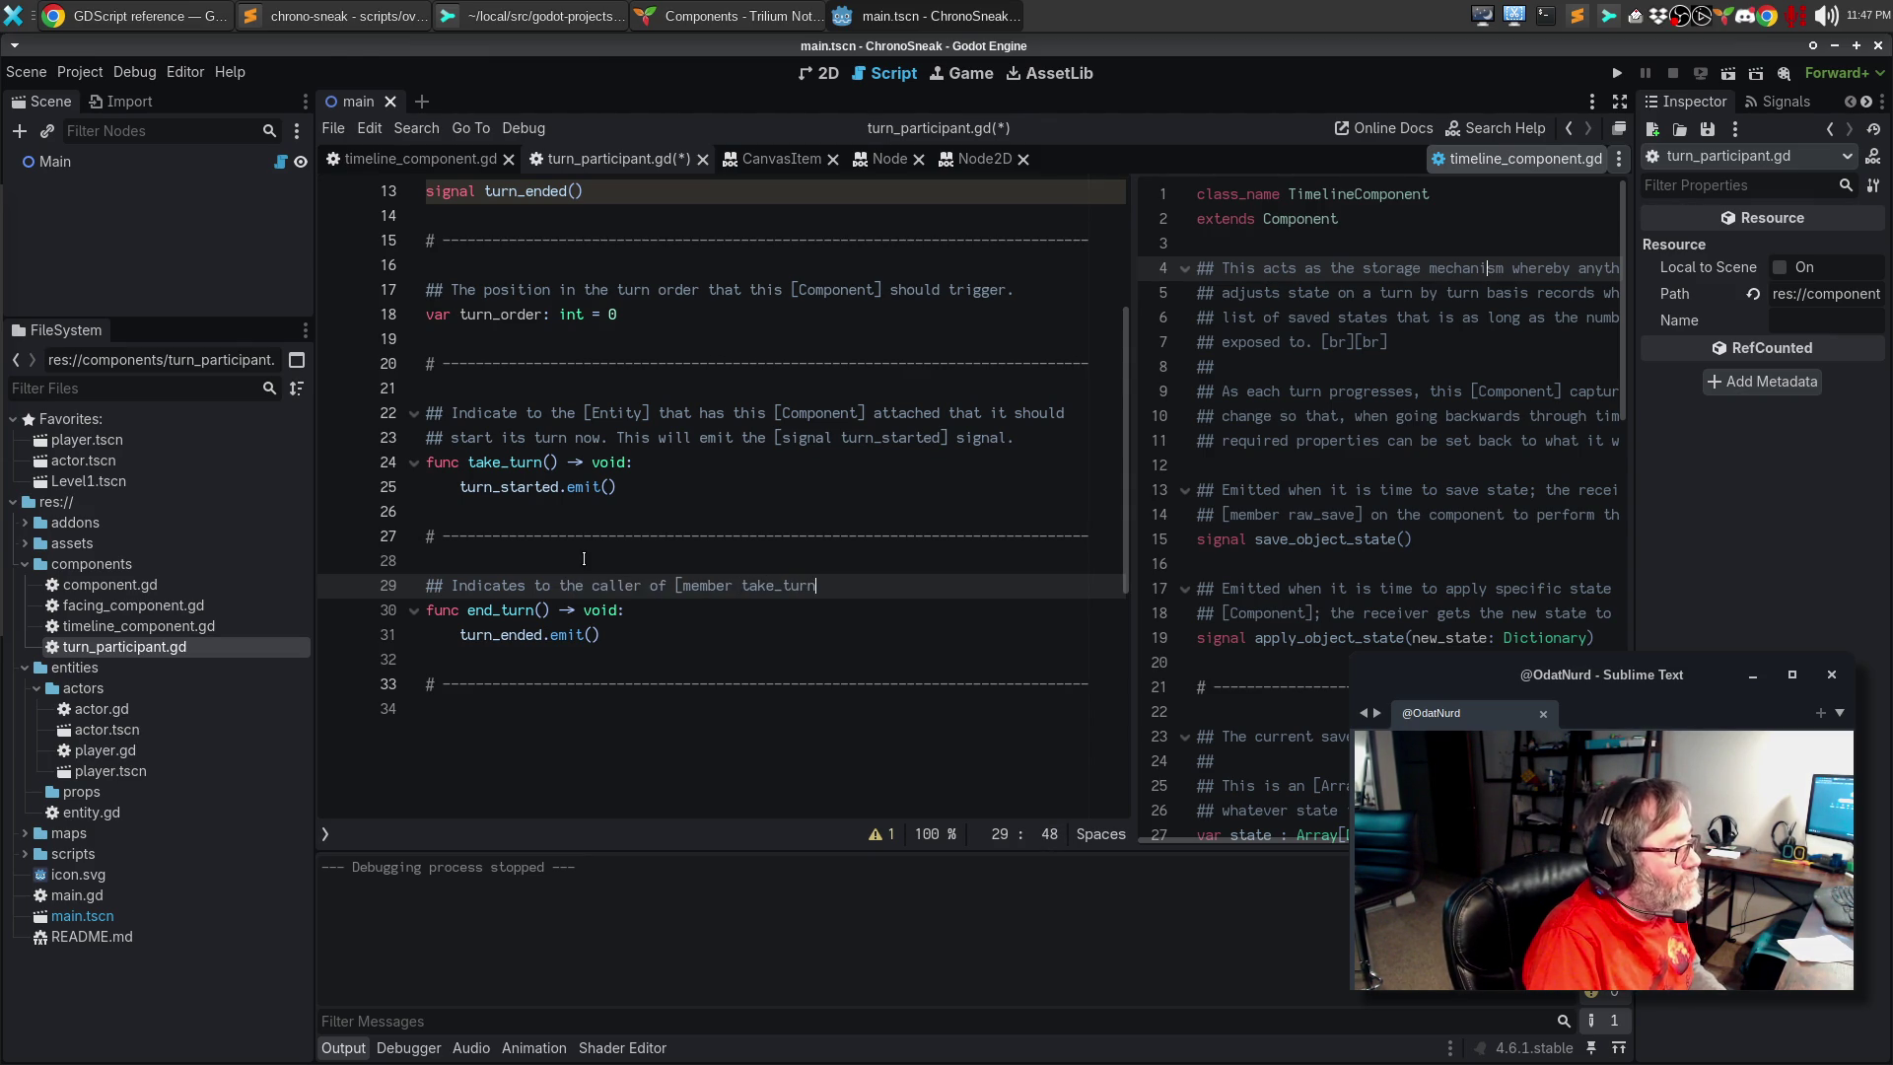
{"action": "type", "text": "]"}
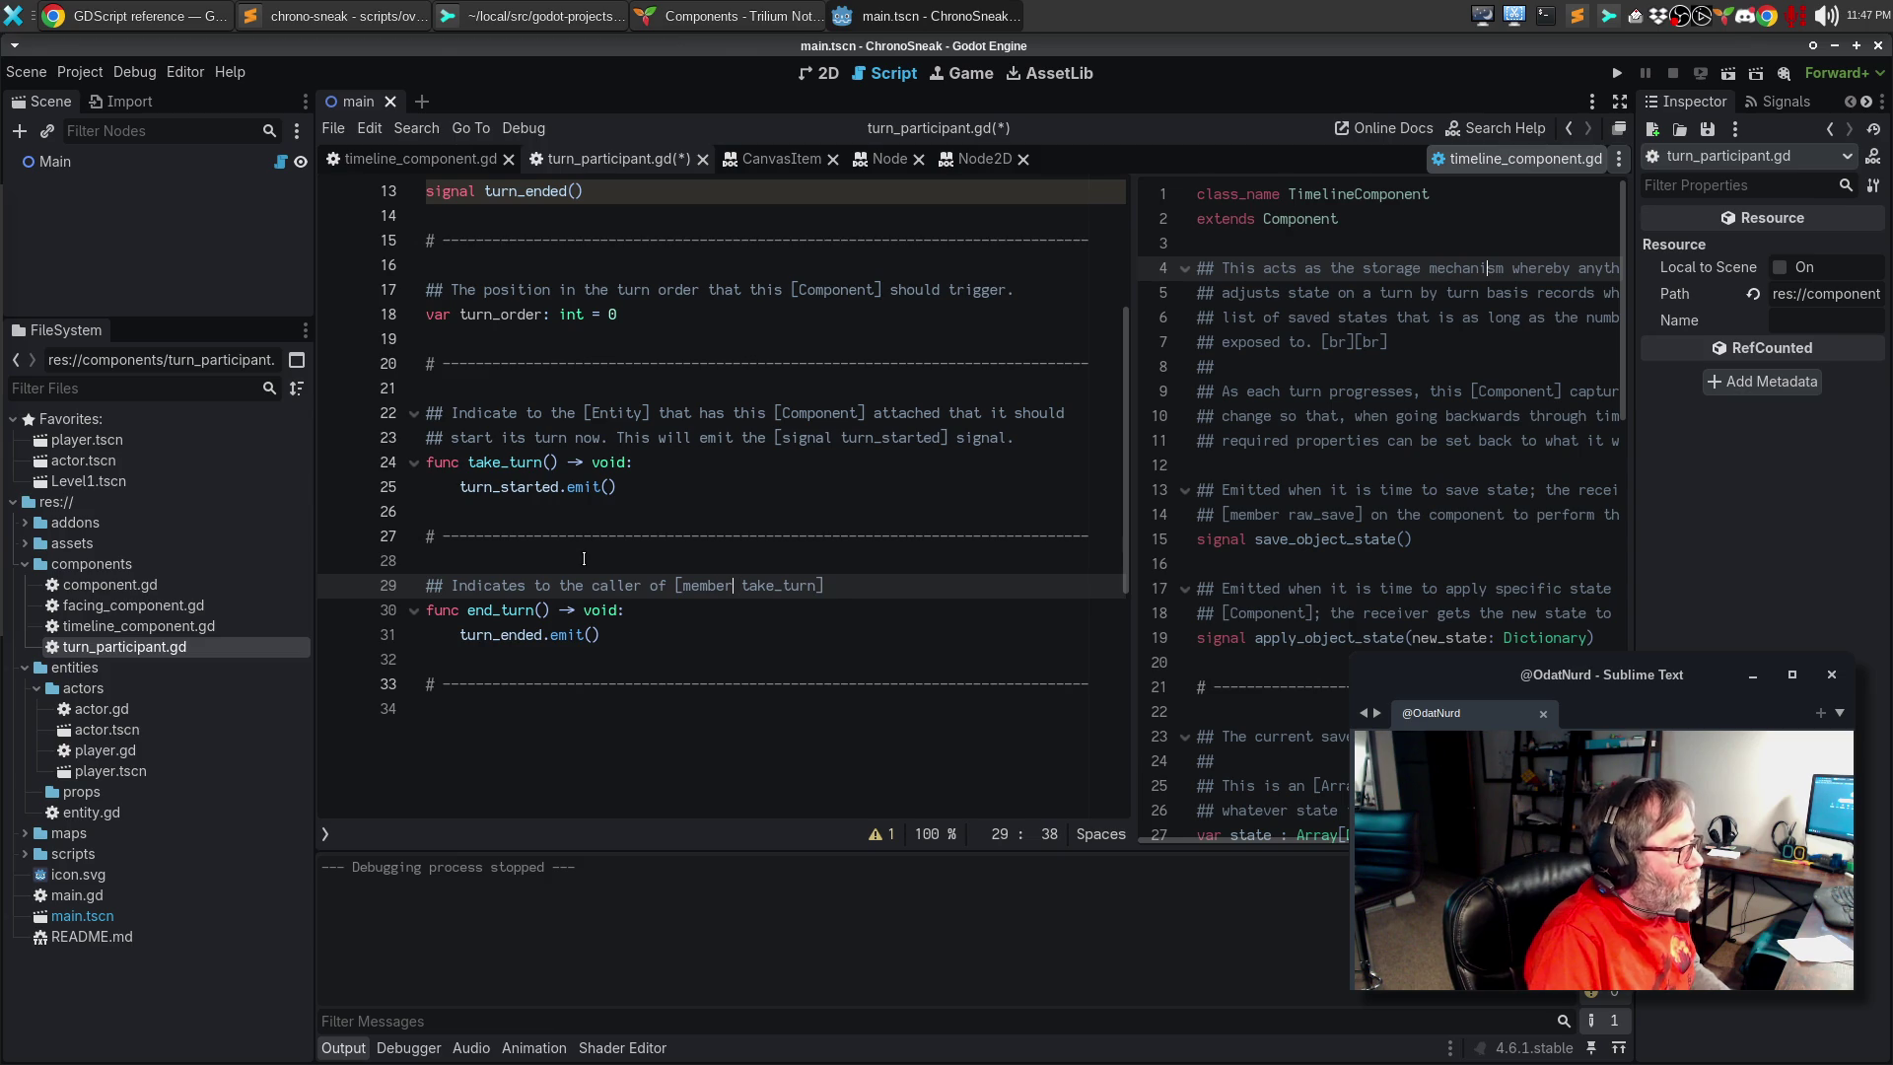
{"action": "key", "text": "ctrl+shift+Left"}
{"action": "type", "text": "method"}
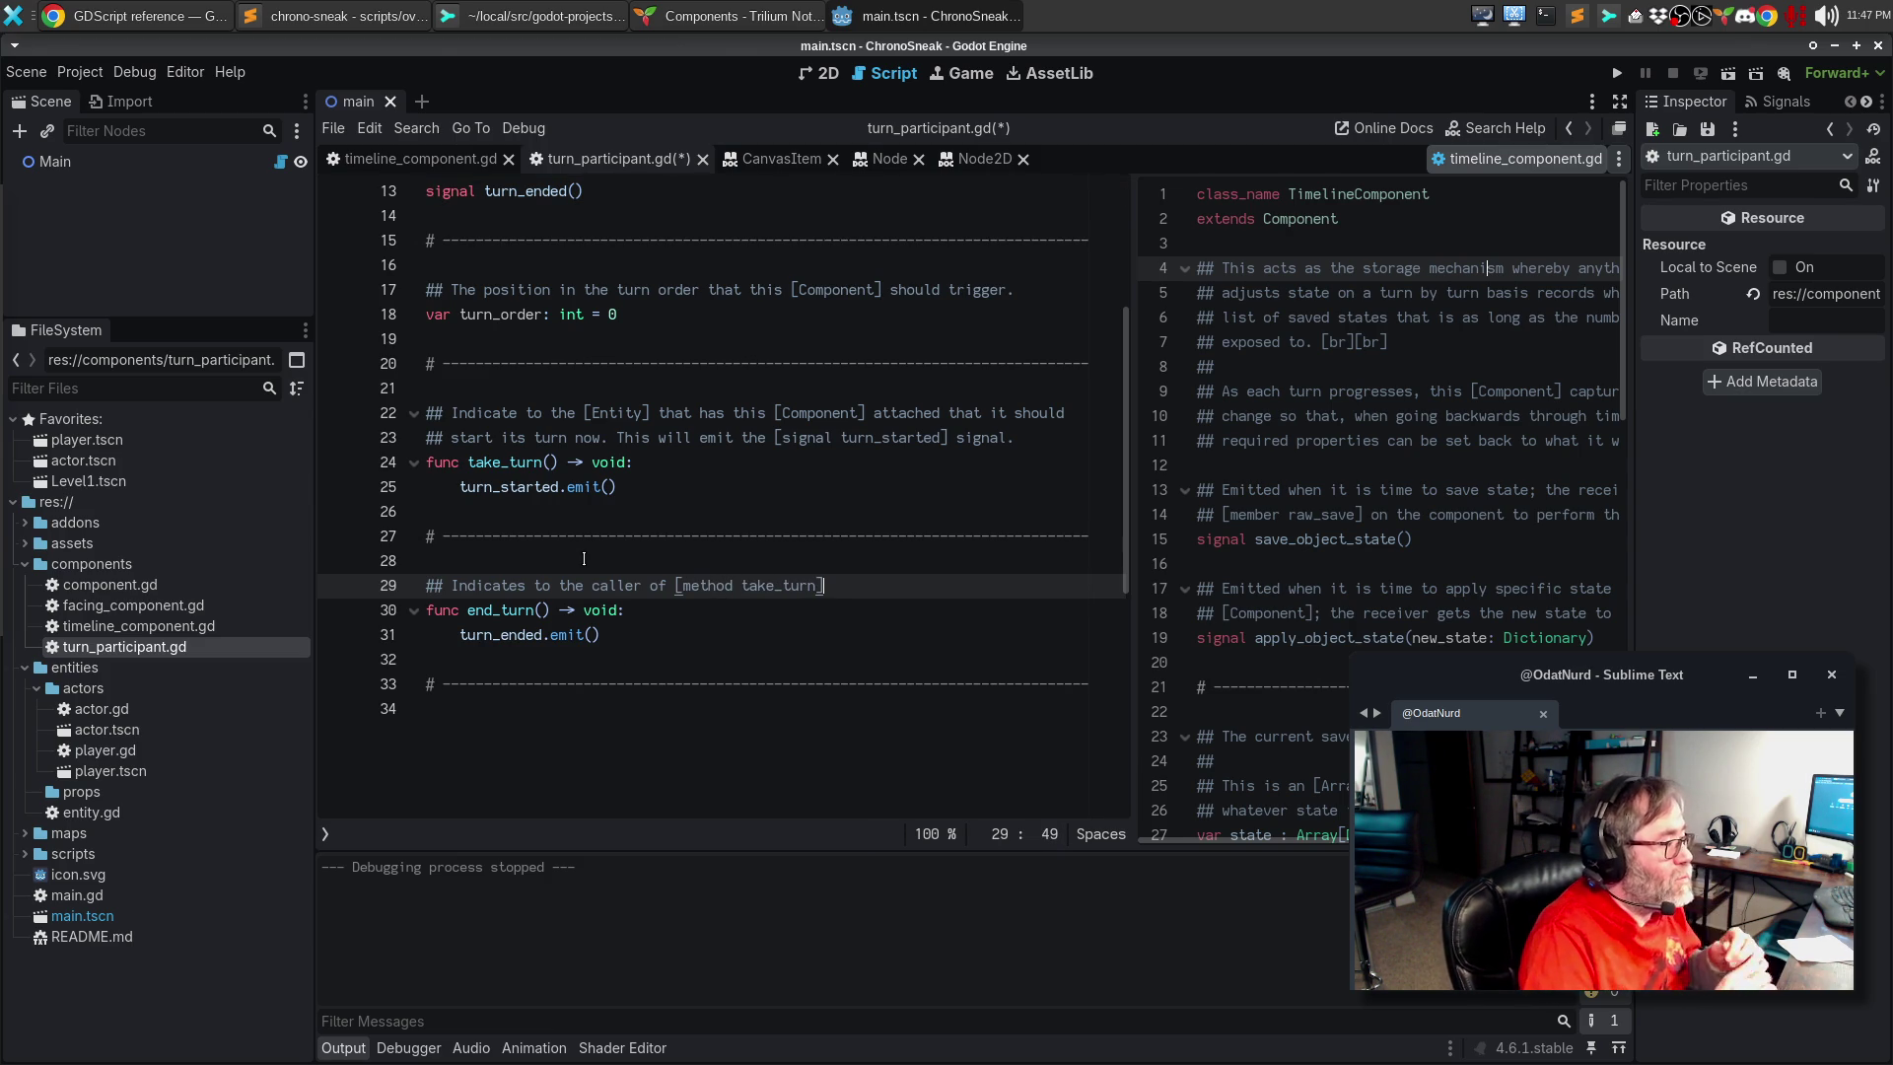
Step: Complete it with 'this [Component] has finished the turn that was started.' over two lines
{"action": "type", "text": "this this "}
{"action": "type", "text": "[Component]"}
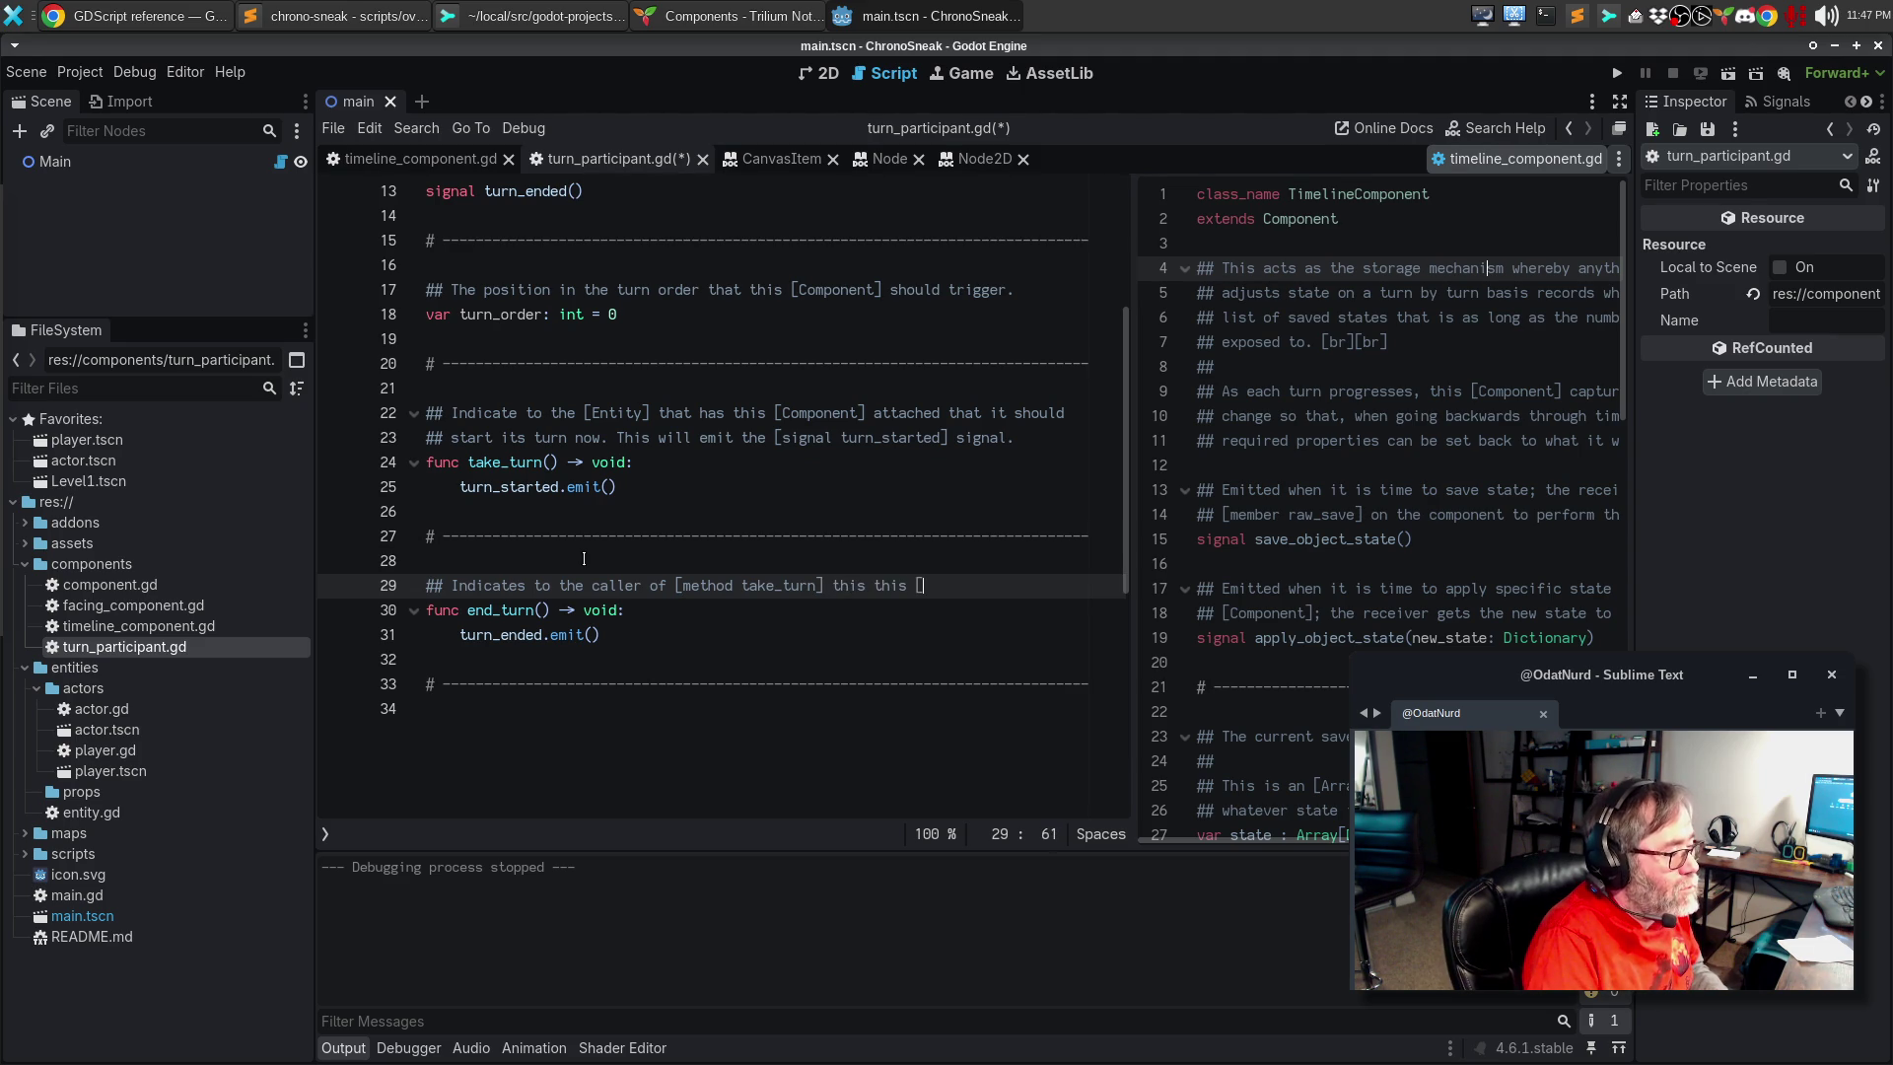
{"action": "type", "text": " has "}
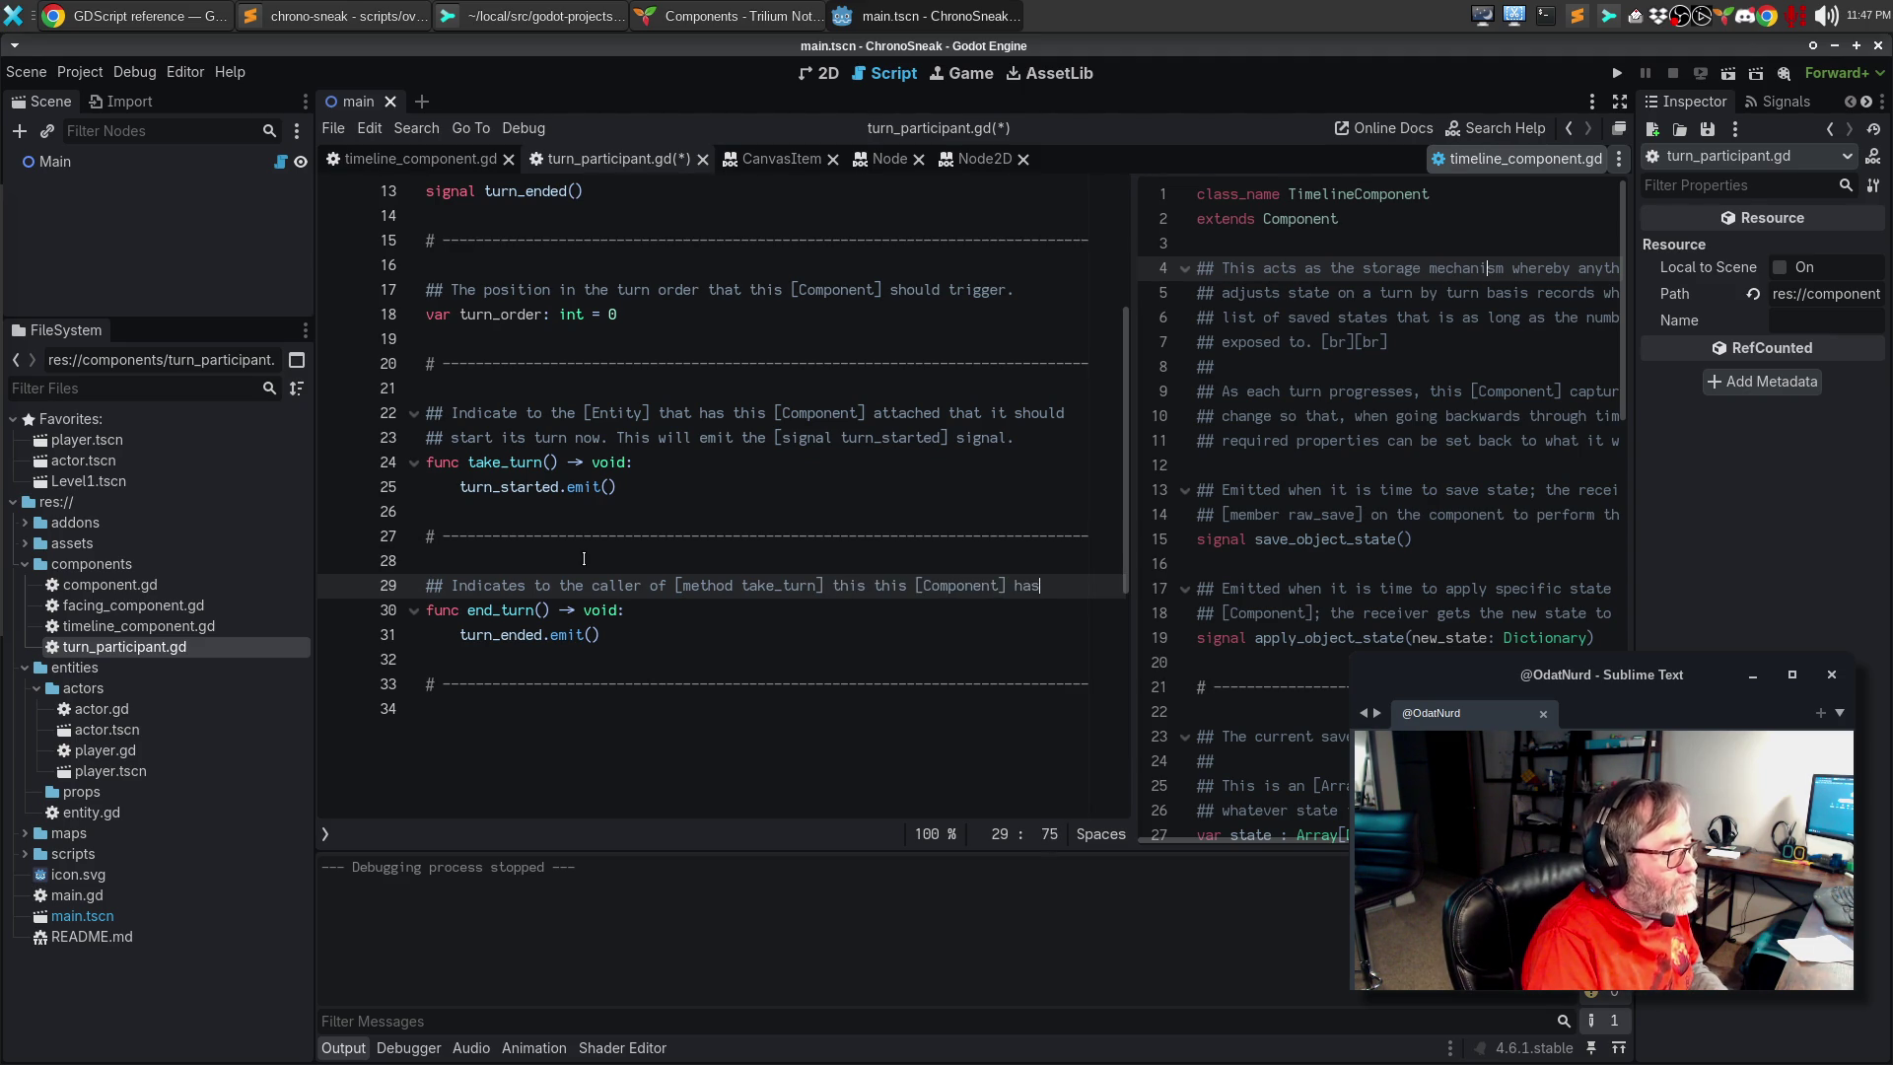
{"action": "type", "text": "finished"}
{"action": "key", "text": "Return"}
{"action": "type", "text": "th"}
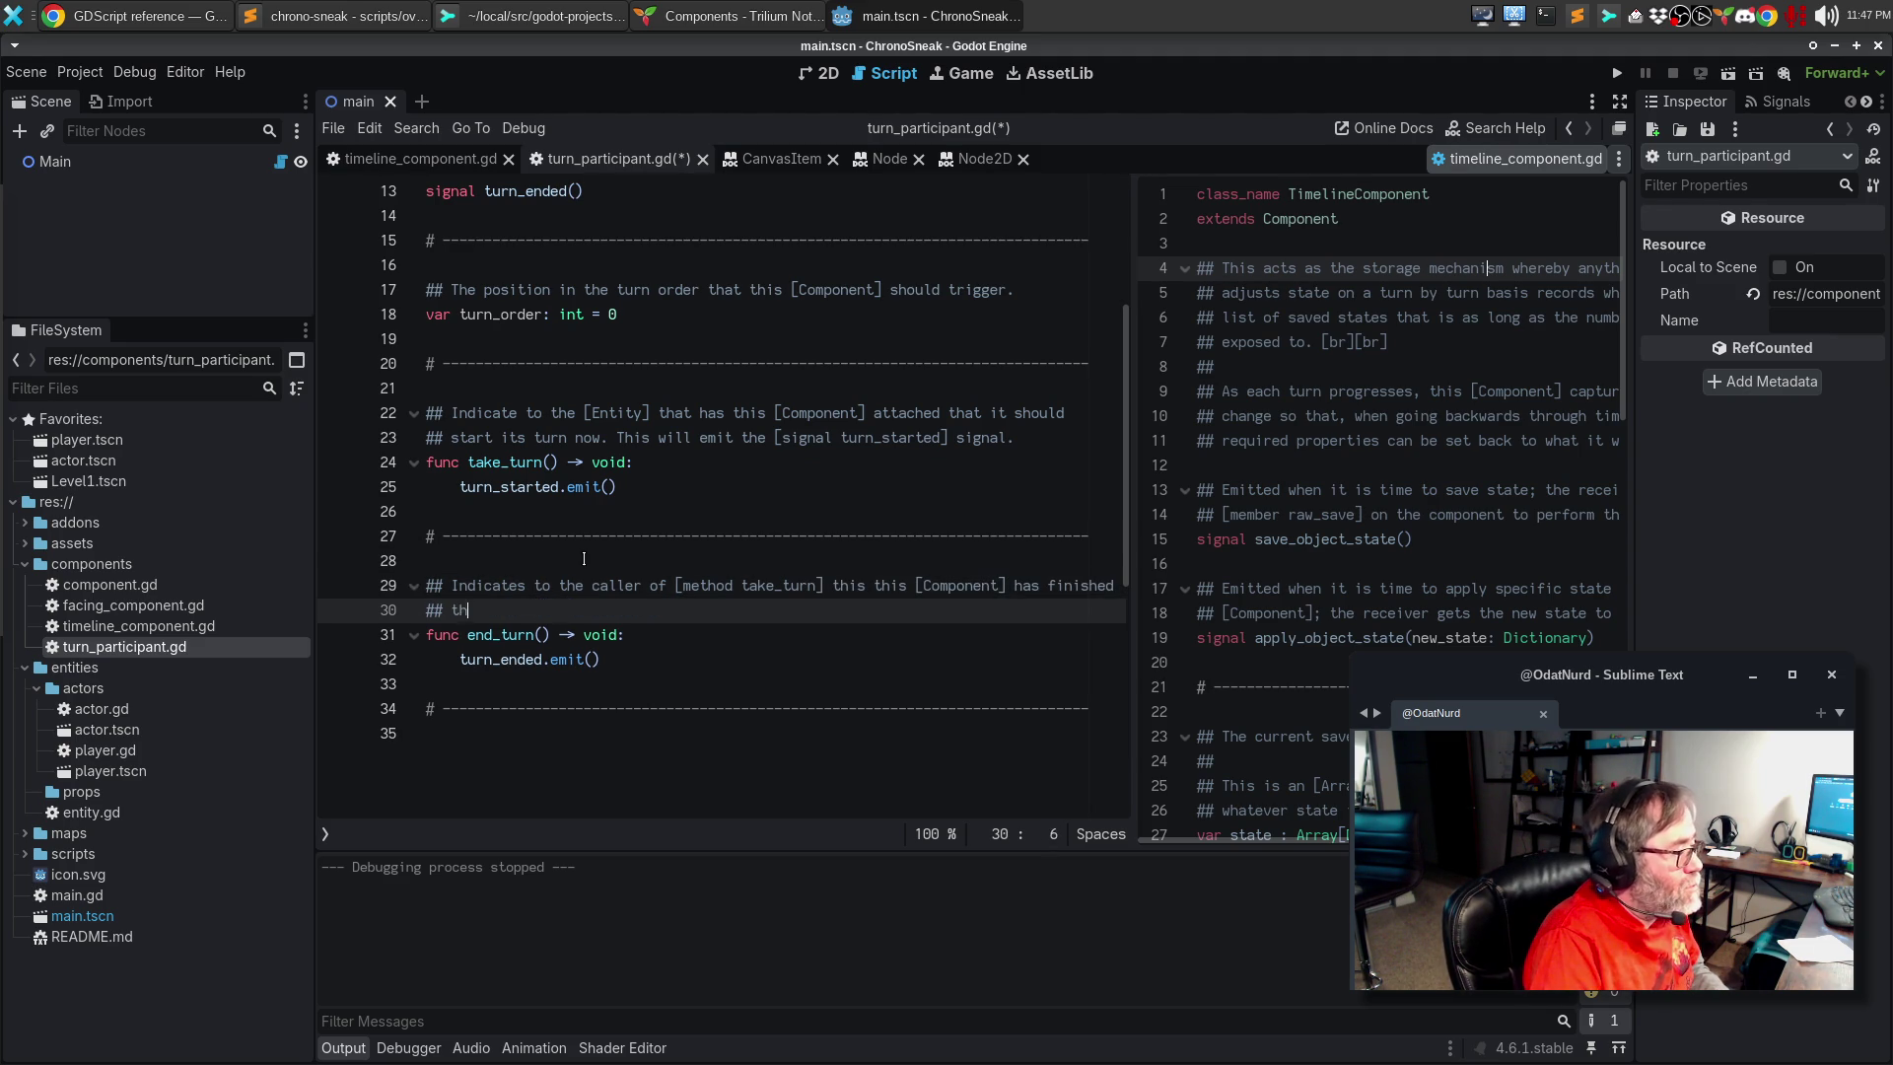
{"action": "type", "text": "e turn that wa"}
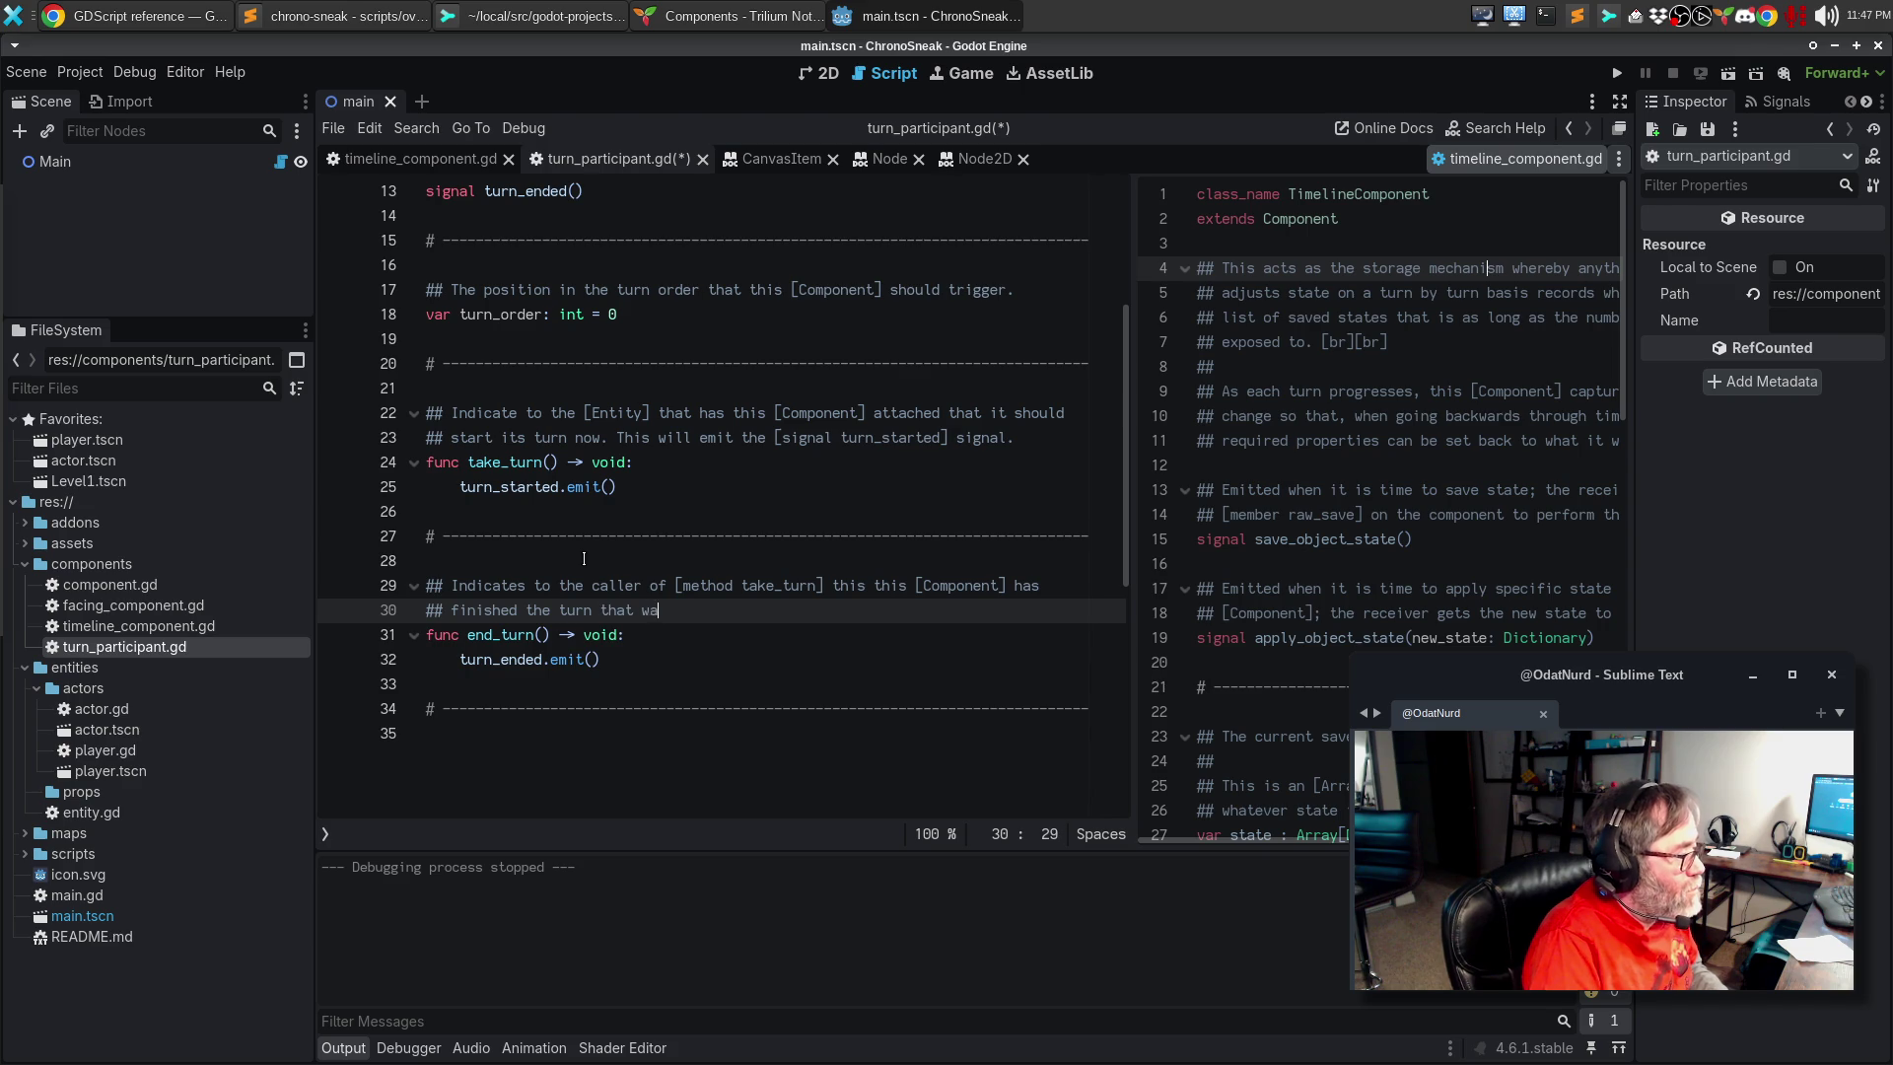
{"action": "type", "text": "s started"}
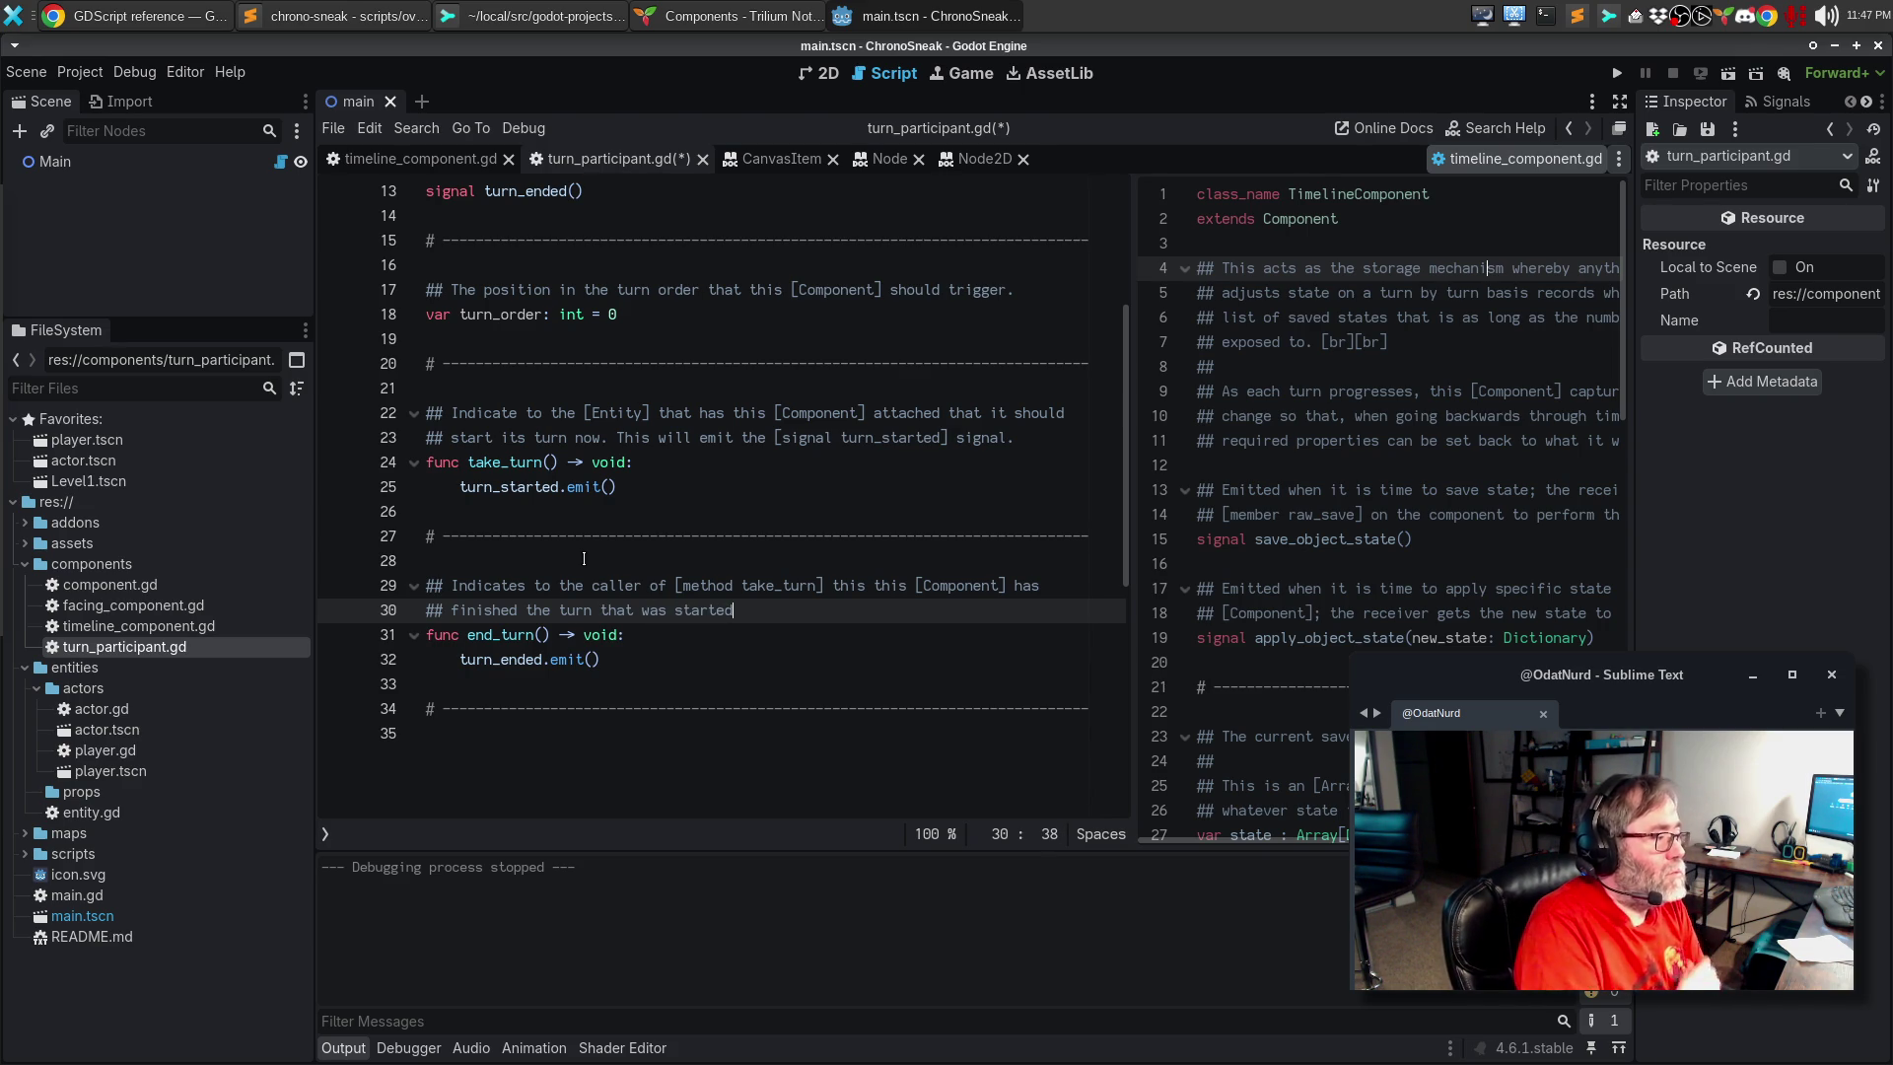
{"action": "type", "text": "."}
{"action": "key", "text": "Up"}
{"action": "key", "text": "Up"}
{"action": "key", "text": "Up"}
{"action": "key", "text": "Up"}
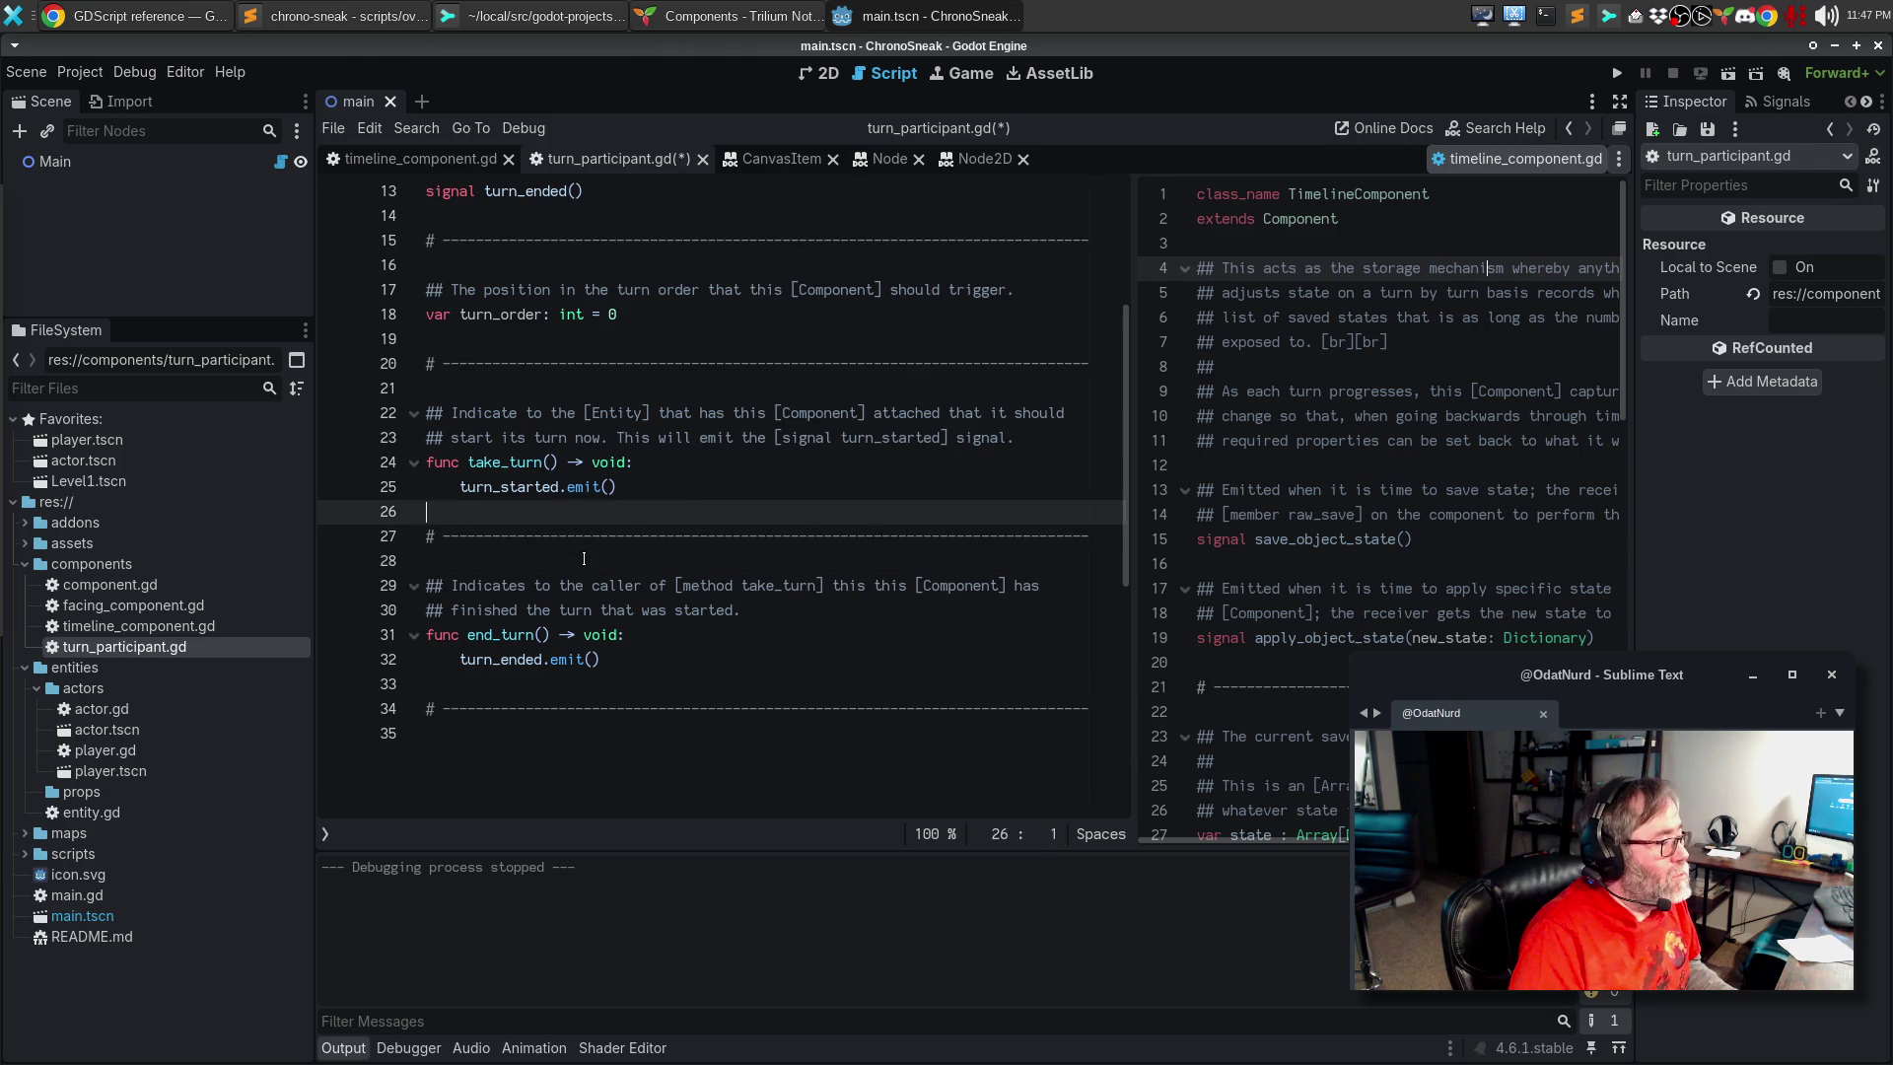
Step: Add [br][br] paragraph breaks to the take_turn() and end_turn() doc comments
{"action": "type", "text": "[br][br]"}
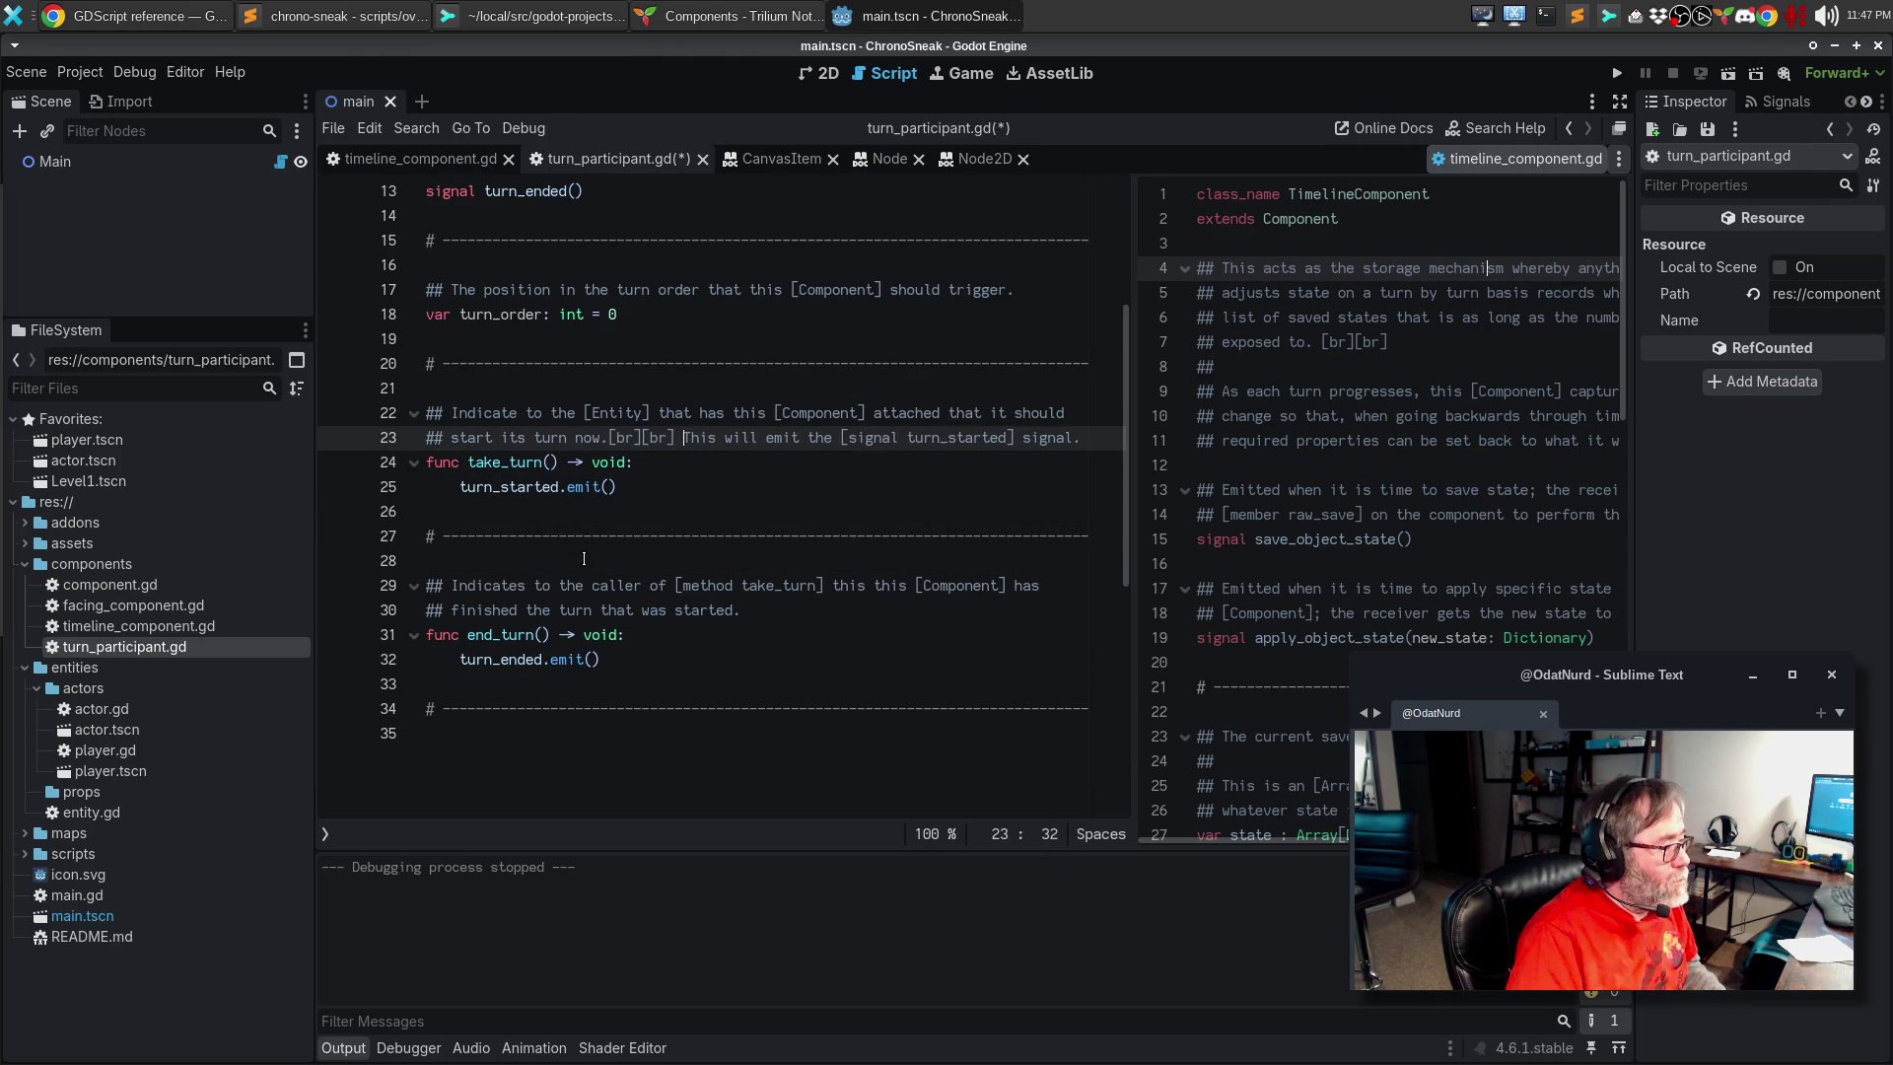
{"action": "key", "text": "Return"}
{"action": "key", "text": "Return"}
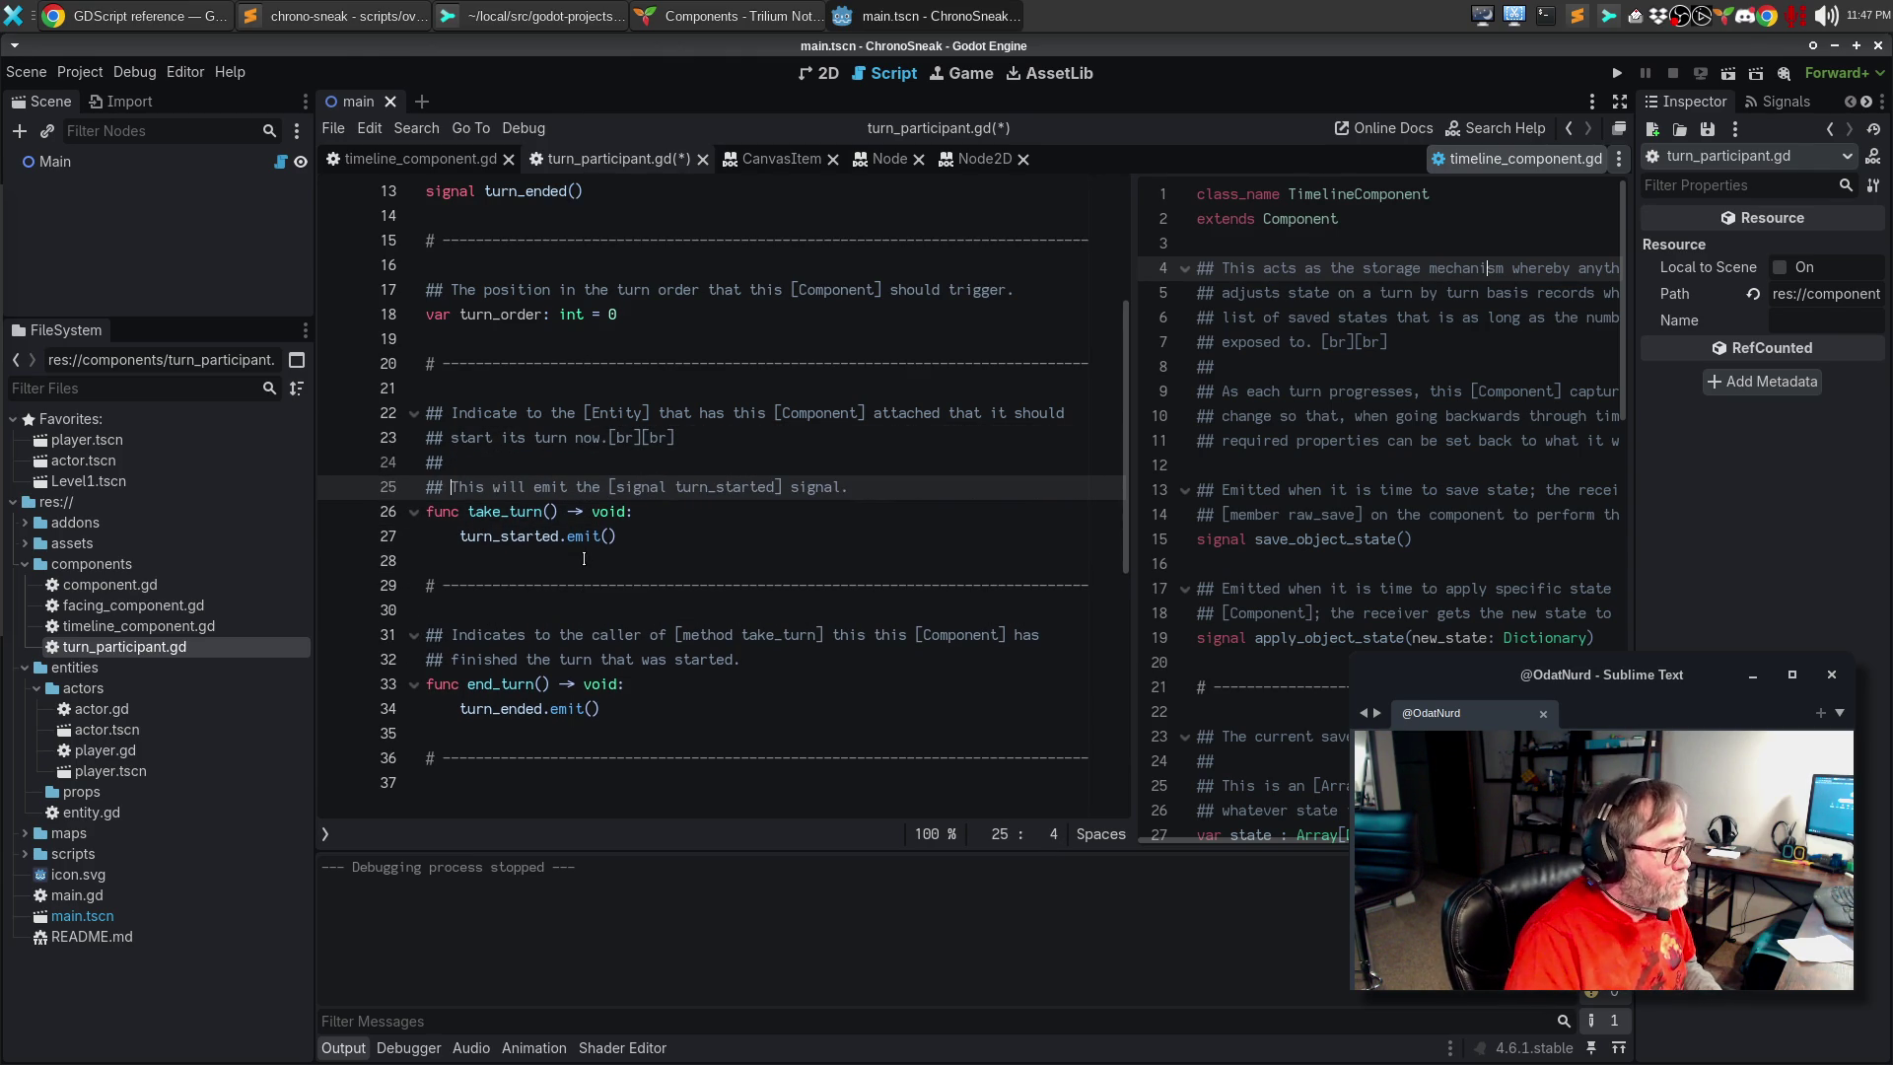
{"action": "key", "text": "Down"}
{"action": "key", "text": "Down"}
{"action": "key", "text": "Down"}
{"action": "key", "text": "End"}
{"action": "type", "text": "[br][br]"}
{"action": "key", "text": "Return"}
Step: Paste the 'This will emit…' signal line into end_turn()'s doc comment below a blank ## spacer line
{"action": "type", "text": "## This will emit the [signal turn_started] signal."}
{"action": "key", "text": "Up"}
{"action": "key", "text": "End"}
{"action": "key", "text": "alt+Down"}
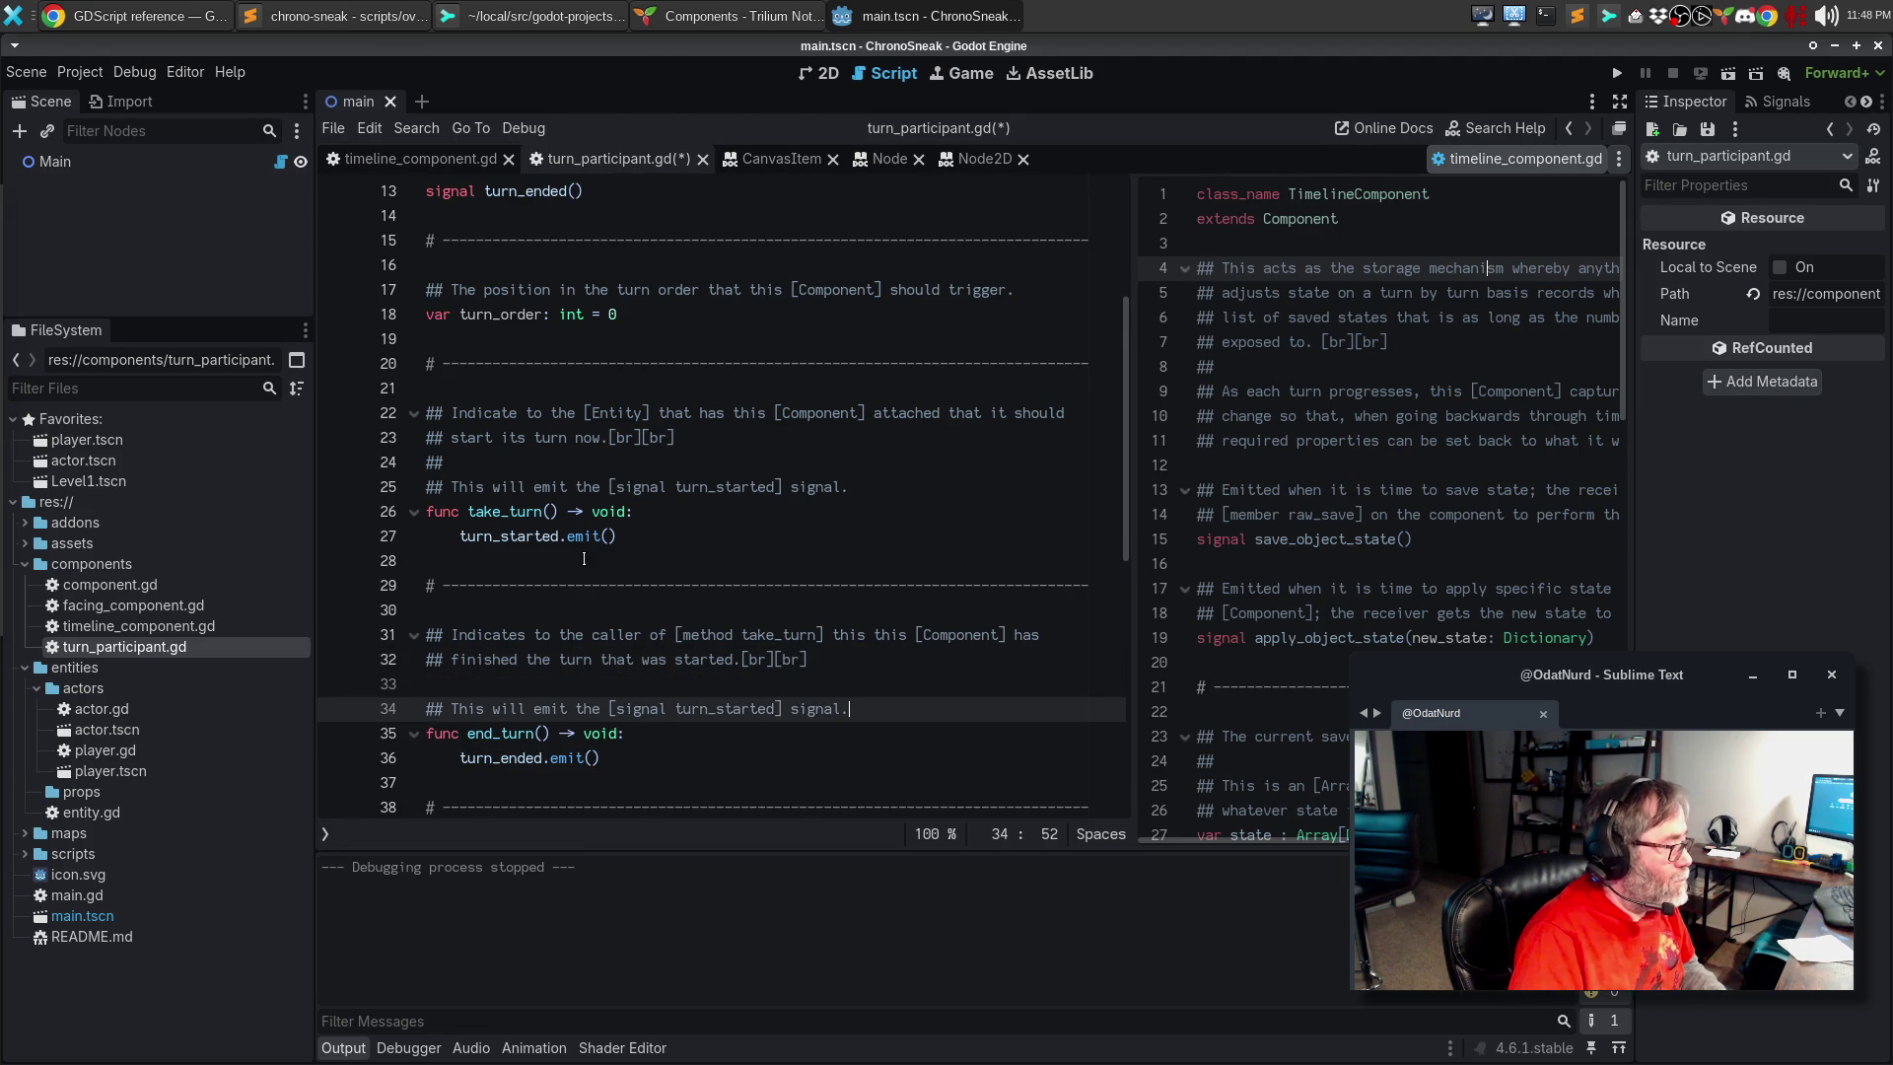
{"action": "key", "text": "Up"}
{"action": "type", "text": "##"}
{"action": "key", "text": "Return"}
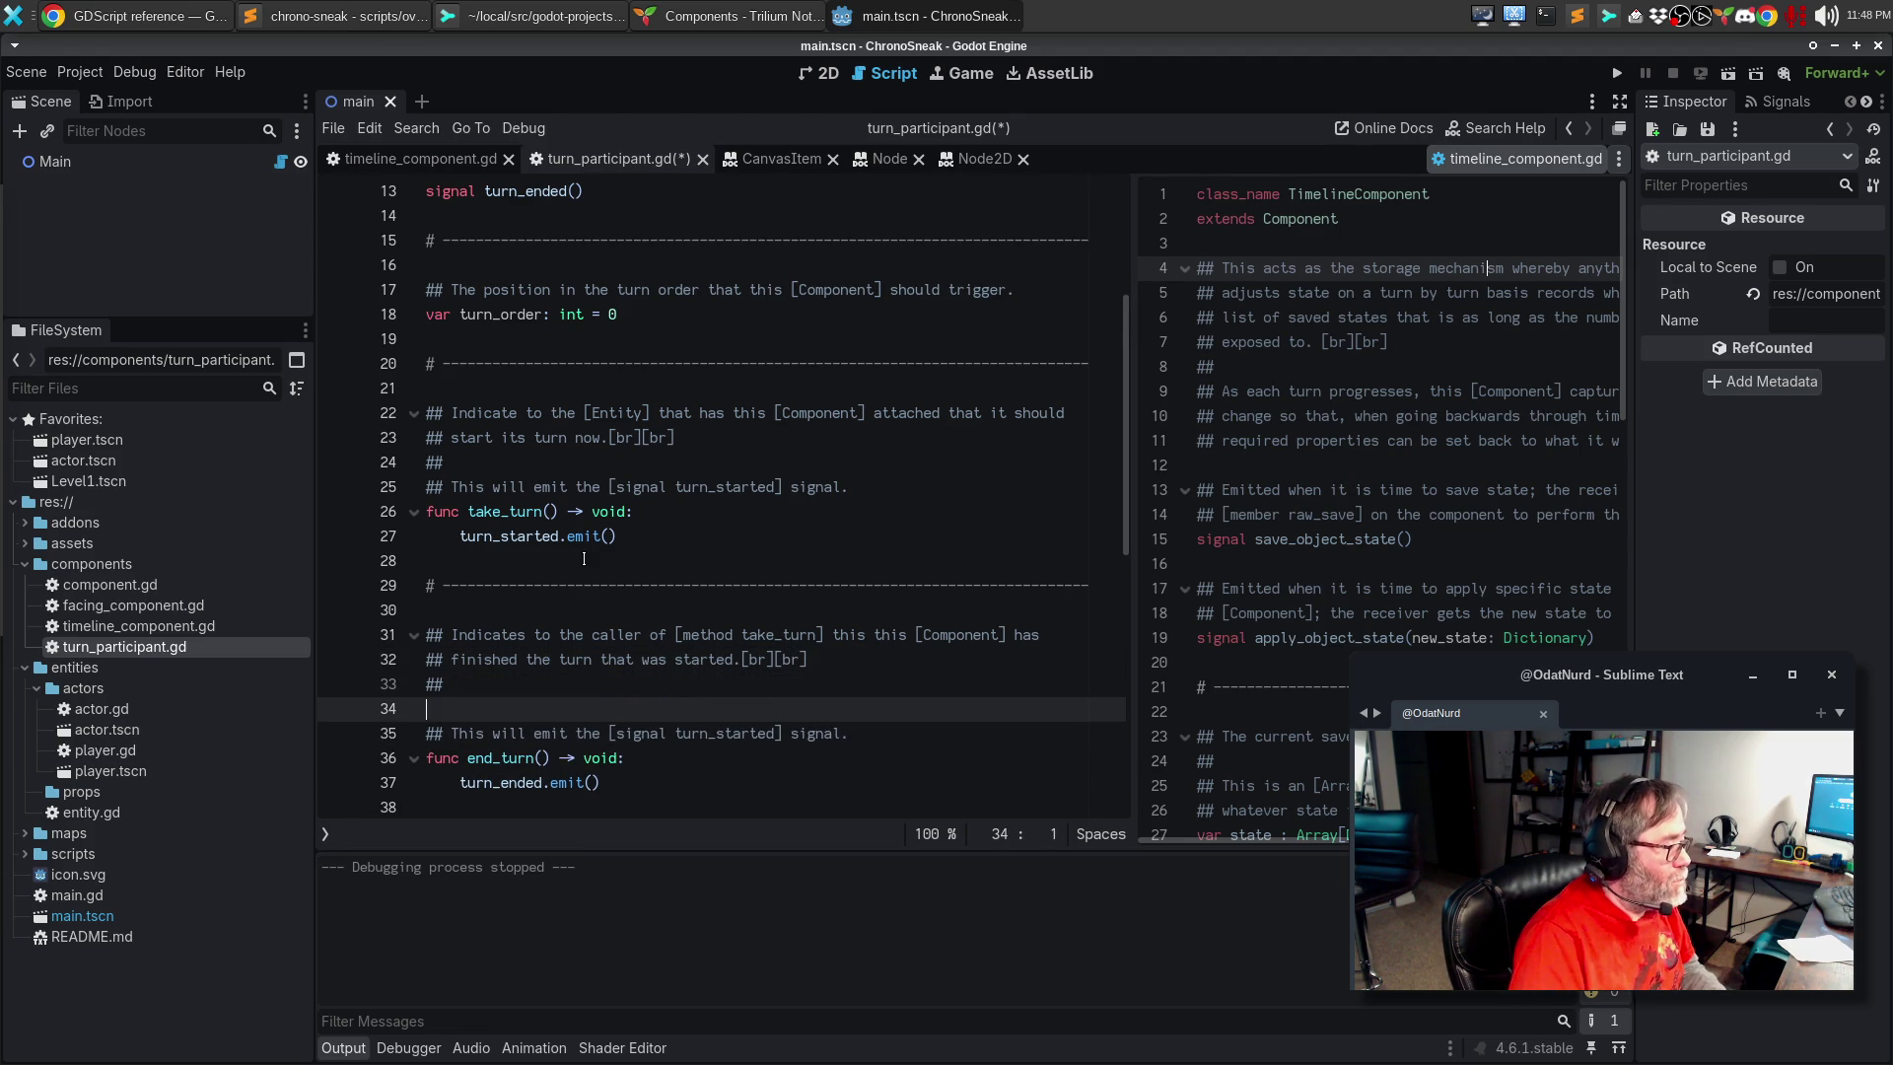
{"action": "key", "text": "BackSpace"}
Step: Check the edited doc comments and save turn_participant.gd
{"action": "key", "text": "Up"}
{"action": "key", "text": "Down"}
{"action": "key", "text": "Down"}
{"action": "key", "text": "End"}
{"action": "key", "text": "Up"}
{"action": "key", "text": "Up"}
{"action": "key", "text": "Up"}
{"action": "key", "text": "Up"}
{"action": "key", "text": "Up"}
{"action": "key", "text": "Up"}
{"action": "key", "text": "Down"}
{"action": "key", "text": "Down"}
{"action": "key", "text": "Down"}
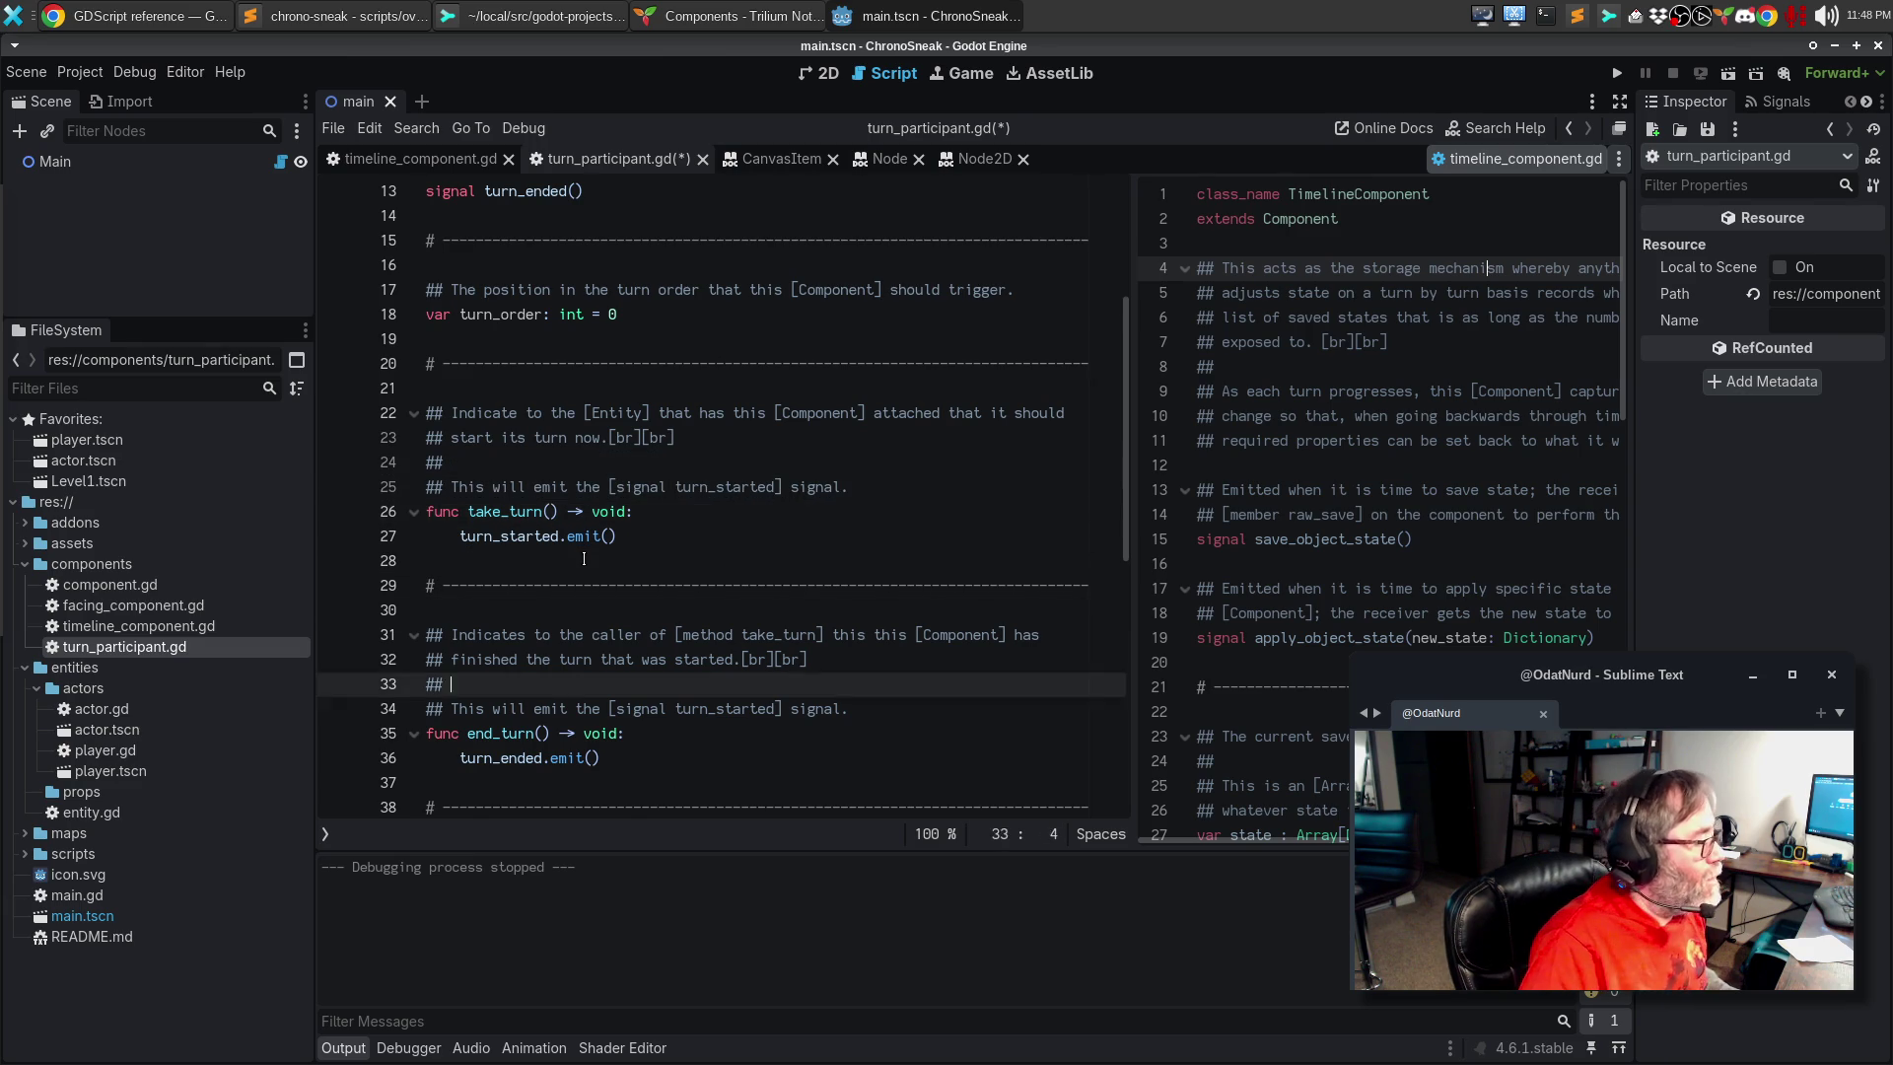
{"action": "key", "text": "Down"}
{"action": "key", "text": "Down"}
{"action": "key", "text": "Down"}
{"action": "key", "text": "ctrl+s"}
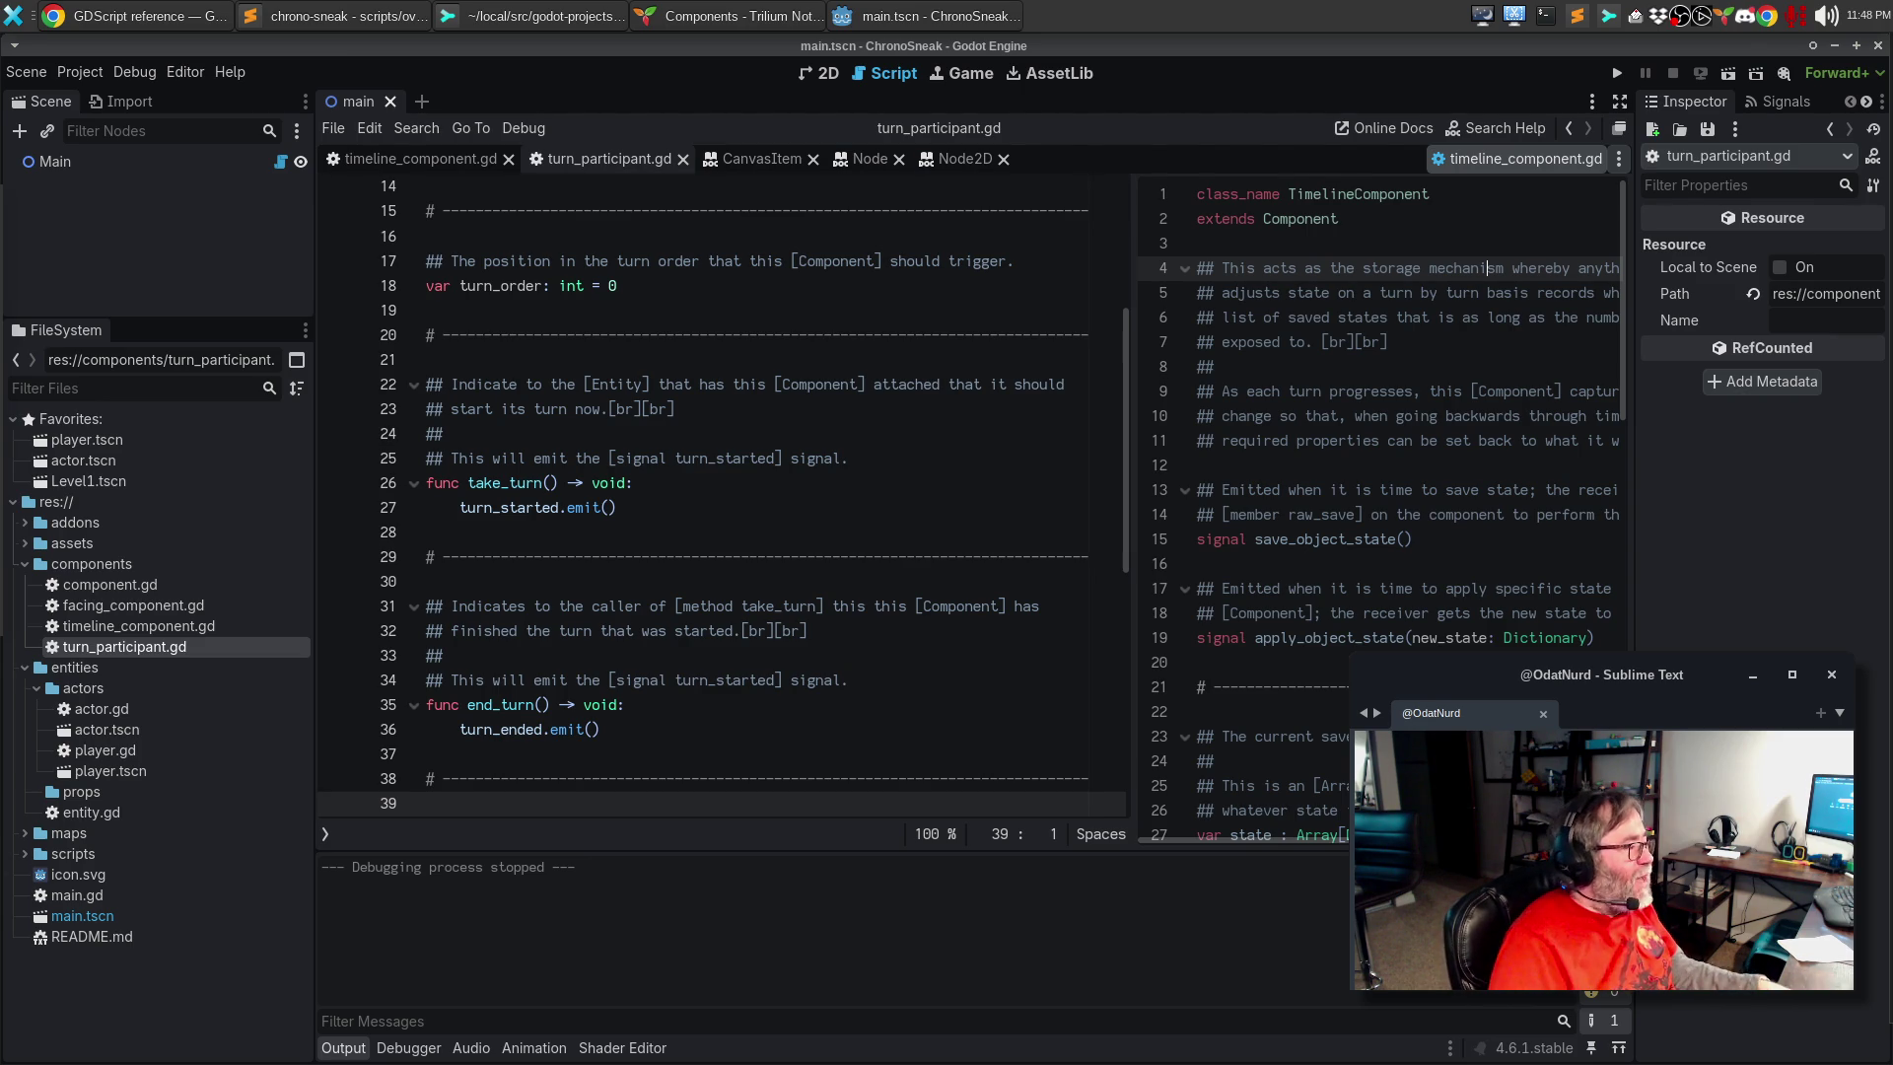
Step: Leave Godot for Trilium and open the Entities note under Node Composition
{"action": "scroll", "coordinate": [713, 470], "scroll_direction": "down", "scroll_amount": 2}
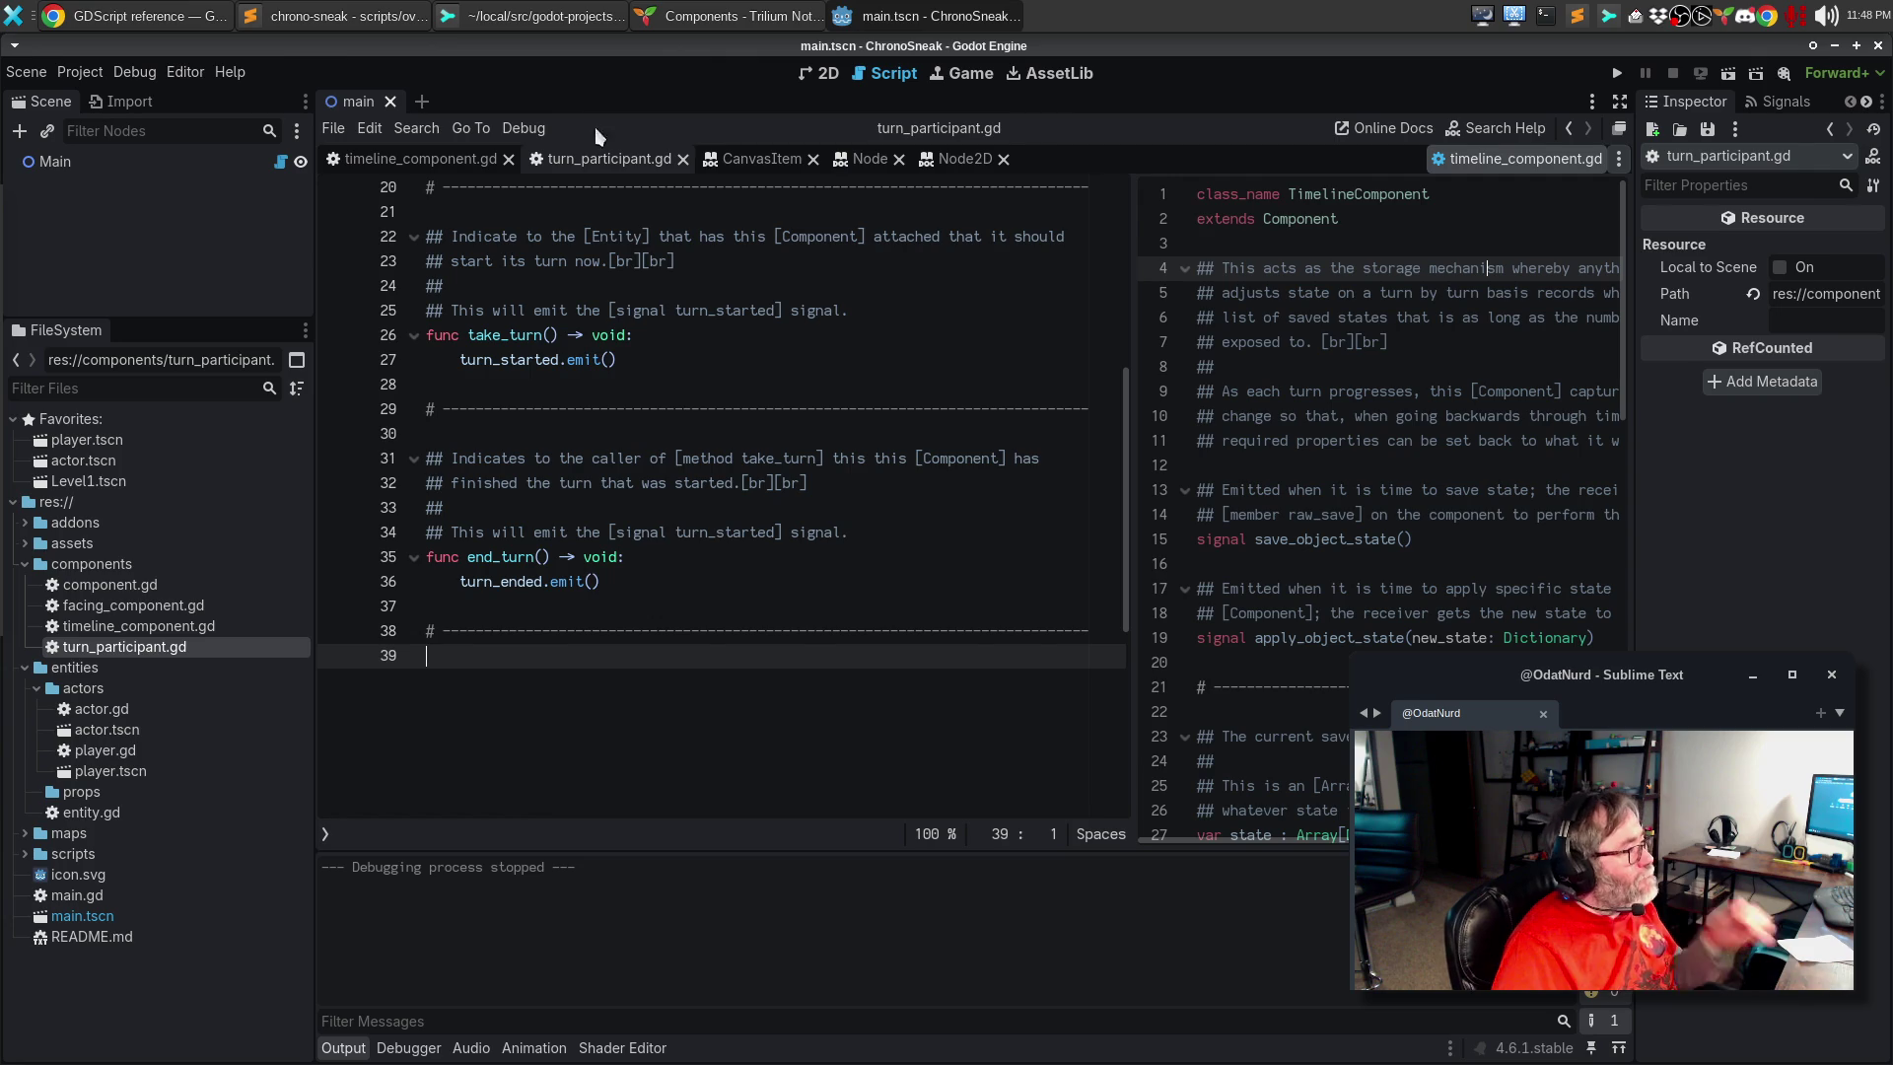
{"action": "left_click", "coordinate": [177, 22]}
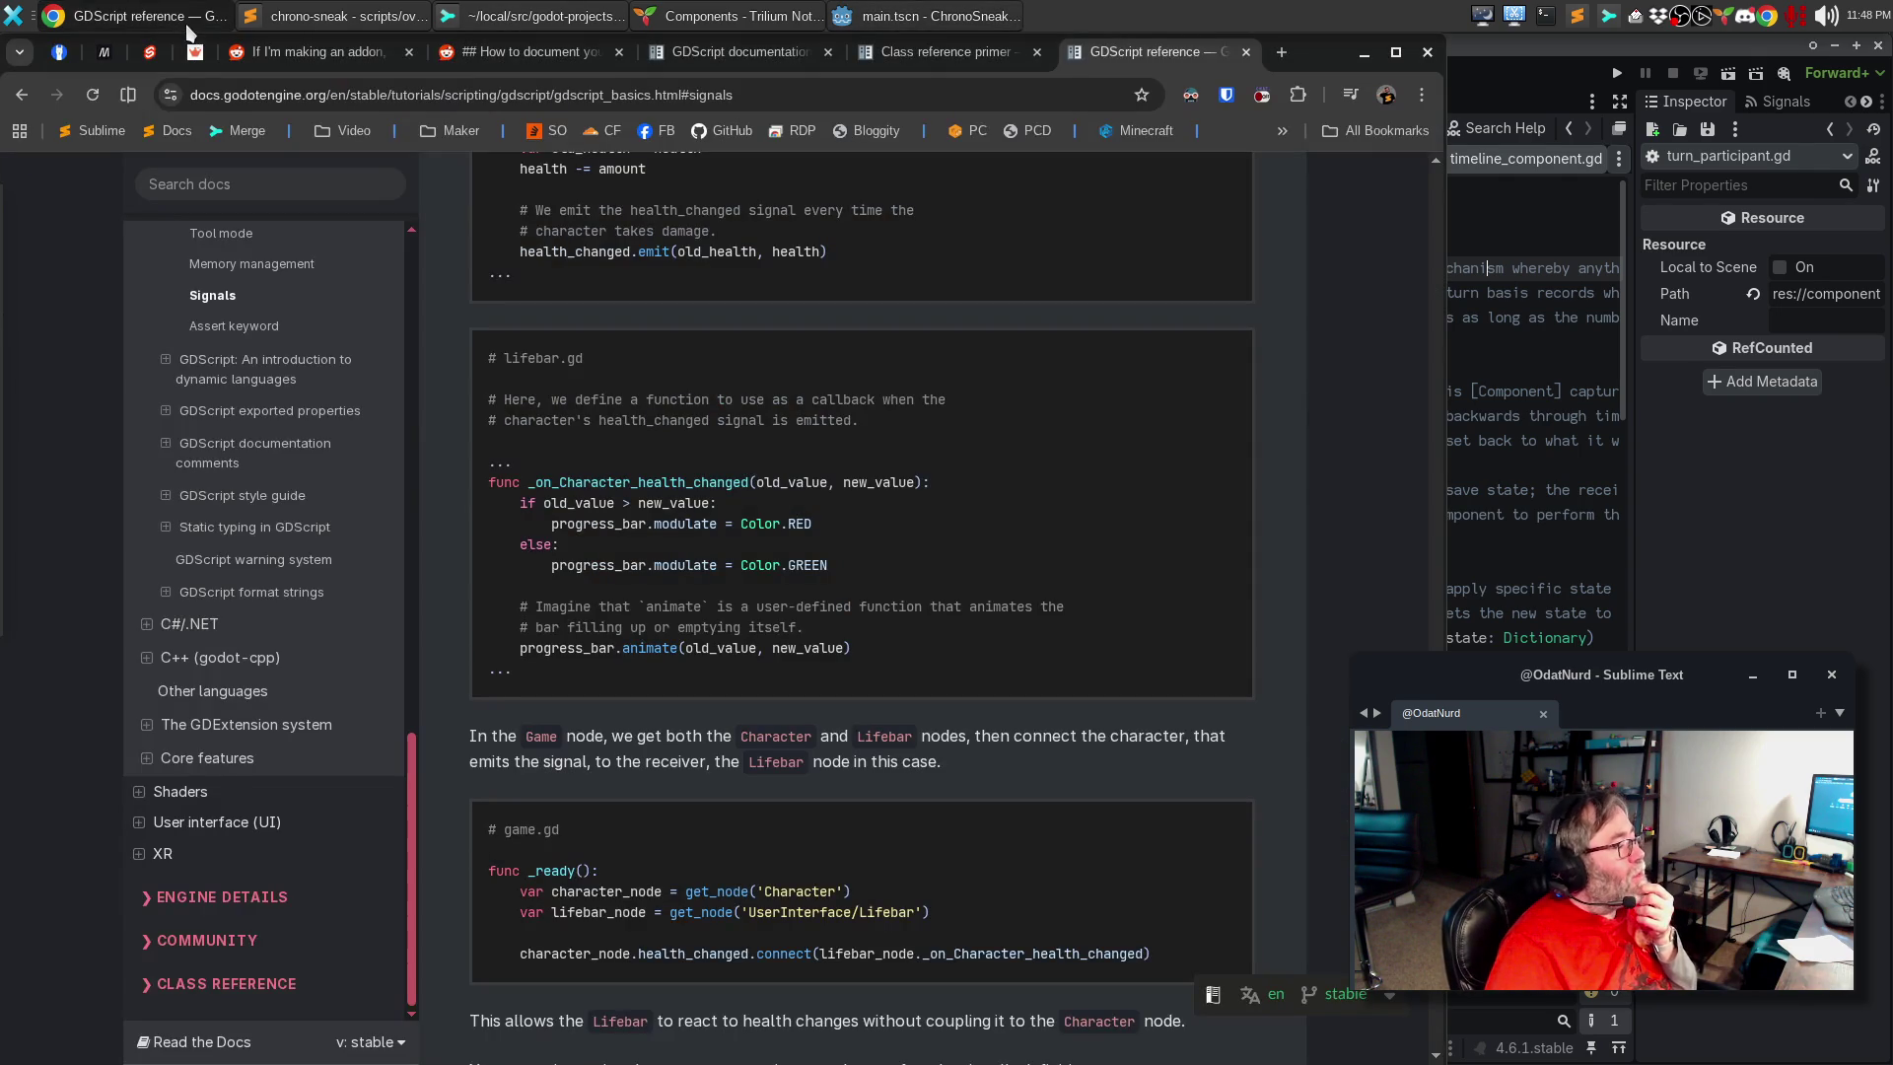
{"action": "left_click", "coordinate": [695, 17]}
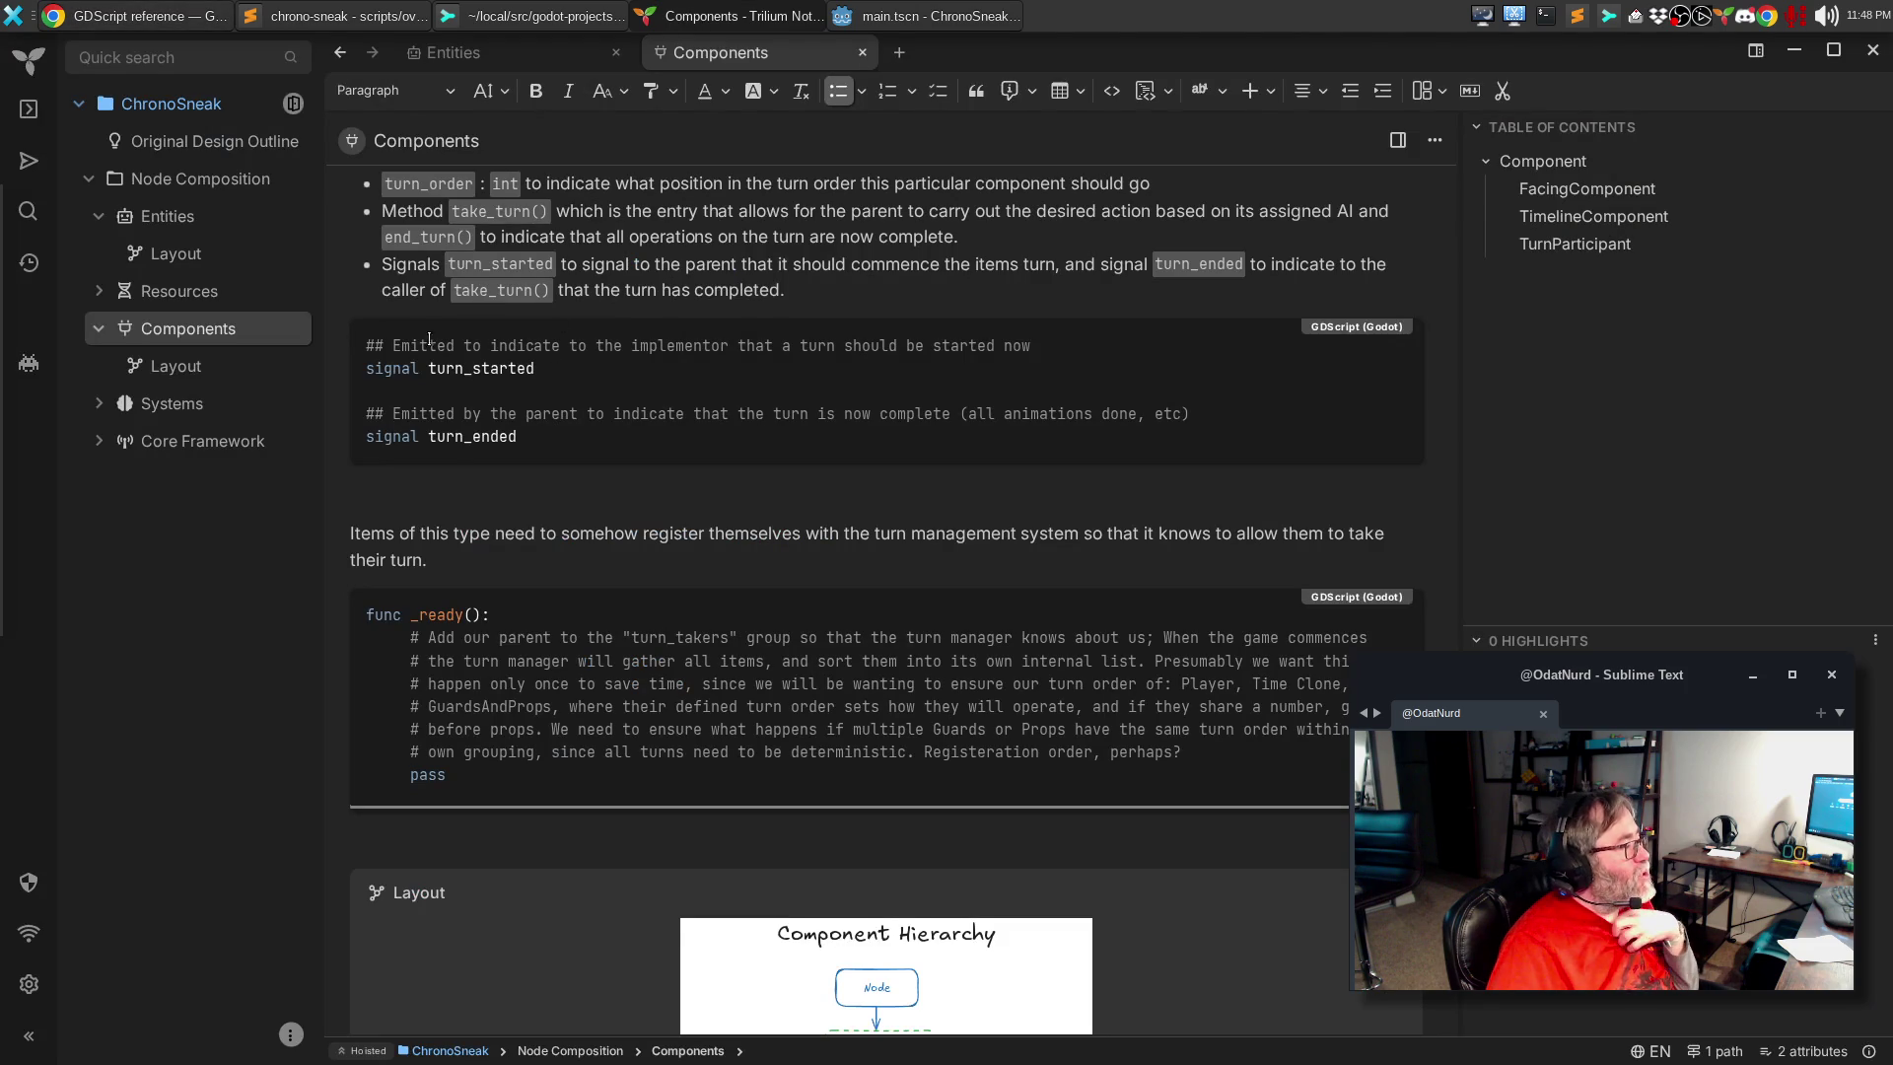
{"action": "left_click", "coordinate": [174, 225]}
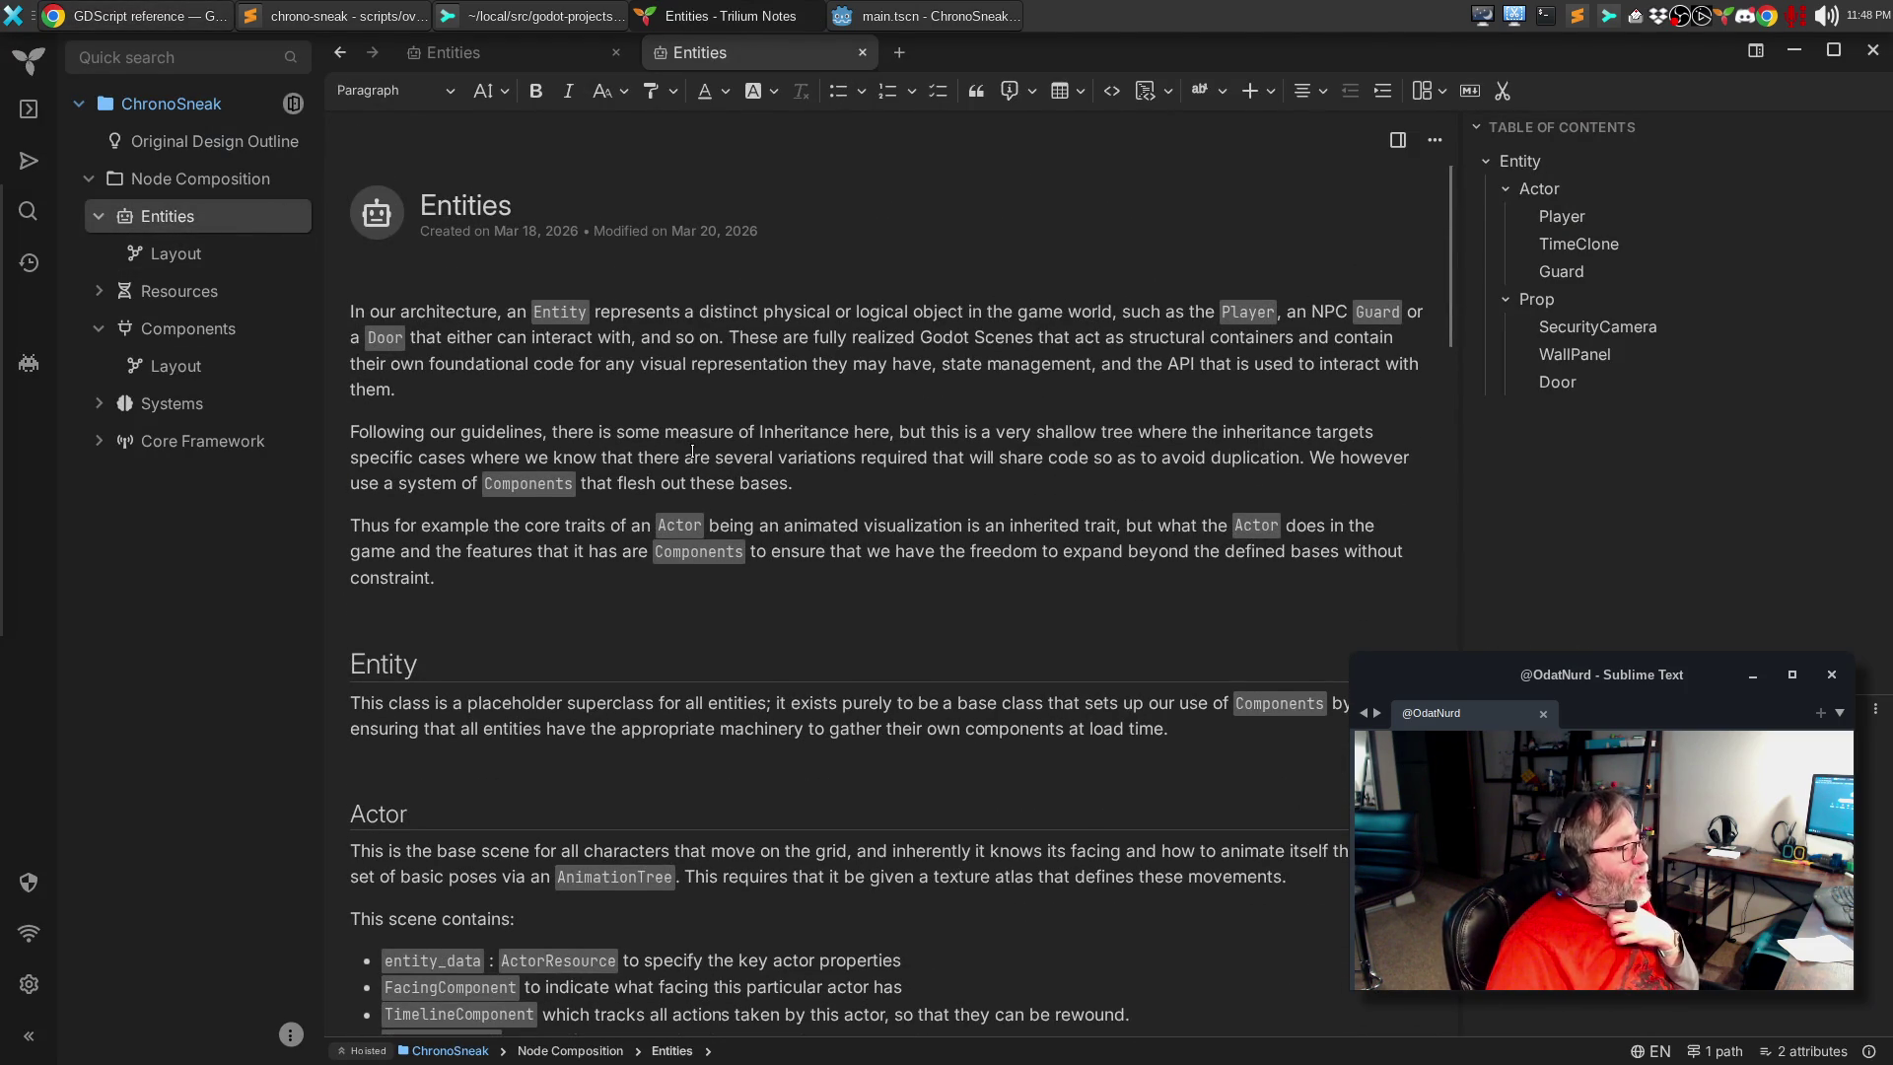
{"action": "left_click", "coordinate": [475, 19]}
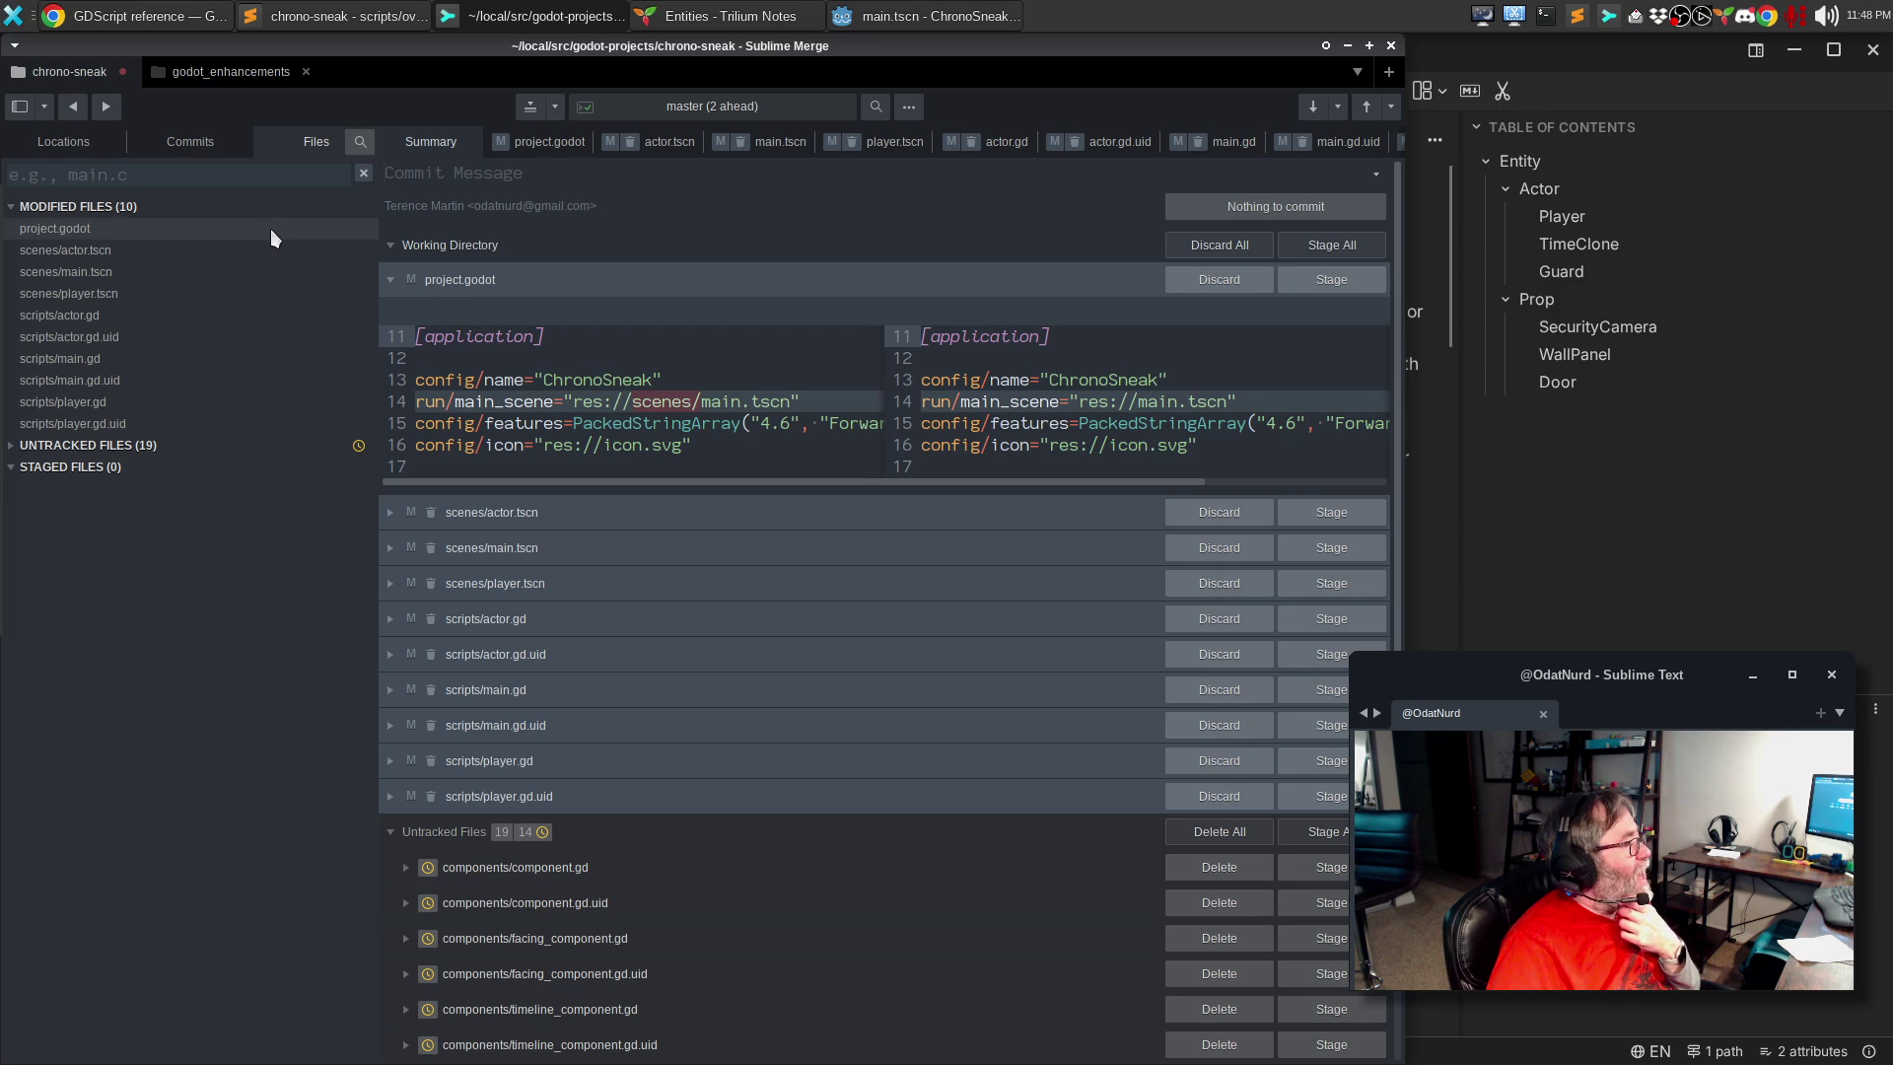
Step: Step through the diffs of project.godot, scripts/actor.gd, scripts/player.gd, player.gd.uid and the other modified files, ending on project.godot
{"action": "left_click", "coordinate": [271, 229]}
{"action": "left_click", "coordinate": [272, 246]}
{"action": "left_click", "coordinate": [257, 312]}
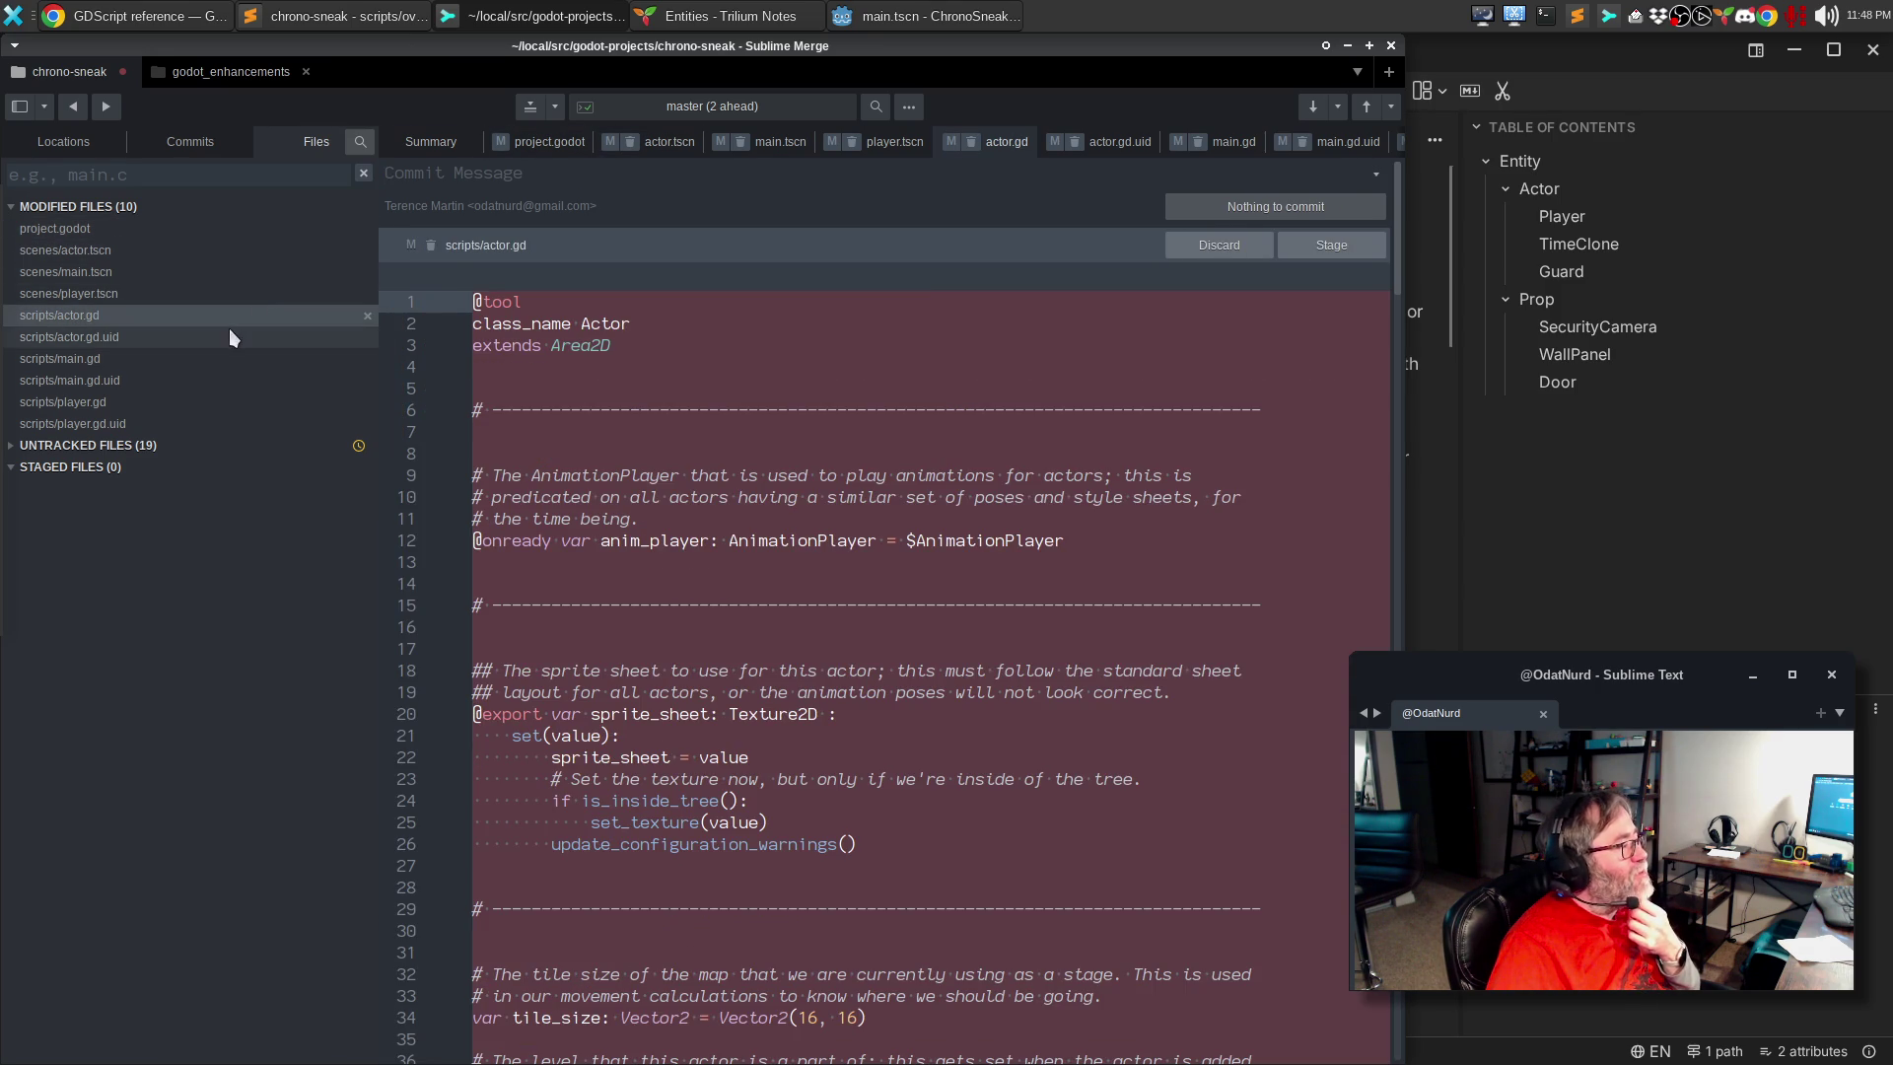
{"action": "left_click", "coordinate": [202, 335]}
{"action": "left_click", "coordinate": [191, 353]}
{"action": "left_click", "coordinate": [176, 381]}
{"action": "left_click", "coordinate": [167, 402]}
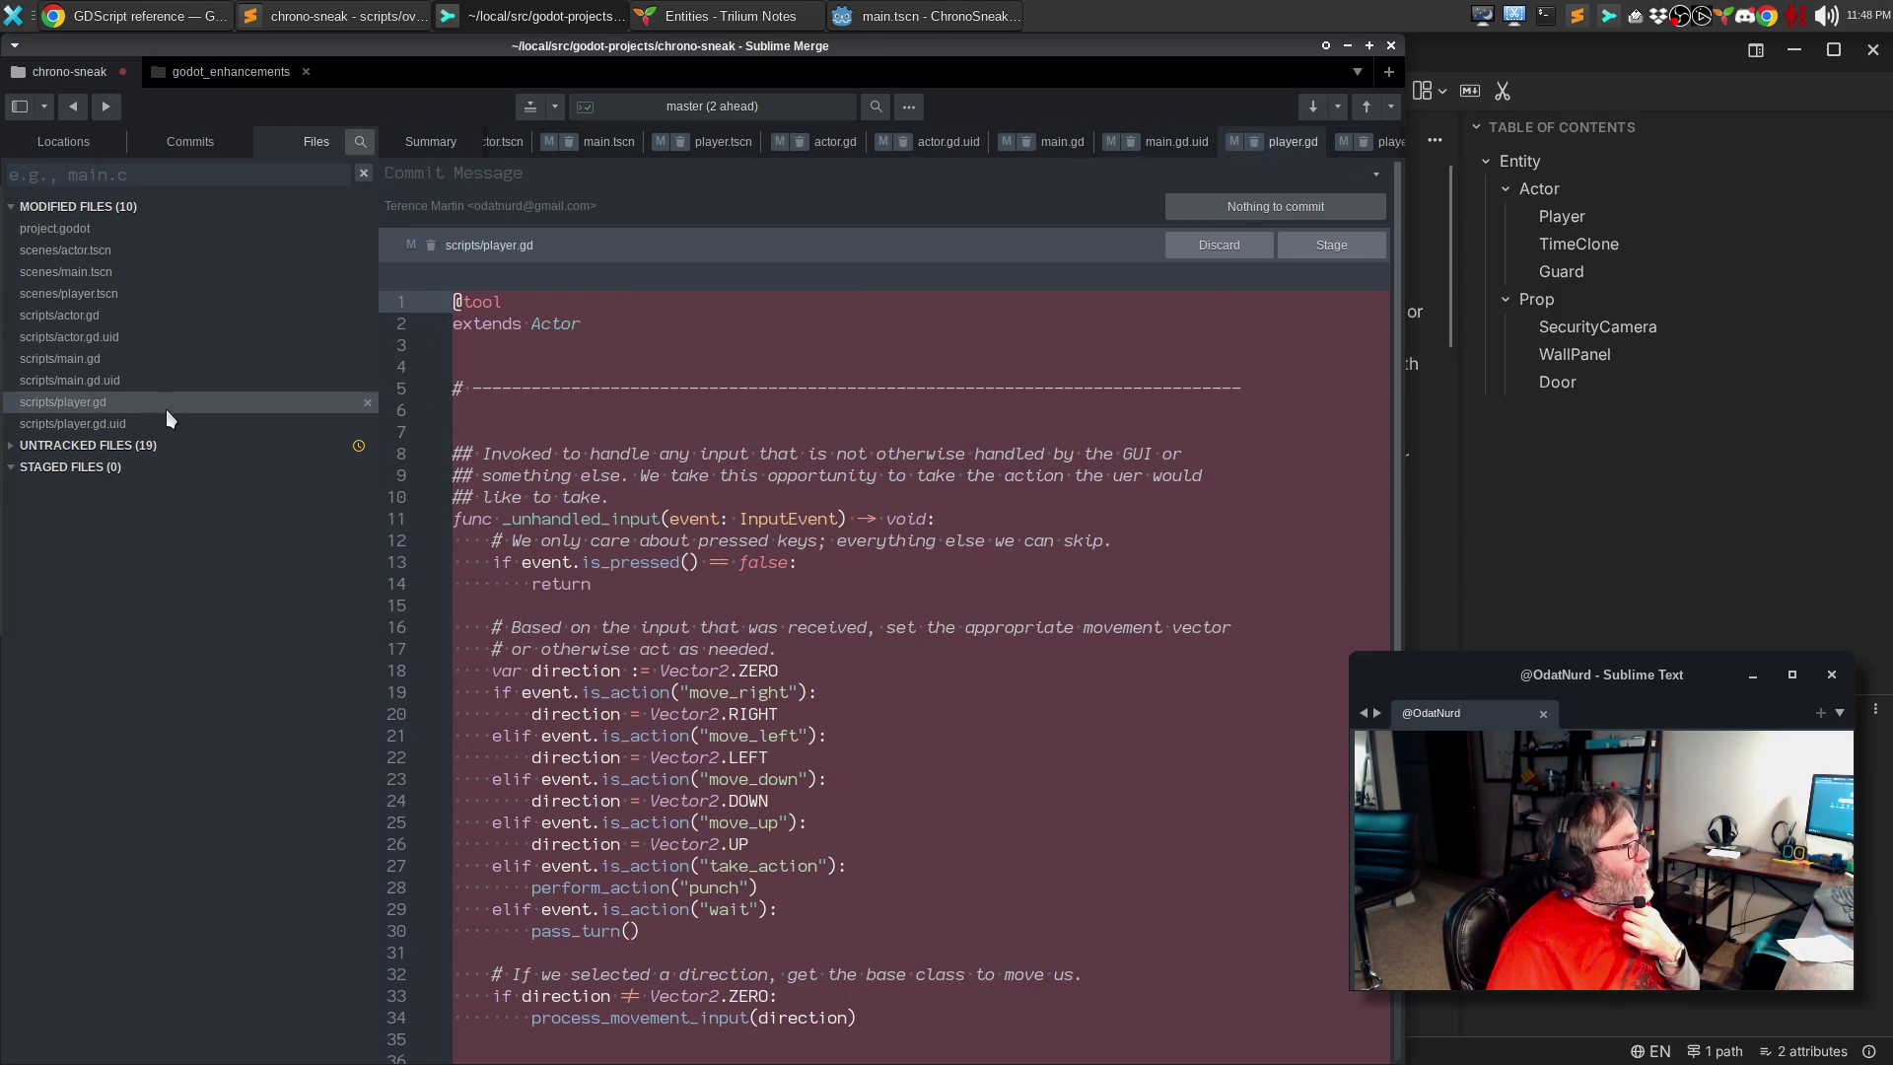
{"action": "left_click", "coordinate": [163, 422]}
{"action": "left_click", "coordinate": [143, 230]}
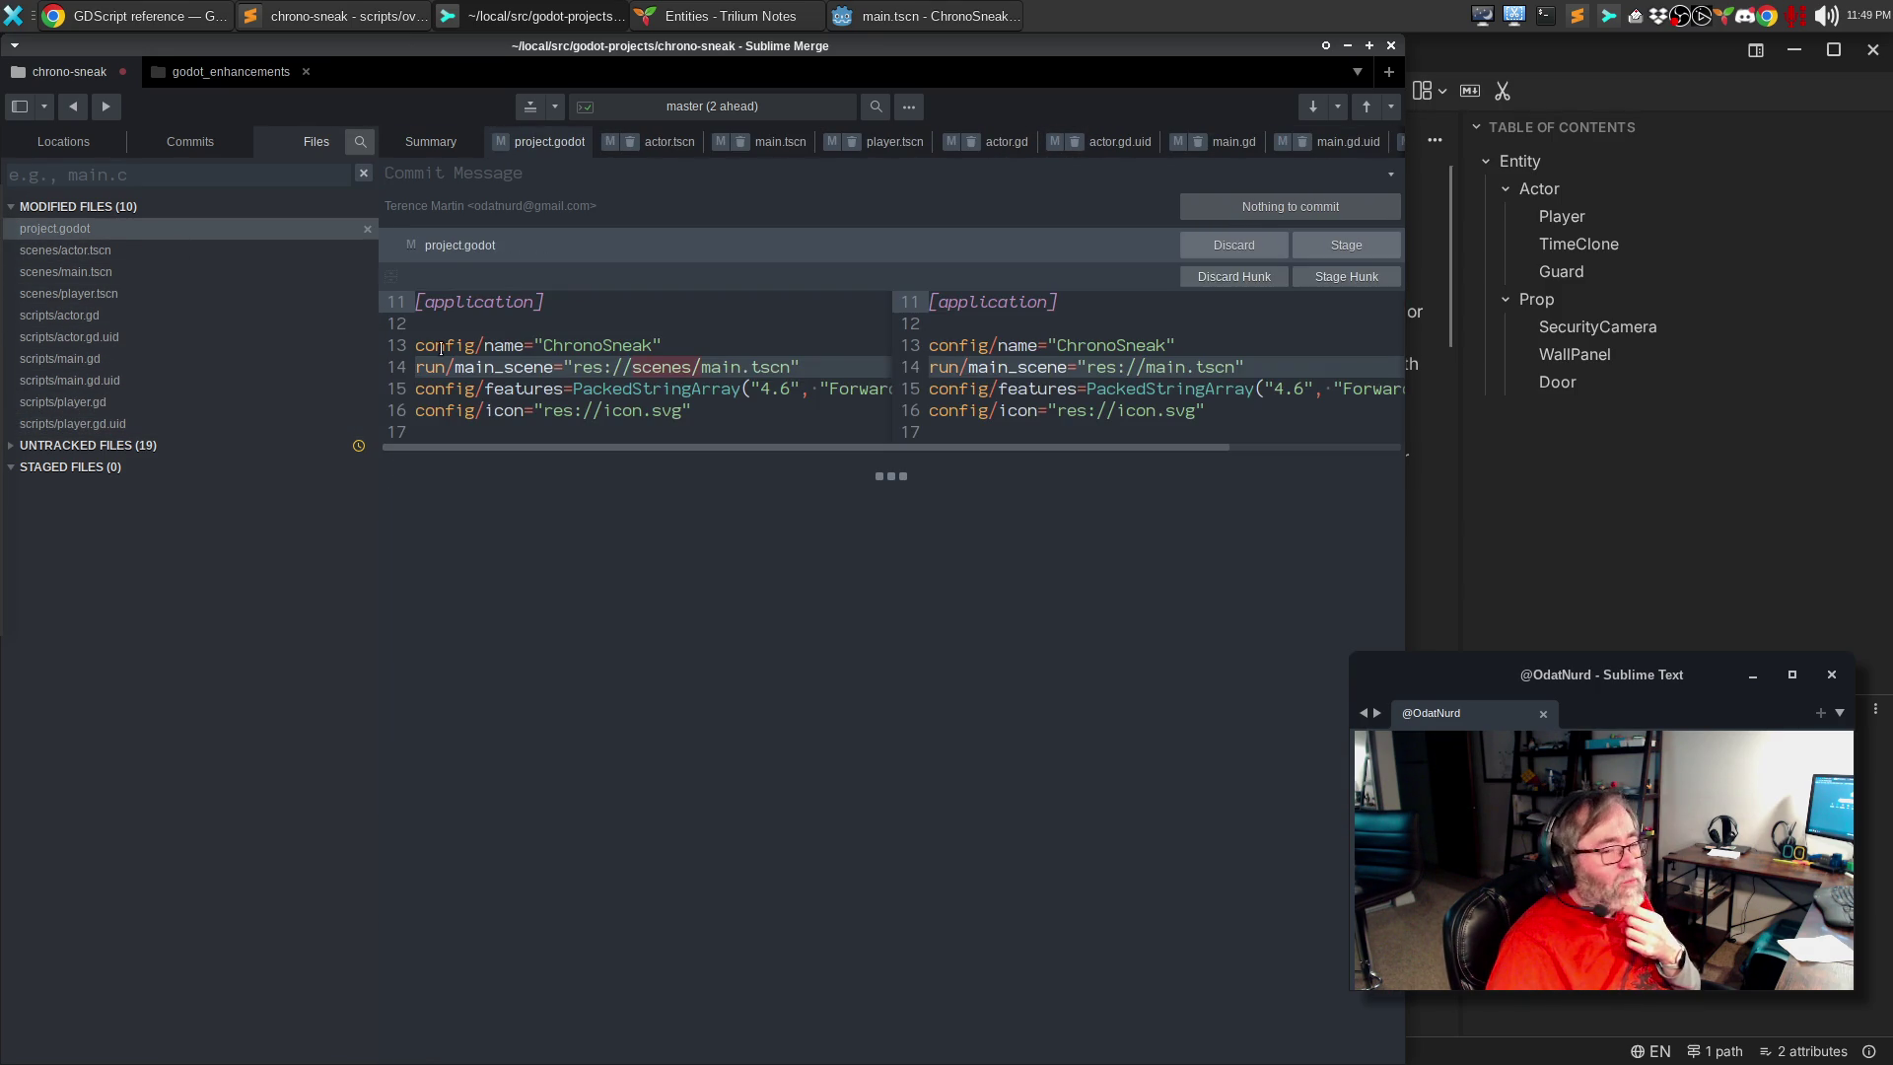